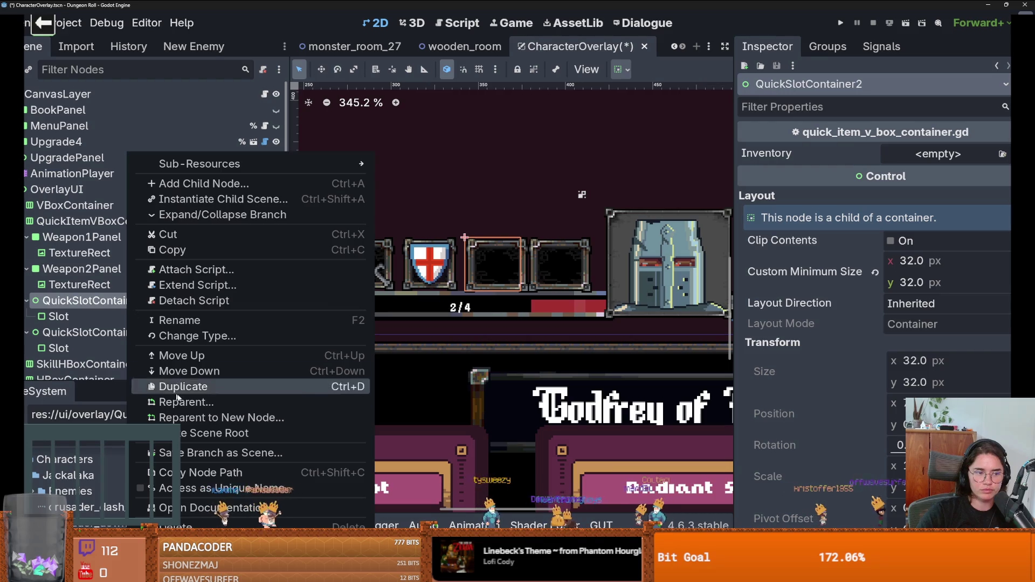
# Make the QuickItemVBoxContainer slightly narrower by dragging its edge.
pyautogui.click(108, 319)
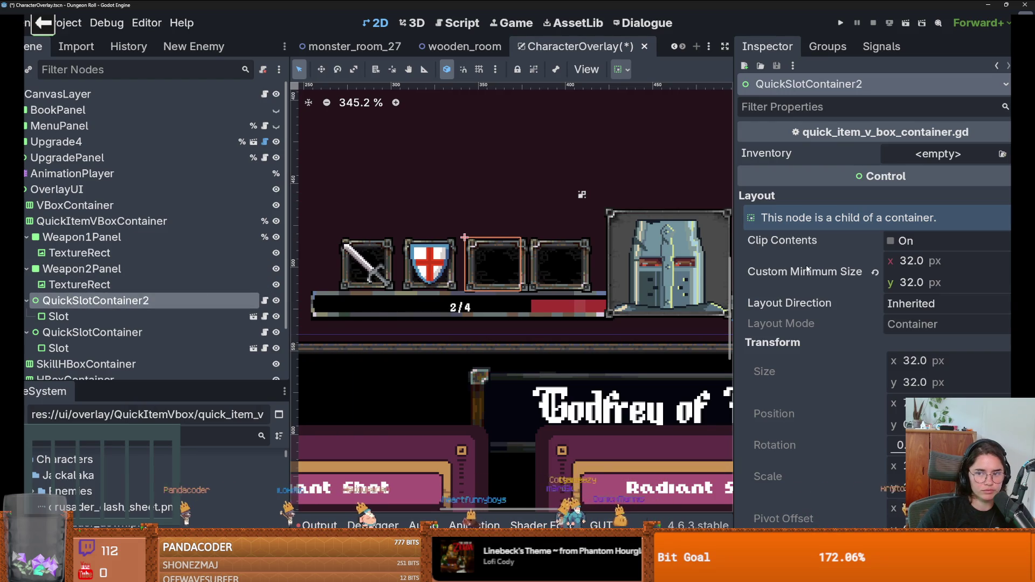
pyautogui.click(511, 300)
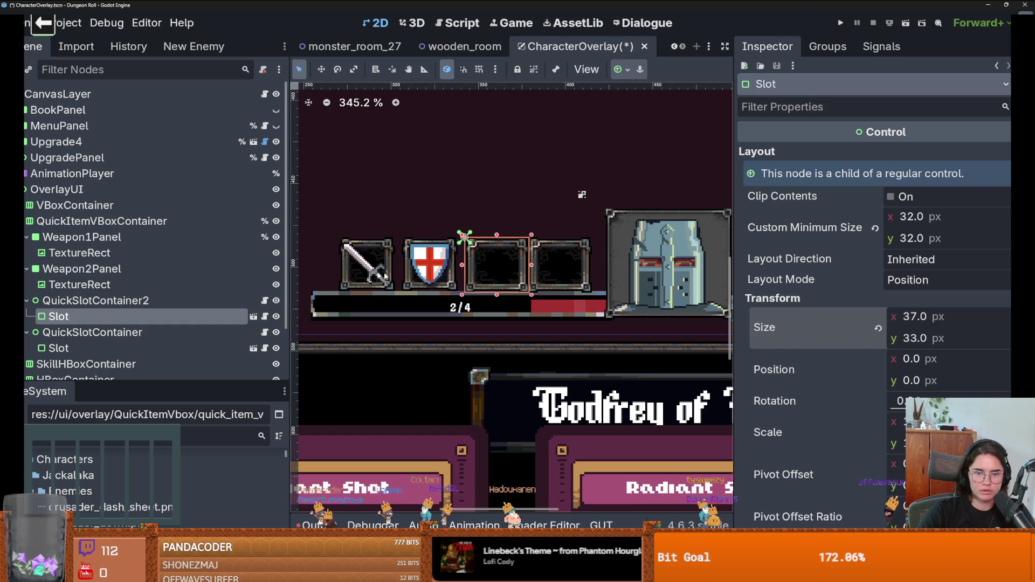
pyautogui.scroll(-10, 896, 383)
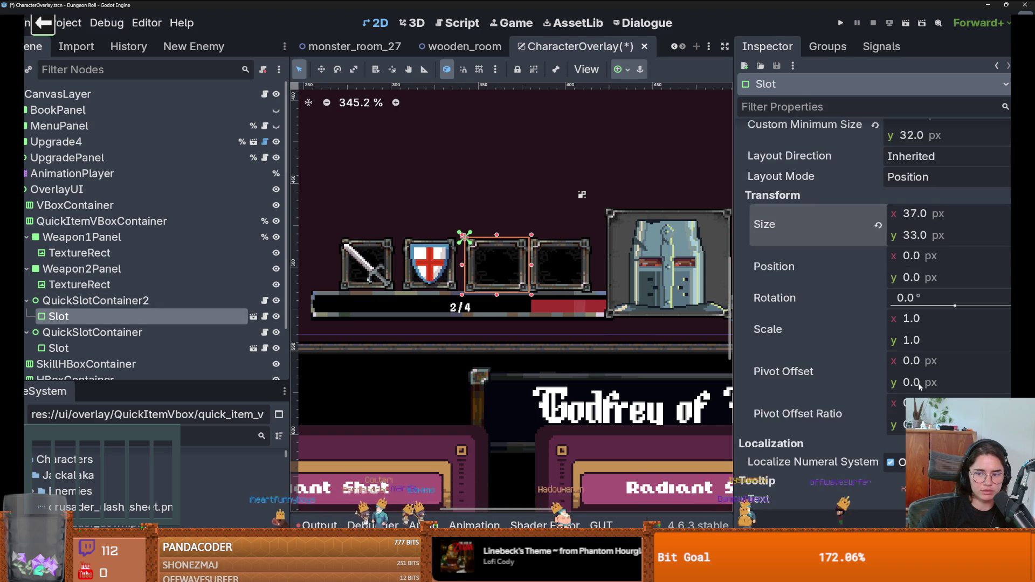
pyautogui.scroll(5, 918, 387)
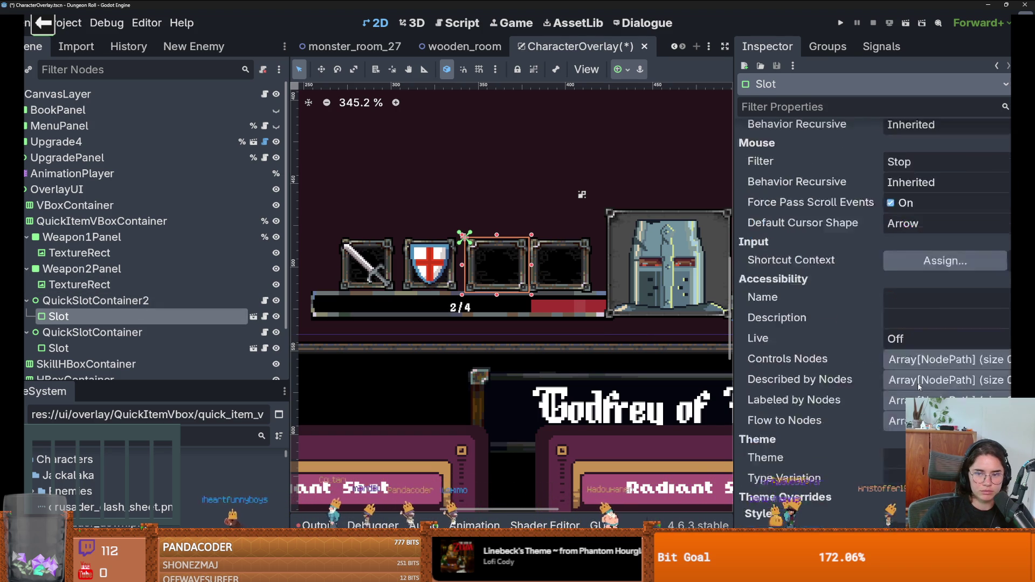
pyautogui.click(516, 237)
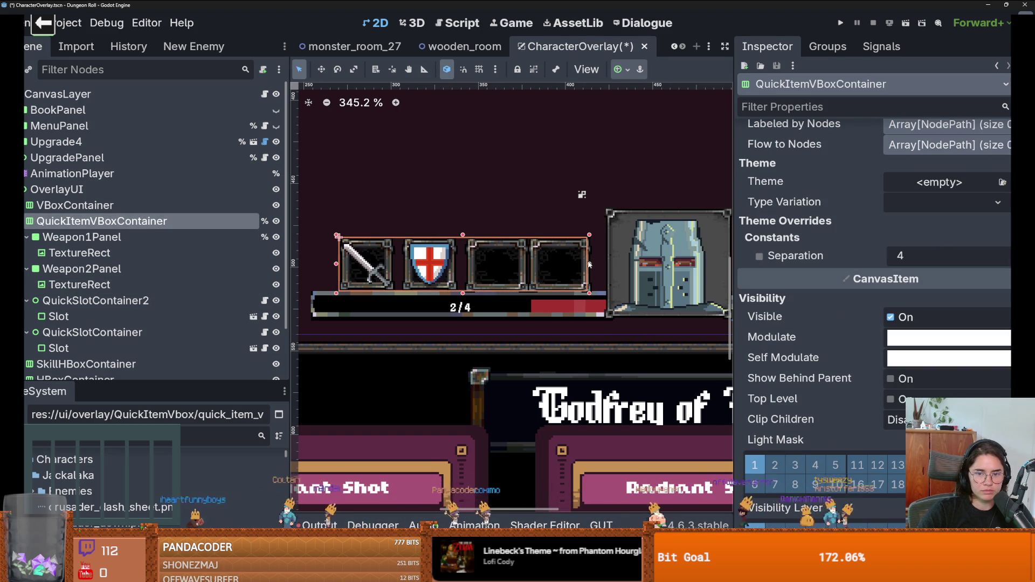
pyautogui.moveTo(589, 264)
pyautogui.mouseDown()
pyautogui.moveTo(620, 264)
pyautogui.moveTo(586, 264)
pyautogui.mouseUp()
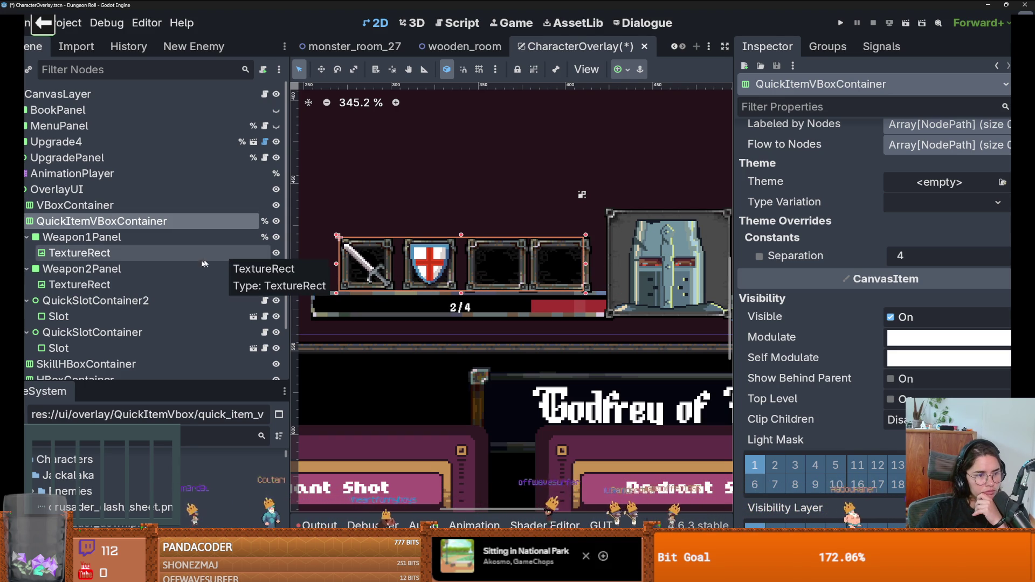
# Review QuickSlotContainer2's container sizing options without making changes.
pyautogui.click(97, 268)
pyautogui.click(134, 300)
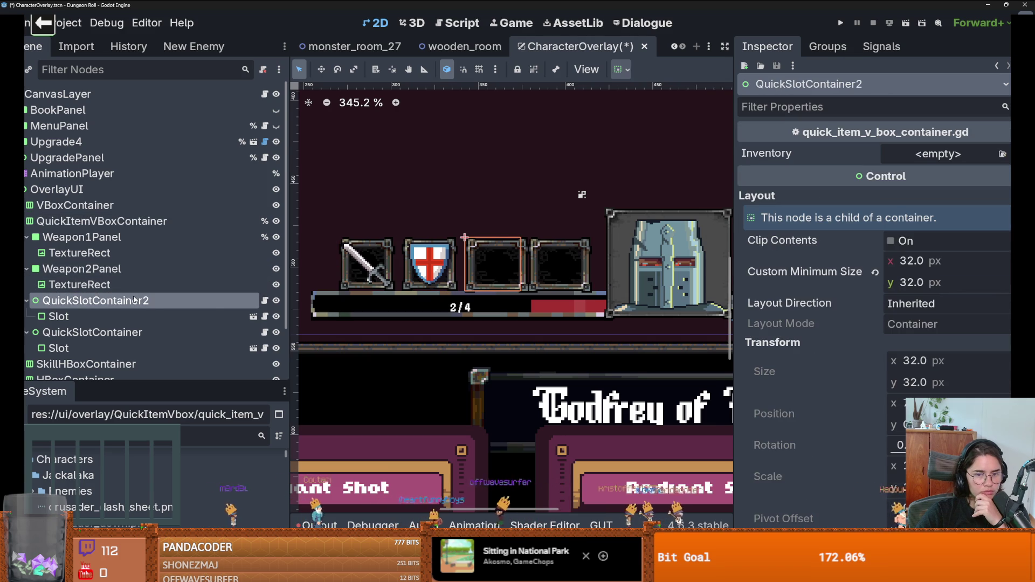
pyautogui.click(621, 69)
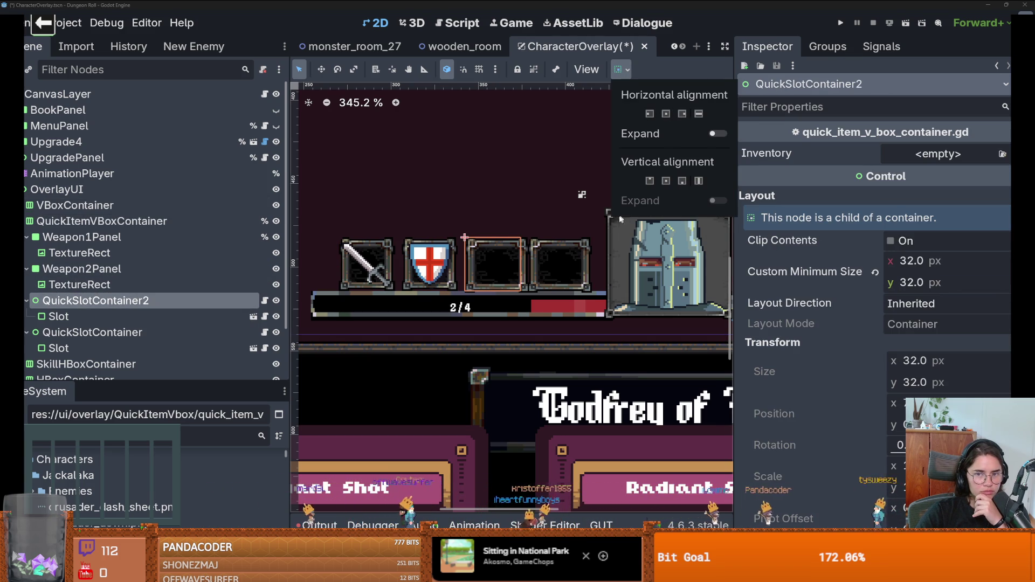
pyautogui.click(782, 228)
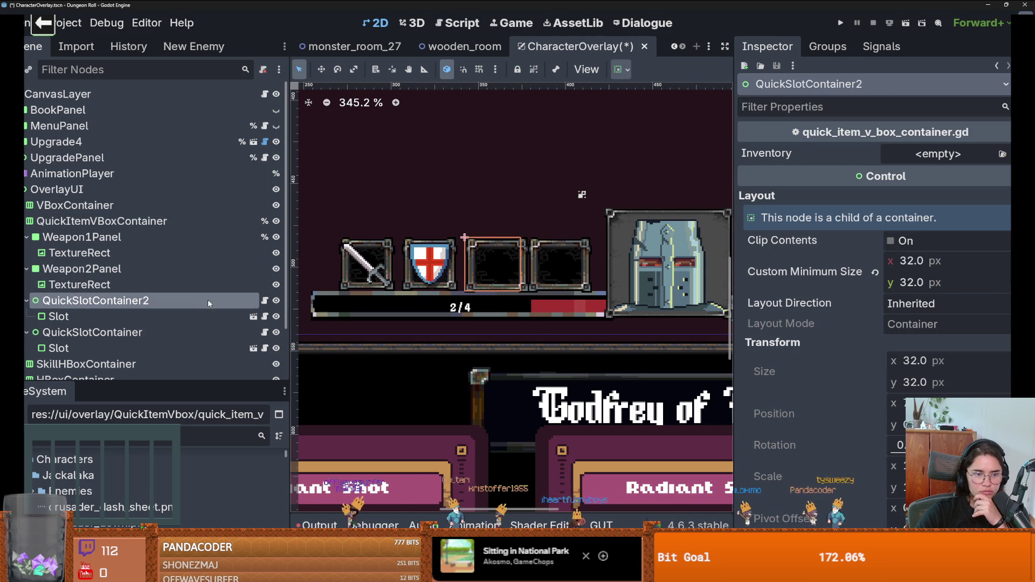
# Apply the Full Rect anchor preset to the Slot inside QuickSlotContainer2.
pyautogui.click(204, 316)
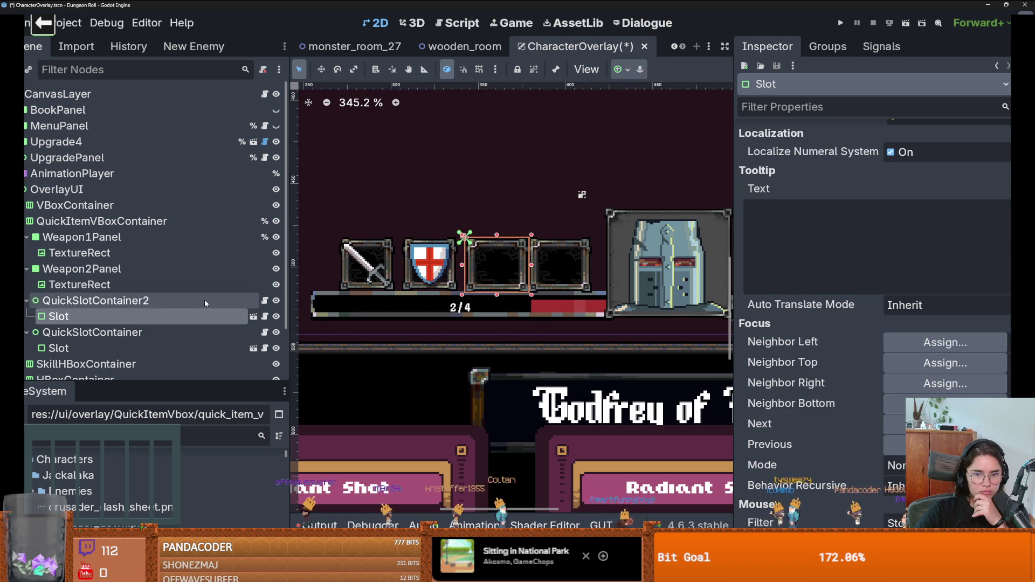
pyautogui.click(205, 301)
pyautogui.click(205, 316)
pyautogui.scroll(5, 838, 265)
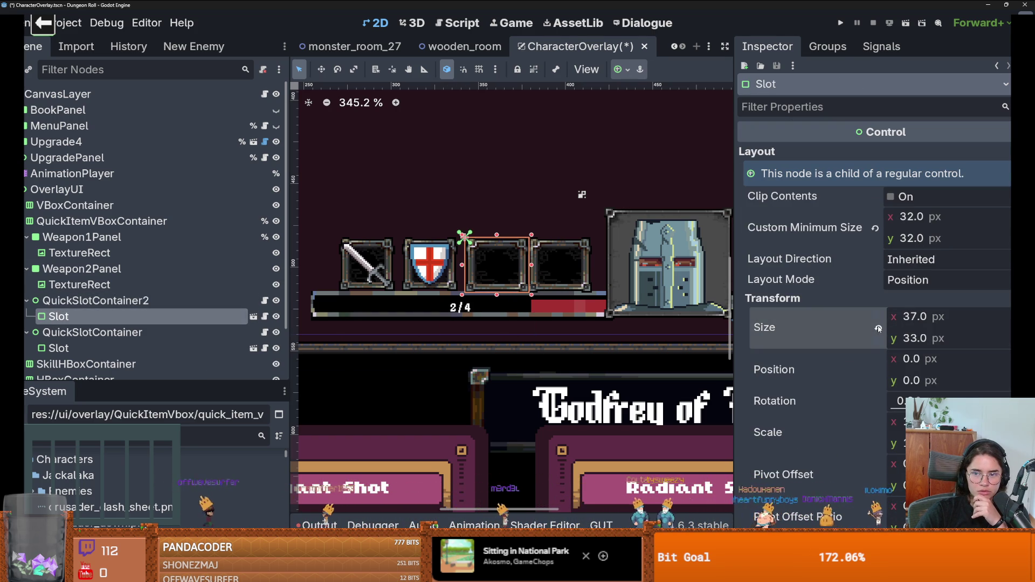
pyautogui.scroll(-10, 825, 297)
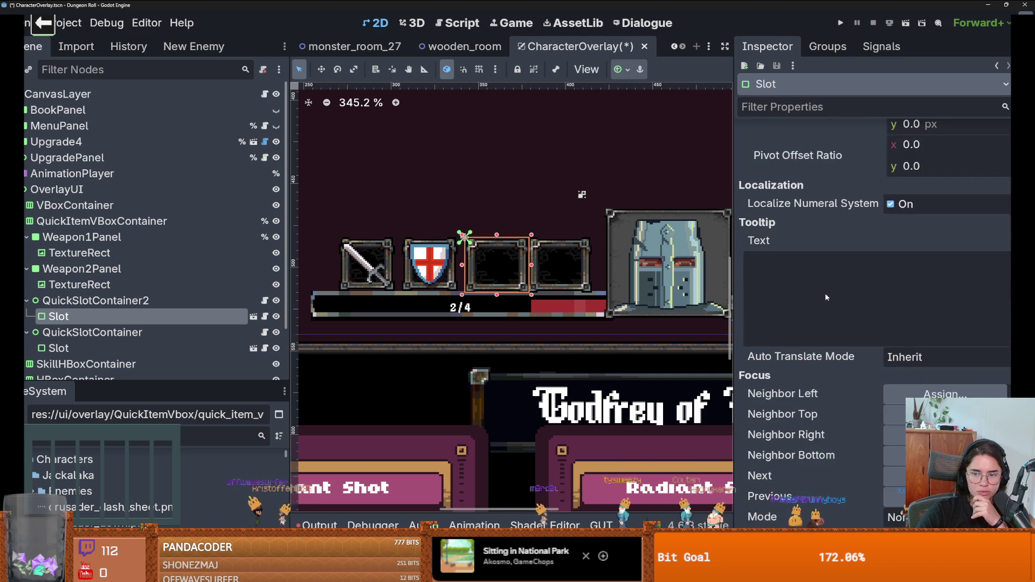
pyautogui.scroll(-15, 826, 297)
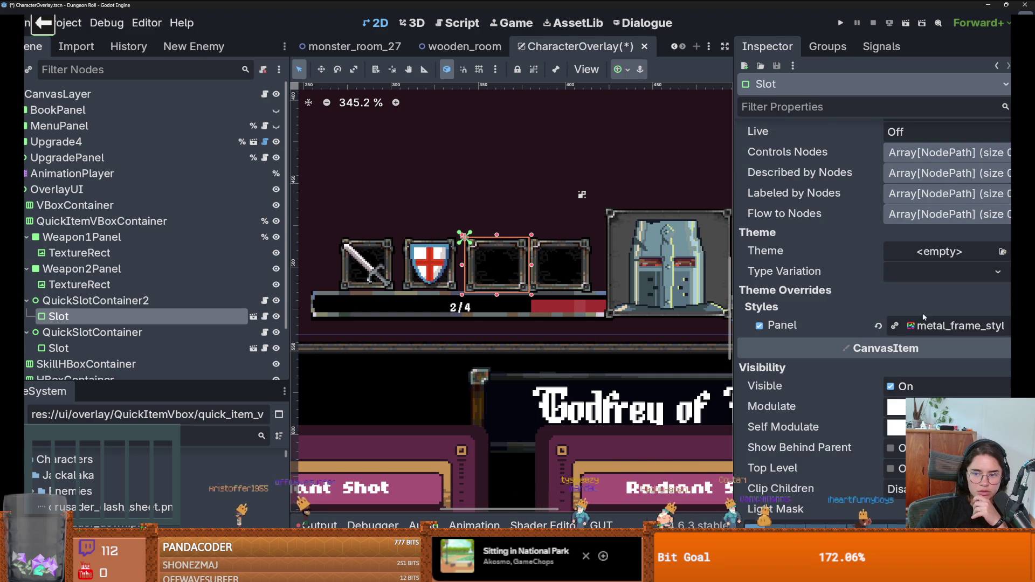
pyautogui.scroll(12, 925, 328)
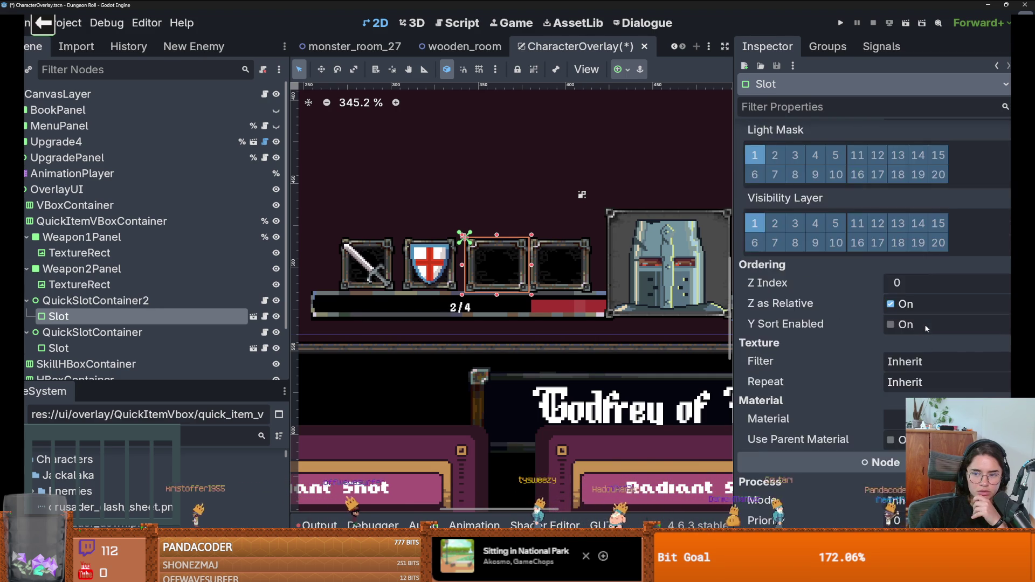
pyautogui.scroll(15, 925, 329)
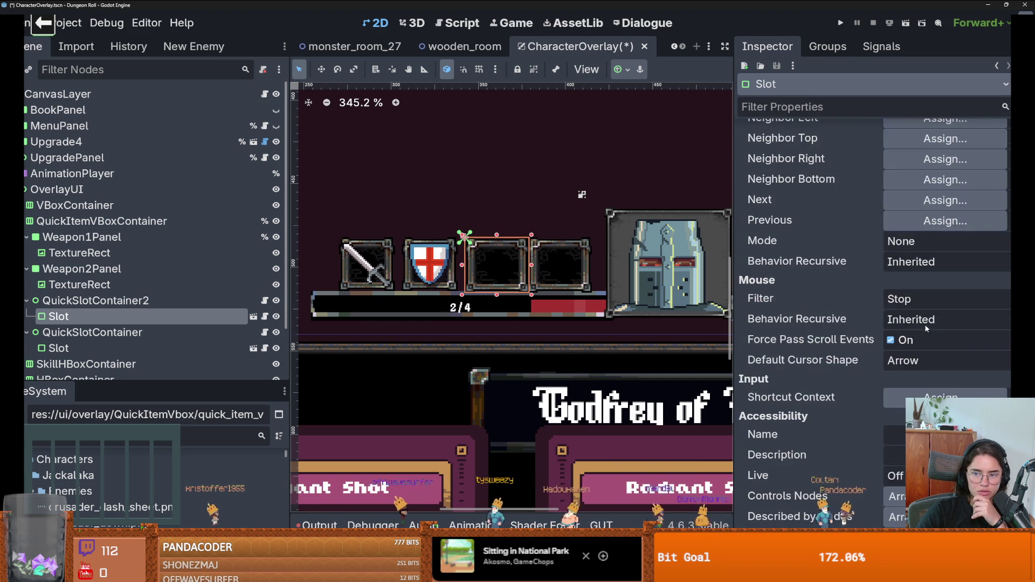
pyautogui.scroll(3, 925, 329)
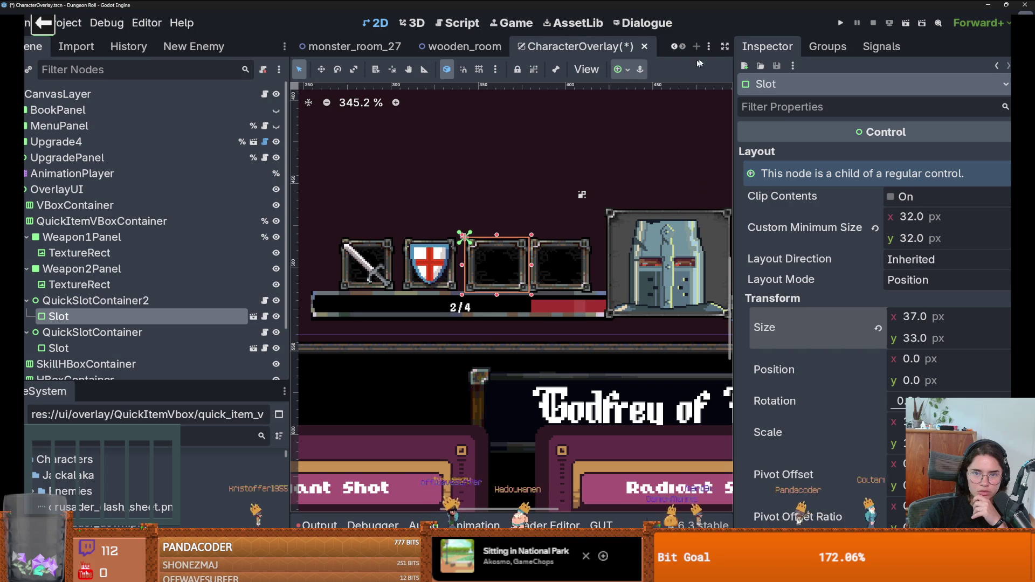
pyautogui.click(625, 70)
pyautogui.click(696, 156)
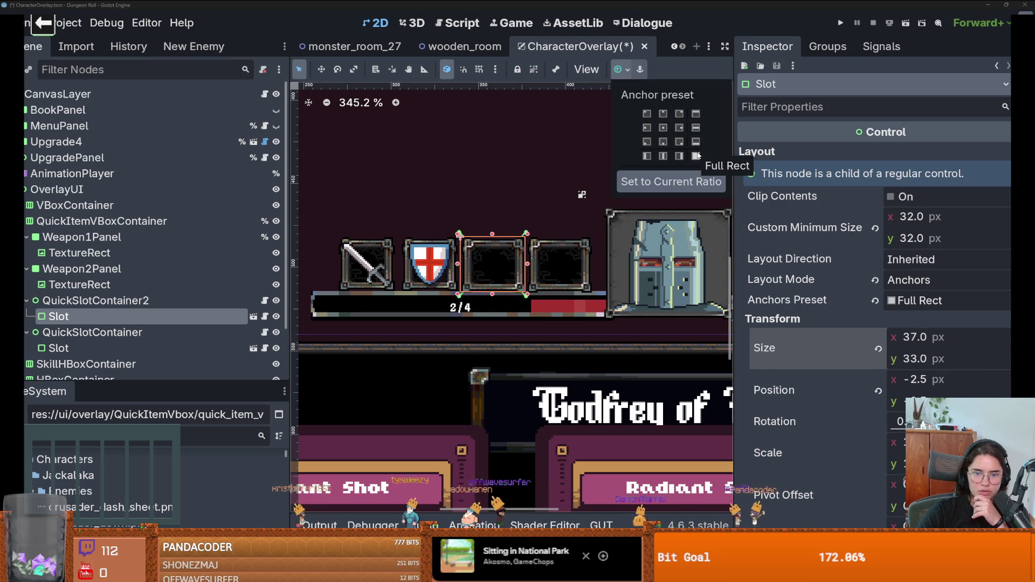
# Keep the Slot's 37 px width and undo its Full Rect anchoring.
pyautogui.click(922, 359)
pyautogui.click(925, 338)
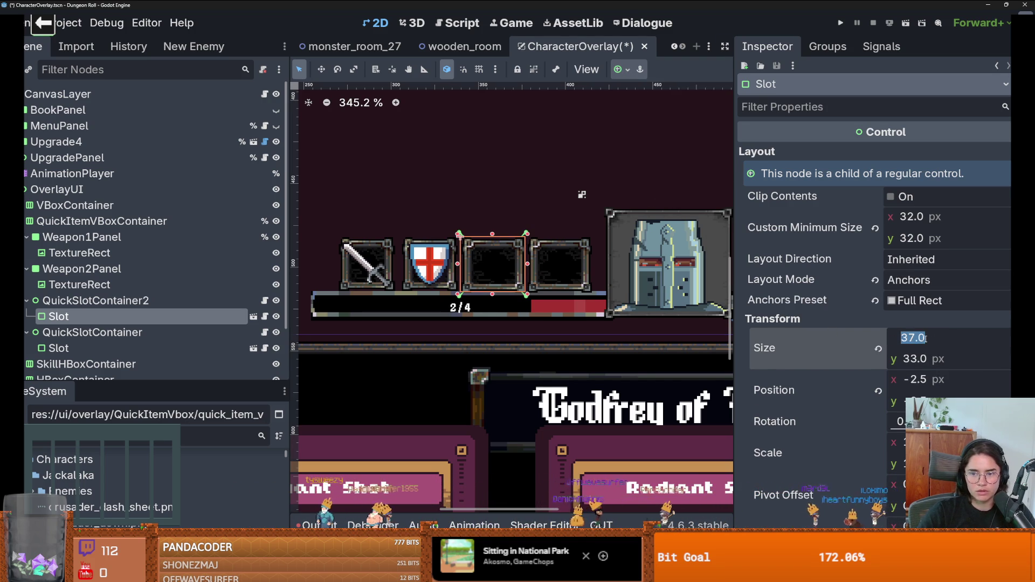
pyautogui.write('32')
pyautogui.press('Return')
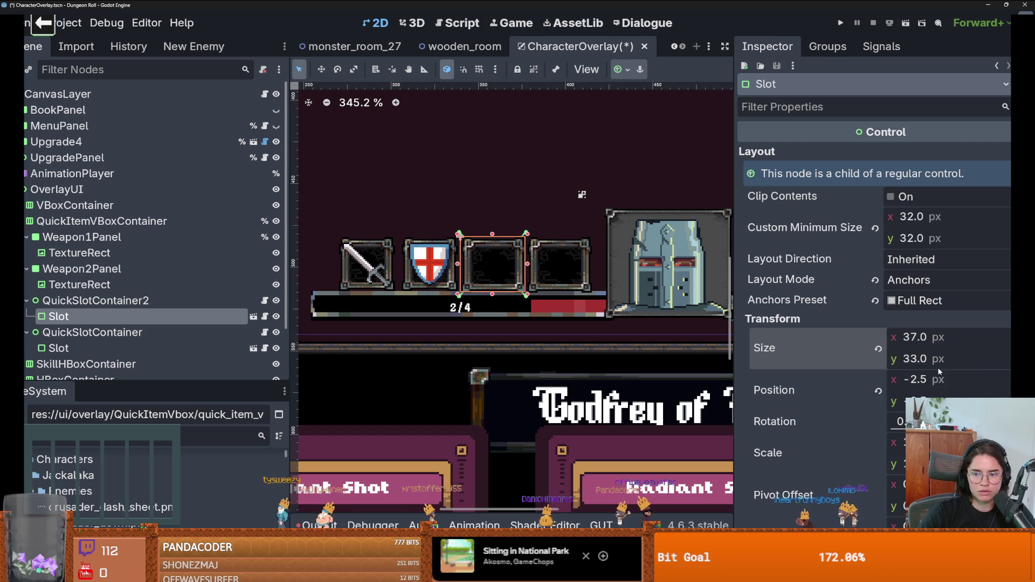
pyautogui.hotkey('ctrl', 'z')
# Compare the layouts of Weapon1Panel, Weapon2Panel and QuickItemVBoxContainer.
pyautogui.scroll(5, 451, 256)
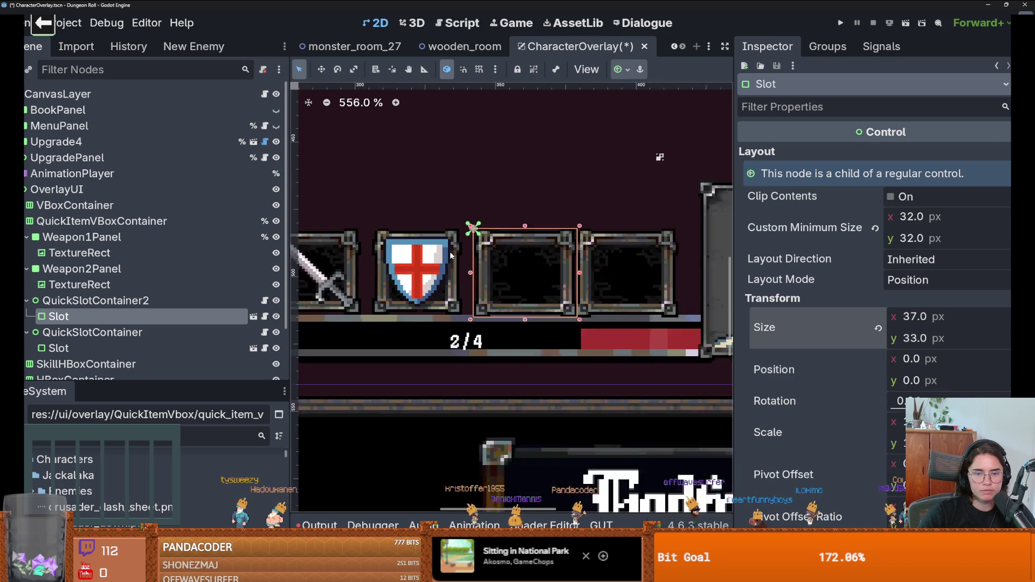
pyautogui.scroll(2, 580, 281)
pyautogui.scroll(-5, 580, 281)
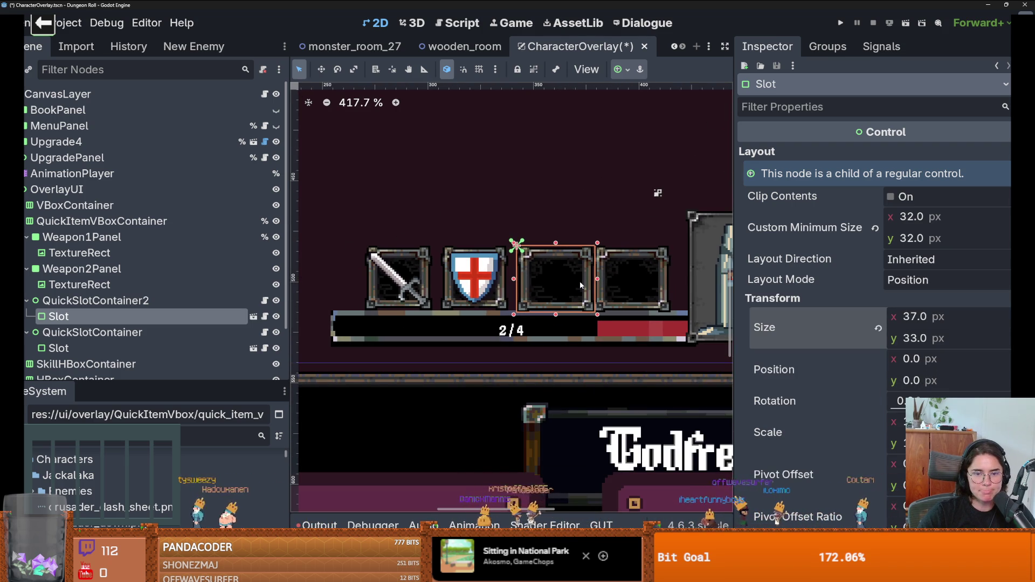
pyautogui.click(147, 239)
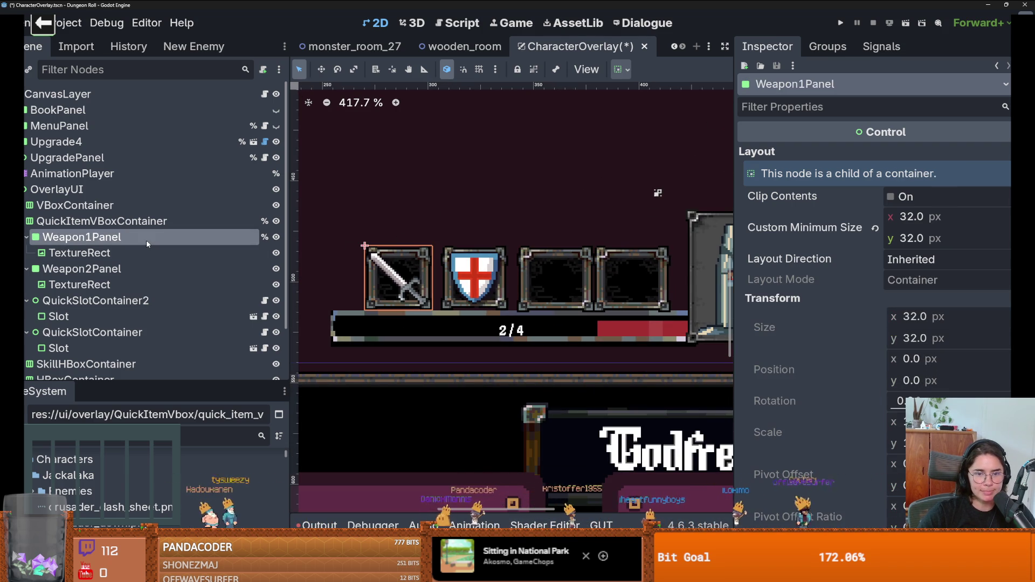
pyautogui.click(163, 270)
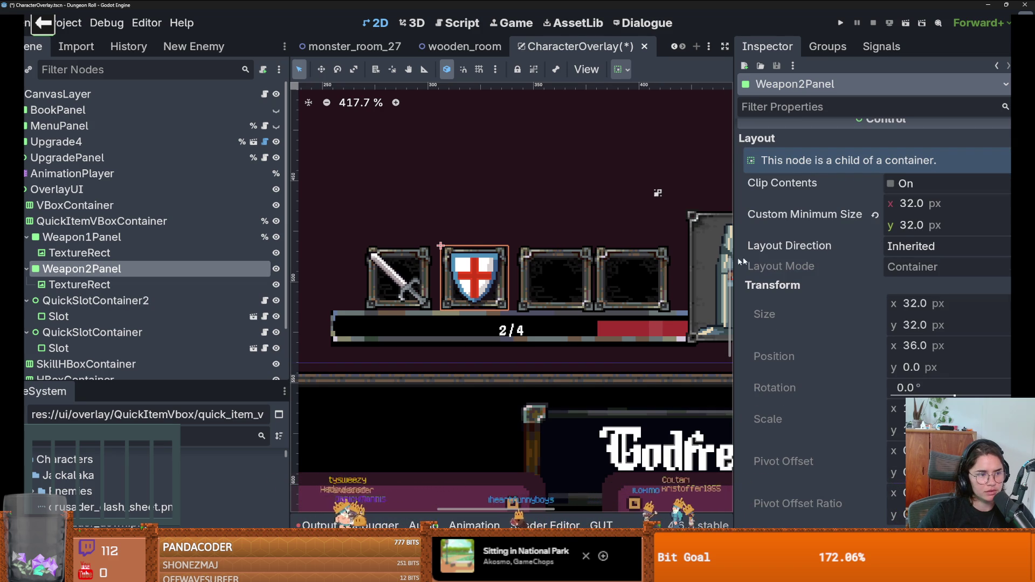
pyautogui.click(170, 227)
pyautogui.scroll(-2, 511, 287)
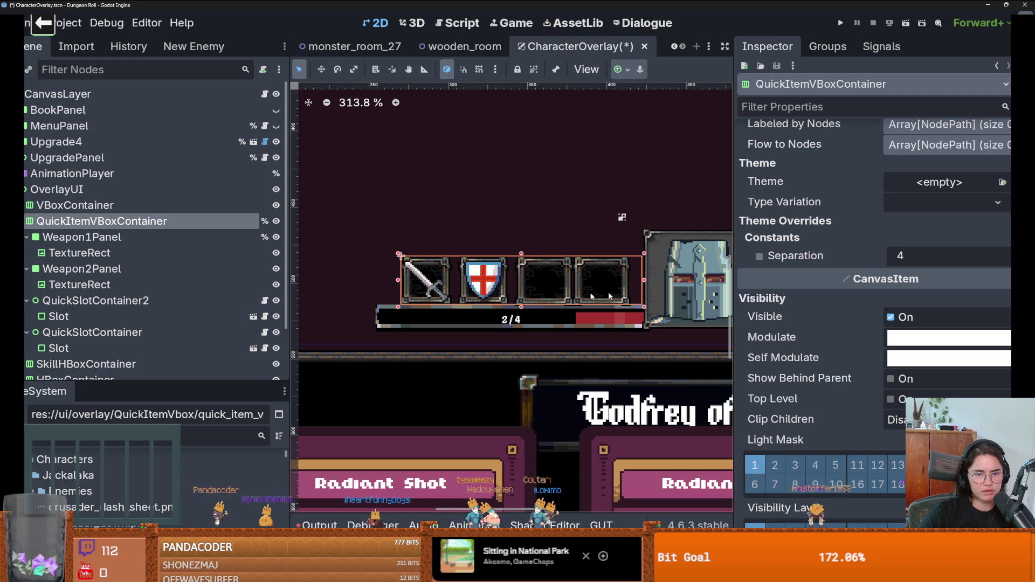
# Inspect Weapon1Panel, Weapon2Panel and their TextureRects, including the sword texture's atlas.
pyautogui.click(158, 238)
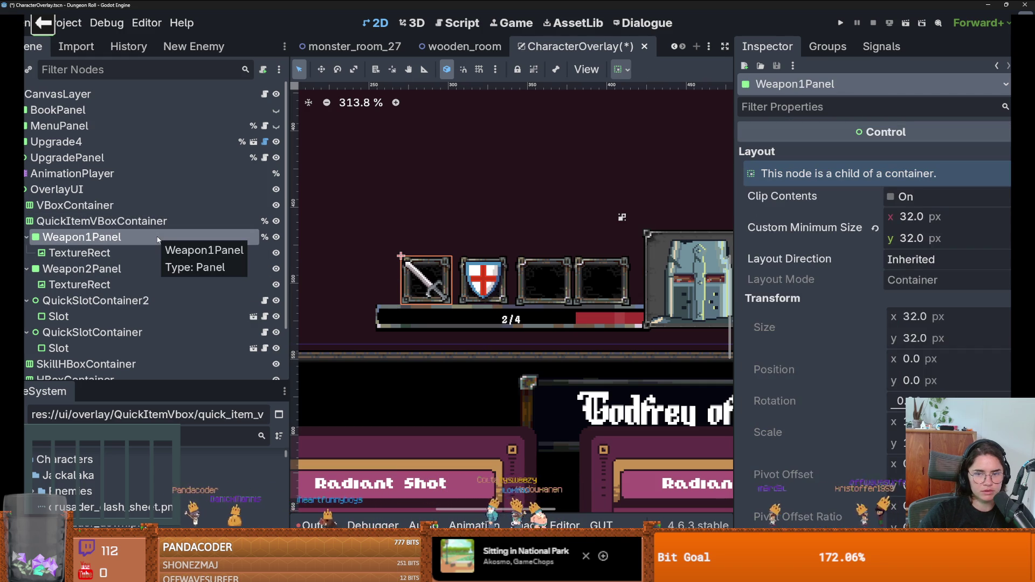
pyautogui.click(144, 264)
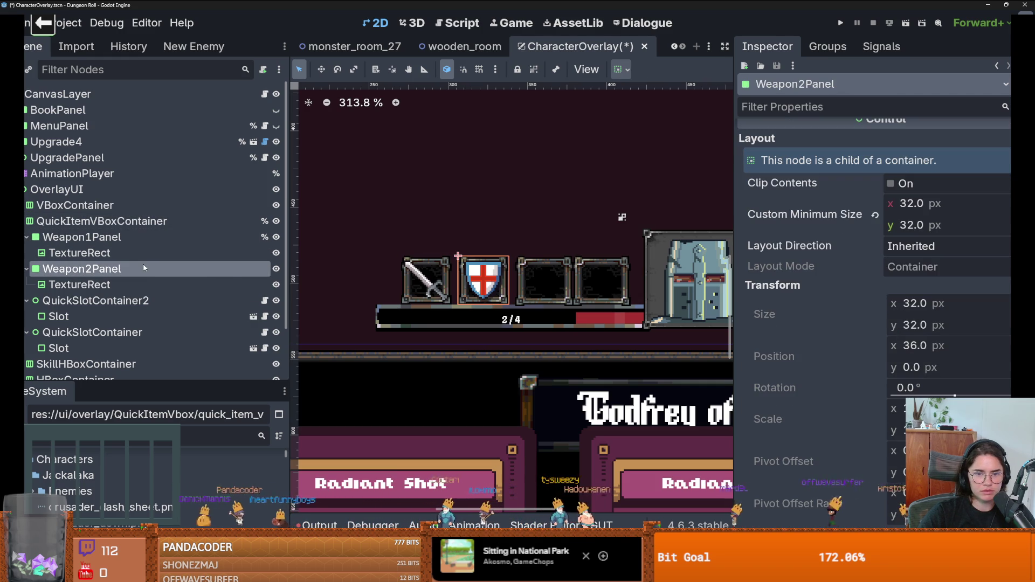
pyautogui.doubleClick(141, 272)
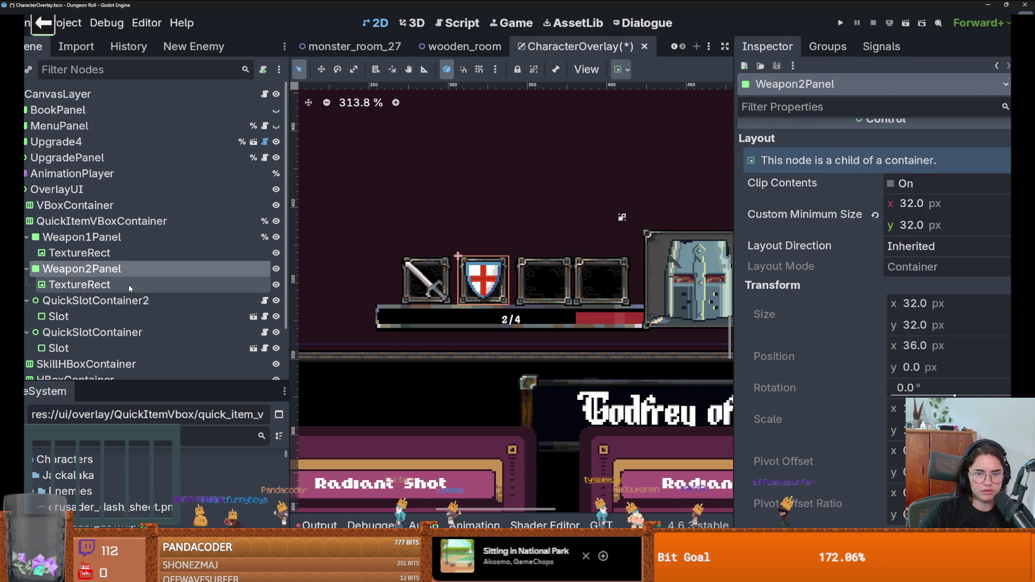
pyautogui.click(128, 283)
pyautogui.click(129, 269)
pyautogui.click(129, 252)
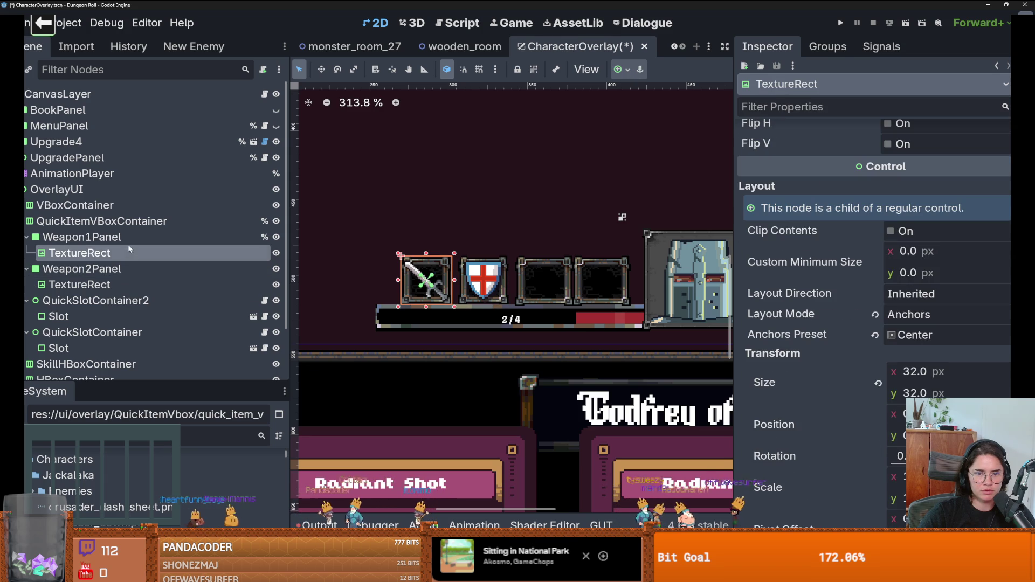
pyautogui.click(128, 237)
pyautogui.click(127, 250)
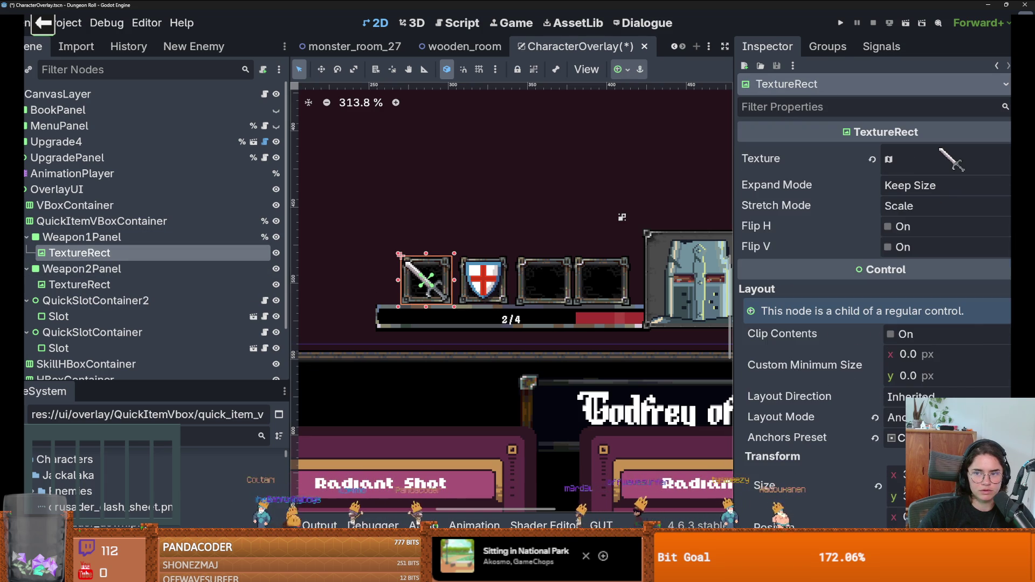
pyautogui.click(944, 172)
pyautogui.click(948, 157)
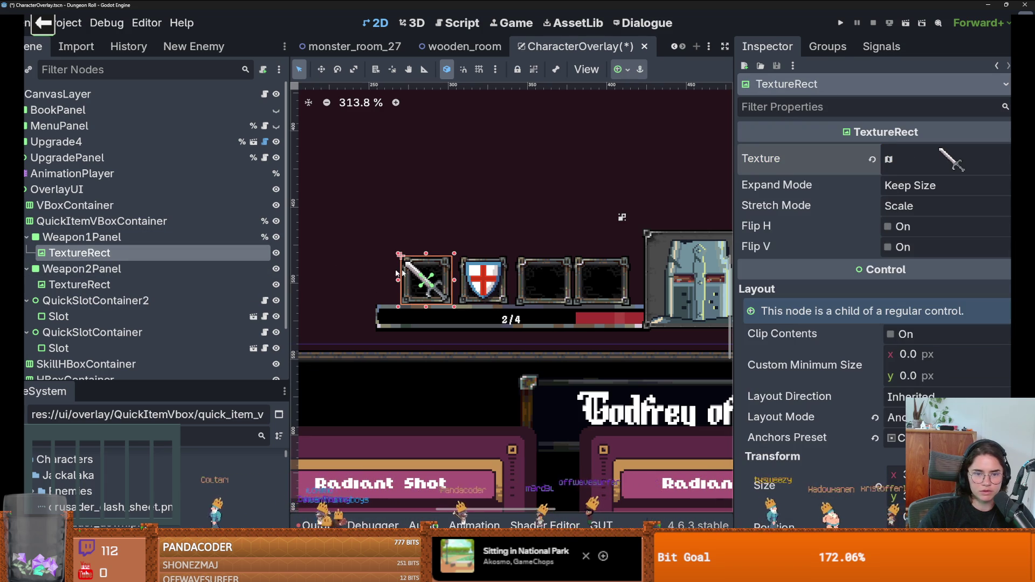
# Inspect the OverlayUI root and the shield and sword icon TextureRects in the viewport.
pyautogui.scroll(3, 479, 302)
pyautogui.click(471, 204)
pyautogui.scroll(-2, 474, 226)
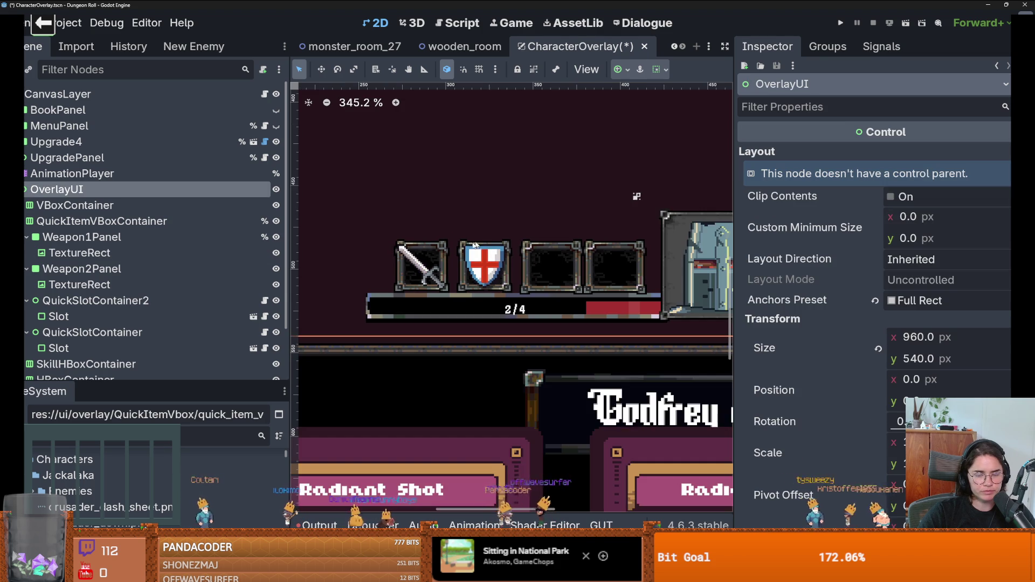
pyautogui.scroll(3, 481, 279)
pyautogui.scroll(1, 481, 278)
pyautogui.click(499, 274)
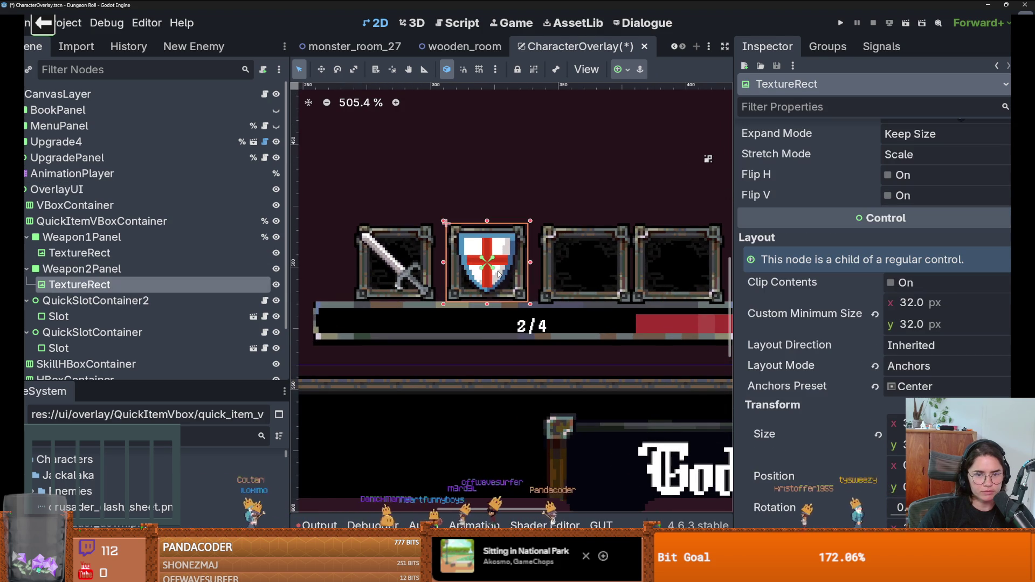
pyautogui.click(405, 264)
pyautogui.click(479, 265)
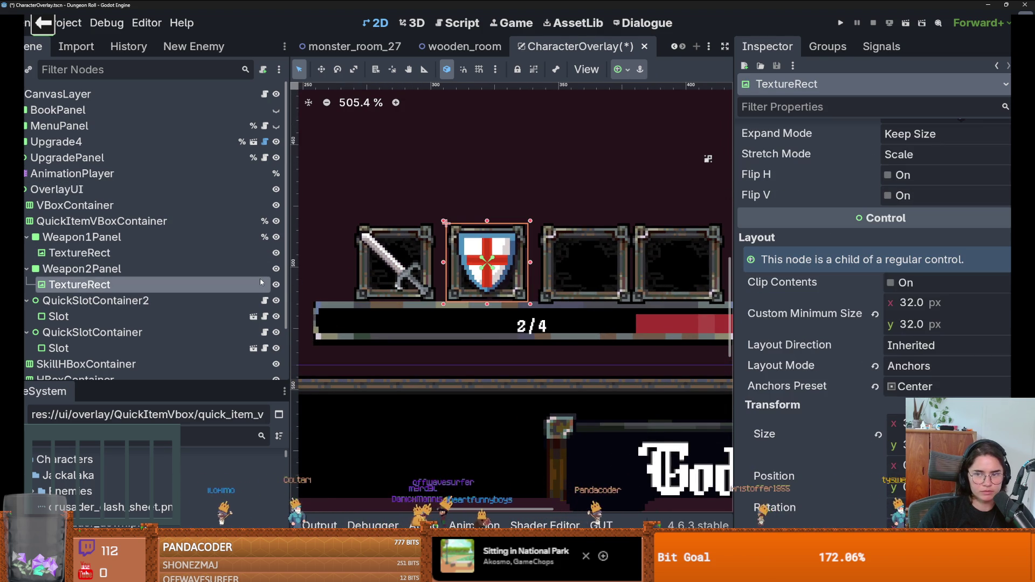
pyautogui.scroll(-9, 433, 295)
pyautogui.scroll(6, 433, 295)
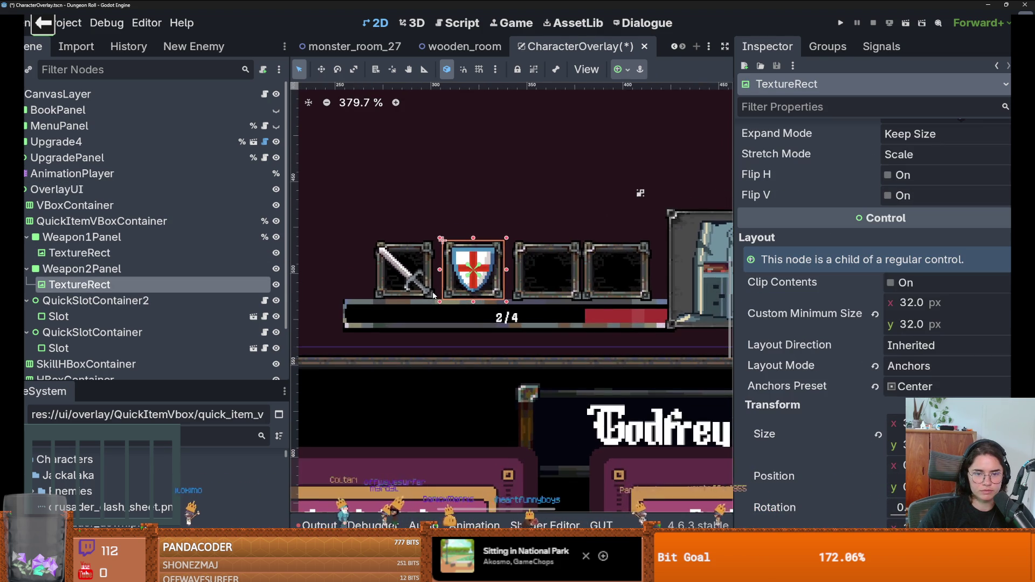
pyautogui.scroll(-3, 434, 295)
pyautogui.click(439, 206)
pyautogui.scroll(-2, 440, 241)
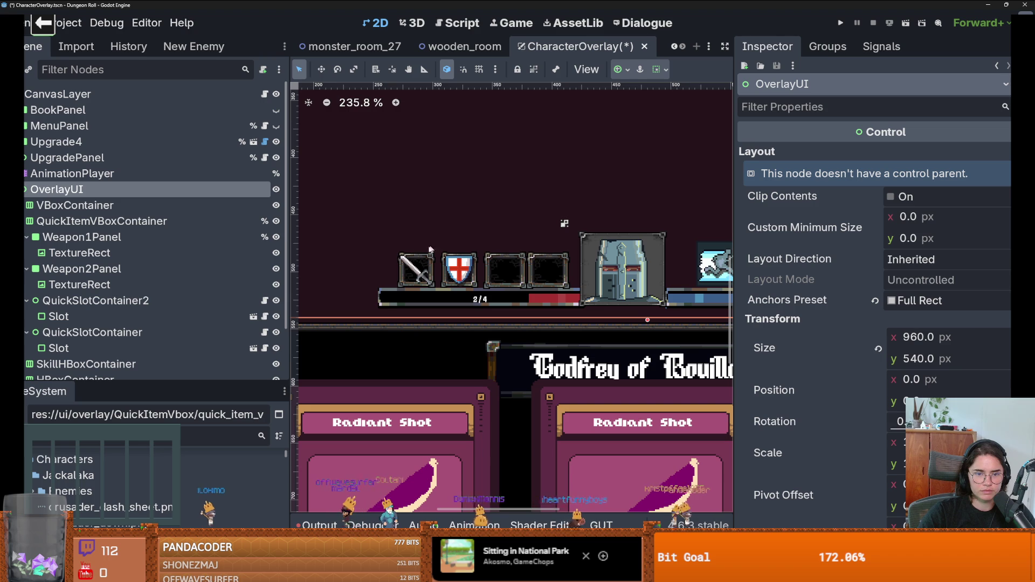
# Enable QuickItemVBoxContainer's Separation theme constant override and set it to 4.
pyautogui.click(102, 221)
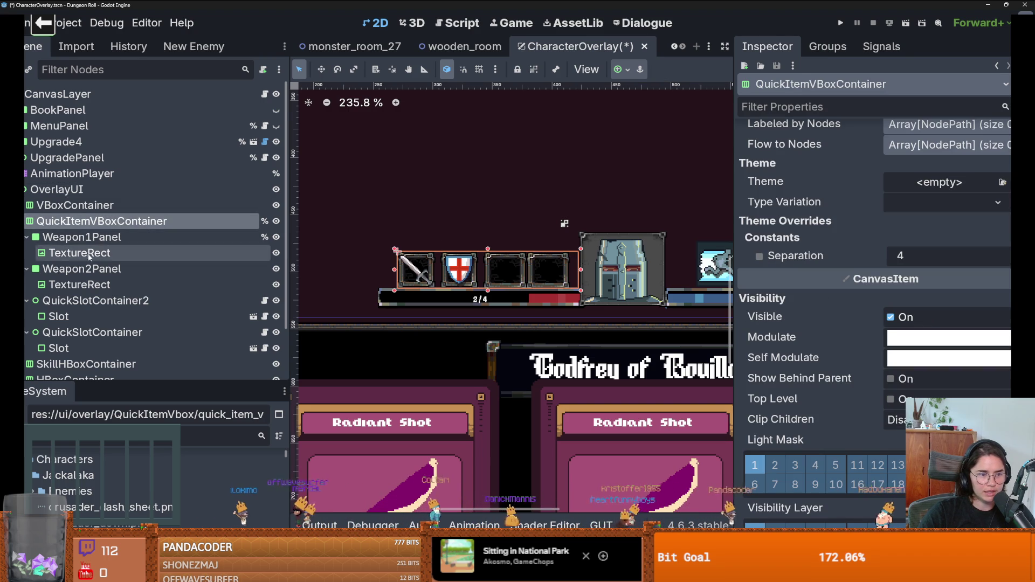
pyautogui.scroll(-2, 107, 269)
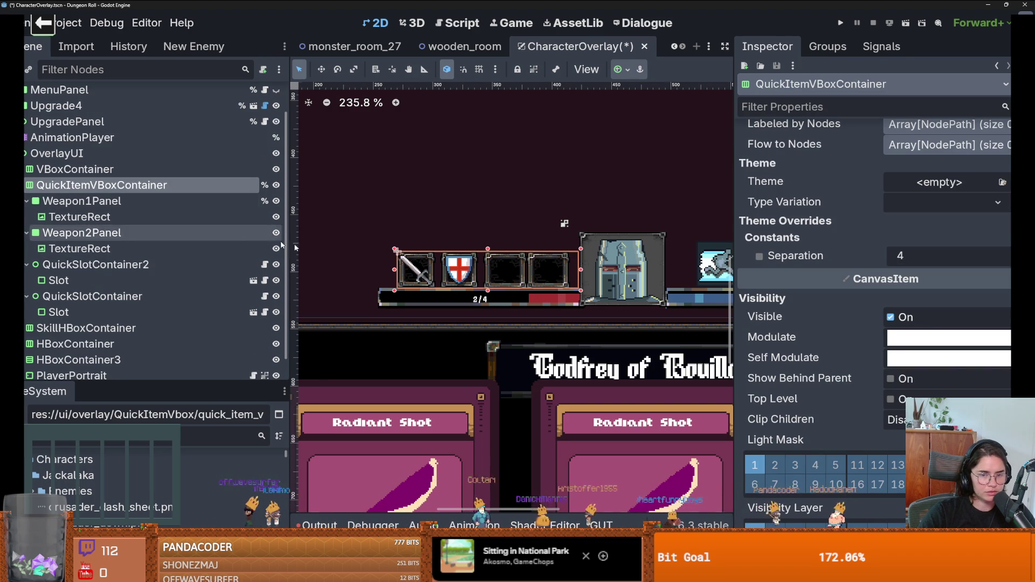
pyautogui.click(759, 257)
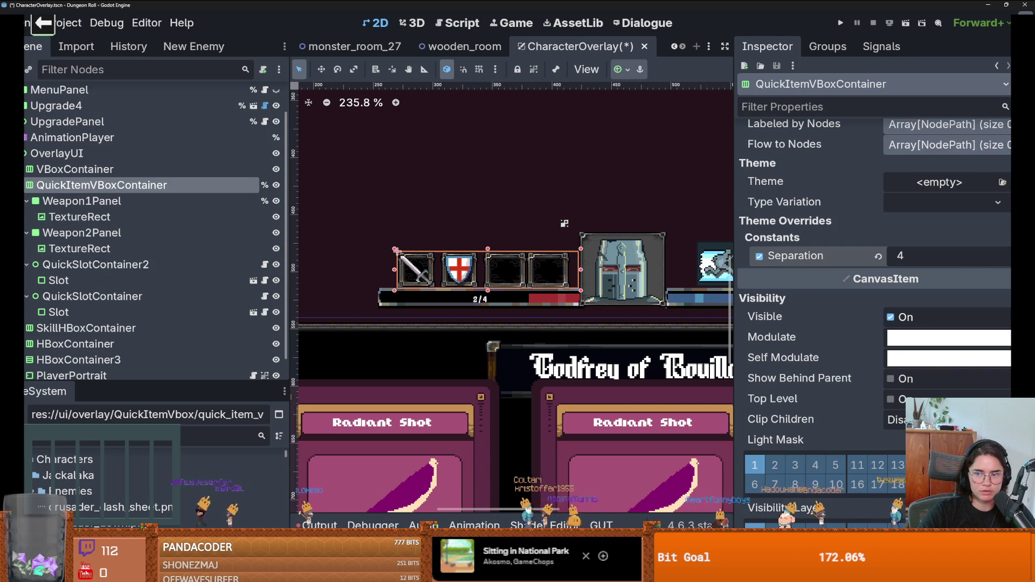
pyautogui.moveTo(917, 255); pyautogui.dragTo(918, 256)
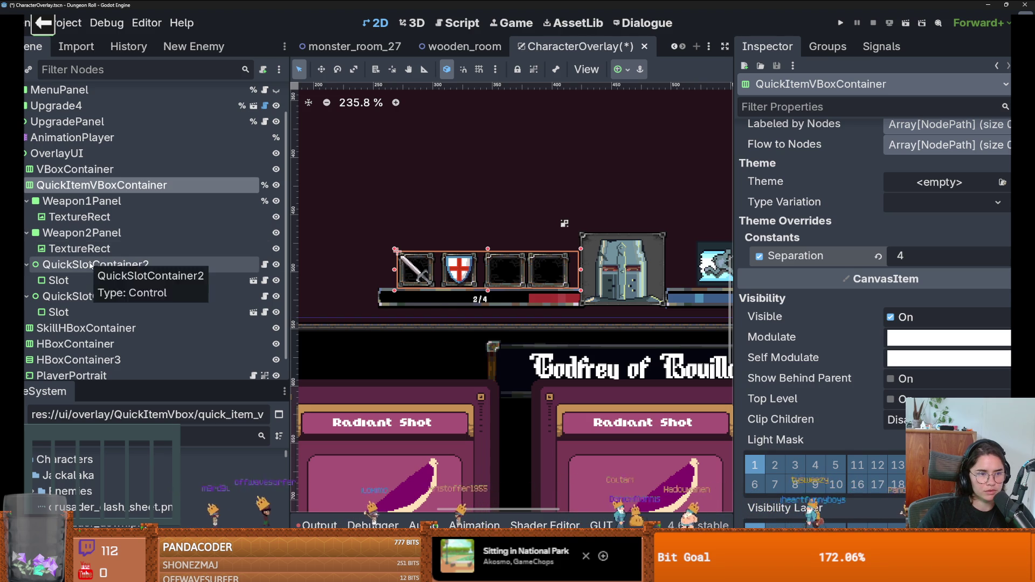
pyautogui.click(79, 235)
# Start a node type change on Weapon1Panel, then cancel it.
pyautogui.rightClick(83, 185)
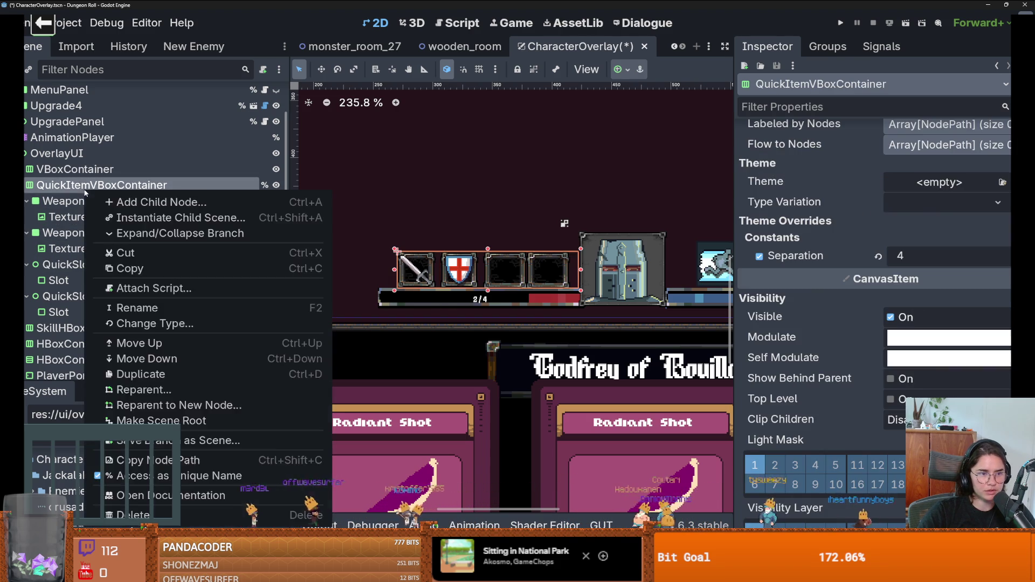
pyautogui.rightClick(83, 198)
pyautogui.click(144, 335)
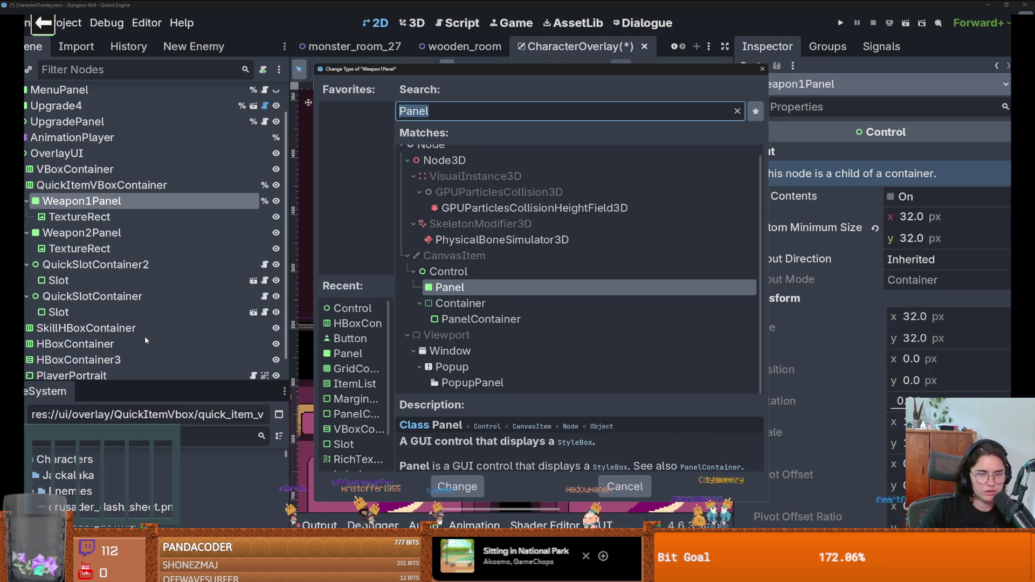
pyautogui.write('c')
pyautogui.press('Escape')
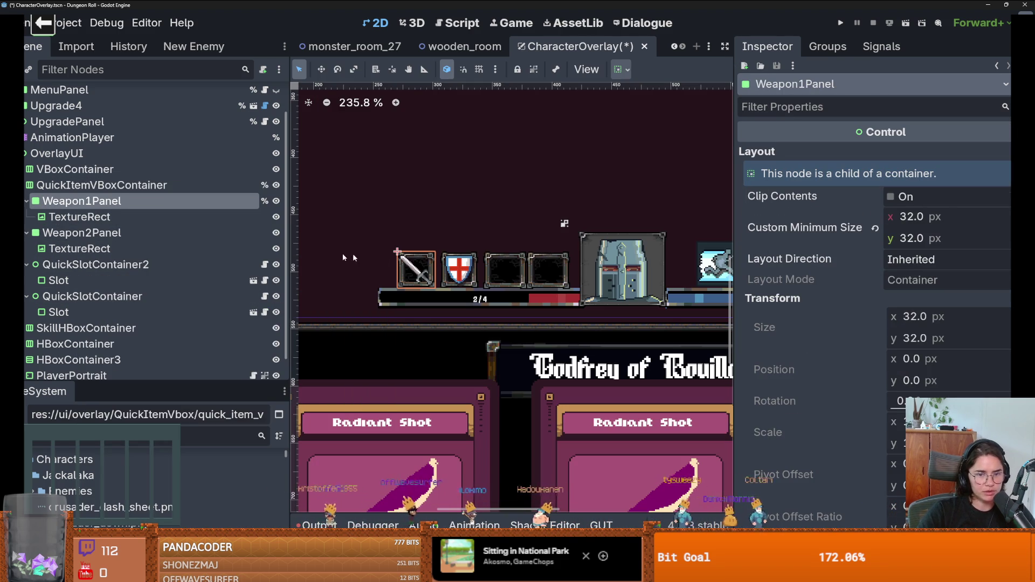
# Browse the scene tree to QuickSlotContainer2 and its Slot child without changing them.
pyautogui.click(134, 265)
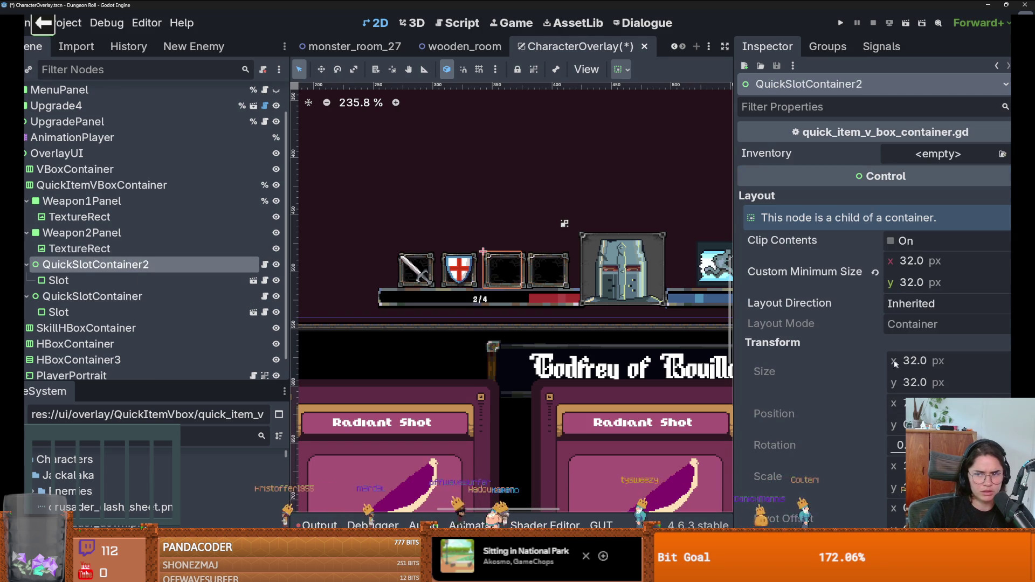
pyautogui.scroll(-10, 871, 399)
pyautogui.scroll(-5, 873, 402)
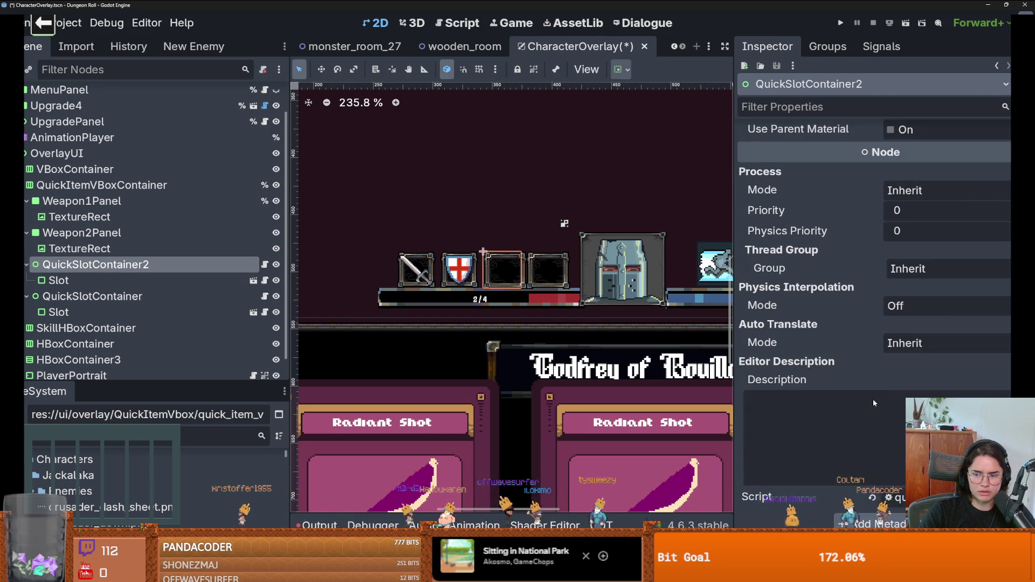
pyautogui.scroll(10, 873, 401)
pyautogui.scroll(6, 872, 399)
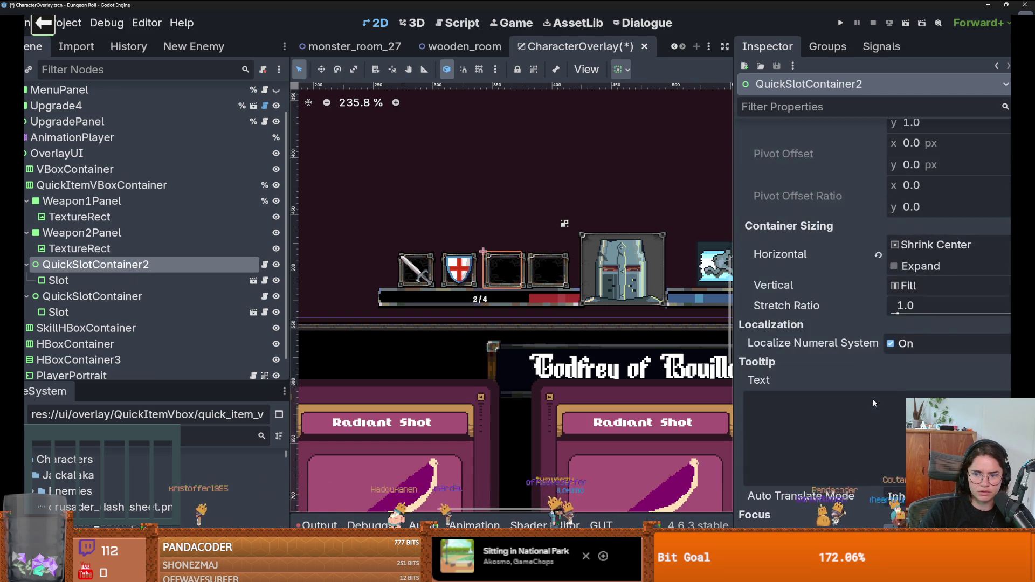
pyautogui.scroll(2, 54, 293)
pyautogui.rightClick(60, 316)
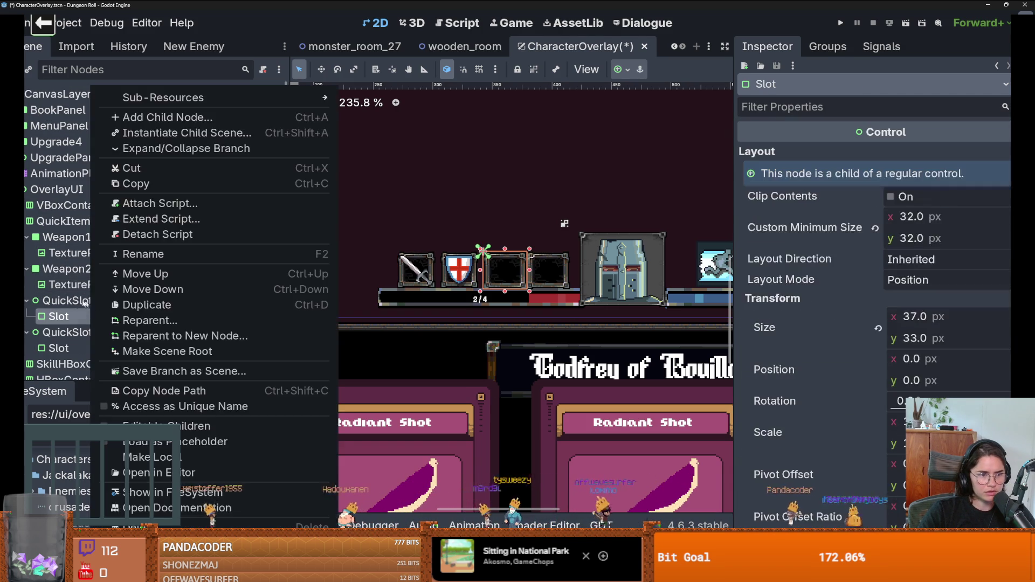
pyautogui.click(70, 316)
pyautogui.doubleClick(70, 316)
pyautogui.click(75, 301)
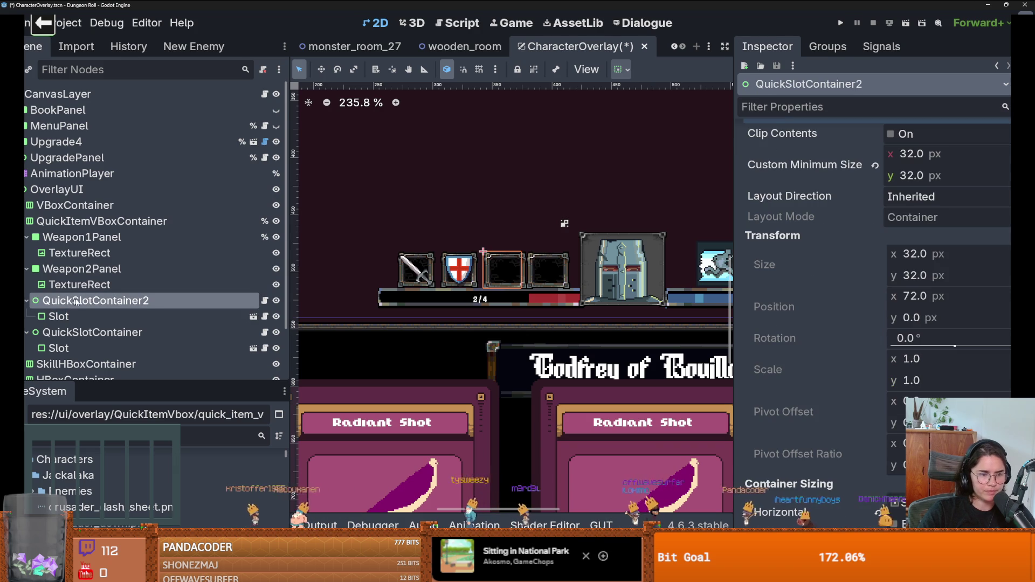
# Change QuickSlotContainer2 and QuickSlotContainer to the Panel node type.
pyautogui.rightClick(133, 308)
pyautogui.click(163, 335)
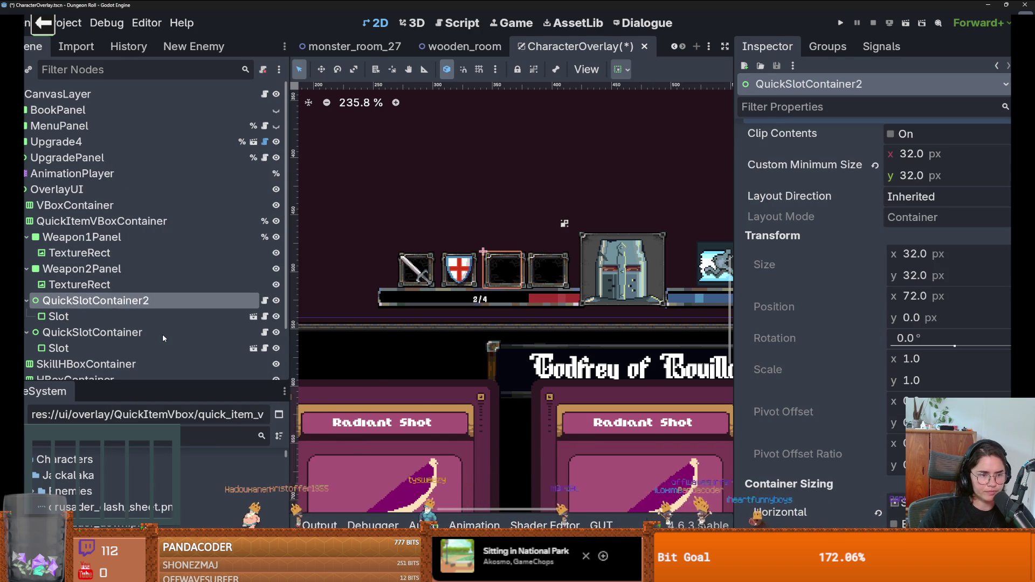
pyautogui.write('panel')
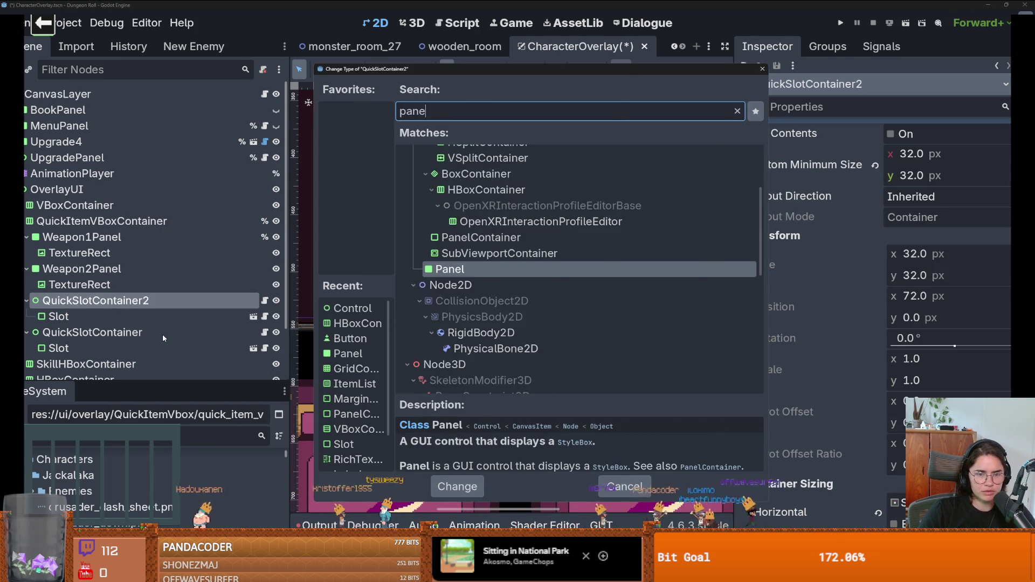
pyautogui.press('Return')
pyautogui.rightClick(103, 332)
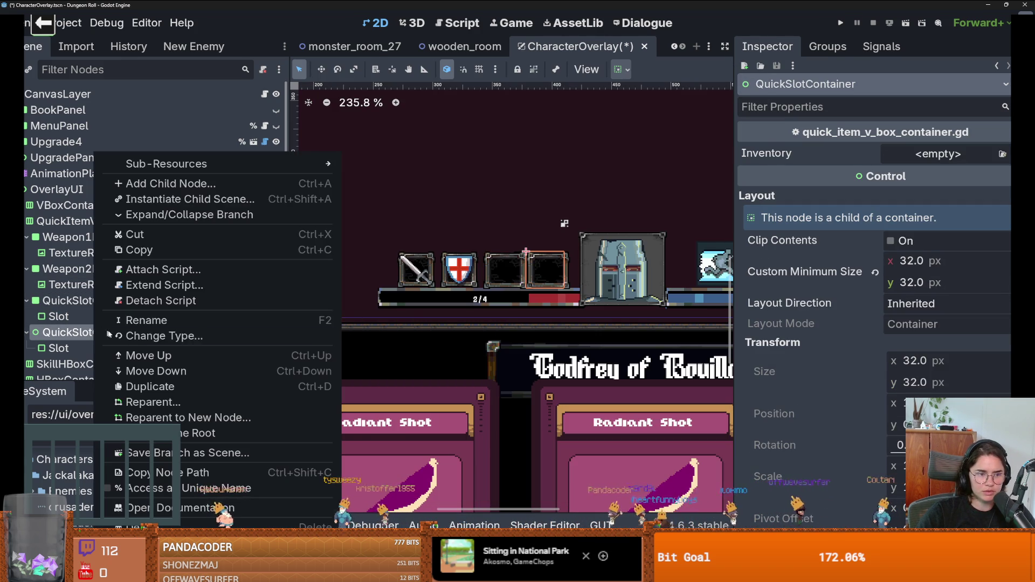
pyautogui.click(149, 336)
pyautogui.write('panel')
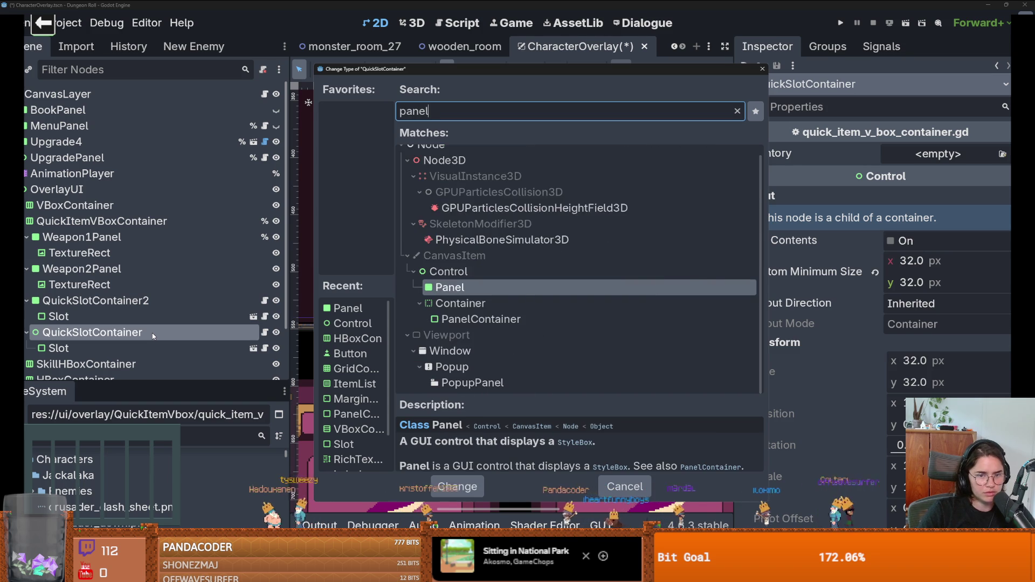
pyautogui.press('Return')
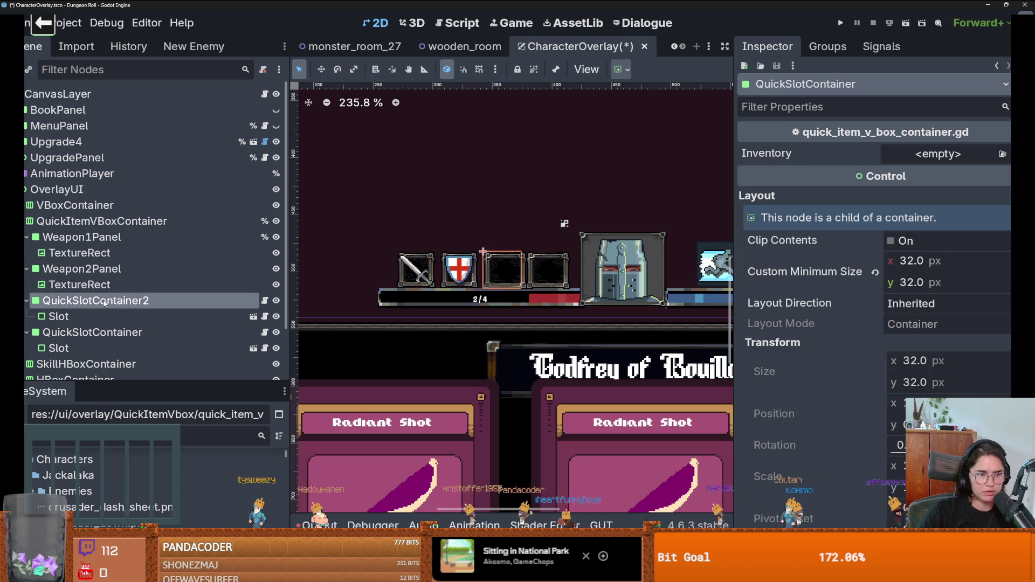
pyautogui.click(89, 314)
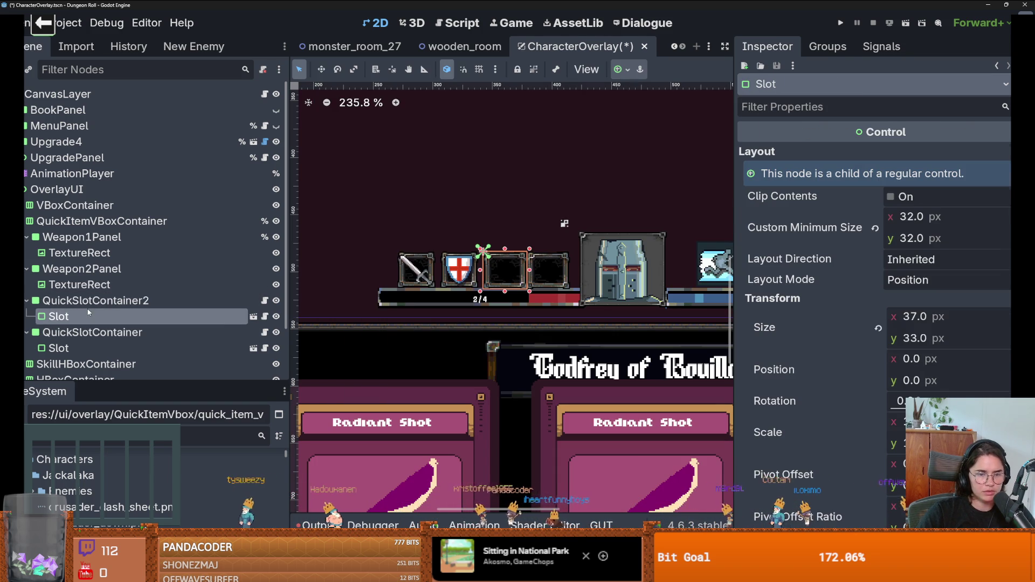
# Open quick_item_slot.tscn from the SLOT preload in quick_item_v_box_container.gd.
pyautogui.click(265, 300)
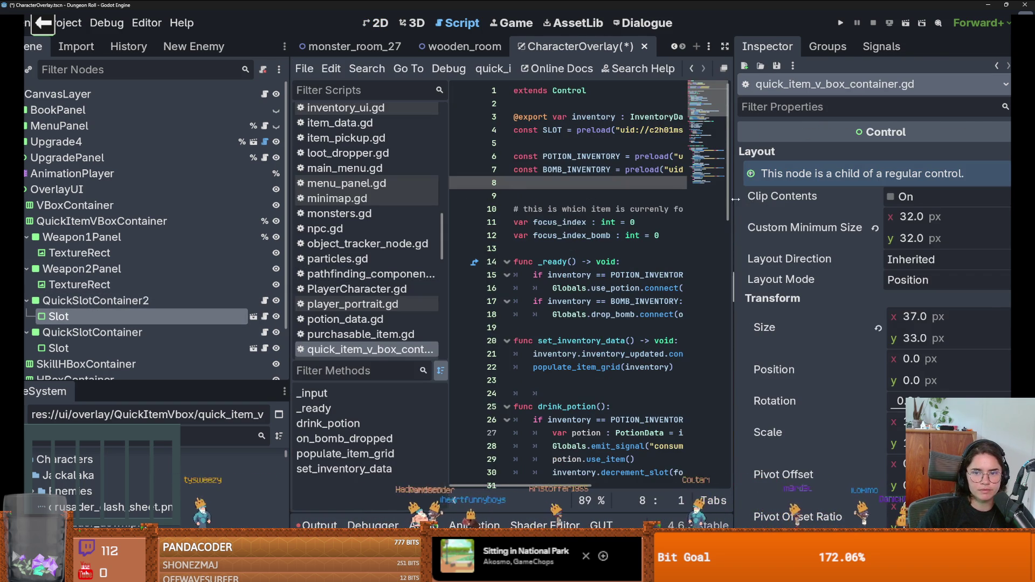
pyautogui.moveTo(734, 194); pyautogui.dragTo(910, 192)
pyautogui.click(562, 131)
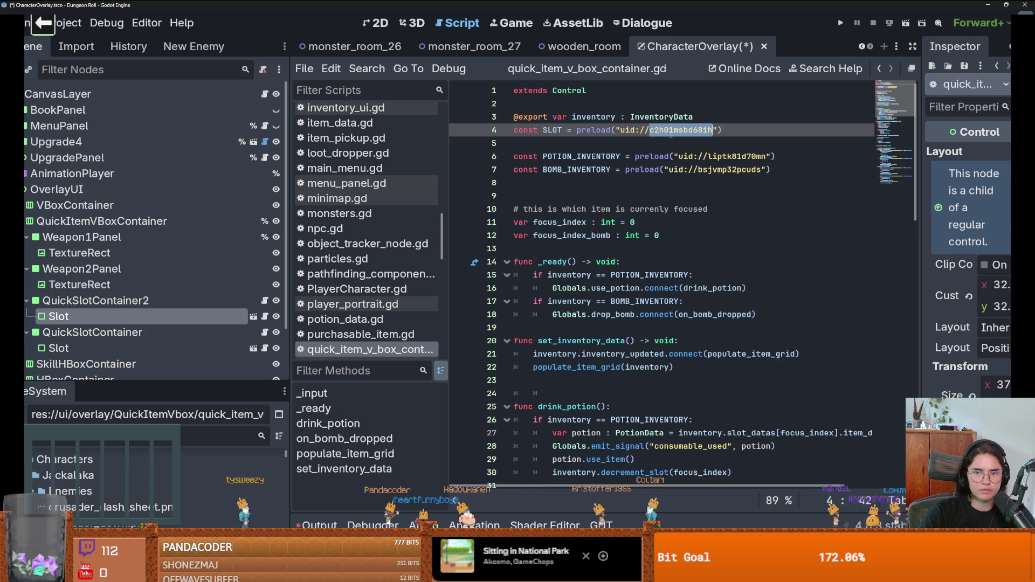
pyautogui.moveTo(672, 131)
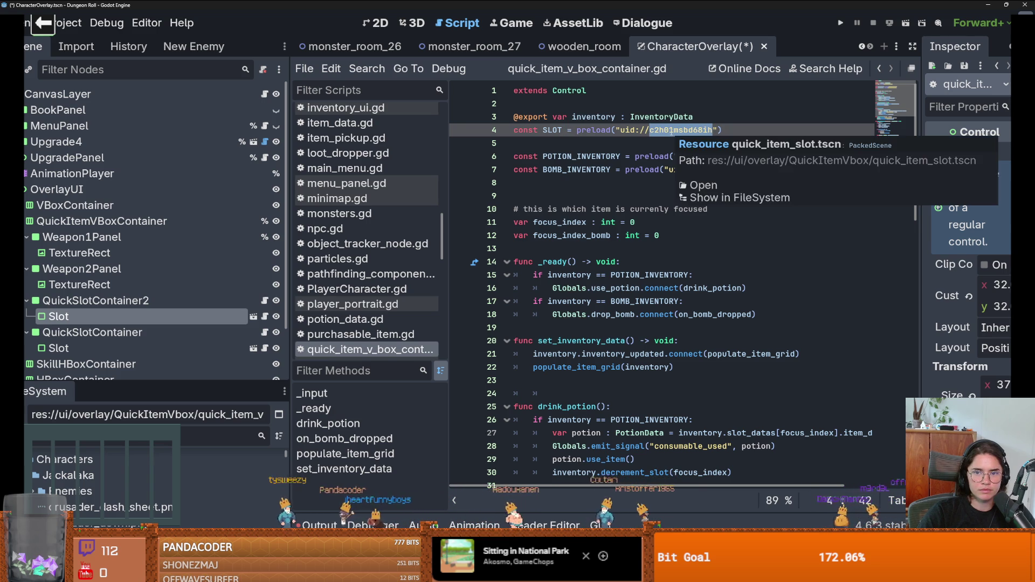
pyautogui.click(701, 185)
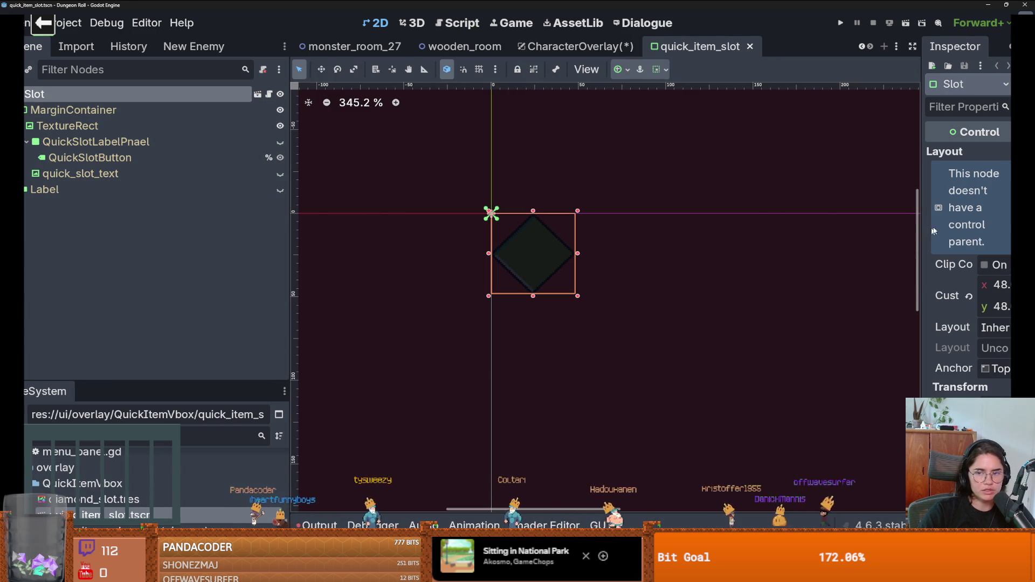
# Quick-load metal_frame_style_box.tres as the Slot's Panel style override and save the scene.
pyautogui.moveTo(921, 223); pyautogui.dragTo(769, 224)
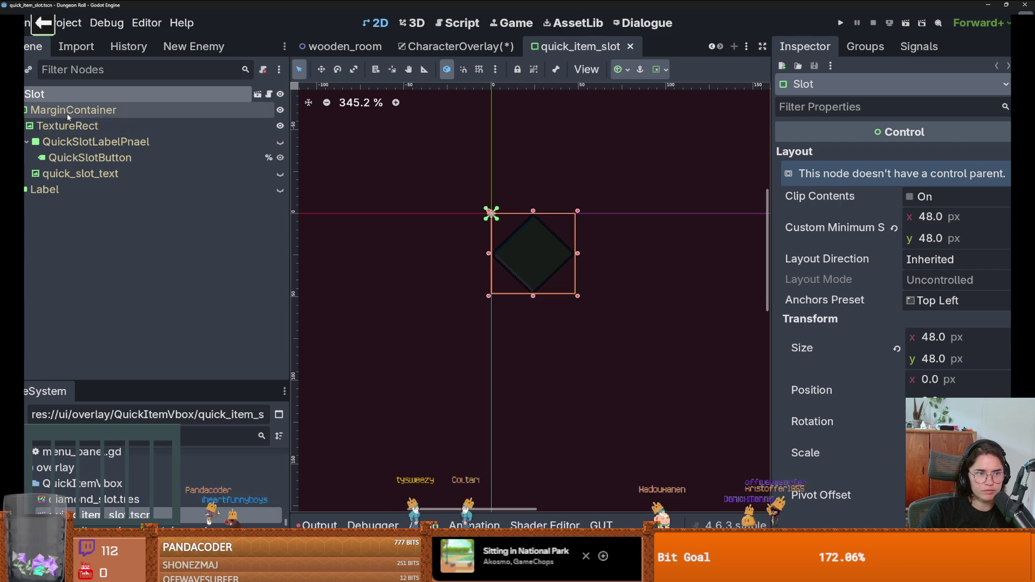
pyautogui.scroll(-10, 803, 289)
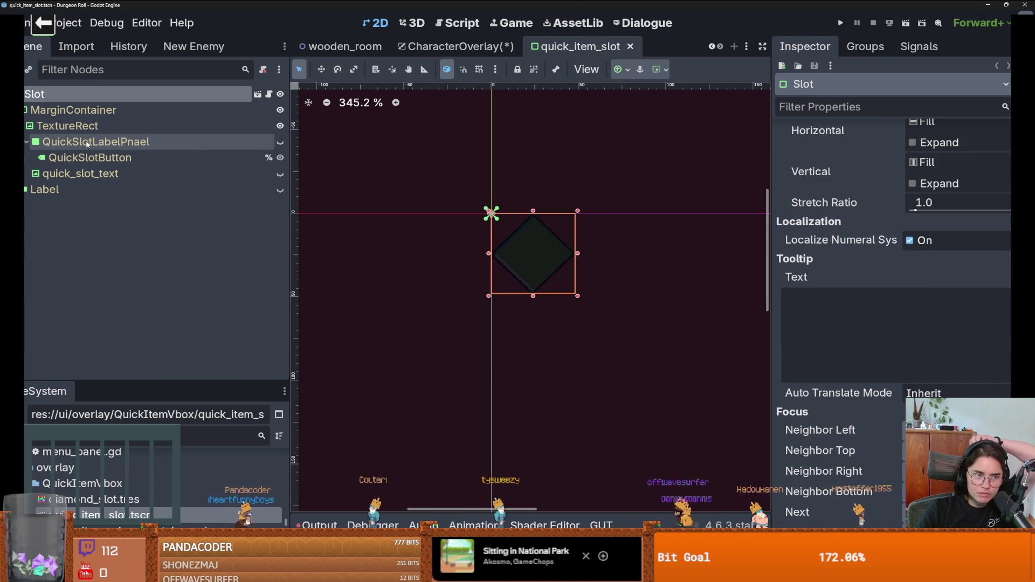
pyautogui.scroll(-12, 1000, 315)
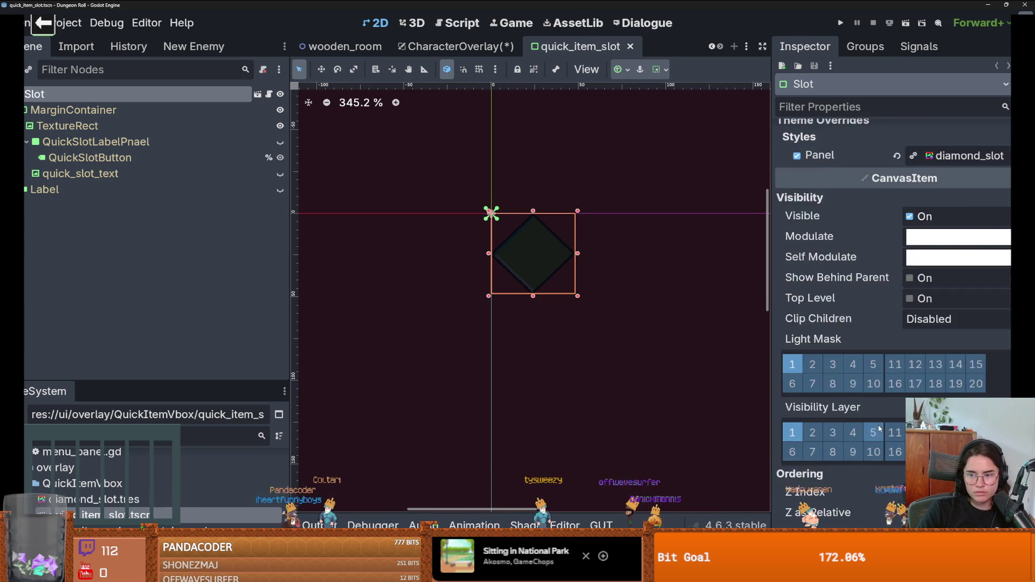
pyautogui.click(1000, 315)
pyautogui.click(890, 383)
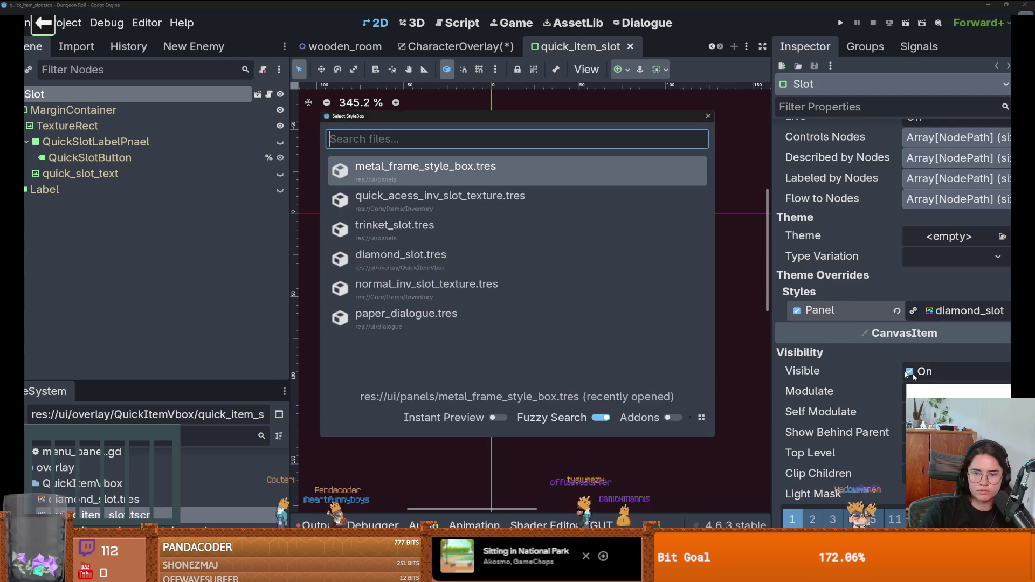
pyautogui.press('Return')
pyautogui.hotkey('ctrl', 's')
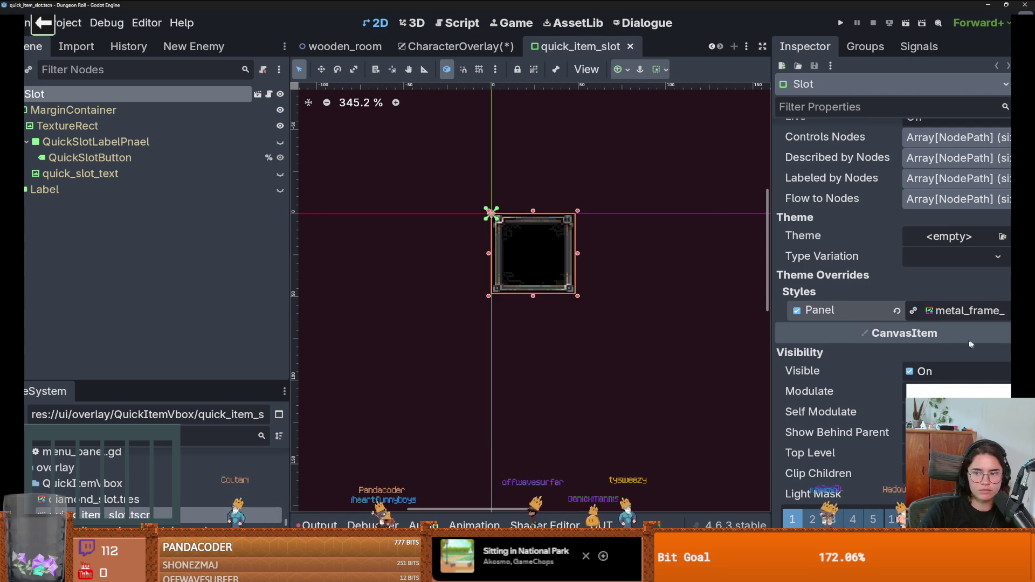
pyautogui.scroll(10, 944, 244)
pyautogui.click(938, 216)
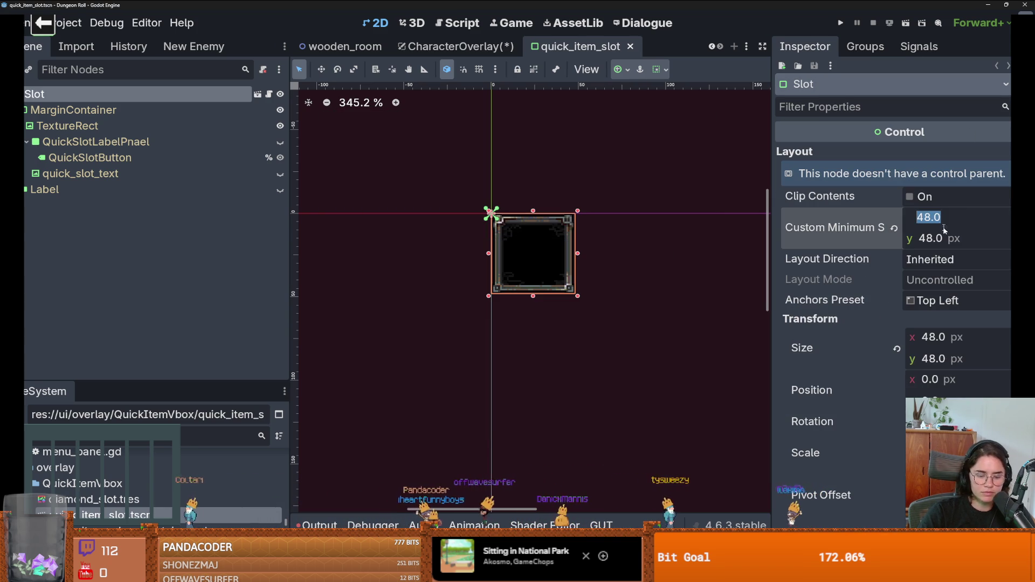
# Set the Slot's custom minimum width to 32 px and its size to 37×33 px.
pyautogui.write('32')
pyautogui.press('Return')
pyautogui.click(952, 335)
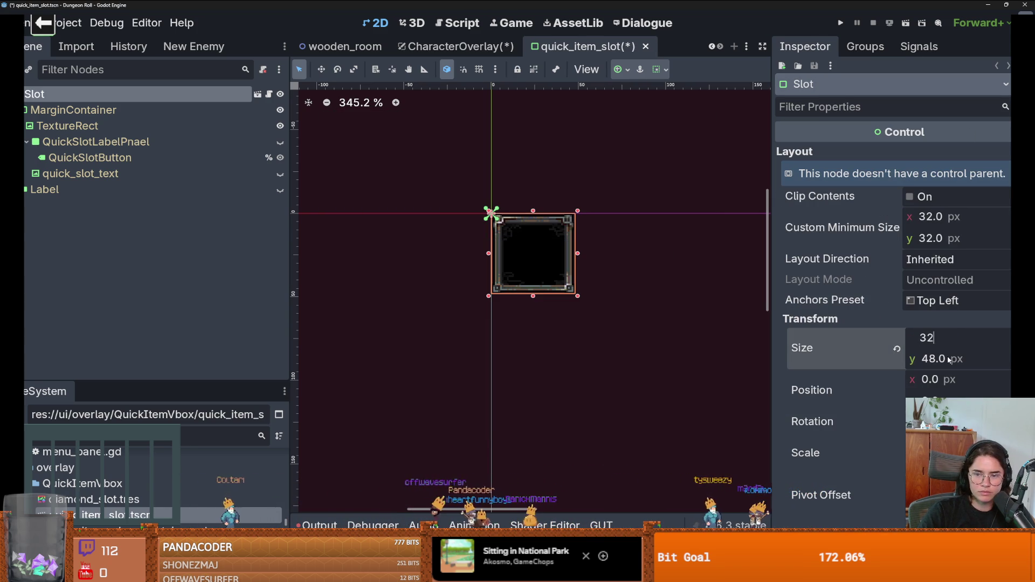
pyautogui.press('BackSpace')
pyautogui.write('7')
pyautogui.press('Return')
pyautogui.press('BackSpace')
pyautogui.write('3')
pyautogui.press('Return')
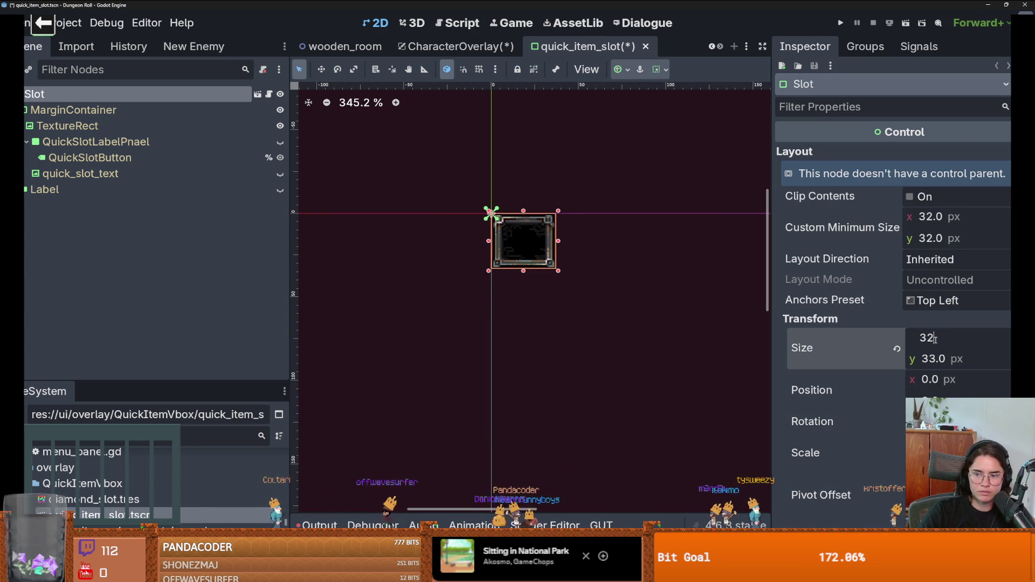
# Inspect the MarginContainer and Label child nodes, then return to the Slot root.
pyautogui.scroll(-2, 947, 379)
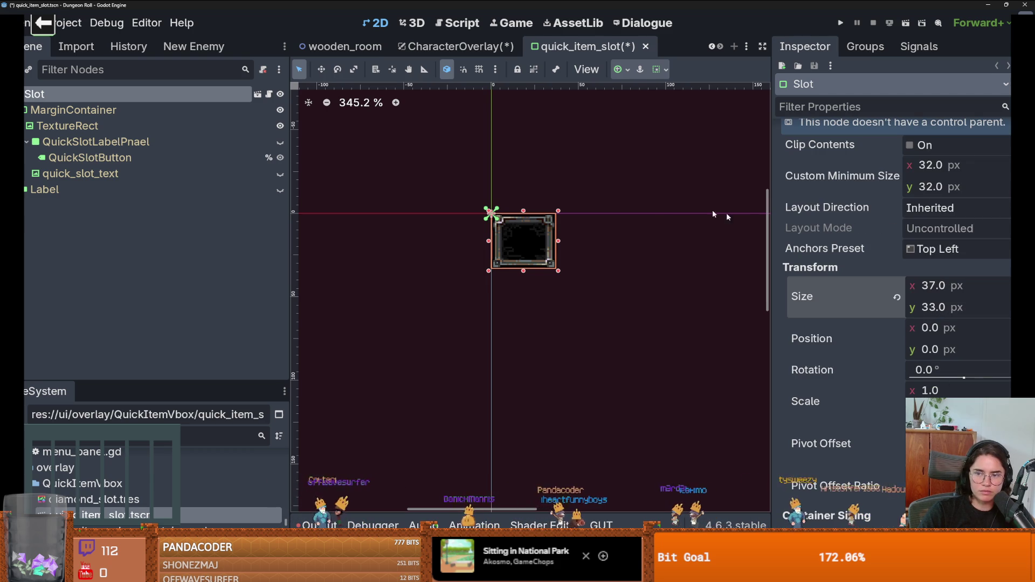
pyautogui.click(169, 113)
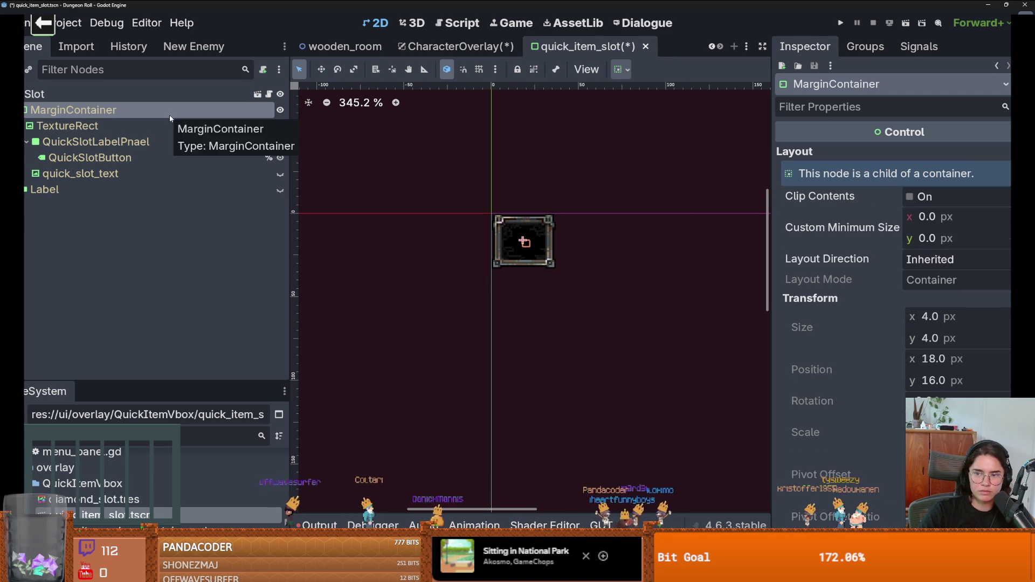
pyautogui.click(132, 186)
pyautogui.click(125, 96)
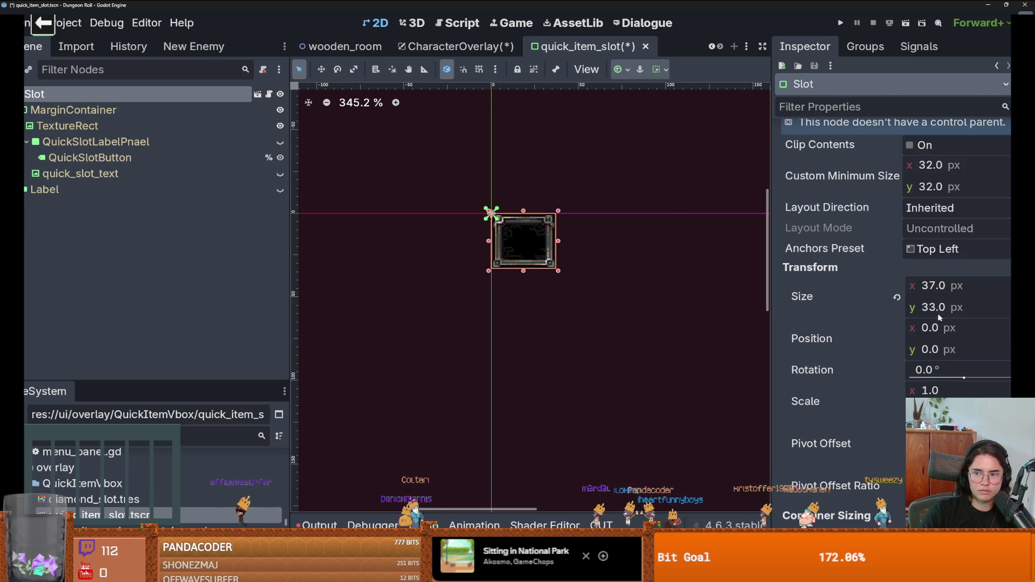
pyautogui.click(25, 110)
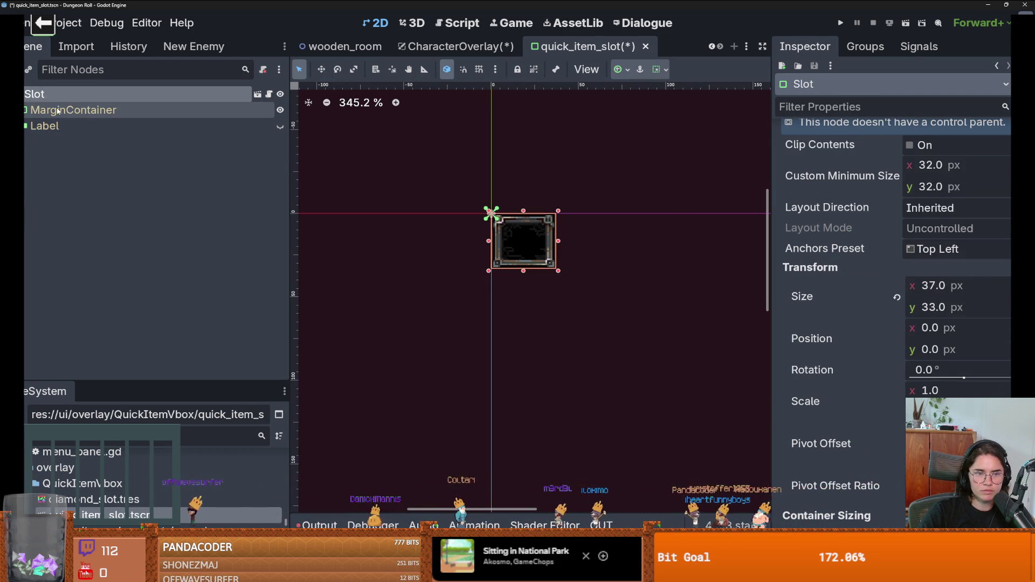
pyautogui.click(58, 111)
pyautogui.click(54, 94)
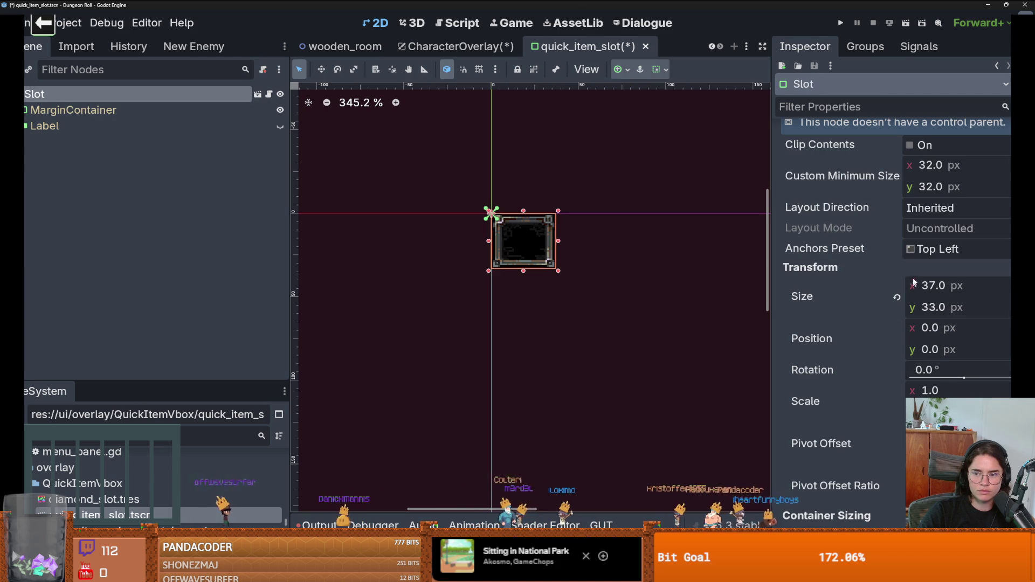
pyautogui.scroll(2, 933, 278)
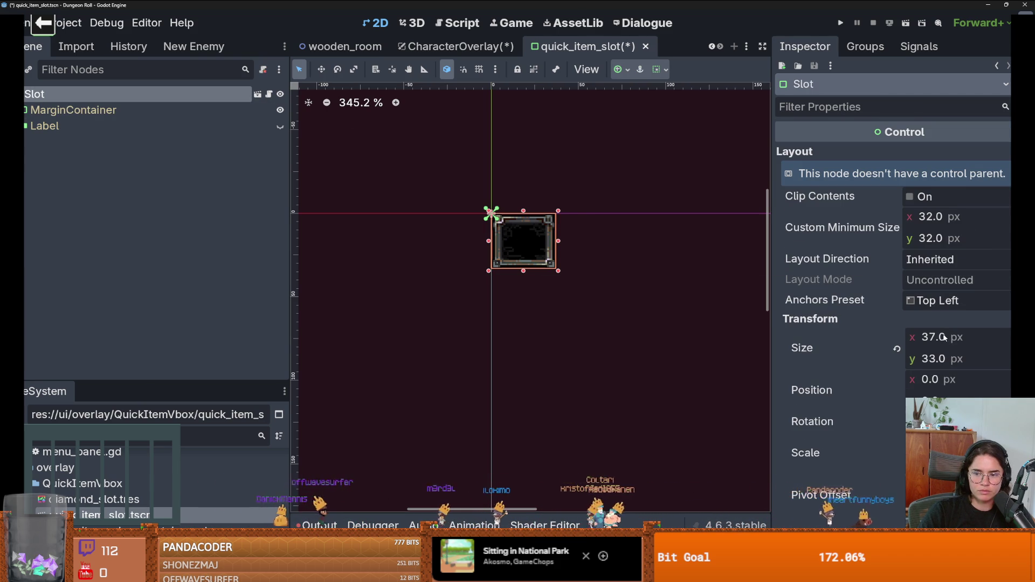
pyautogui.scroll(-15, 945, 337)
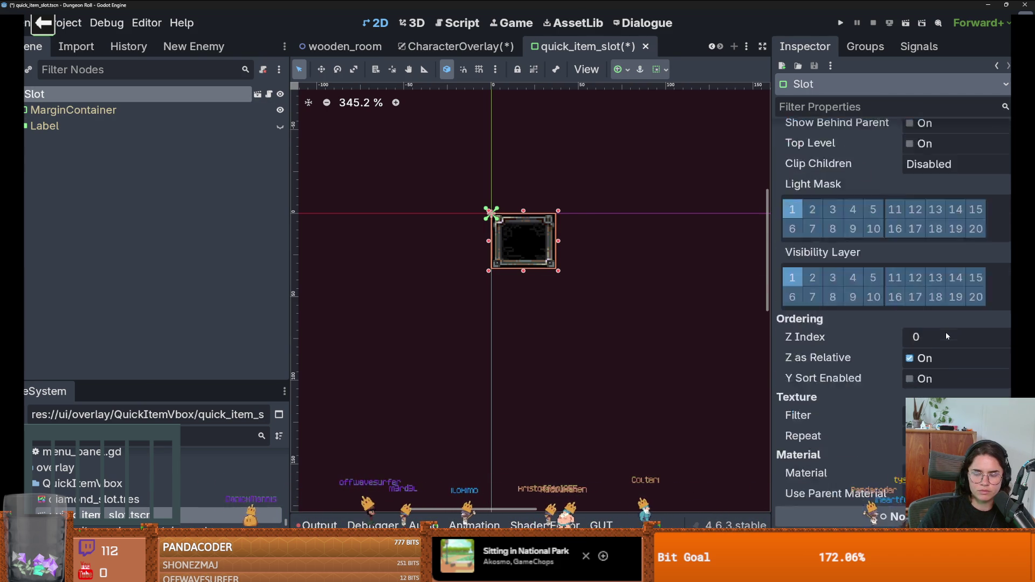
pyautogui.scroll(-10, 946, 331)
pyautogui.scroll(12, 946, 332)
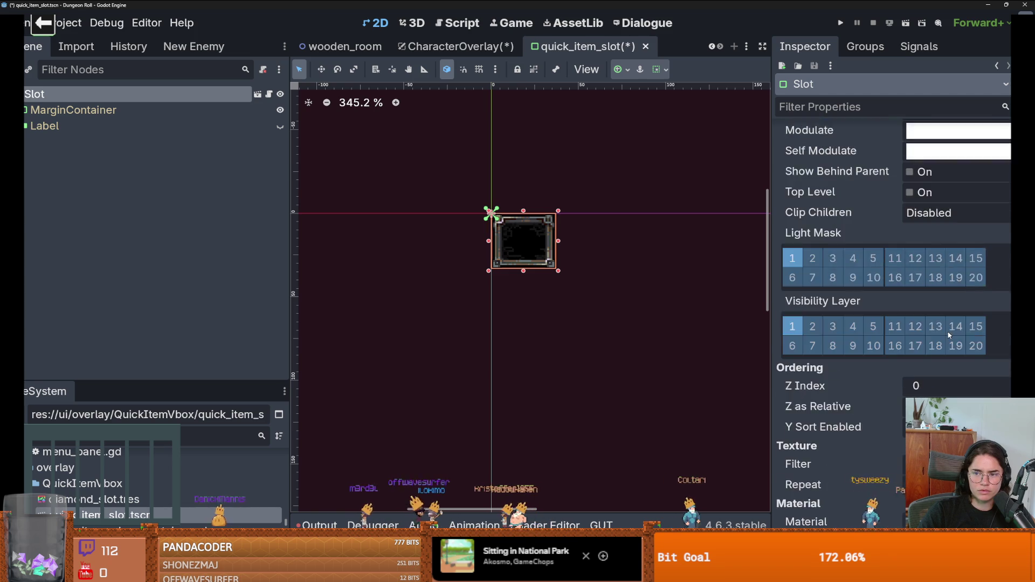
pyautogui.scroll(5, 949, 335)
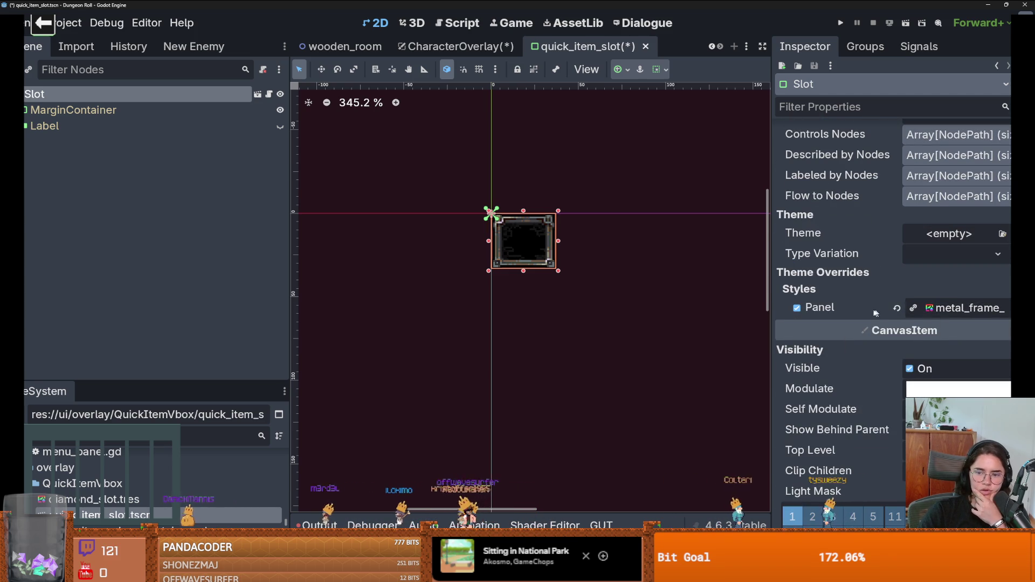
pyautogui.scroll(12, 873, 312)
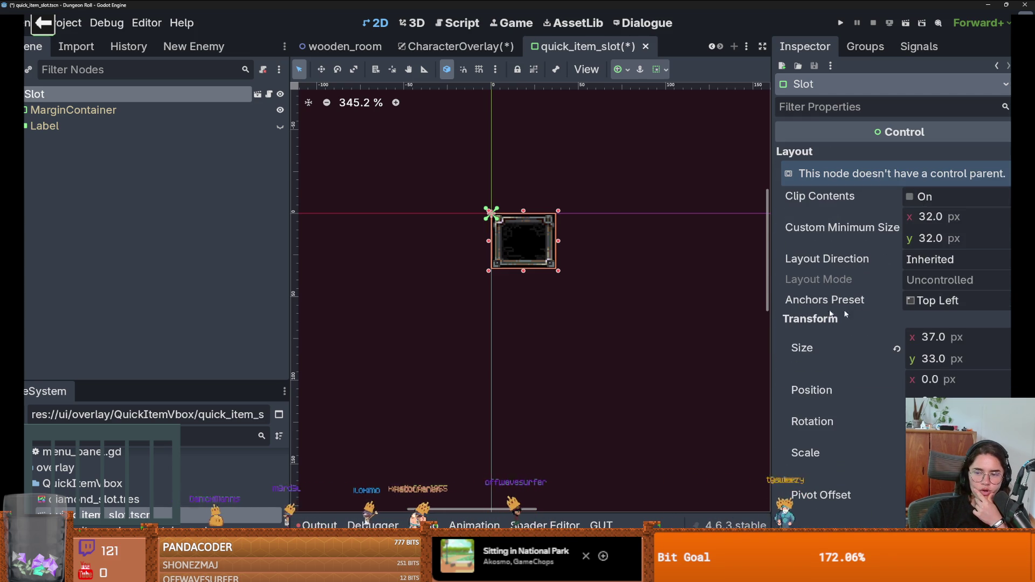
# Turn off the MarginContainer's left, top, right and bottom margin overrides.
pyautogui.click(25, 110)
pyautogui.click(73, 110)
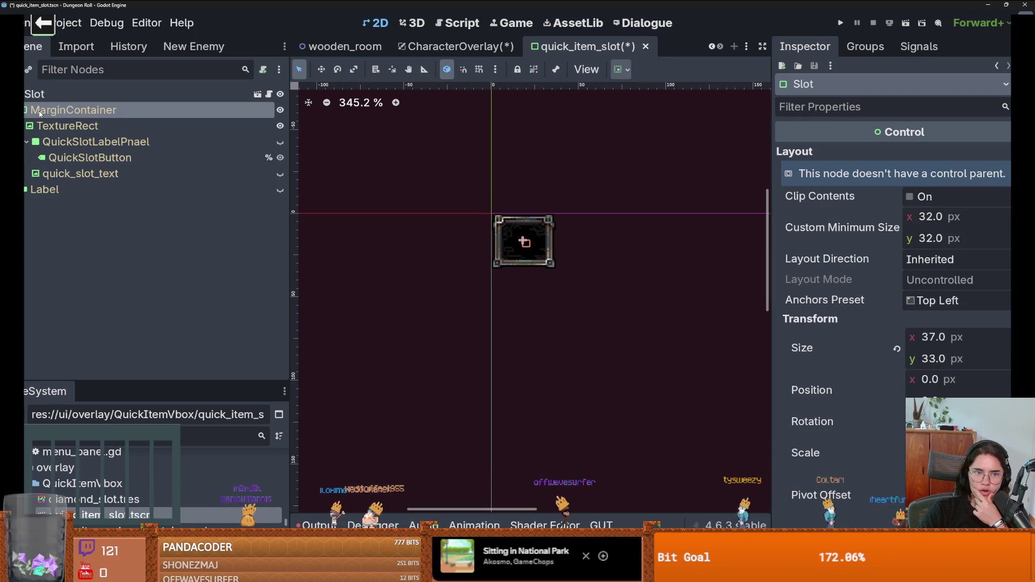
pyautogui.scroll(-20, 875, 290)
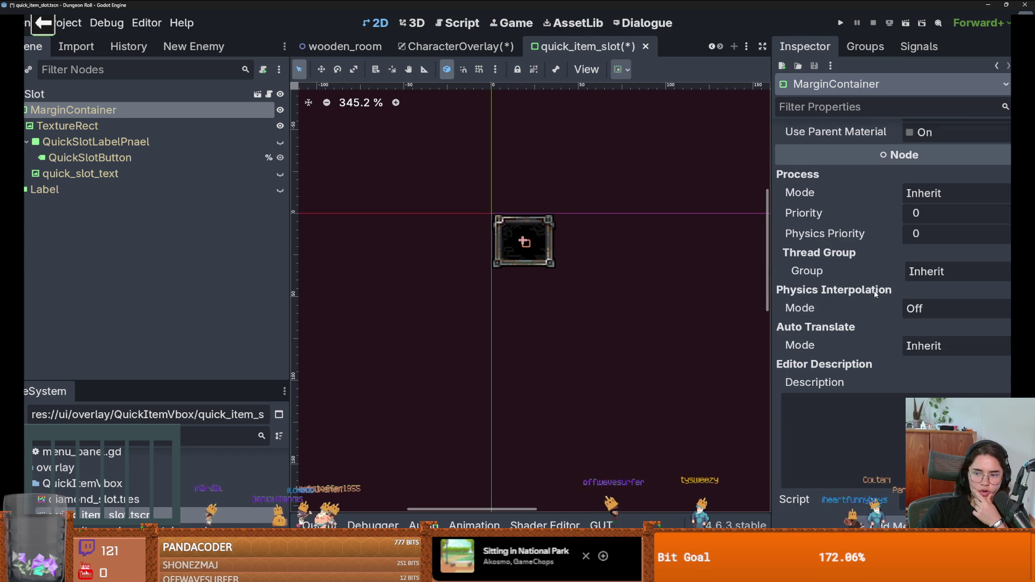
pyautogui.scroll(10, 878, 290)
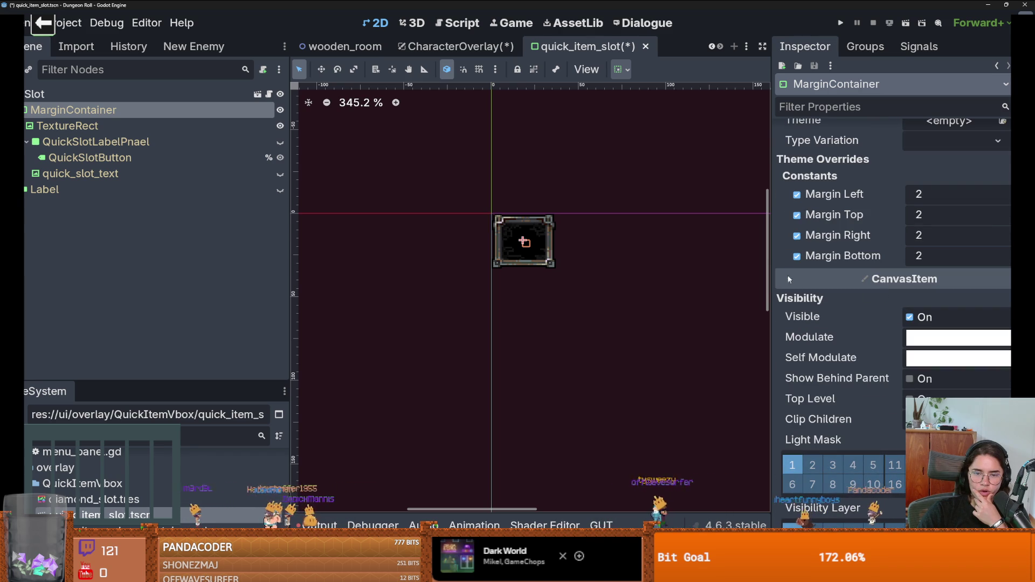
pyautogui.click(797, 256)
pyautogui.click(796, 236)
pyautogui.click(797, 215)
pyautogui.click(796, 194)
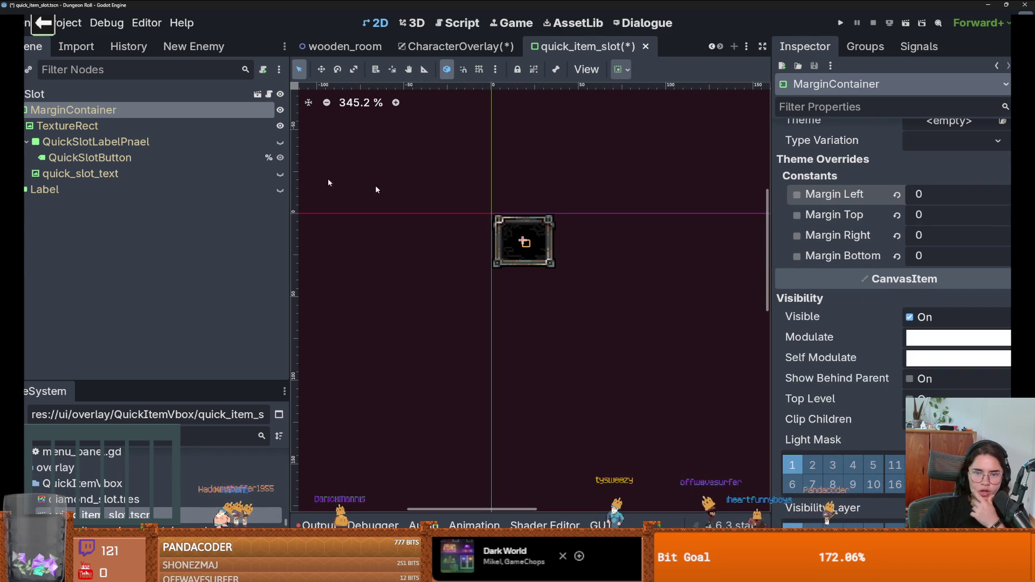
# Set the Slot root's width to 33 px.
pyautogui.click(168, 97)
pyautogui.click(938, 337)
pyautogui.write('33')
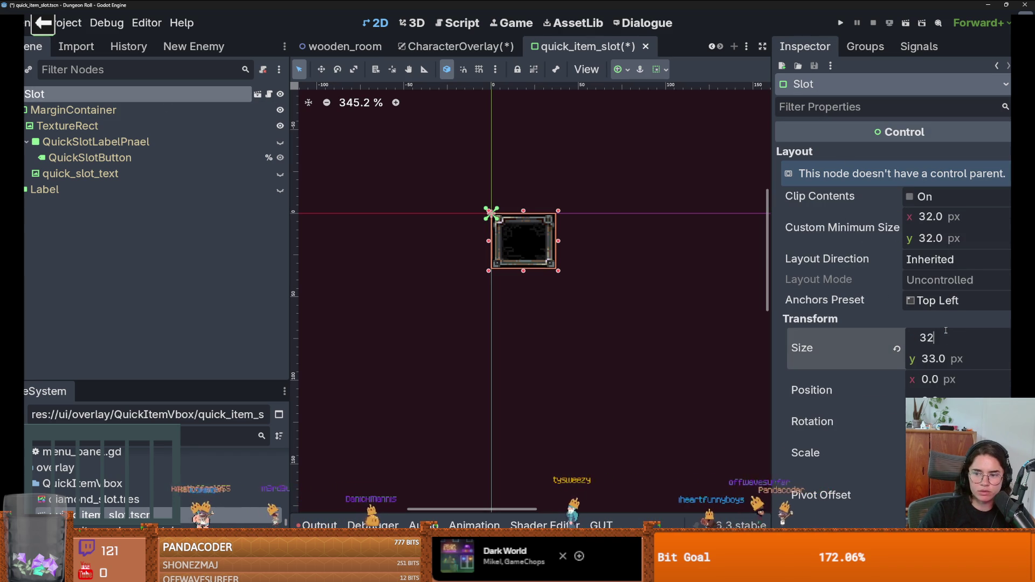
pyautogui.press('Return')
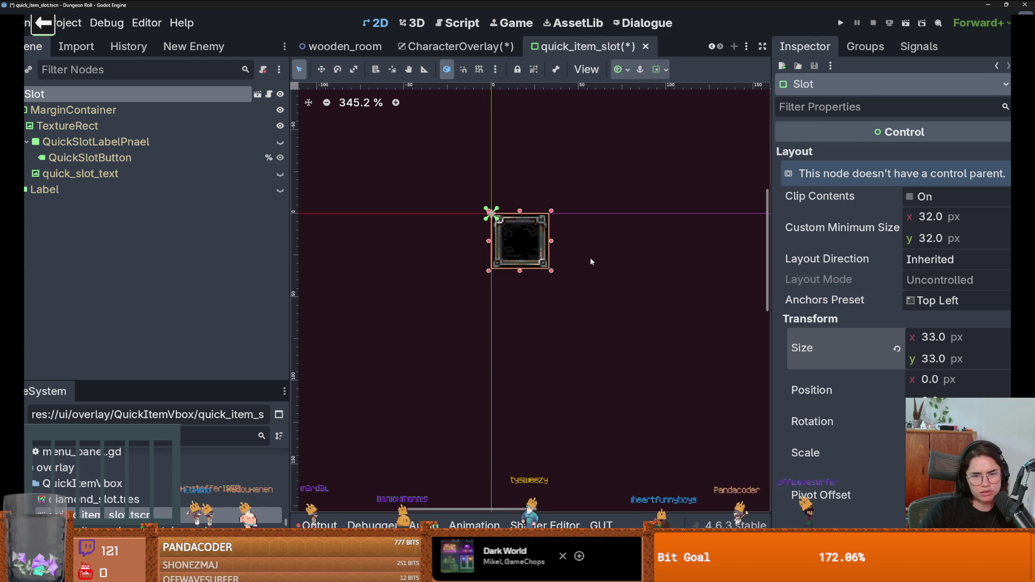
pyautogui.click(907, 335)
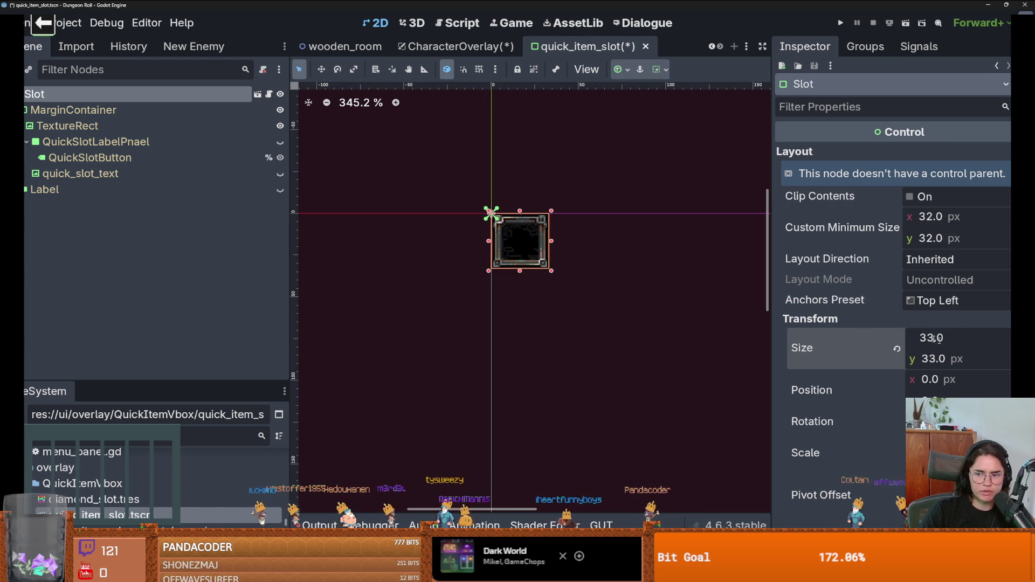
# Restore the MarginContainer's Margin Left override at 2.
pyautogui.click(73, 110)
pyautogui.write('2')
pyautogui.press('Return')
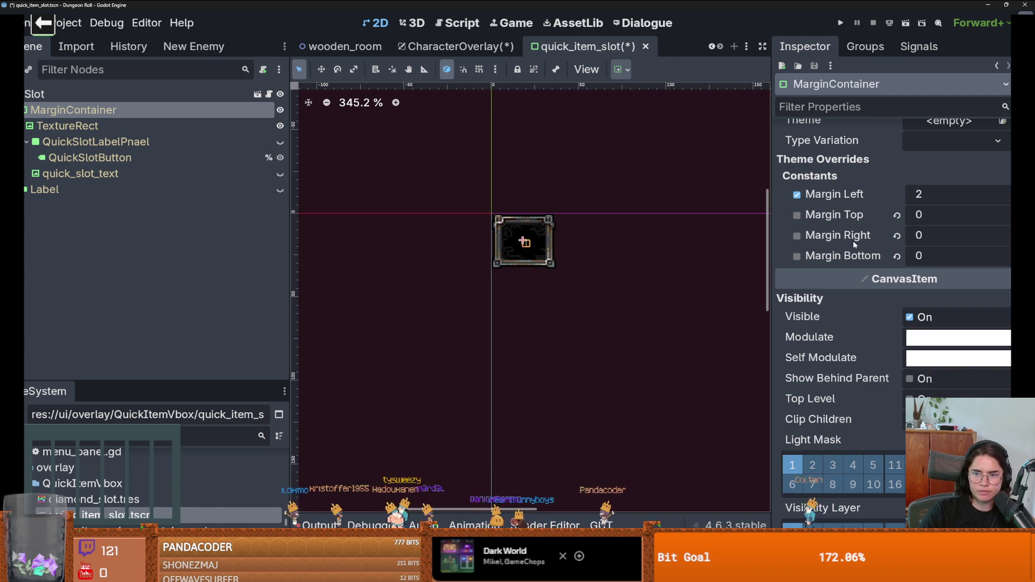
# Set the Slot root's custom minimum height to 34 px and save the quick_item_slot scene.
pyautogui.click(34, 94)
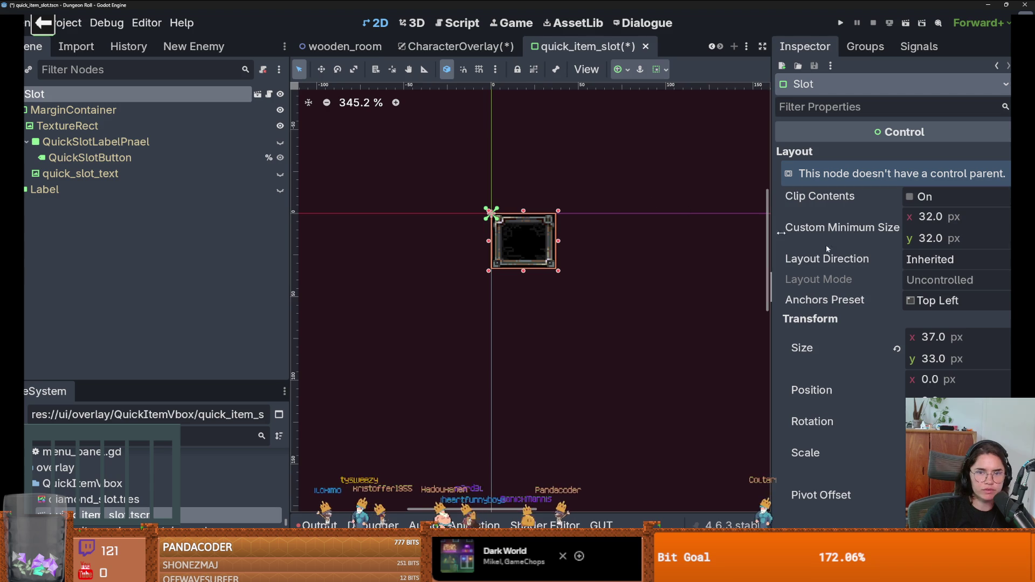
pyautogui.click(936, 217)
pyautogui.write('34')
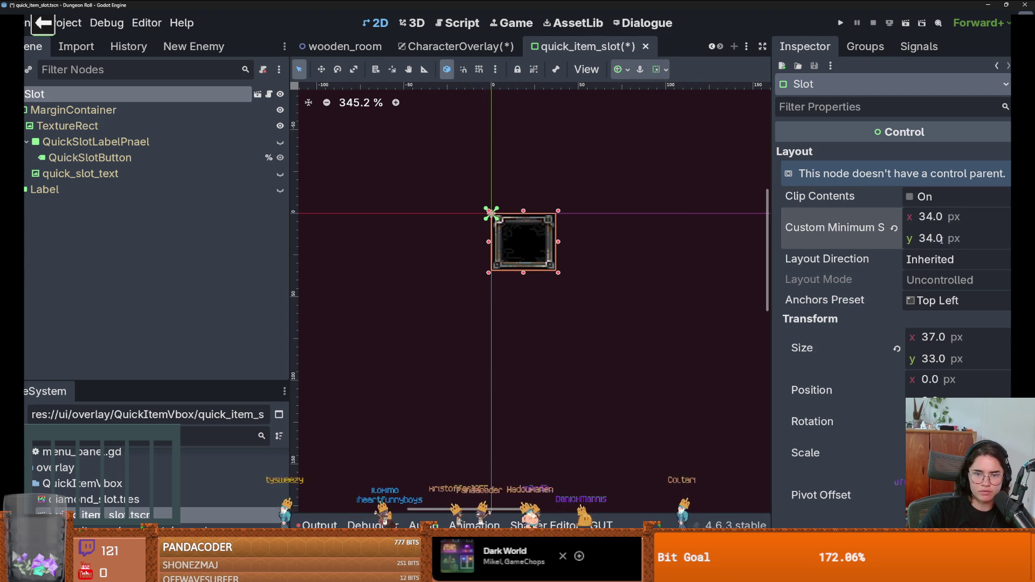
pyautogui.press('Return')
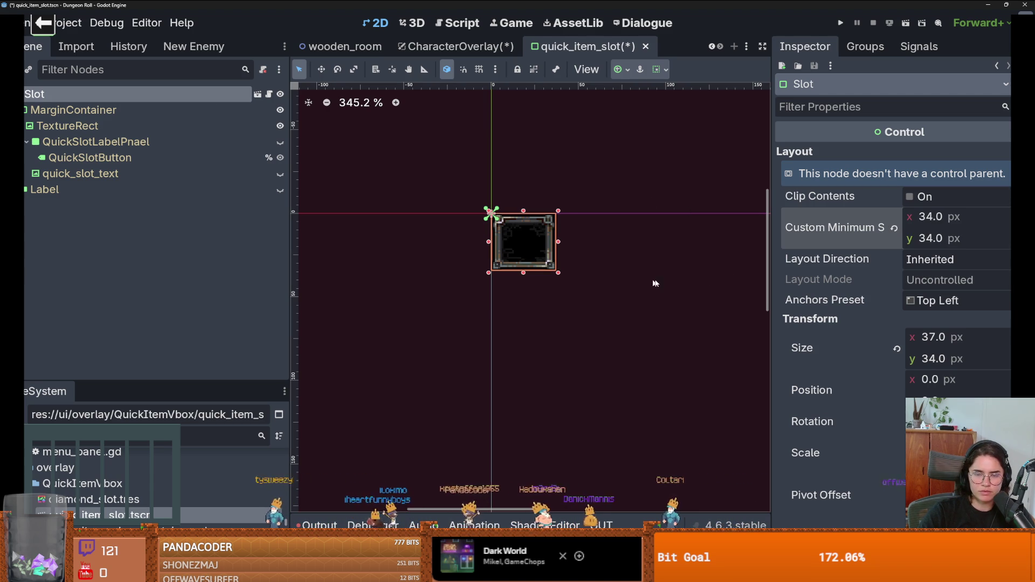
pyautogui.hotkey('ctrl', 's')
# Change the Slot's custom minimum size to 37 × 37 px, save, and return to CharacterOverlay.
pyautogui.click(951, 338)
pyautogui.write('3')
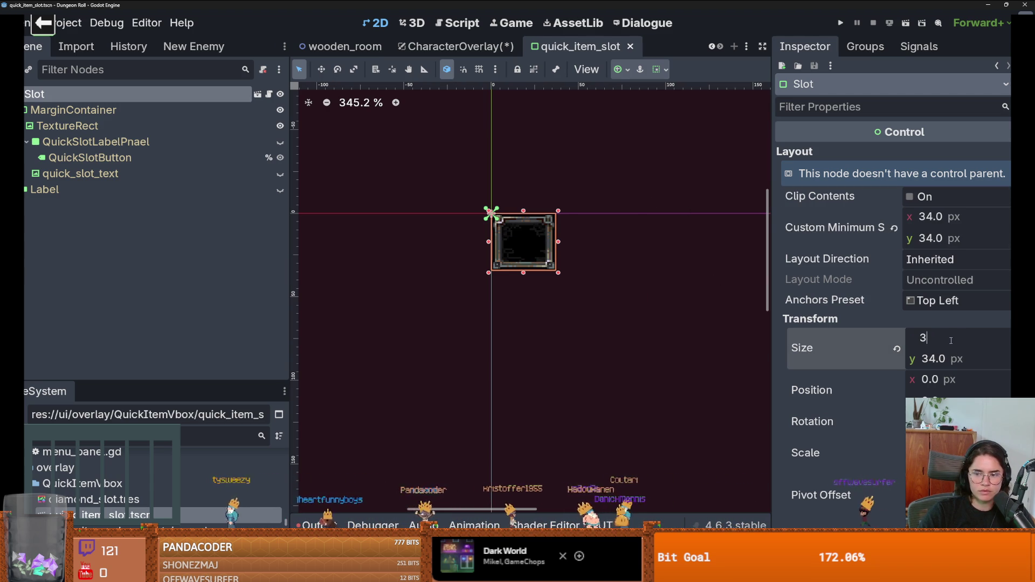
pyautogui.click(944, 218)
pyautogui.write('43')
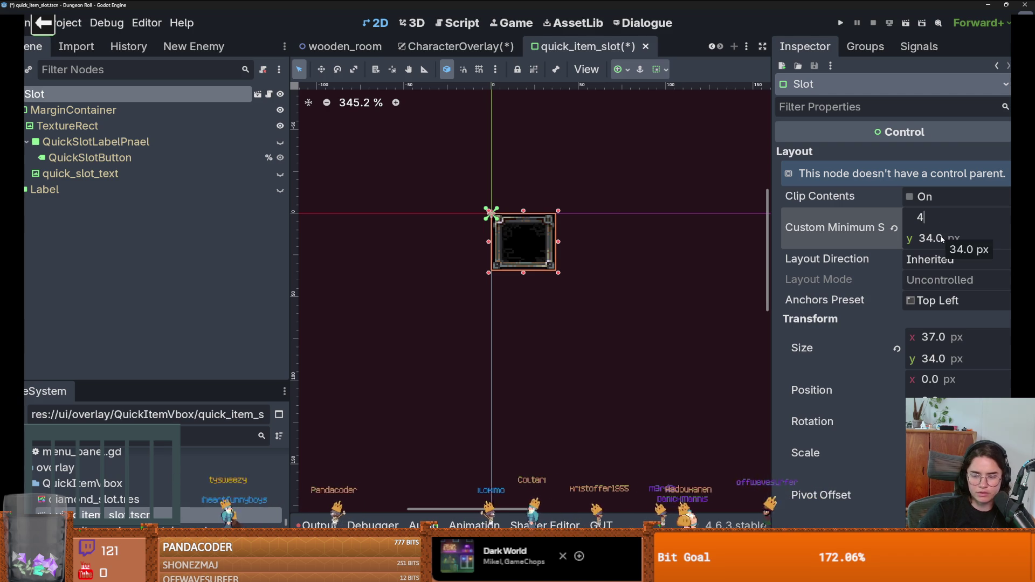
pyautogui.press('Tab')
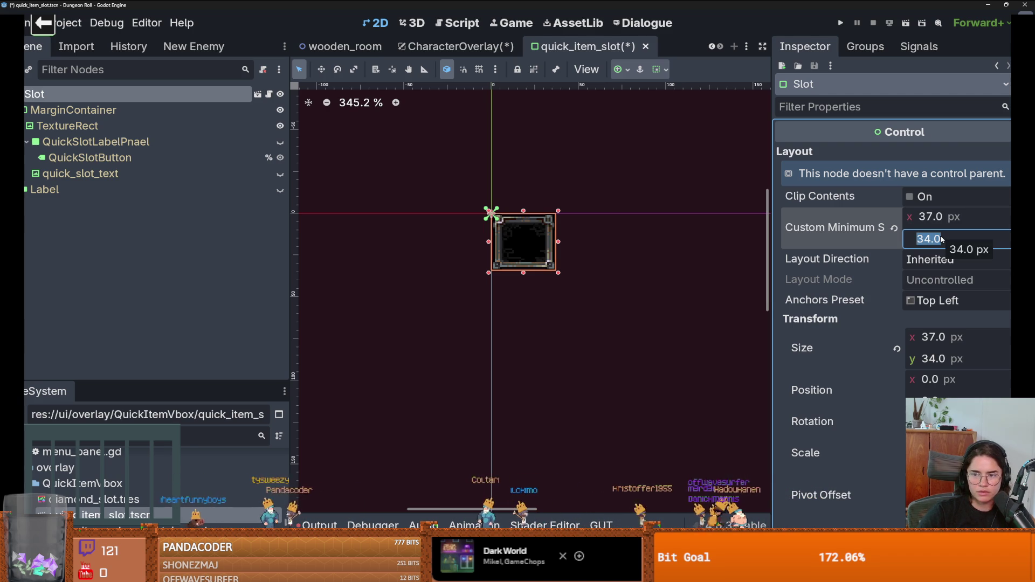
pyautogui.write('437')
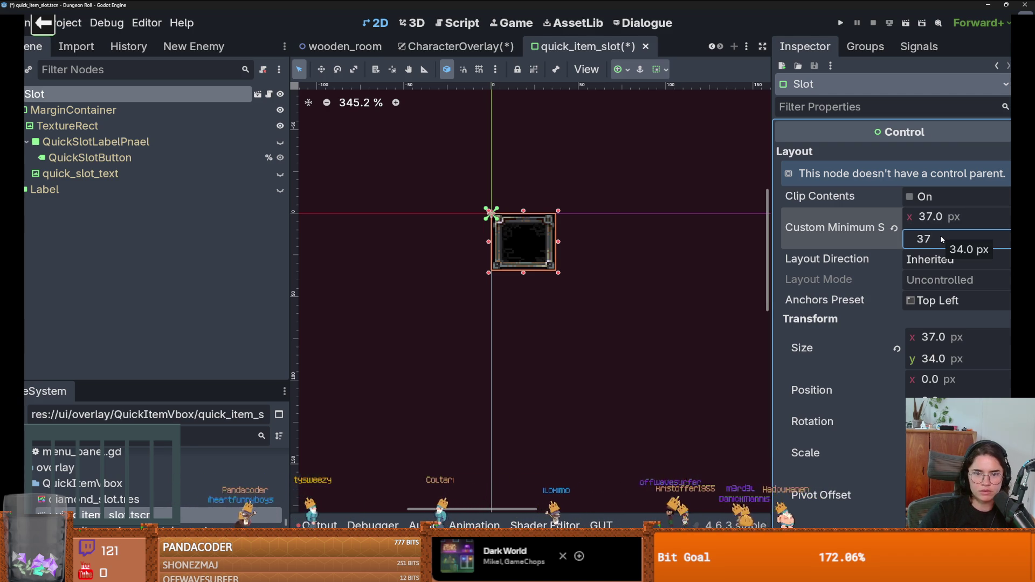
pyautogui.press('Return')
pyautogui.hotkey('ctrl', 's')
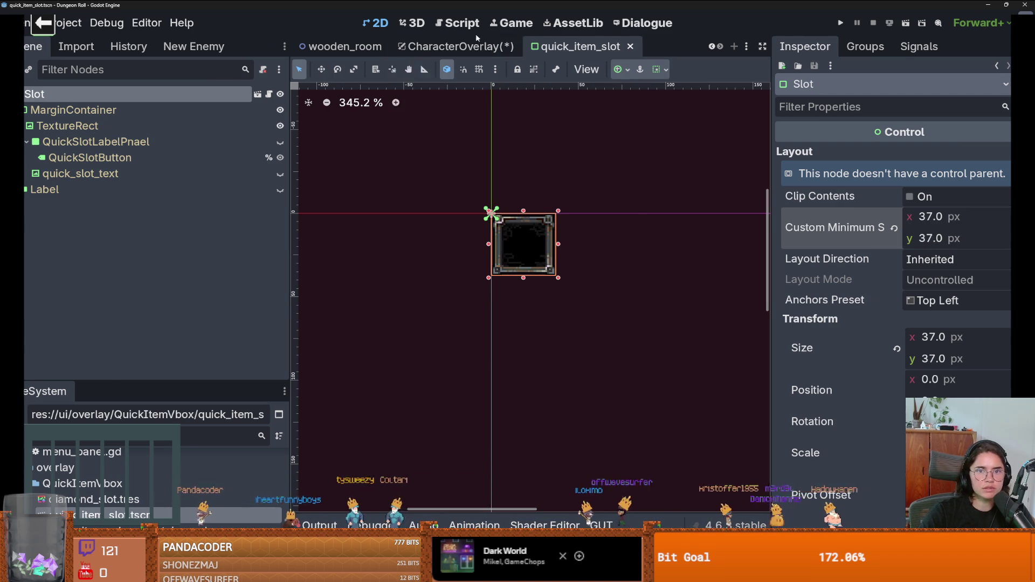
pyautogui.click(476, 41)
# Give the sword's Weapon1Panel a 37 × 37 px custom minimum size.
pyautogui.scroll(-1, 501, 235)
pyautogui.scroll(1, 502, 235)
pyautogui.click(502, 235)
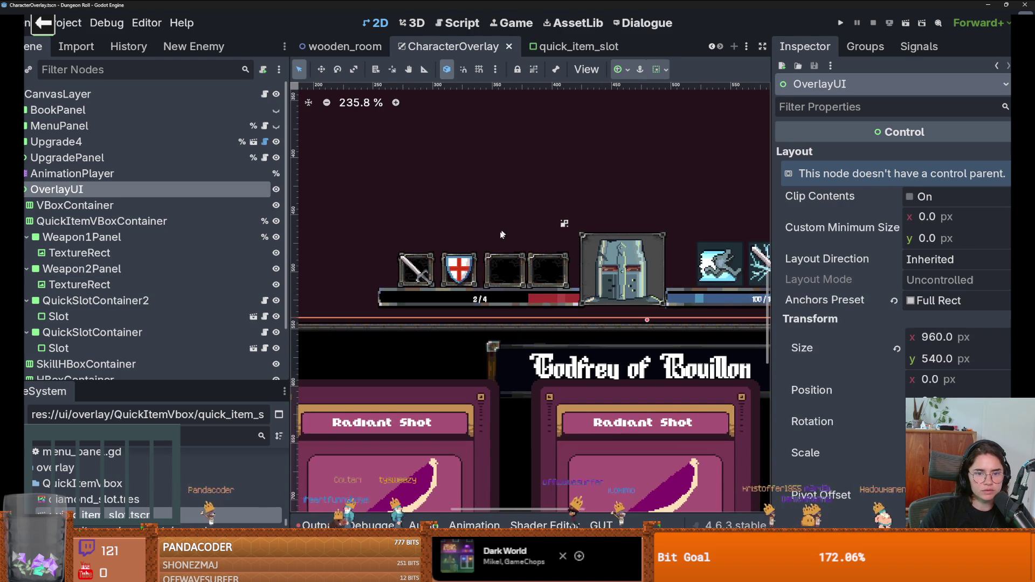
pyautogui.scroll(-1, 501, 235)
pyautogui.click(423, 267)
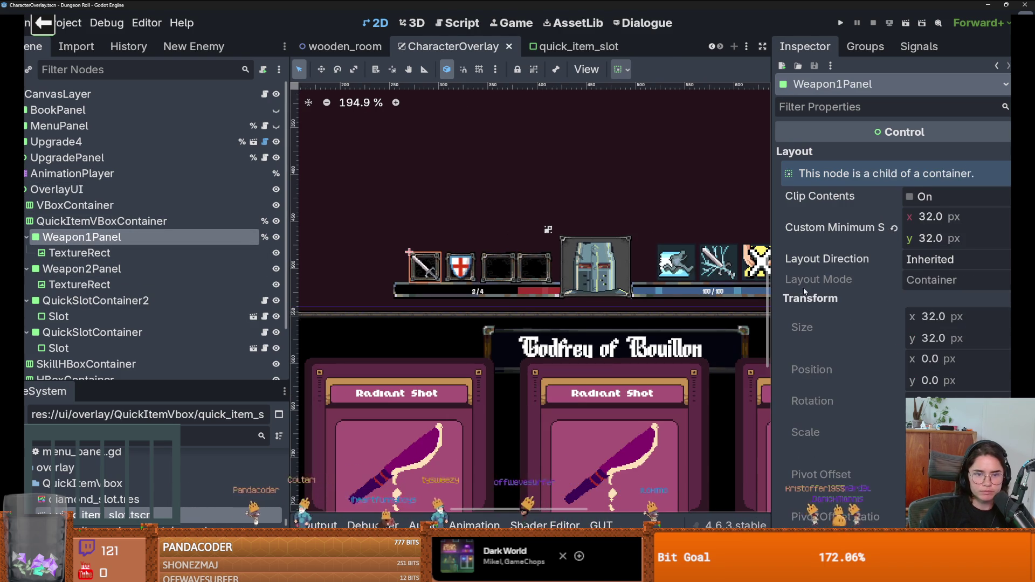
pyautogui.scroll(-5, 949, 350)
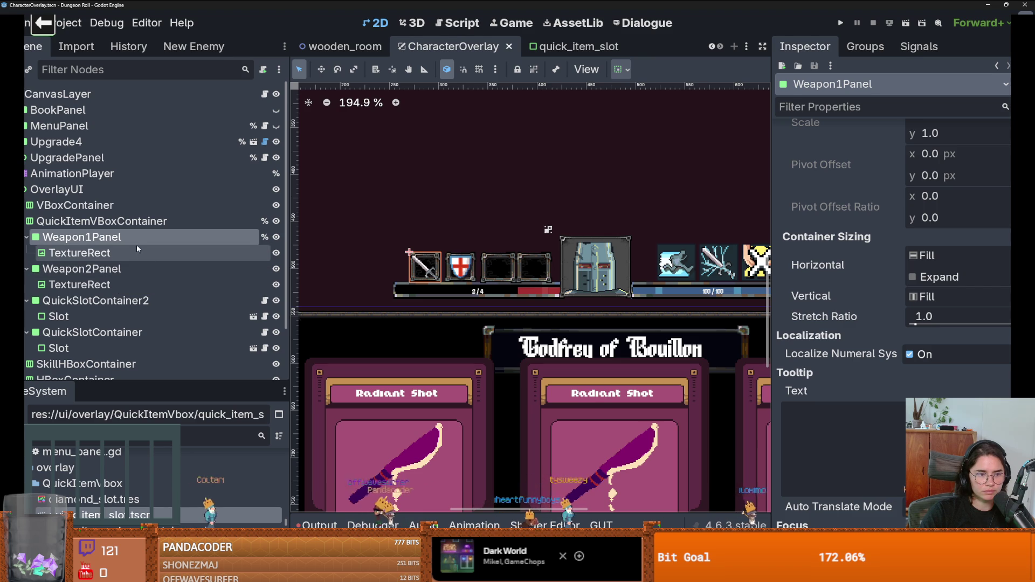
pyautogui.scroll(5, 922, 343)
pyautogui.click(953, 218)
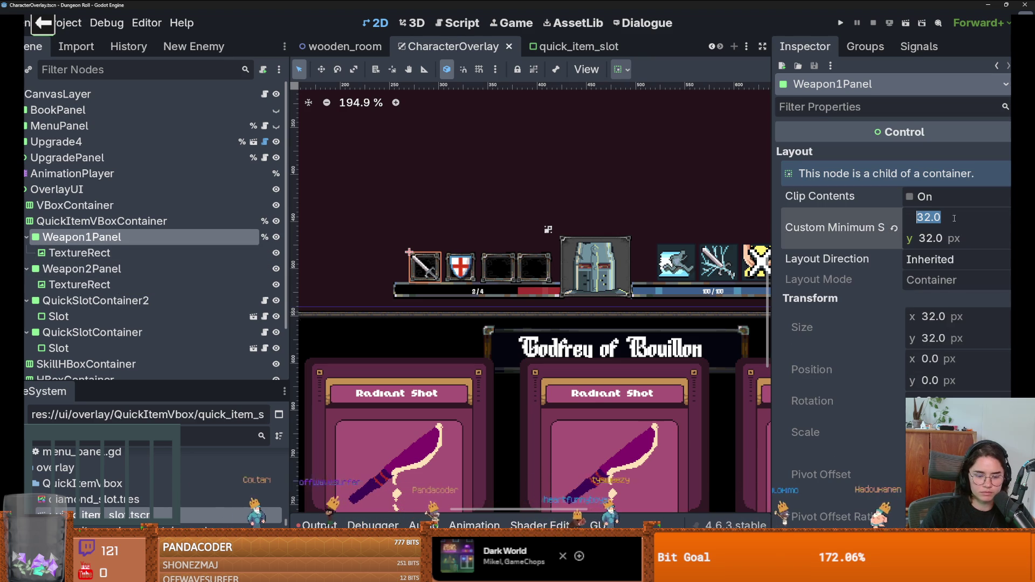
pyautogui.write('37')
pyautogui.press('Tab')
pyautogui.write('37')
pyautogui.press('Return')
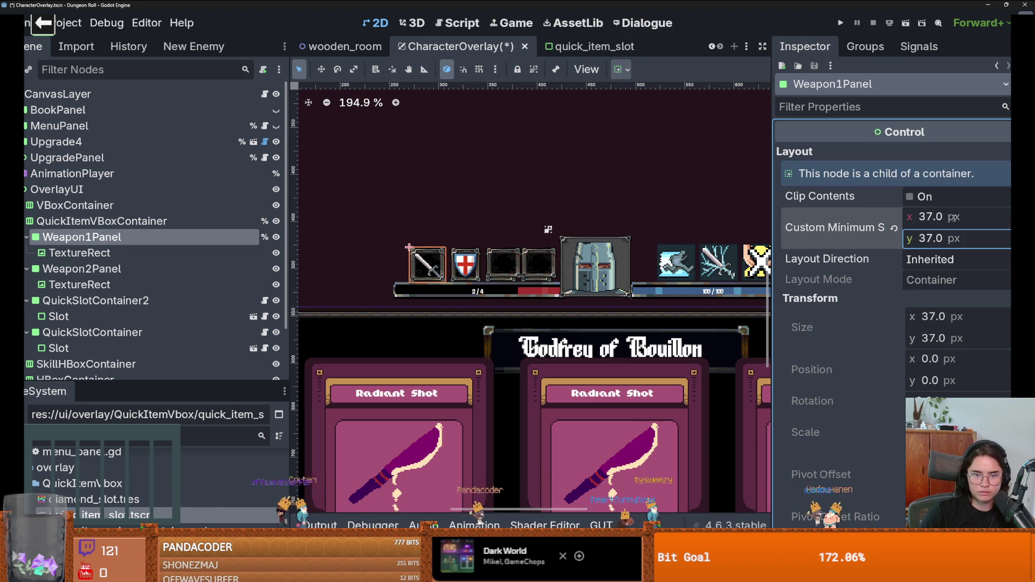
# Nudge QuickItemVBoxContainer slightly up-left, then inspect the quick slot containers and their Slots.
pyautogui.scroll(2, 466, 286)
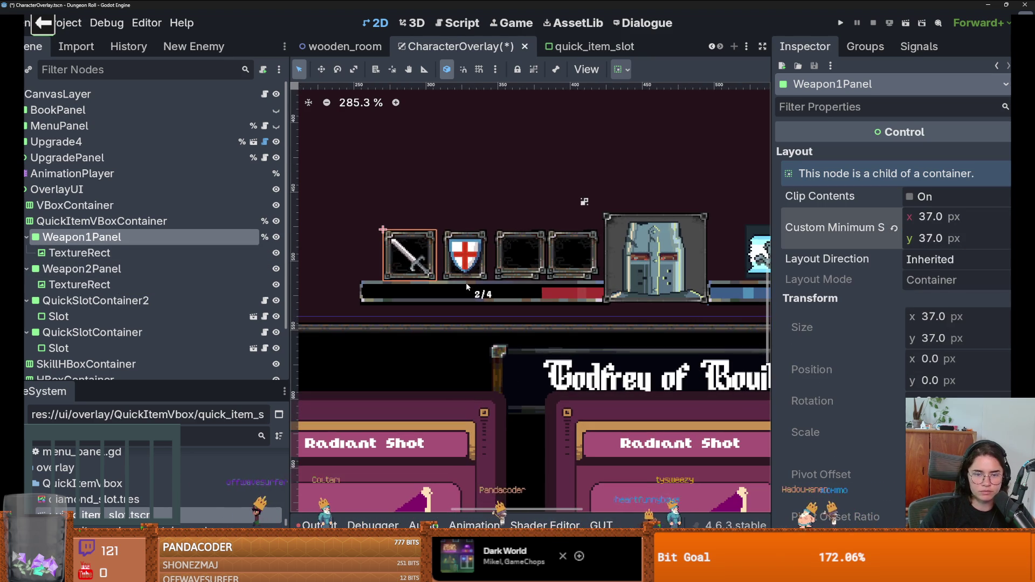
pyautogui.click(522, 257)
pyautogui.moveTo(521, 240); pyautogui.dragTo(515, 234)
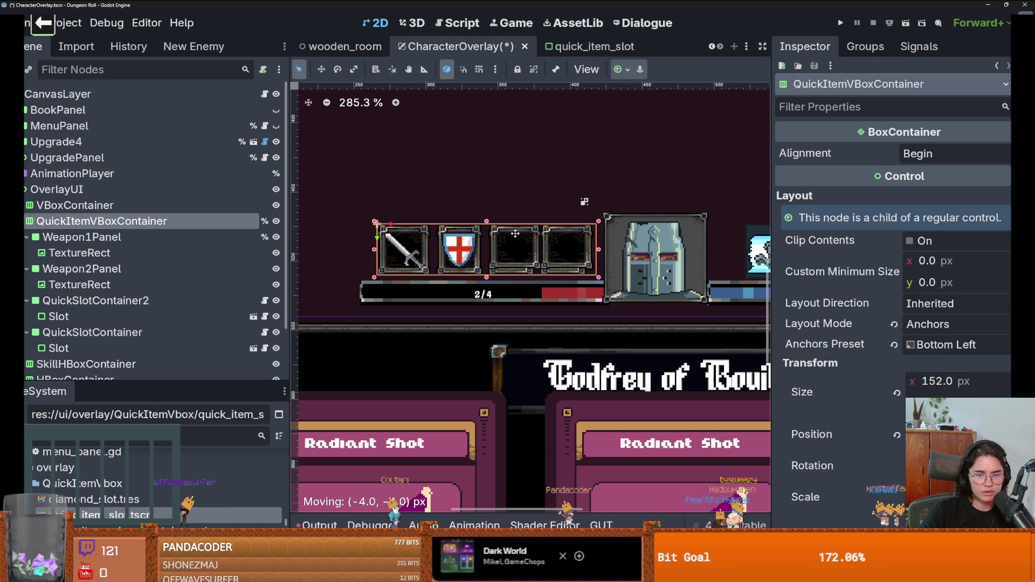
pyautogui.click(91, 332)
pyautogui.click(70, 347)
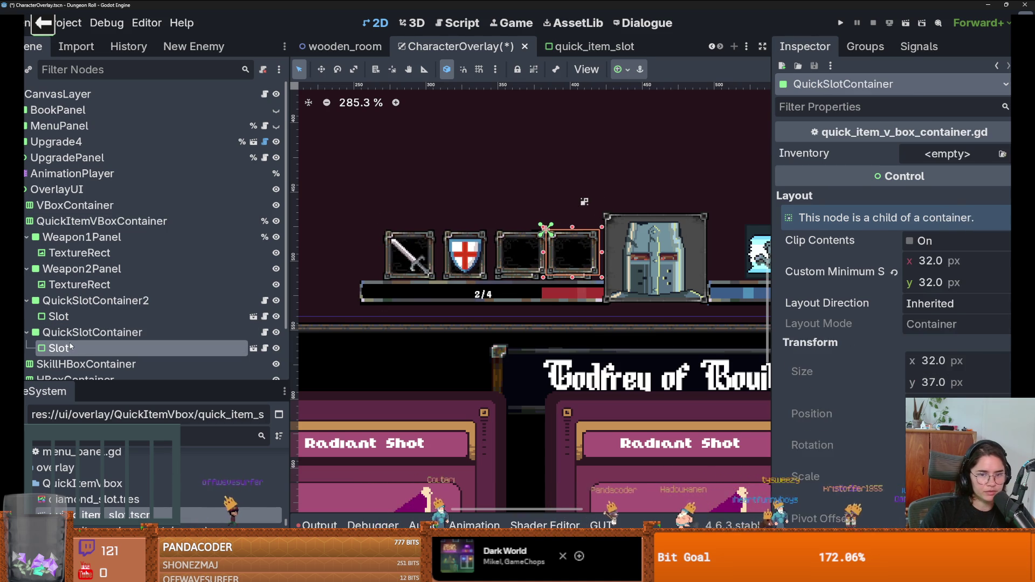
pyautogui.click(89, 317)
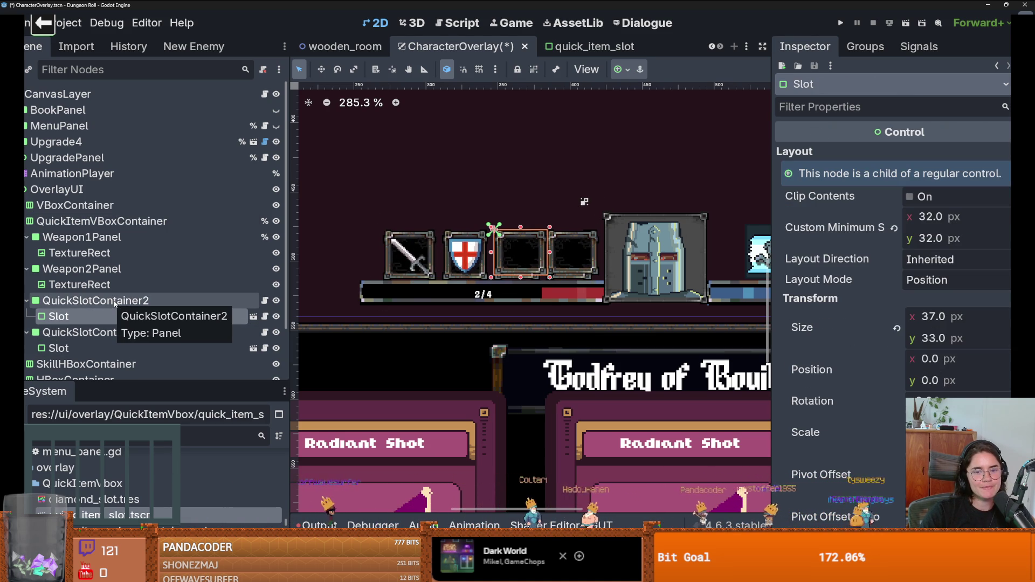
pyautogui.click(115, 304)
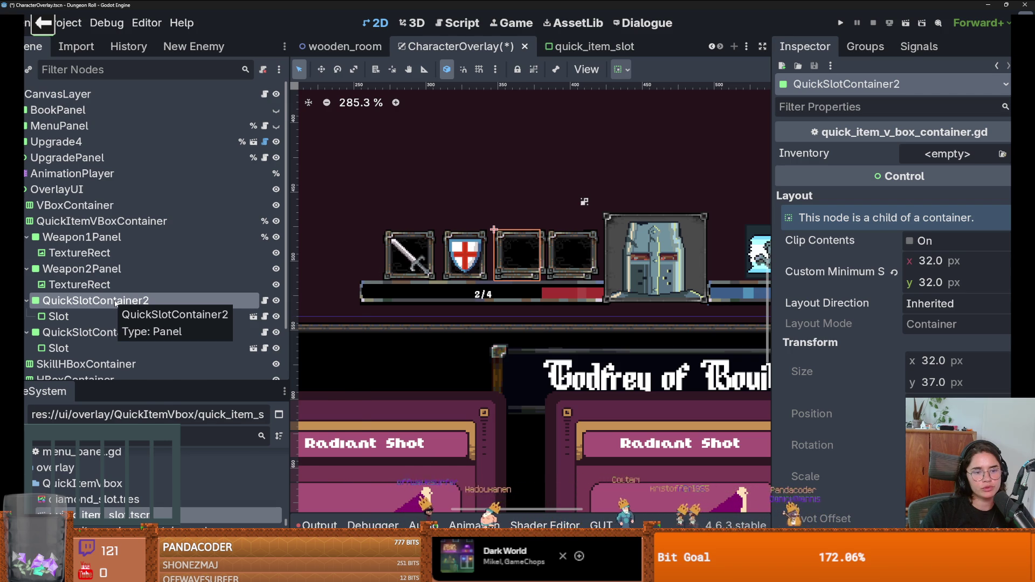
# Change QuickSlotContainer2 and QuickSlotContainer from Panels to Control nodes.
pyautogui.rightClick(115, 303)
pyautogui.click(204, 335)
pyautogui.write('con')
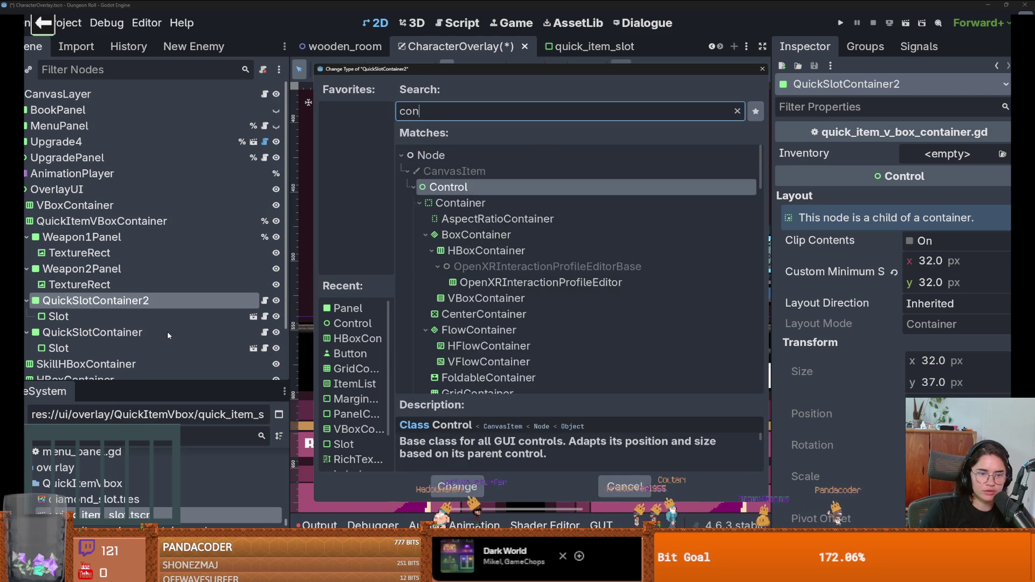
pyautogui.press('Return')
pyautogui.click(117, 332)
pyautogui.rightClick(116, 332)
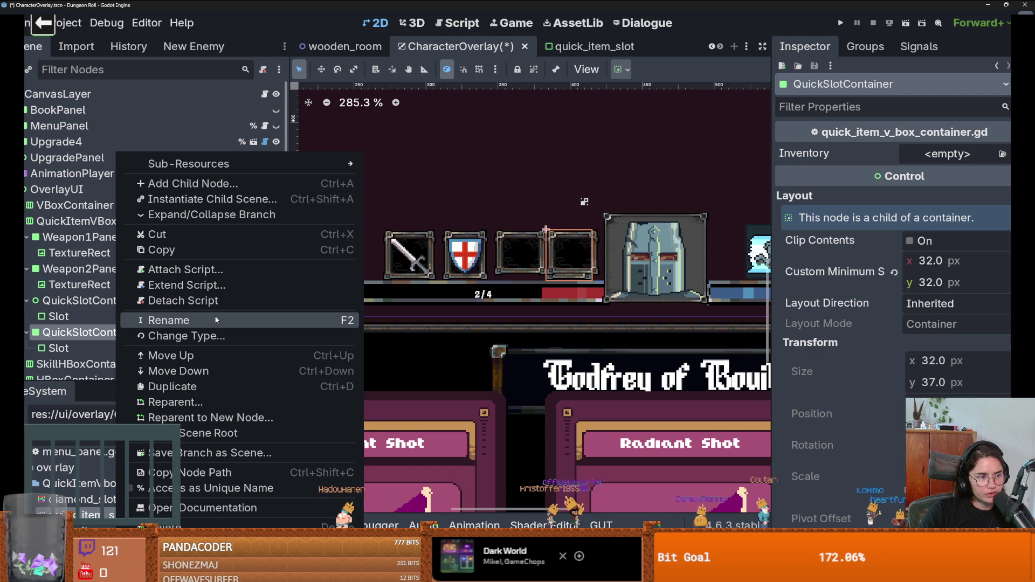
pyautogui.click(205, 335)
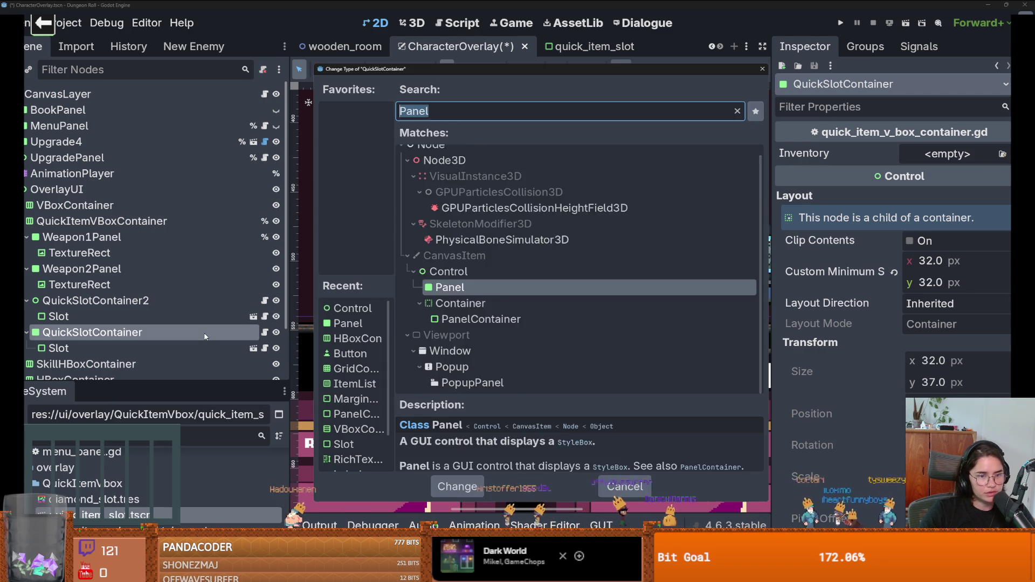
pyautogui.write('con')
pyautogui.press('Return')
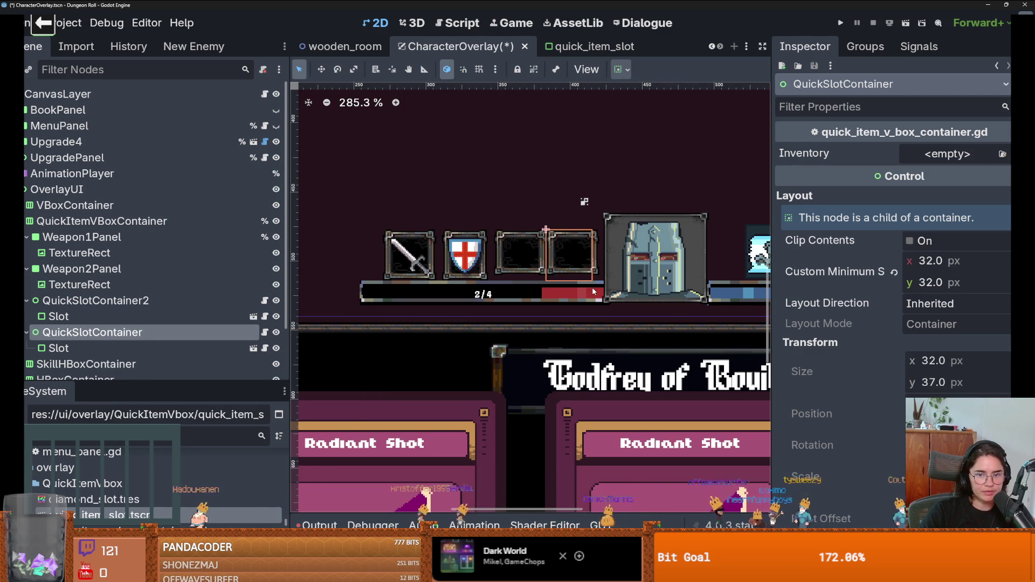
# Change Weapon2Panel and Weapon1Panel to Control nodes as well.
pyautogui.scroll(2, 543, 274)
pyautogui.rightClick(130, 269)
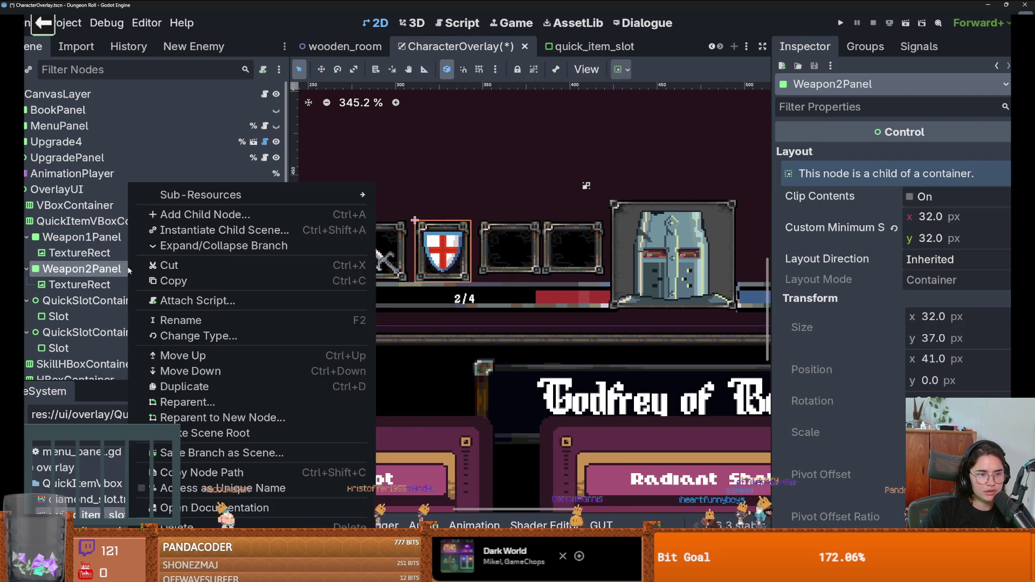
pyautogui.click(337, 335)
pyautogui.write('con')
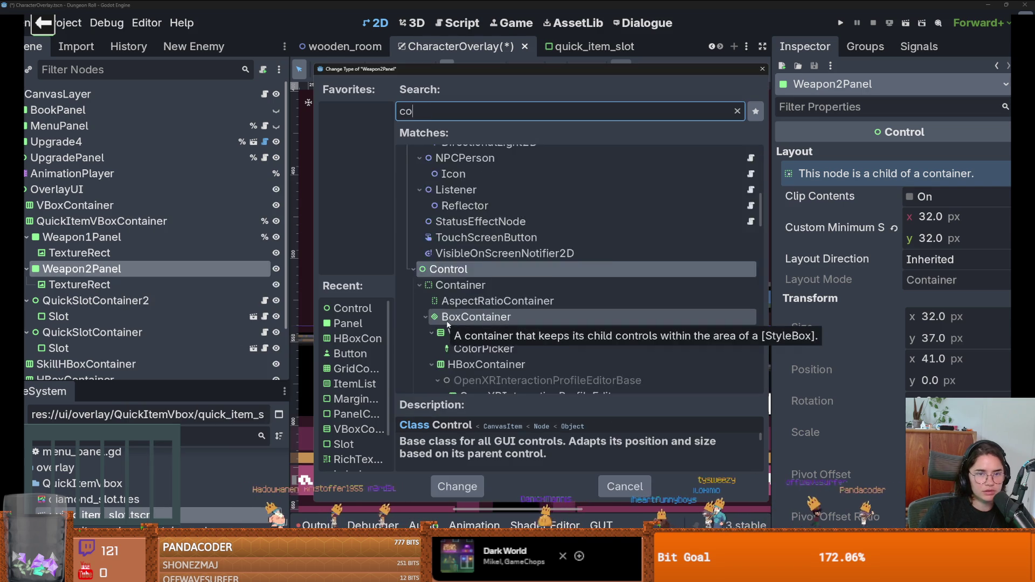
pyautogui.press('Return')
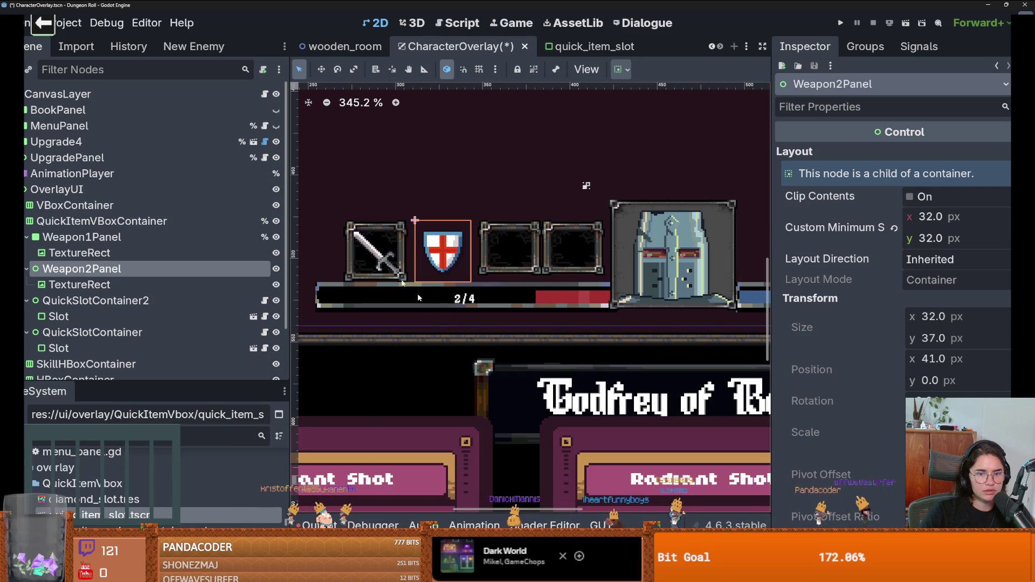
pyautogui.rightClick(130, 237)
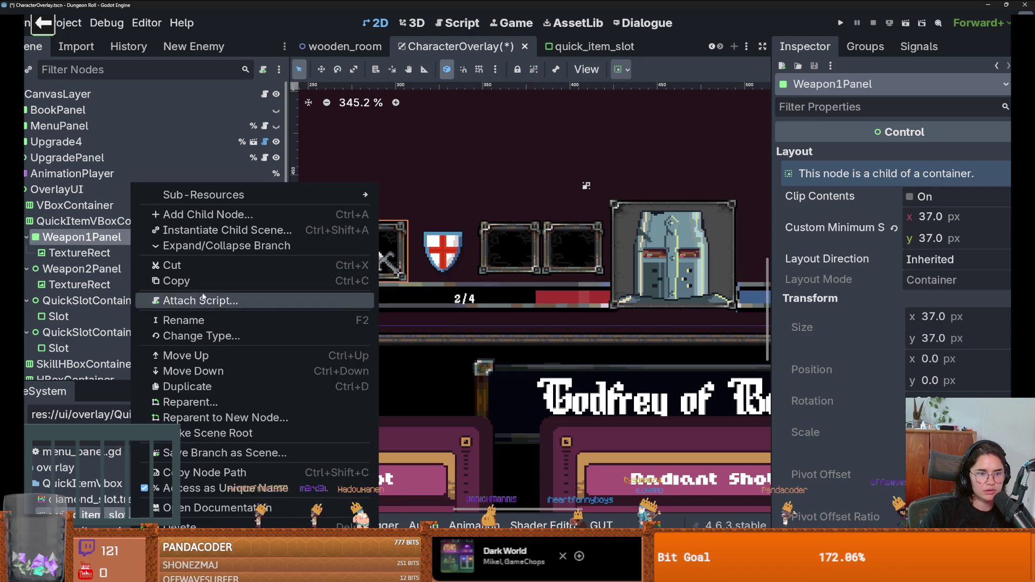
pyautogui.click(204, 335)
pyautogui.write('cont')
pyautogui.press('Return')
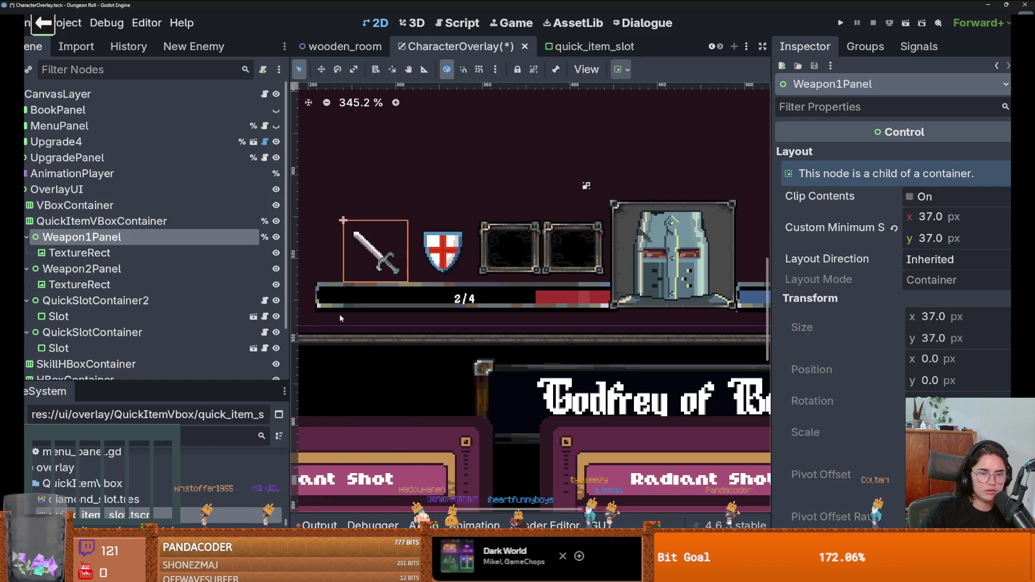
# Replace the sword TextureRect under Weapon1Panel with a quick_item_slot instance.
pyautogui.click(86, 253)
pyautogui.rightClick(86, 253)
pyautogui.click(188, 521)
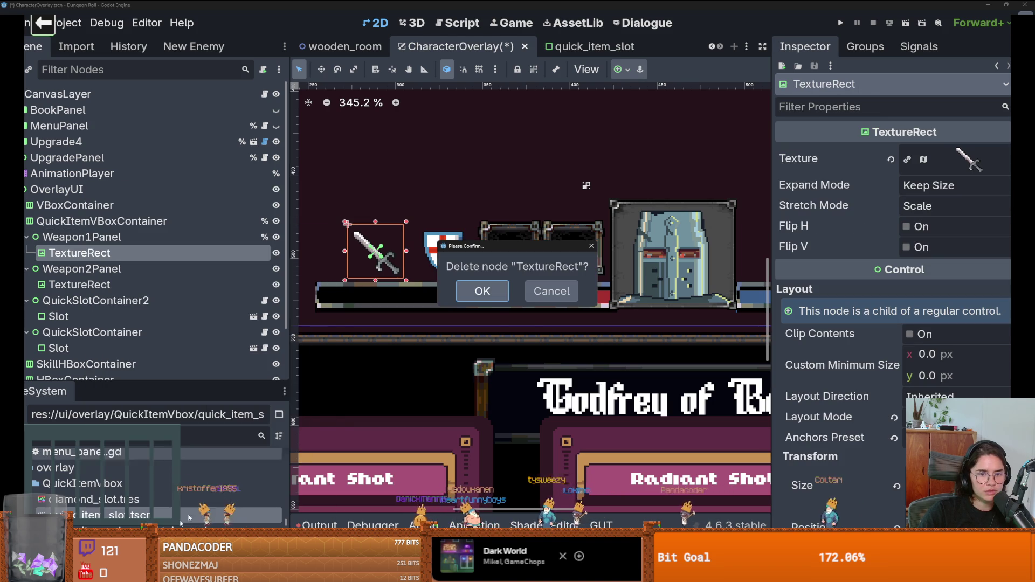
pyautogui.click(490, 298)
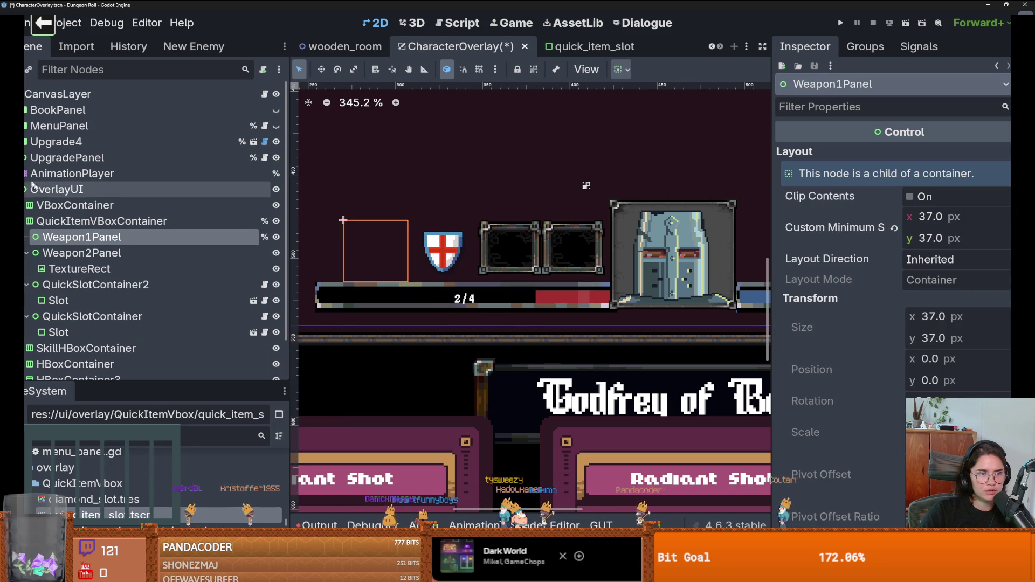
pyautogui.click(29, 71)
pyautogui.write('panel')
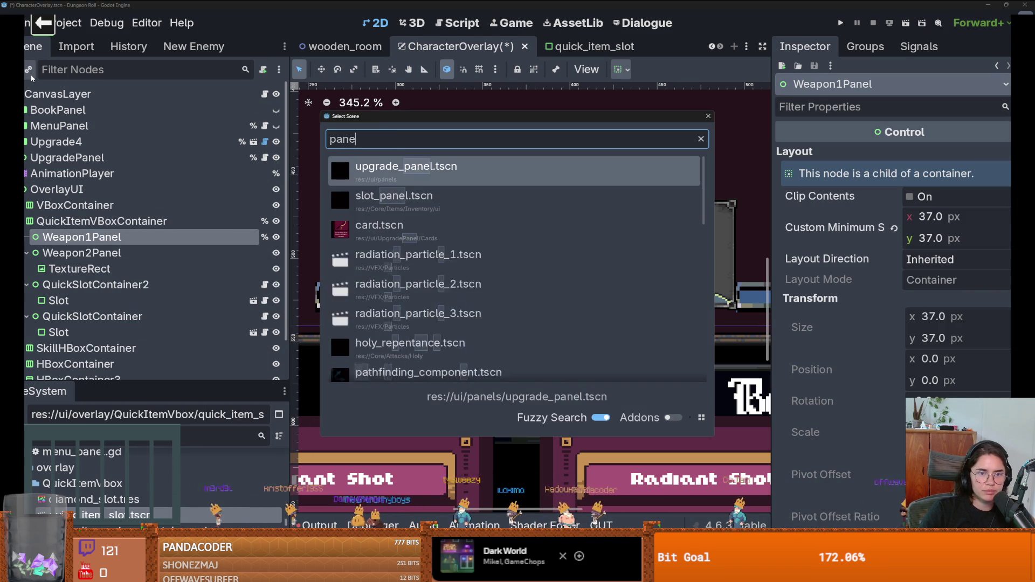
pyautogui.press('Down')
pyautogui.press('Return')
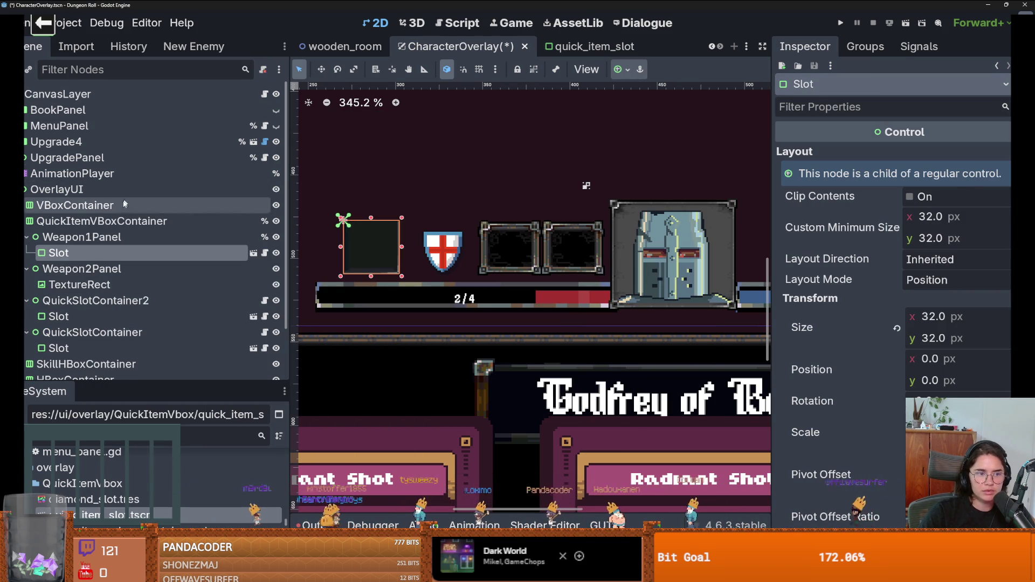
pyautogui.hotkey('ctrl', 'z')
pyautogui.rightClick(92, 237)
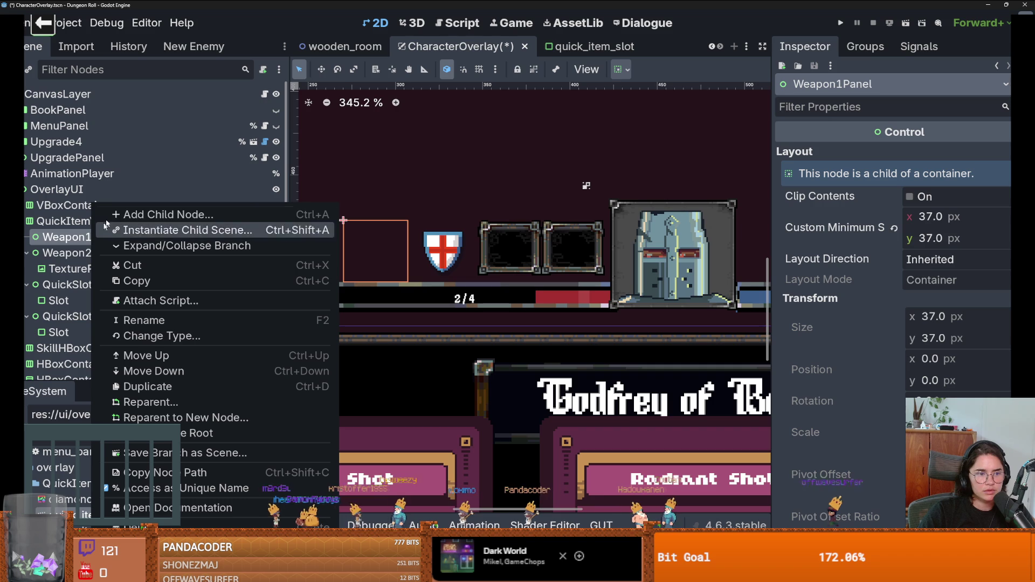
pyautogui.click(148, 230)
pyautogui.write('qu')
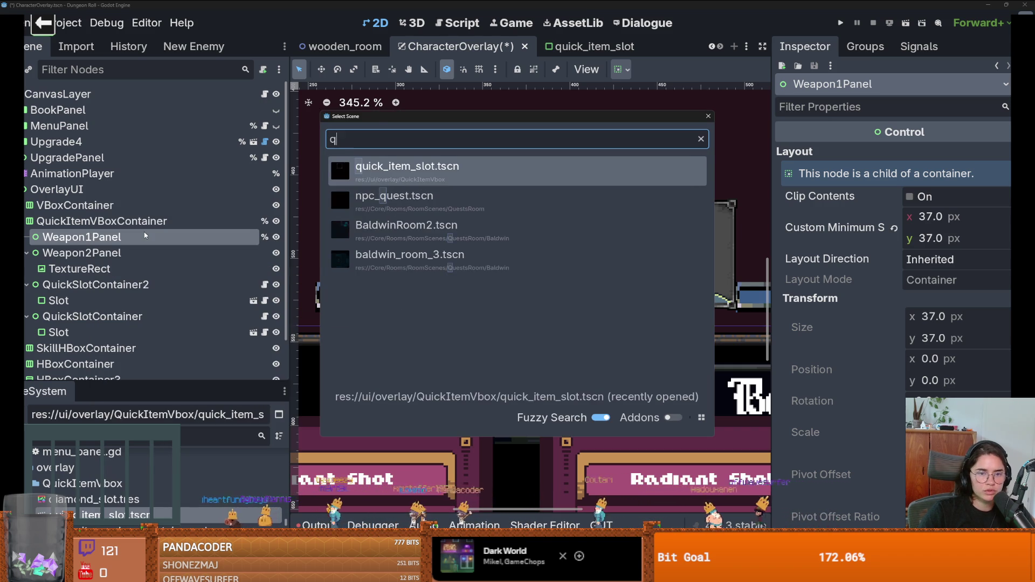
pyautogui.press('Return')
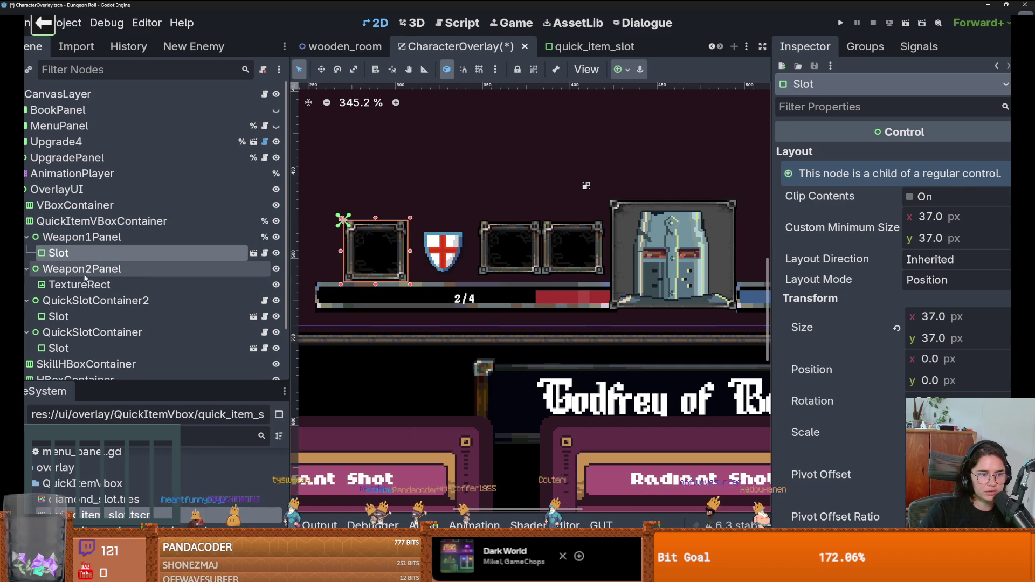
# Replace the shield TextureRect under Weapon2Panel with a quick_item_slot instance.
pyautogui.rightClick(81, 278)
pyautogui.click(178, 507)
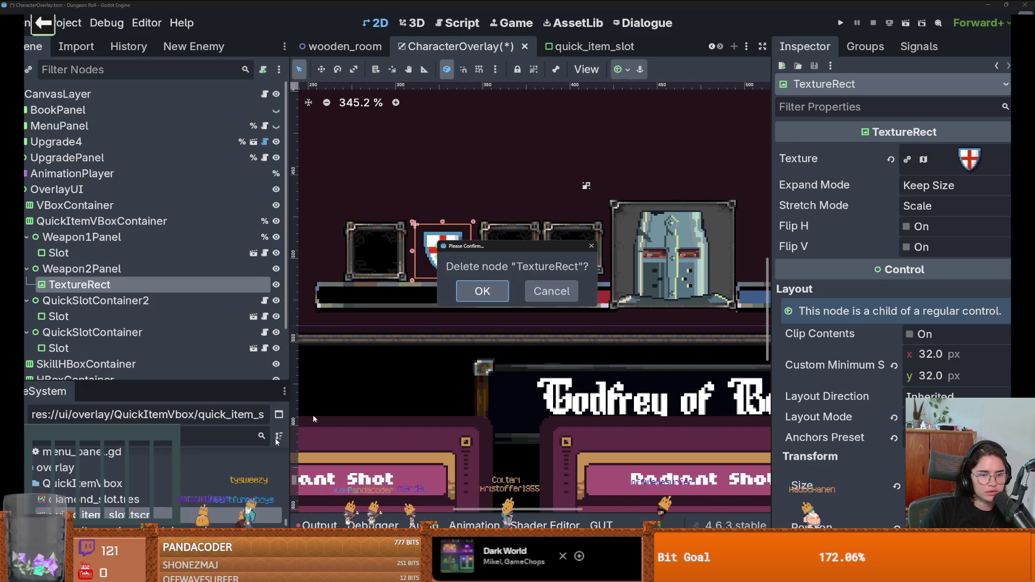
pyautogui.click(459, 294)
pyautogui.click(81, 268)
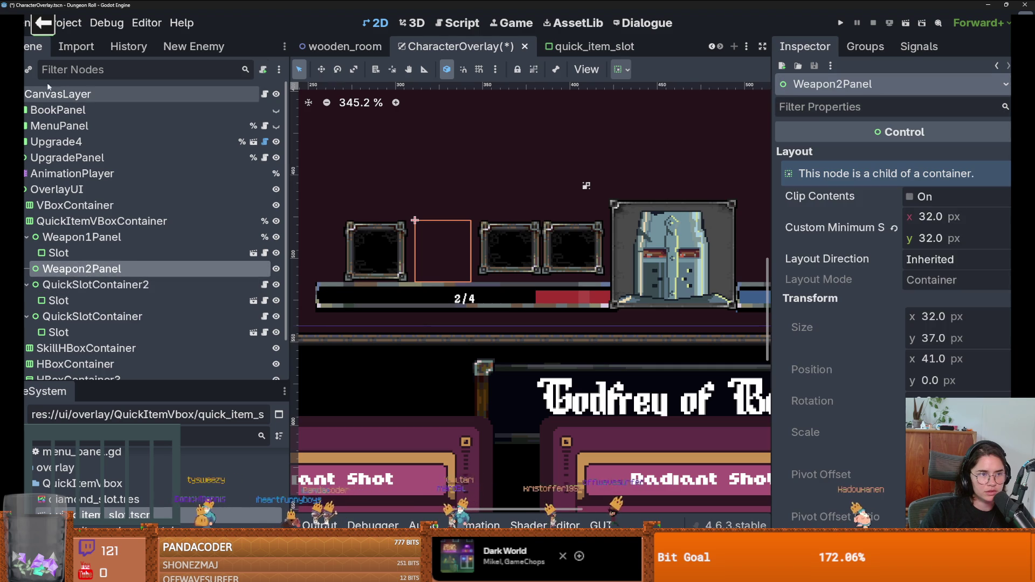
pyautogui.click(30, 70)
pyautogui.press('Return')
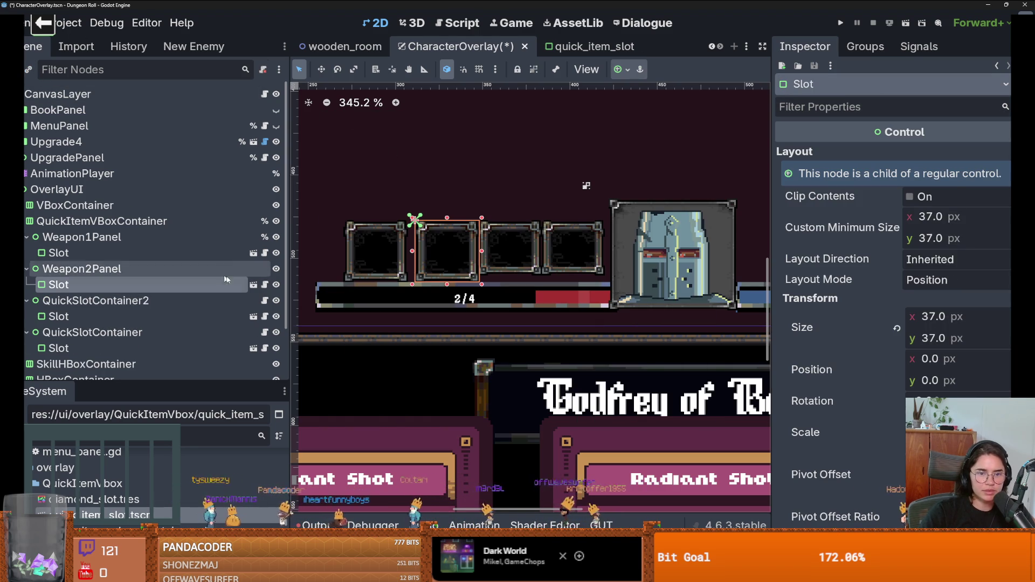
pyautogui.click(86, 316)
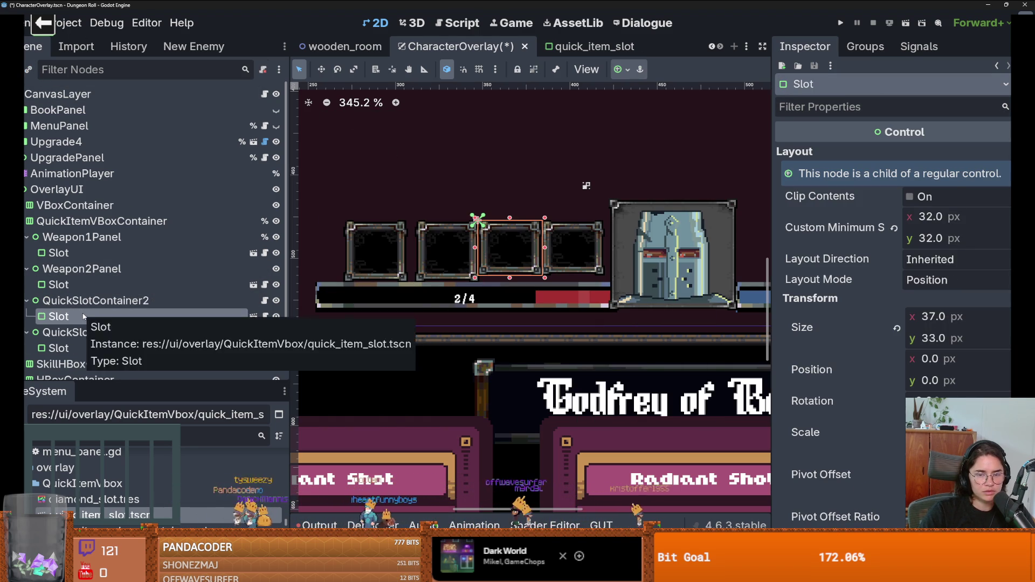
pyautogui.click(84, 242)
# Set Weapon2Panel's custom minimum width to 37 px.
pyautogui.click(84, 253)
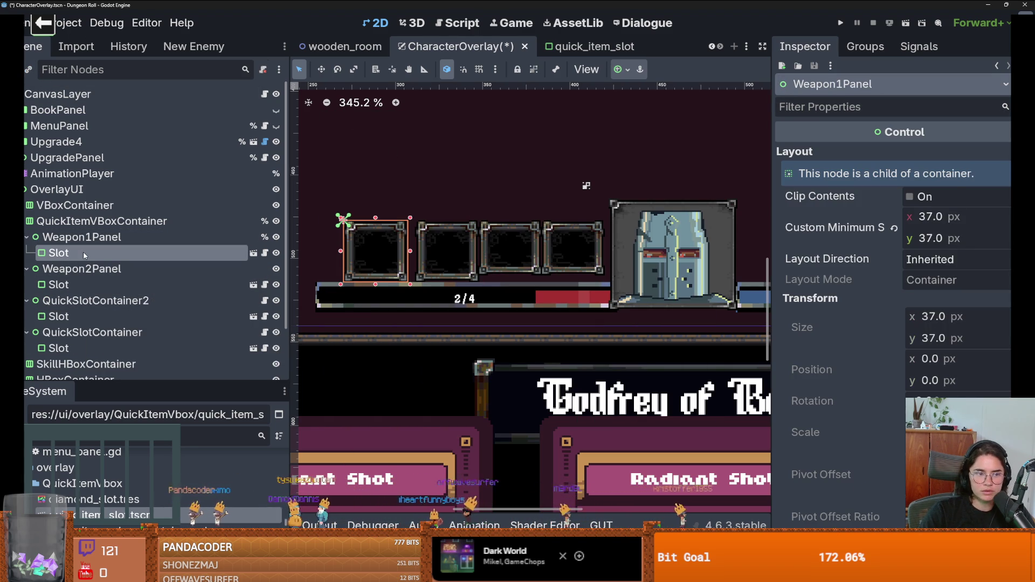
pyautogui.click(85, 268)
pyautogui.click(85, 284)
pyautogui.click(85, 268)
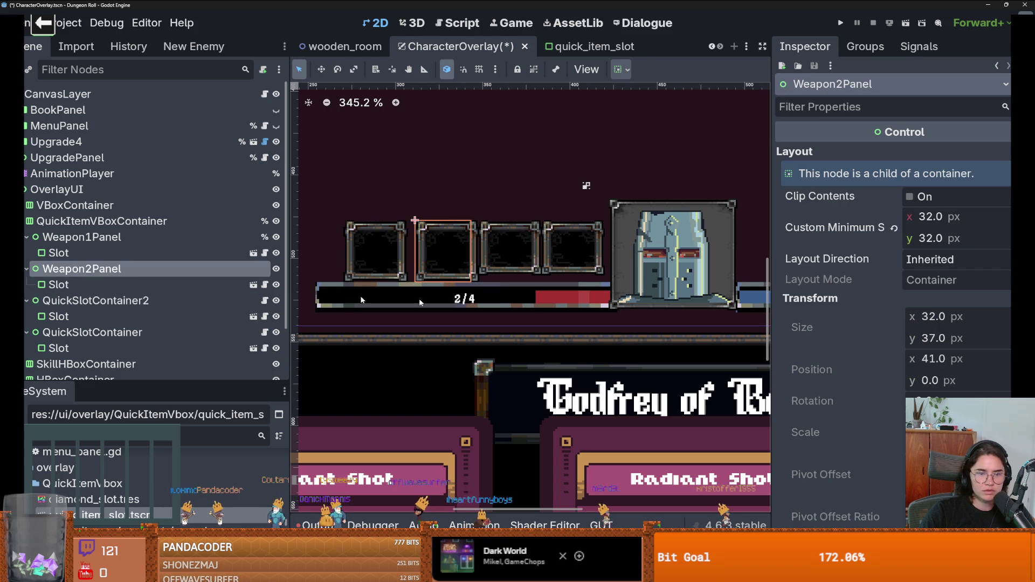
pyautogui.click(957, 224)
pyautogui.write('3')
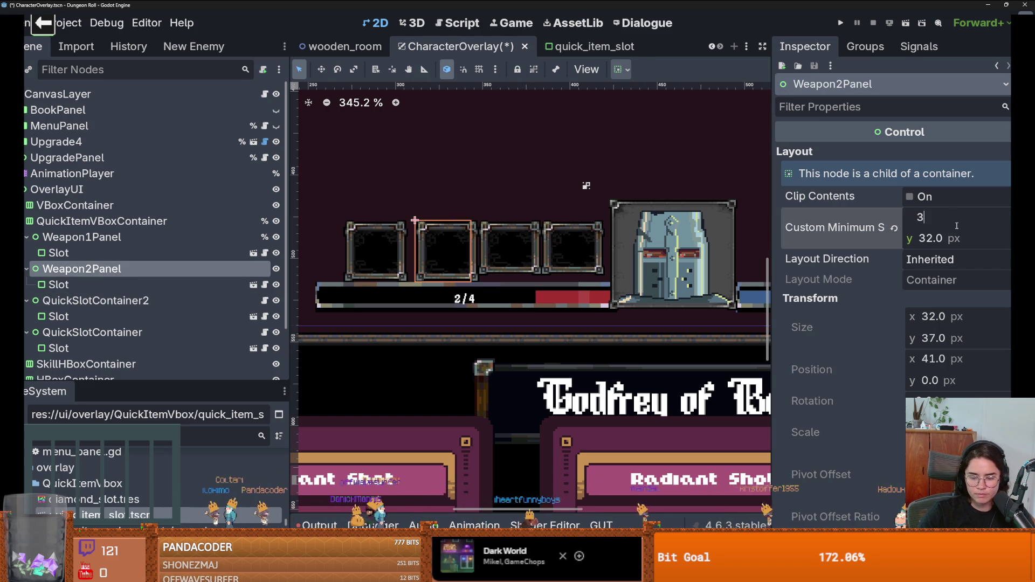
pyautogui.write('7')
pyautogui.press('Return')
# Give QuickSlotContainer2 and its Slot a 37 × 37 px minimum size.
pyautogui.click(96, 300)
pyautogui.write('37')
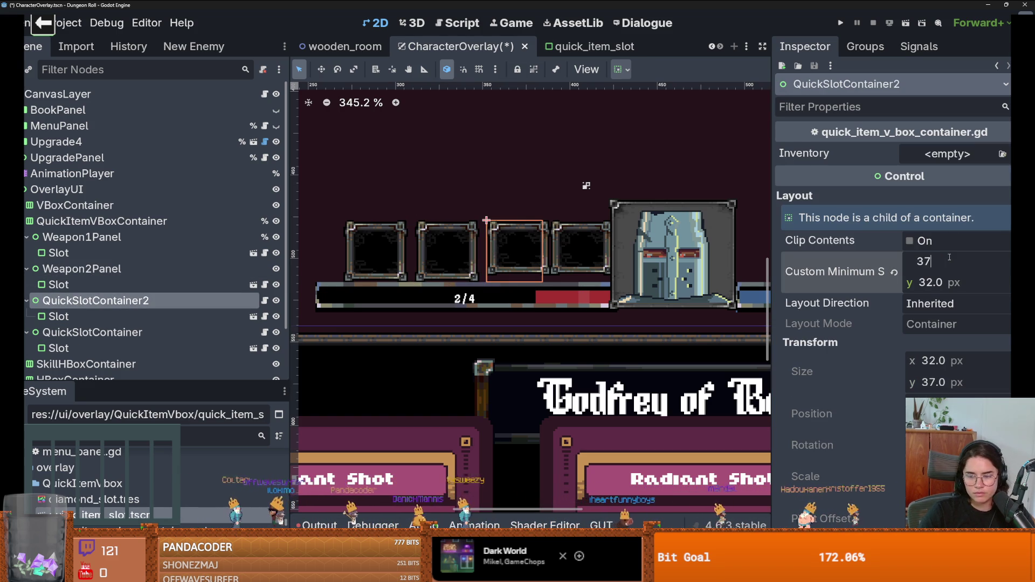
pyautogui.press('Tab')
pyautogui.write('37')
pyautogui.scroll(-3, 534, 284)
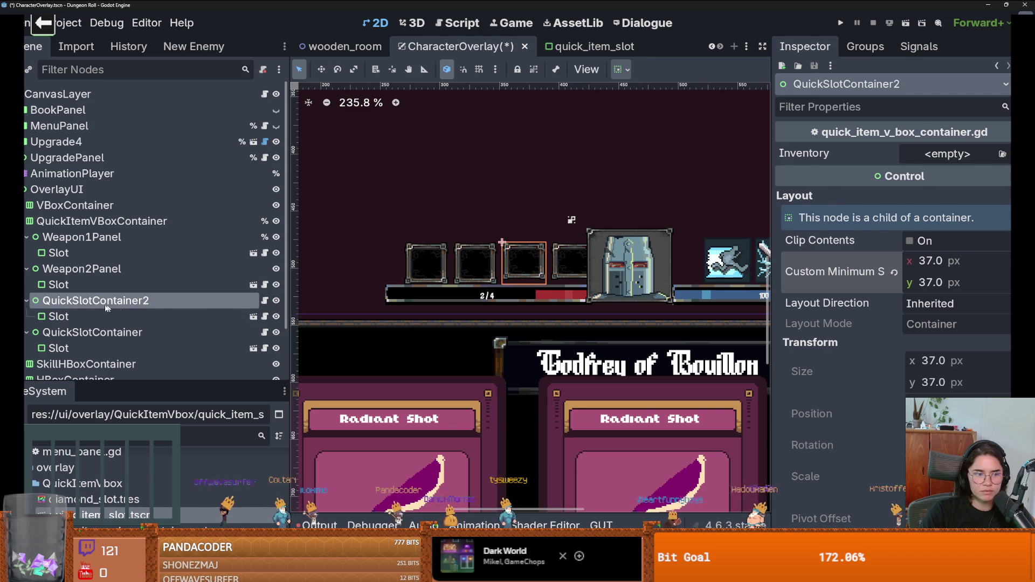
pyautogui.click(523, 261)
pyautogui.click(944, 221)
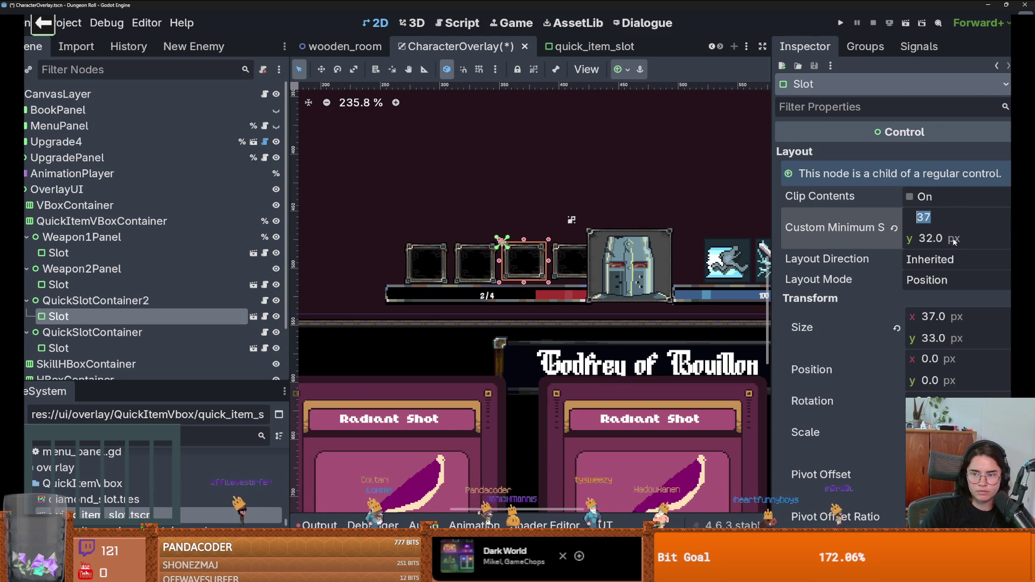
pyautogui.press('Return')
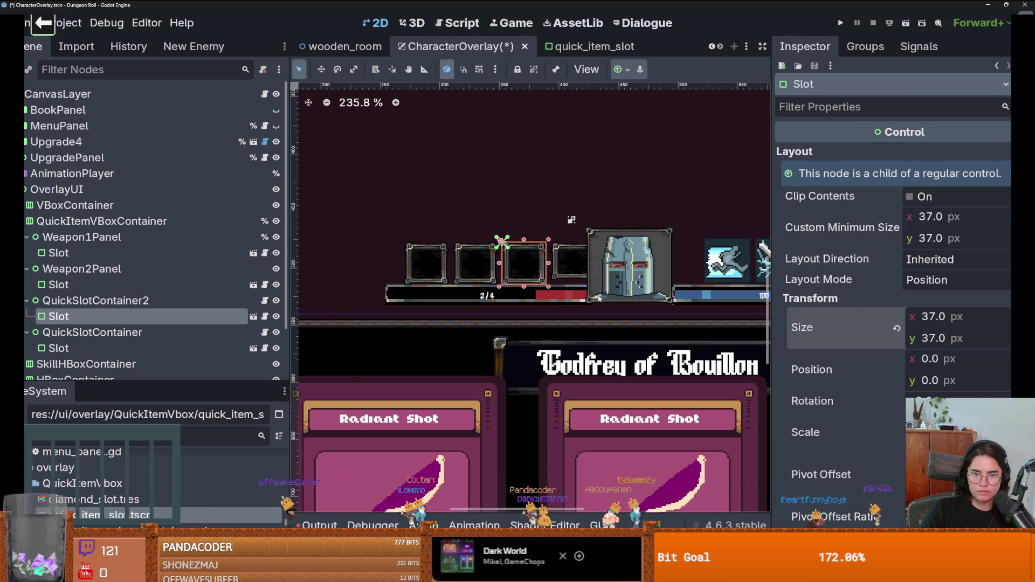
# Give QuickSlotContainer and its Slot a 37 × 37 px minimum size.
pyautogui.click(539, 261)
pyautogui.click(939, 260)
pyautogui.write('37')
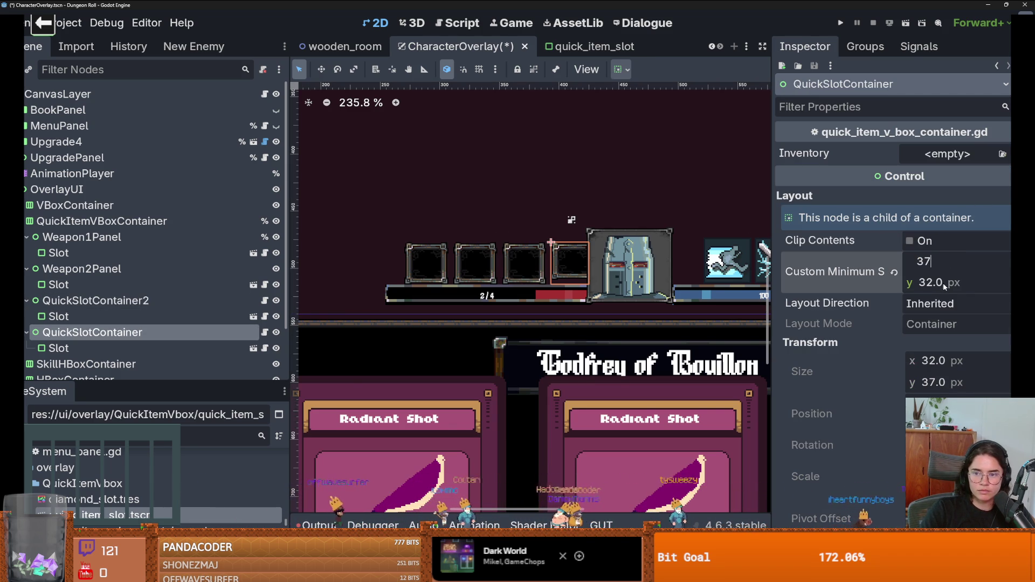
pyautogui.scroll(-3, 588, 264)
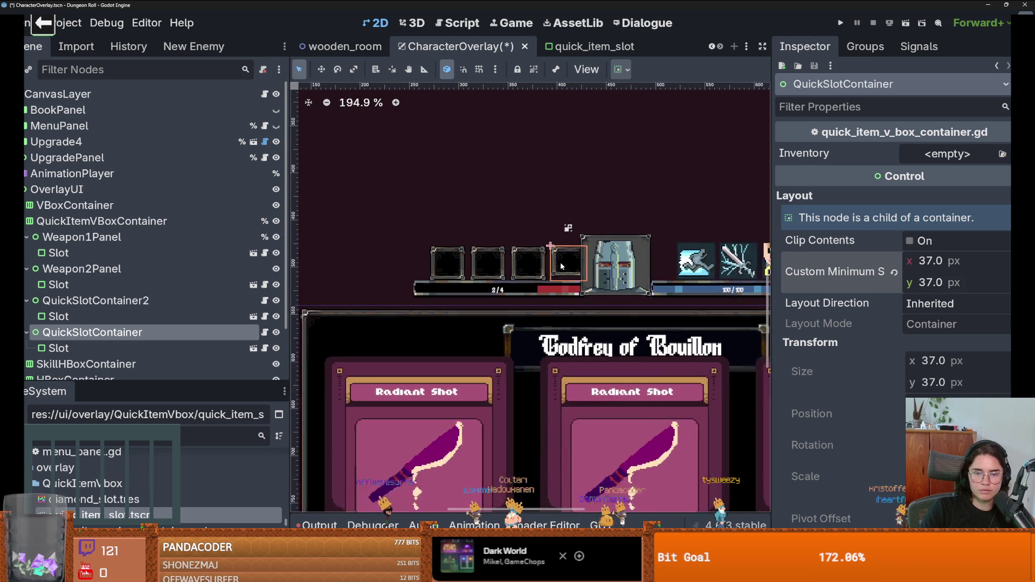
pyautogui.scroll(4, 587, 264)
pyautogui.click(59, 348)
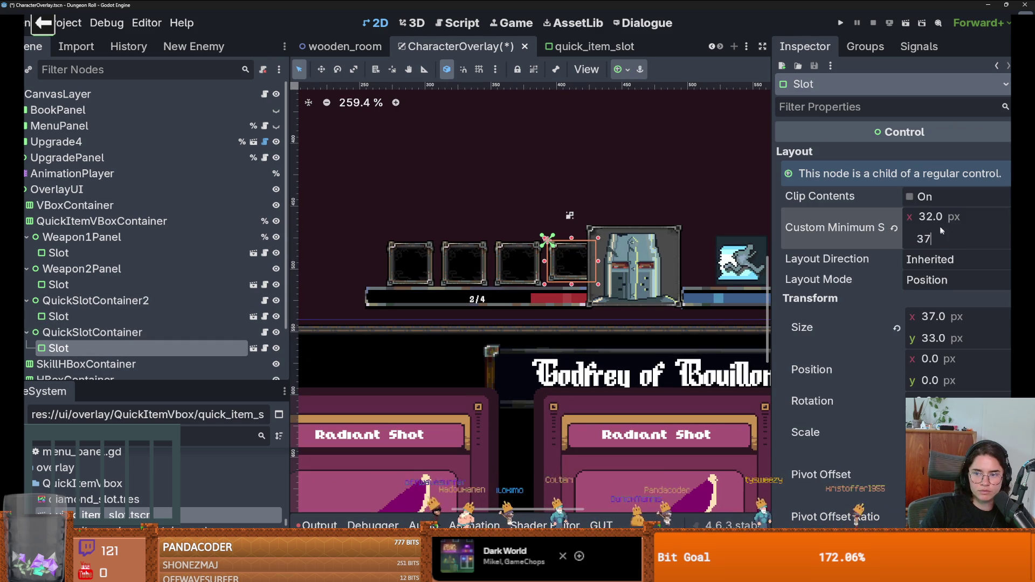
pyautogui.write('37')
pyautogui.press('Return')
pyautogui.scroll(-2, 544, 240)
pyautogui.scroll(2, 544, 240)
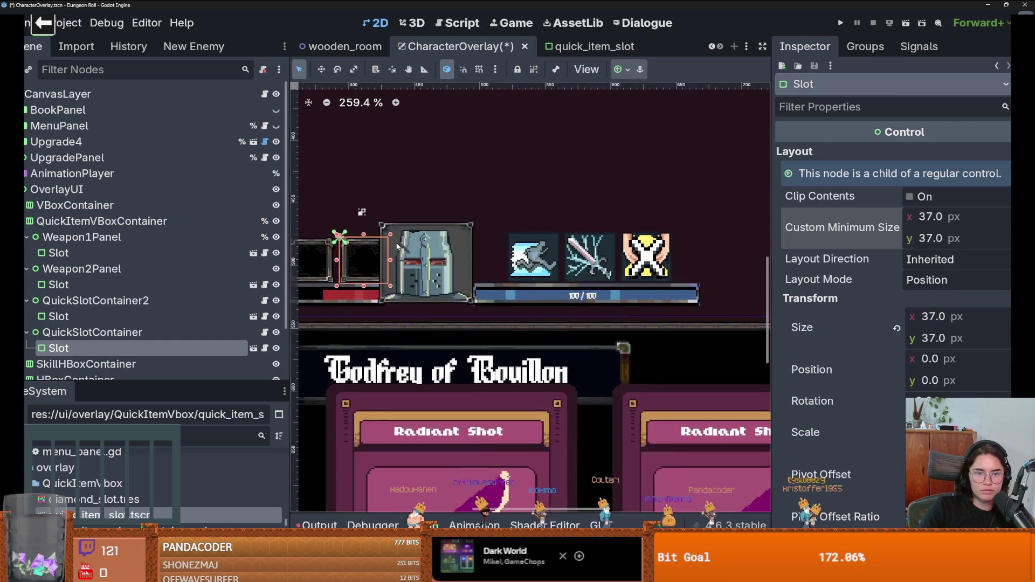
pyautogui.scroll(1, 544, 240)
# Lower QuickItemVBoxContainer's Separation theme override so the four slots sit tightly together.
pyautogui.click(101, 221)
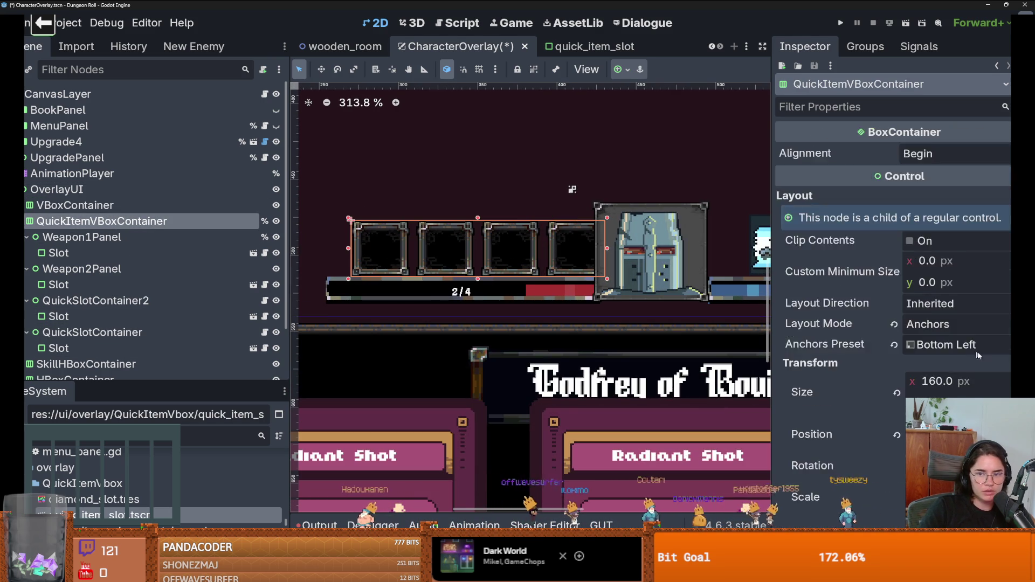
pyautogui.scroll(-5, 967, 378)
pyautogui.scroll(-4, 968, 377)
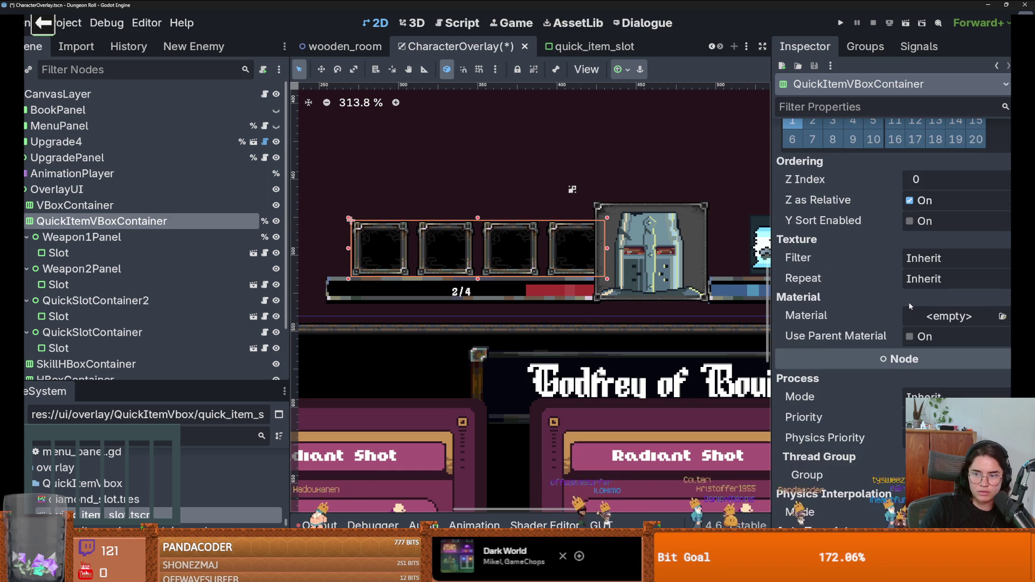
pyautogui.scroll(5, 910, 302)
pyautogui.scroll(-5, 911, 302)
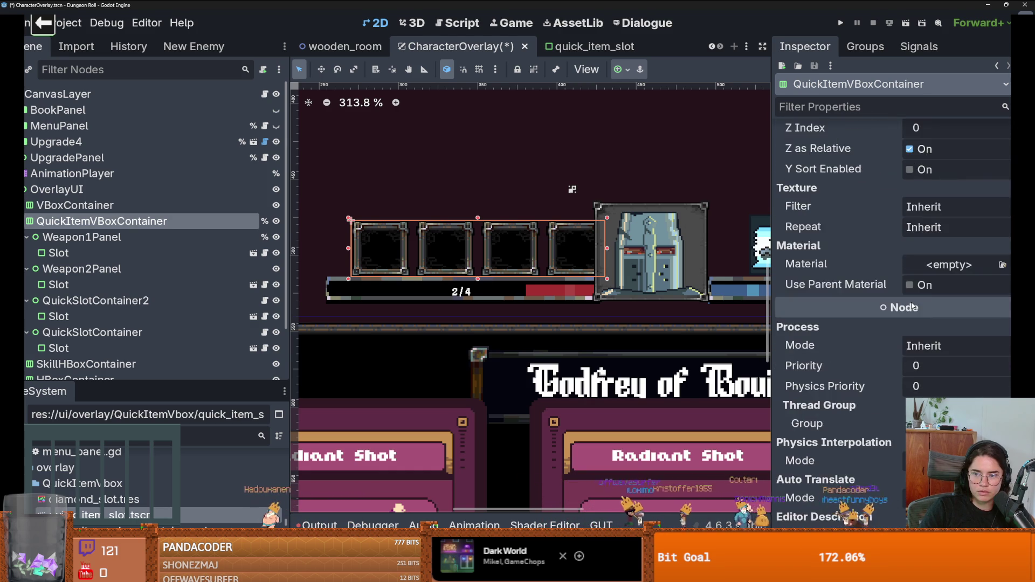
pyautogui.scroll(3, 911, 302)
pyautogui.scroll(4, 911, 303)
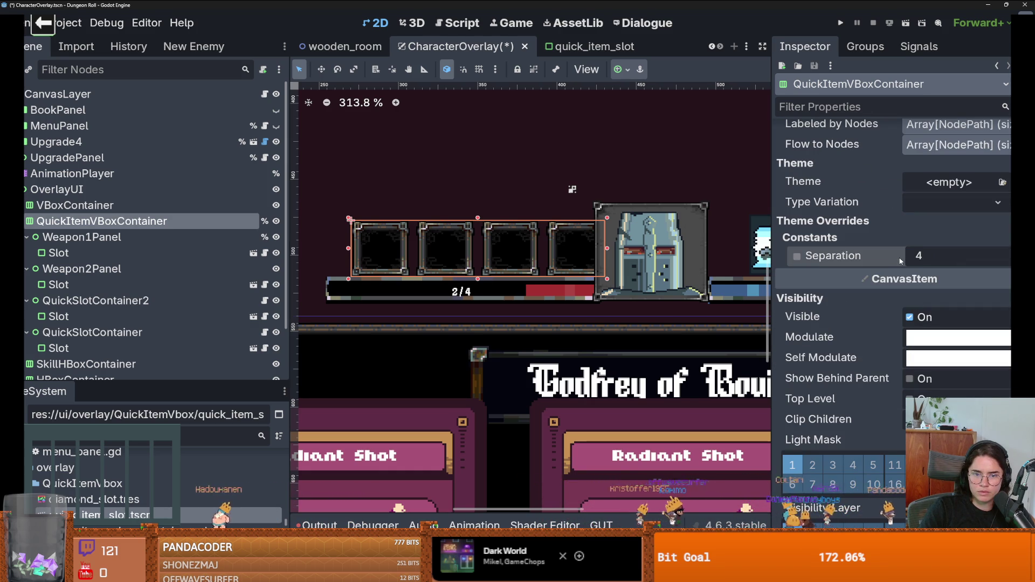
pyautogui.moveTo(998, 264)
pyautogui.mouseDown()
pyautogui.moveTo(959, 264)
pyautogui.moveTo(997, 264)
pyautogui.mouseUp()
pyautogui.scroll(-3, 667, 240)
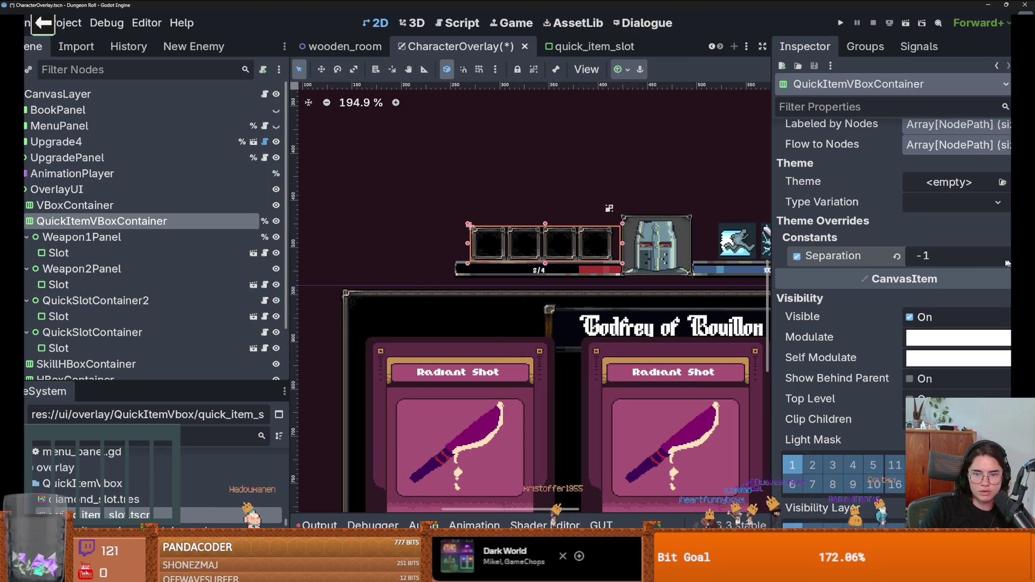
pyautogui.scroll(2, 595, 244)
pyautogui.scroll(-1, 522, 247)
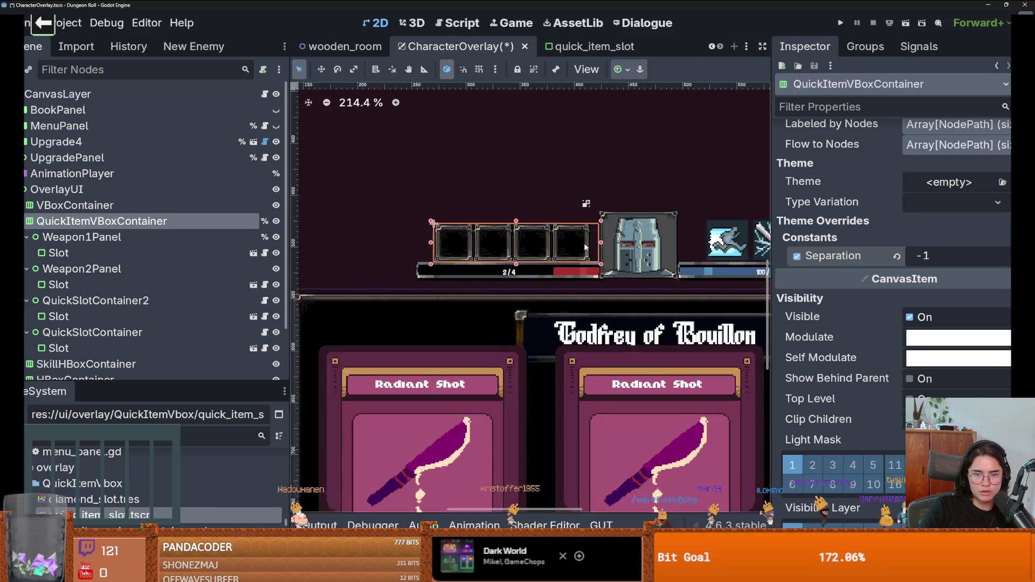
pyautogui.hscroll(3, 620, 232)
pyautogui.scroll(-1, 639, 226)
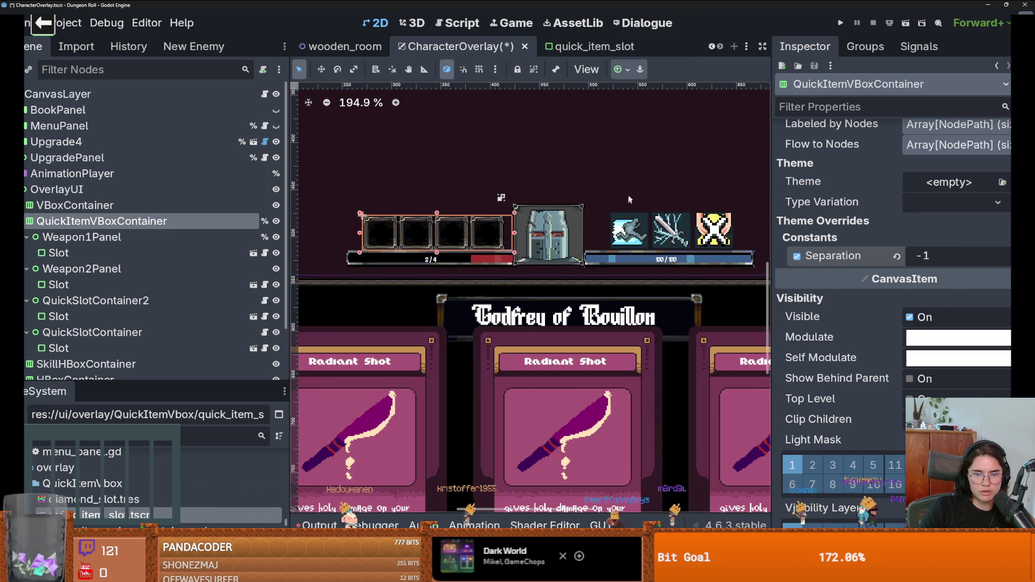
# Select OverlayUI and save the CharacterOverlay scene.
pyautogui.click(637, 189)
pyautogui.scroll(-2, 637, 189)
pyautogui.hotkey('ctrl', 's')
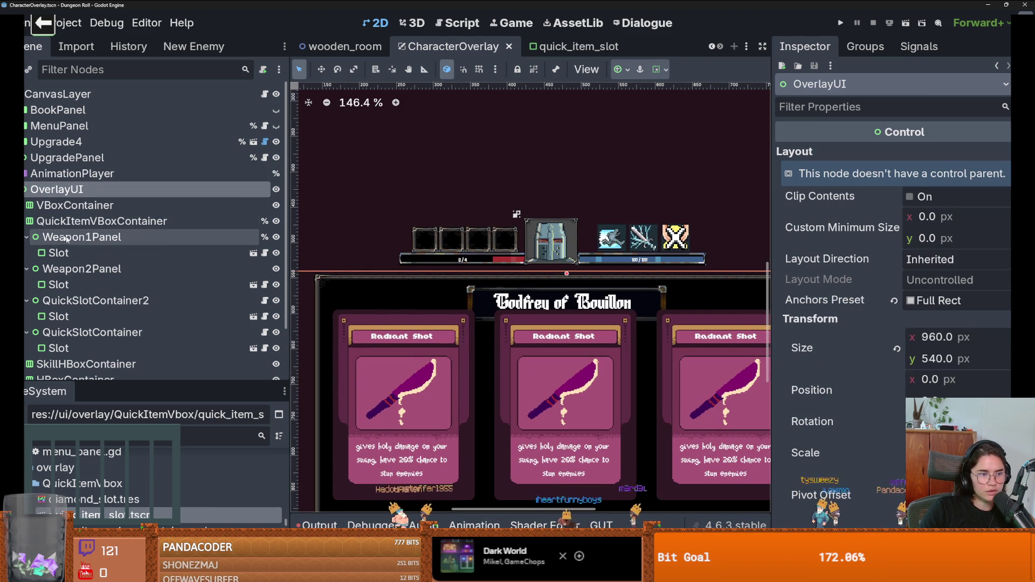
# Open the Slot script and run the game to test the quick slots.
pyautogui.click(59, 253)
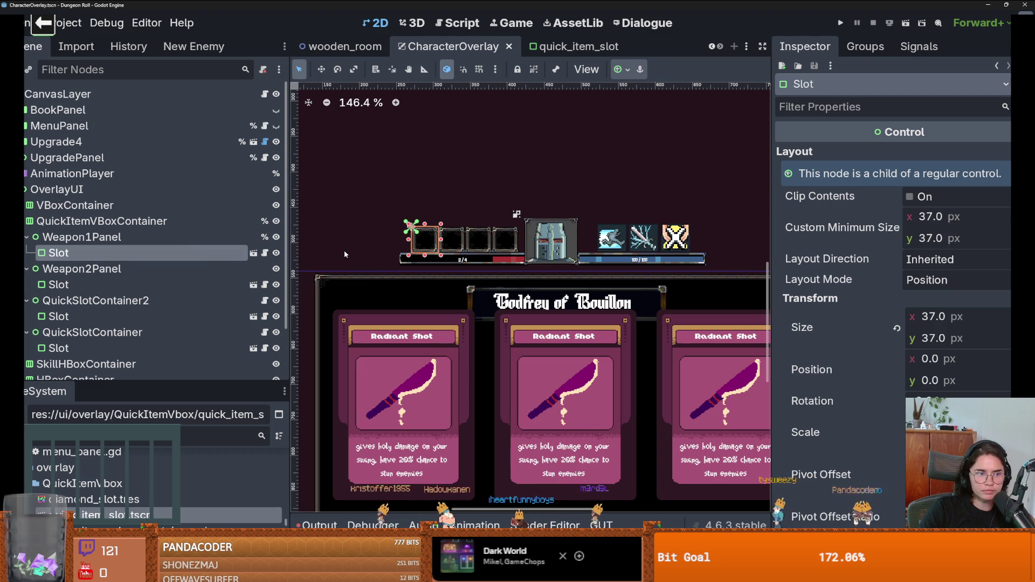
pyautogui.click(265, 253)
pyautogui.click(108, 237)
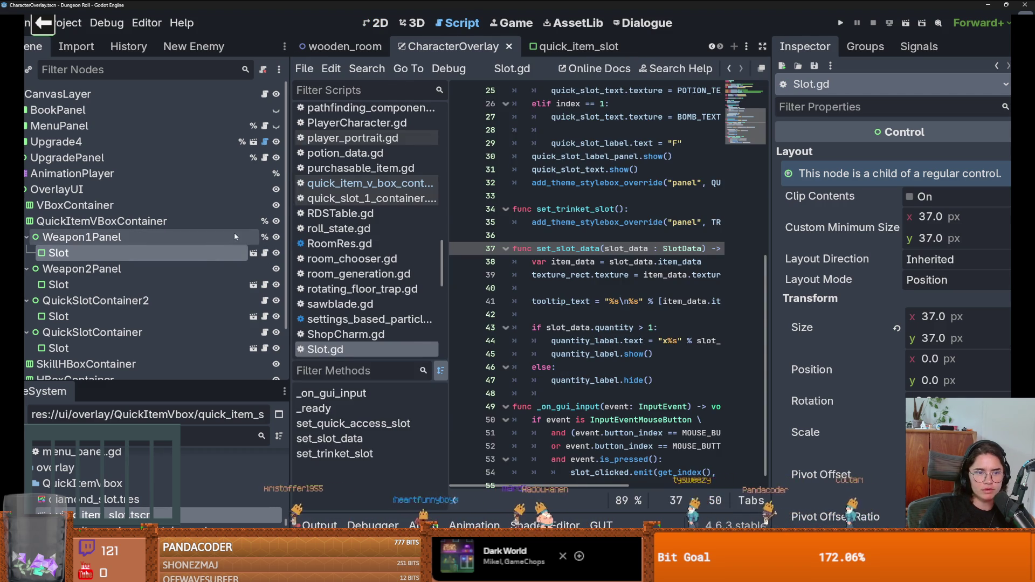
pyautogui.click(840, 23)
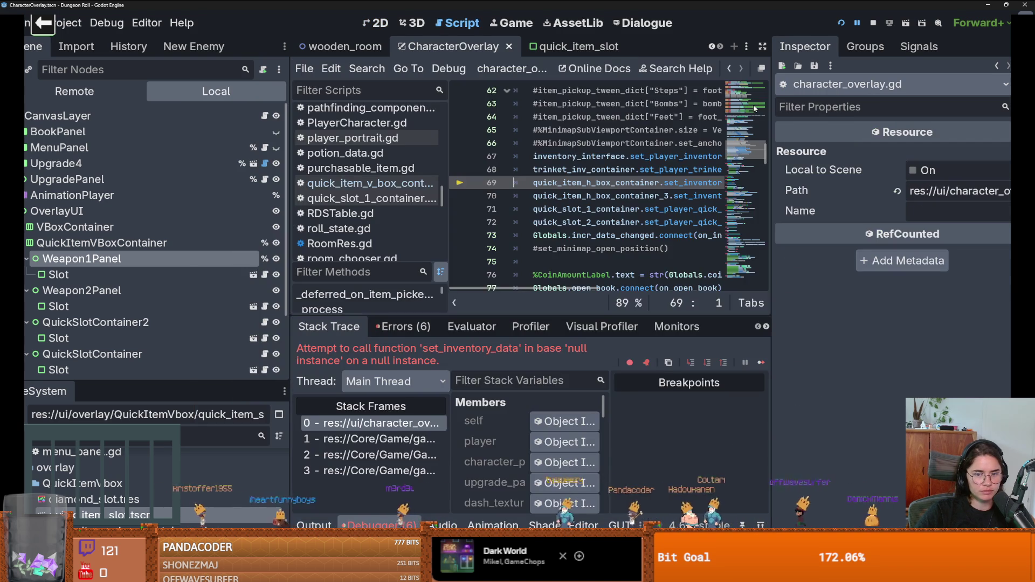
pyautogui.moveTo(774, 230); pyautogui.dragTo(921, 229)
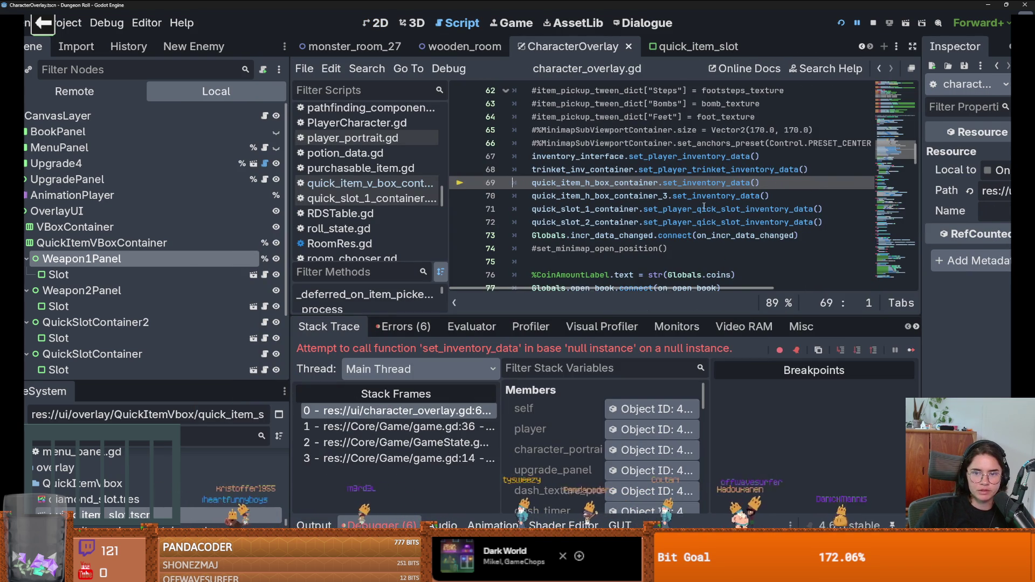
pyautogui.scroll(1, 704, 206)
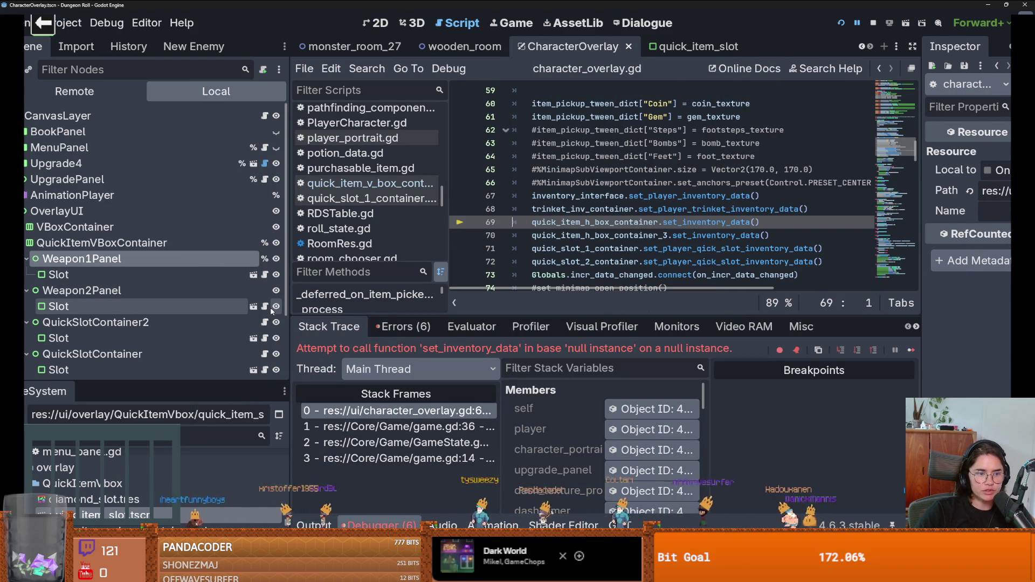
pyautogui.scroll(-2, 269, 296)
# Check the quick item container script, then return to character_overlay.gd at the error line.
pyautogui.click(265, 289)
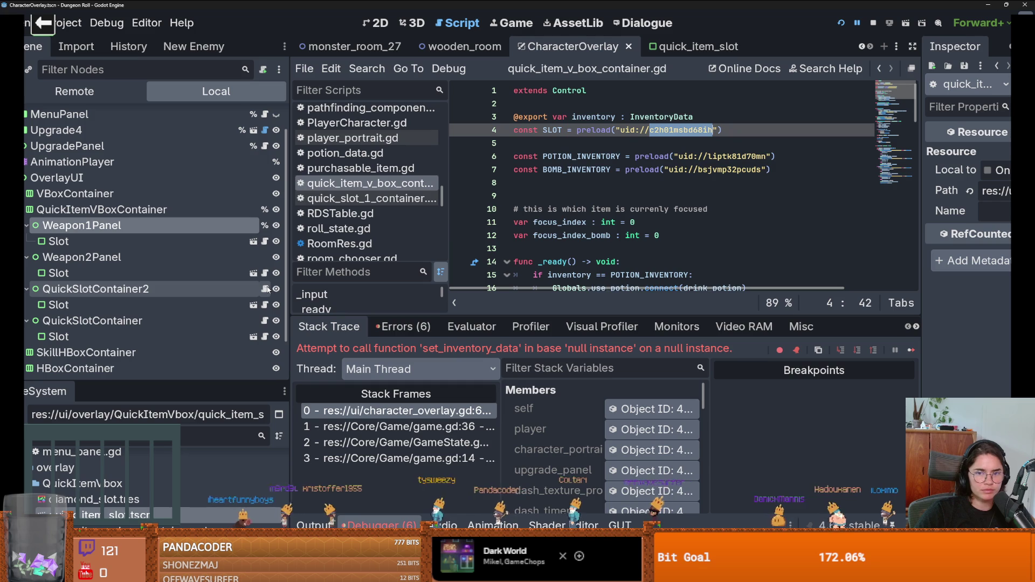
pyautogui.scroll(-5, 560, 221)
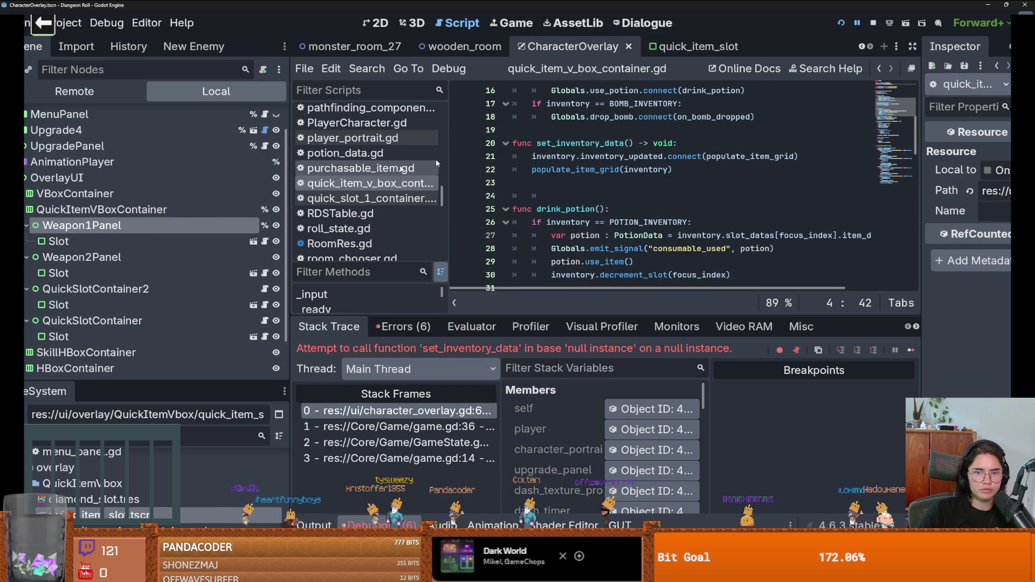
pyautogui.scroll(2, 162, 216)
pyautogui.click(264, 116)
pyautogui.scroll(12, 699, 217)
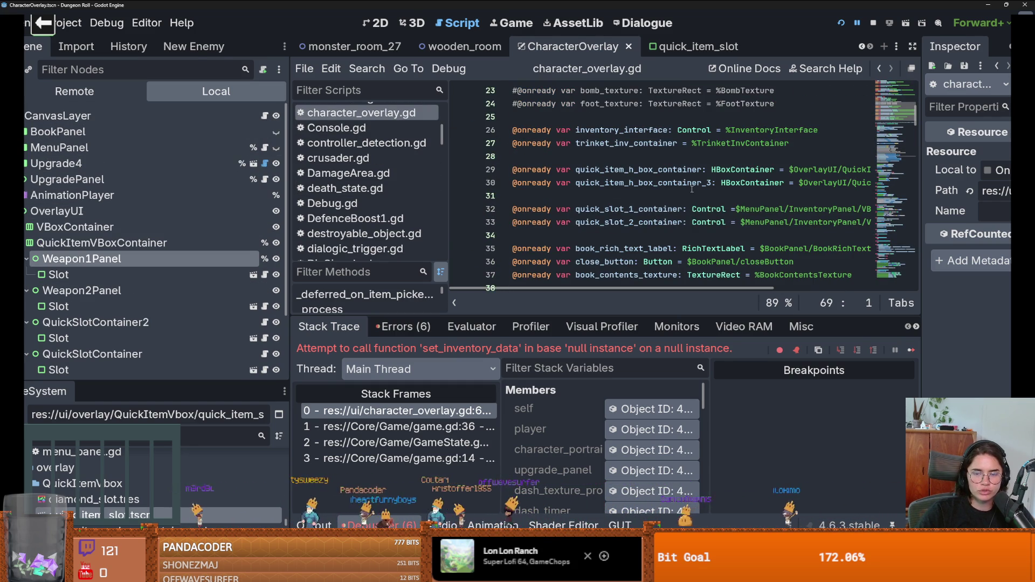
# Inspect the container names on lines 69–71 and jump to set_player_qick_slot_inventory_data's definition.
pyautogui.doubleClick(638, 169)
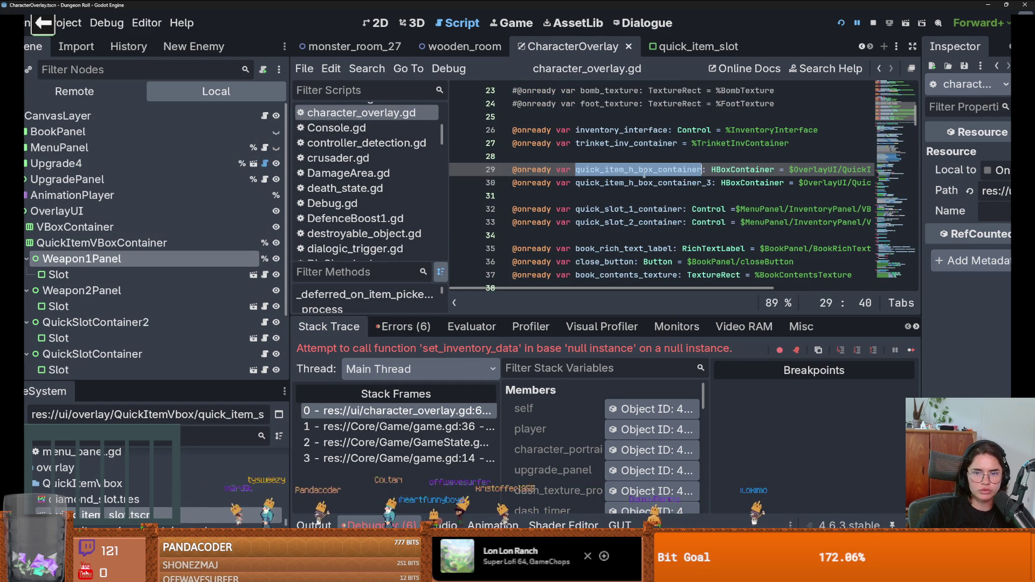
pyautogui.scroll(-11, 667, 213)
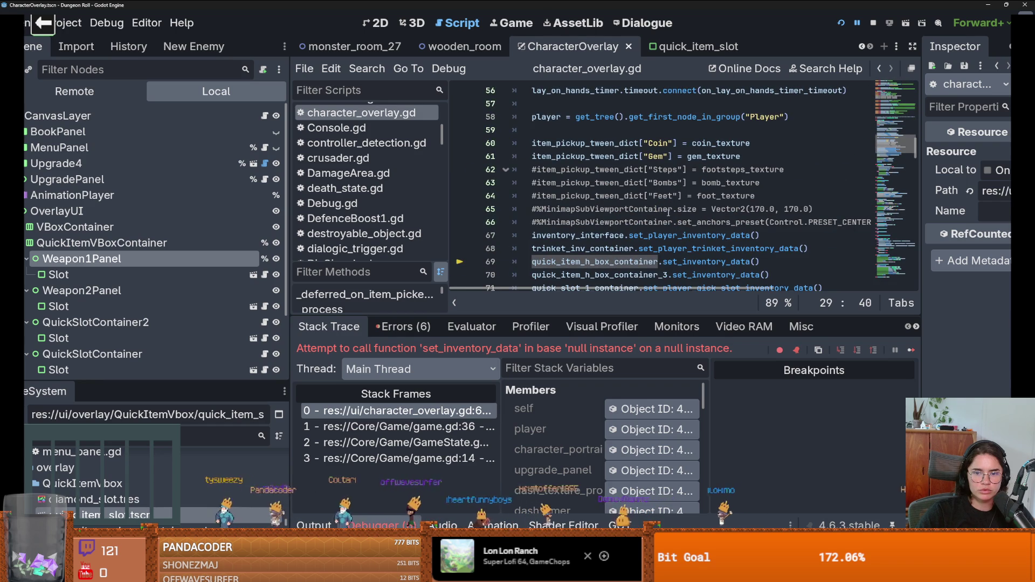
pyautogui.scroll(-1, 668, 213)
pyautogui.doubleClick(604, 223)
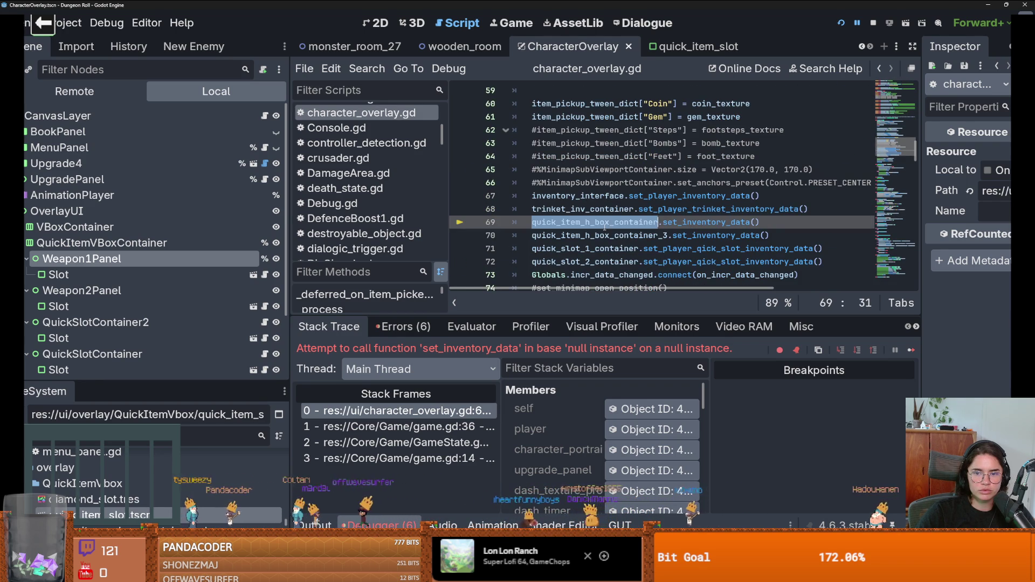
pyautogui.doubleClick(617, 249)
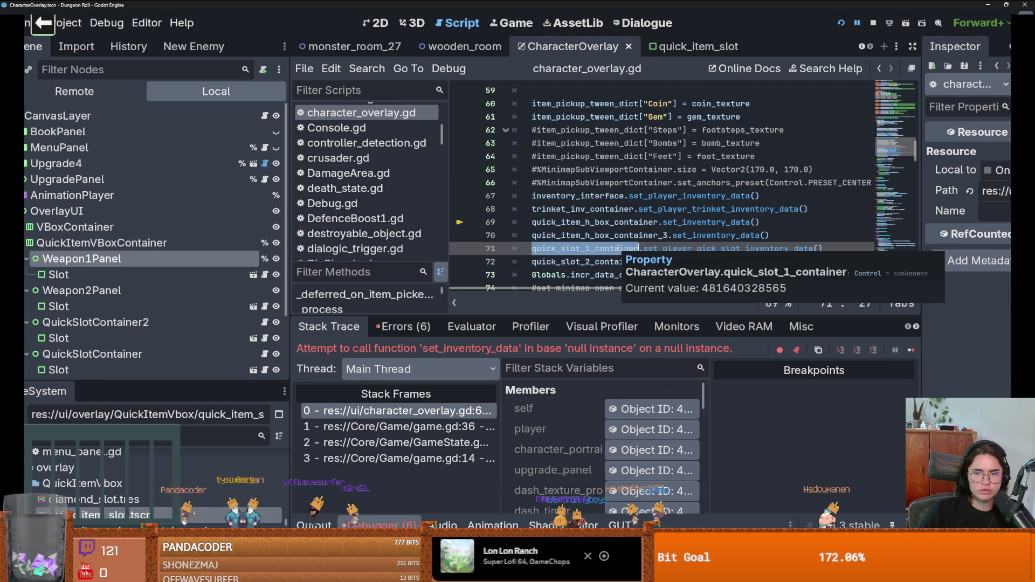
pyautogui.doubleClick(689, 249)
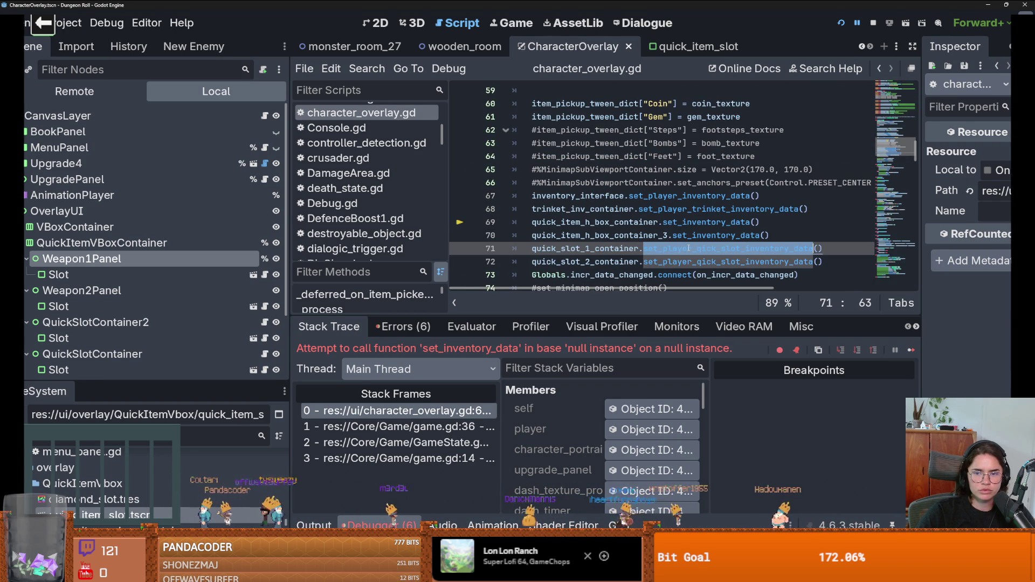
pyautogui.keyDown('ctrl'); pyautogui.click(686, 248); pyautogui.keyUp('ctrl')
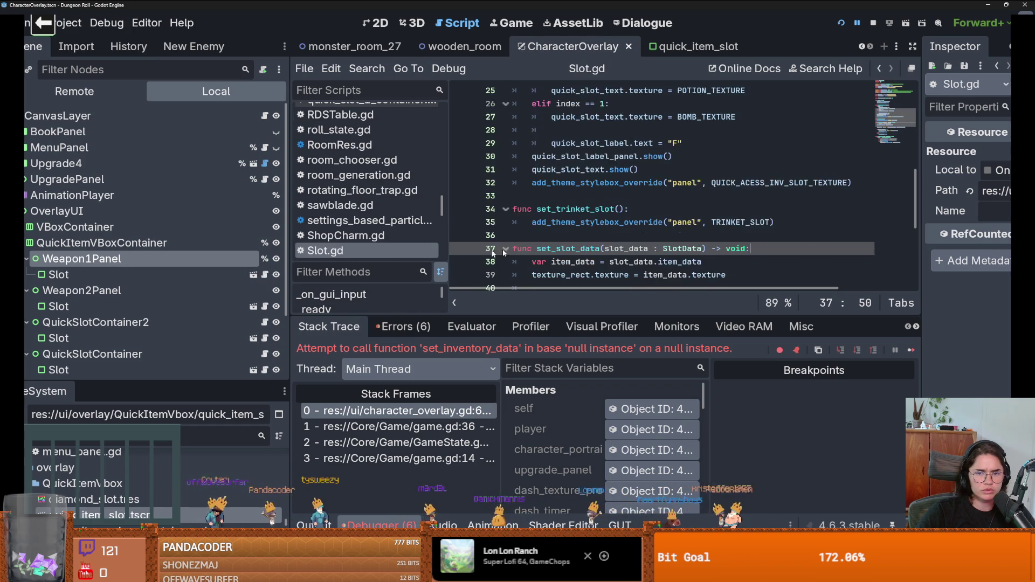
# Go back to line 71 and select the full set_player_qick_slot_inventory_data() call.
pyautogui.scroll(9, 580, 246)
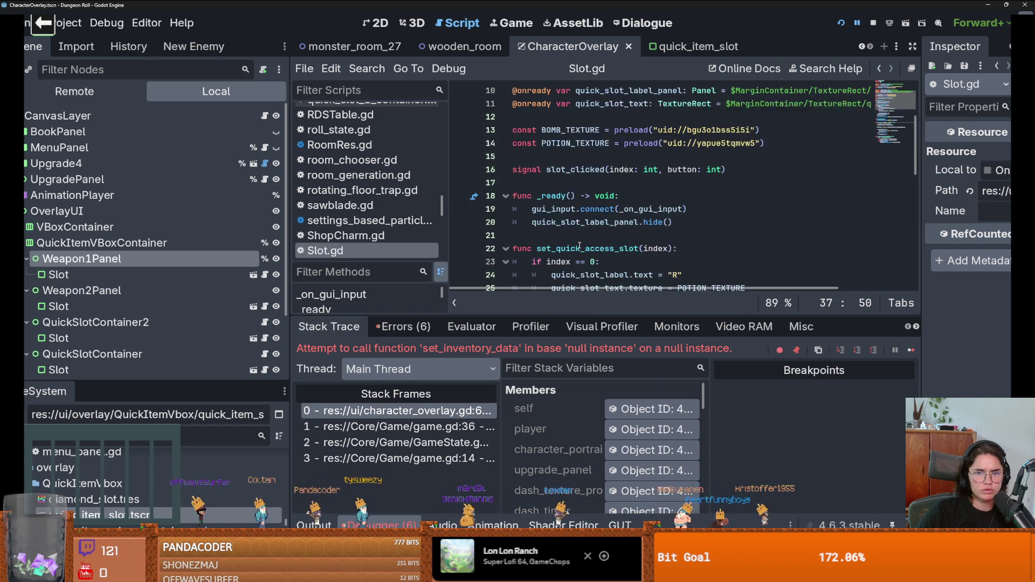
pyautogui.scroll(-2, 253, 275)
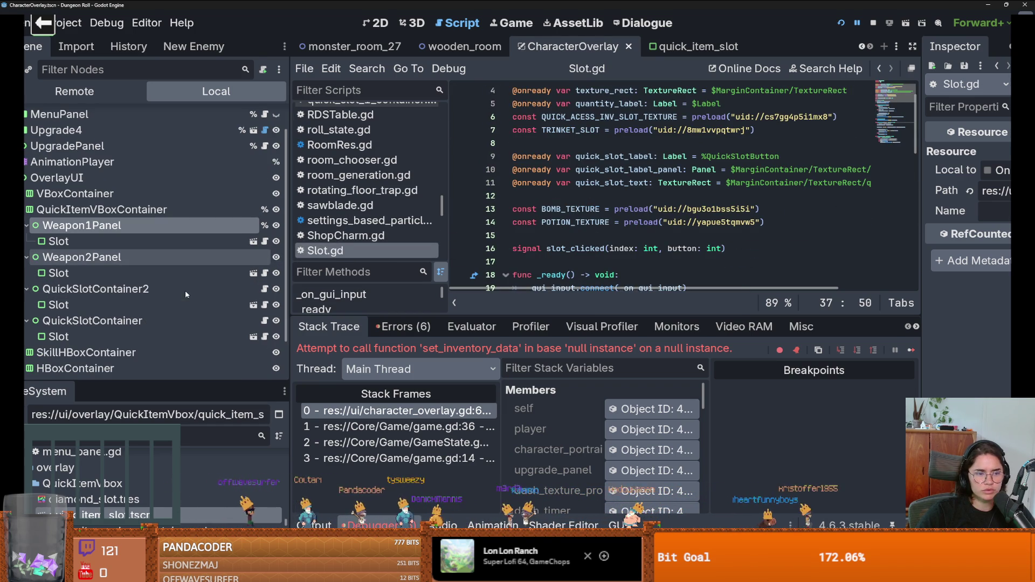
pyautogui.click(244, 292)
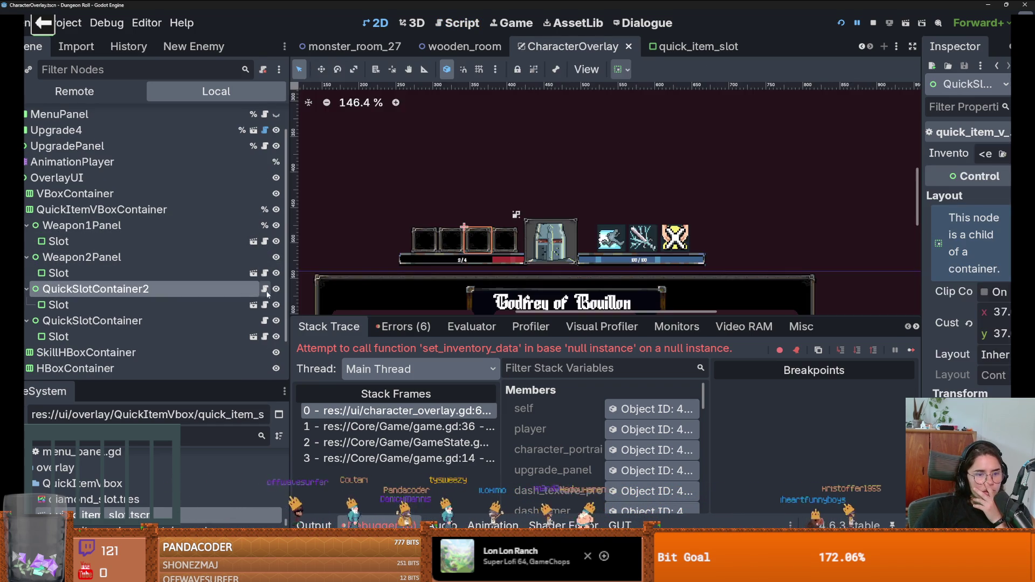
pyautogui.hotkey('ctrl', 'F3')
pyautogui.scroll(-4, 548, 228)
pyautogui.scroll(-1, 548, 229)
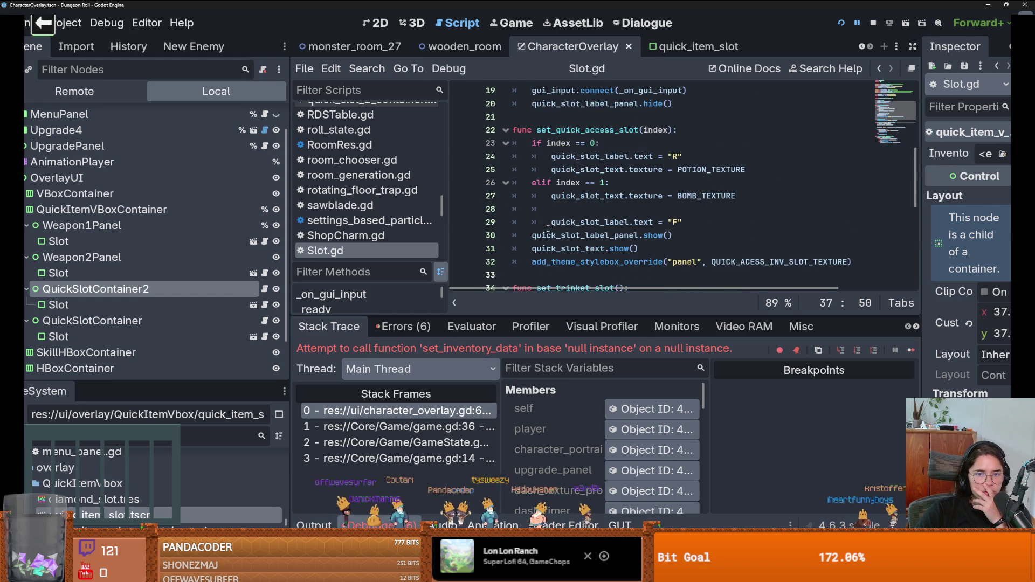
pyautogui.scroll(-3, 516, 223)
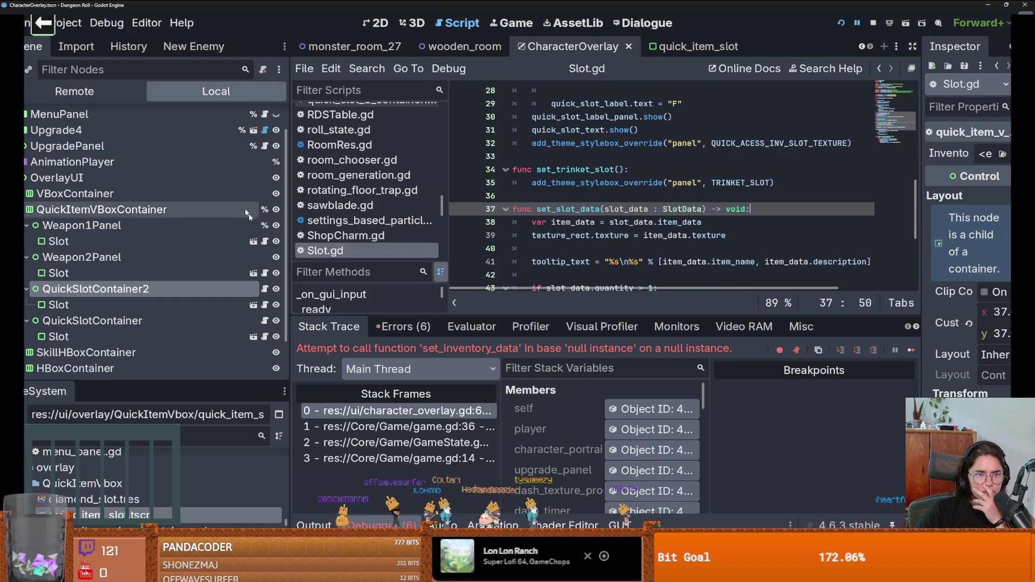
pyautogui.scroll(2, 269, 140)
pyautogui.hotkey('alt', 'Left')
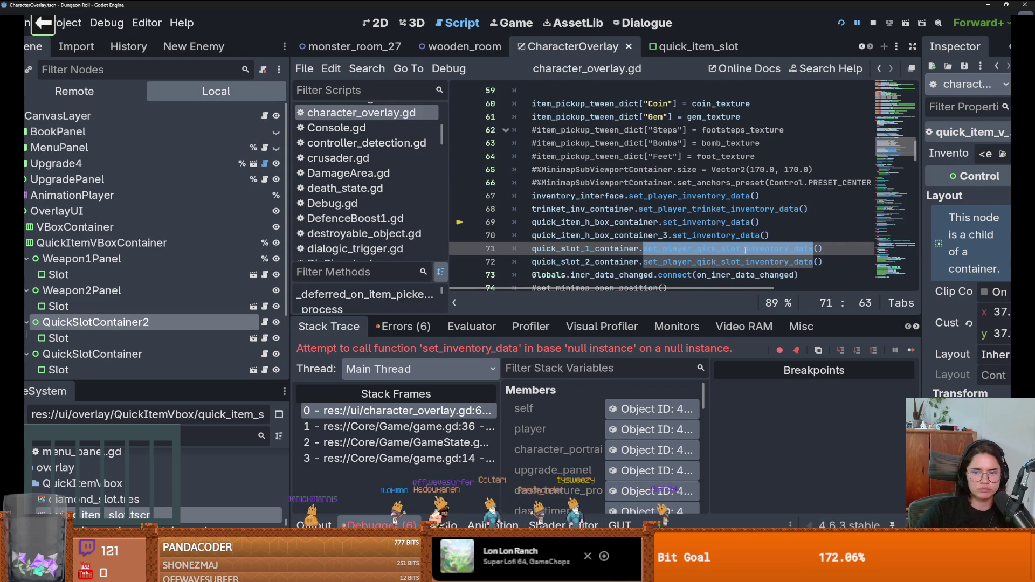
pyautogui.moveTo(844, 251); pyautogui.dragTo(644, 252)
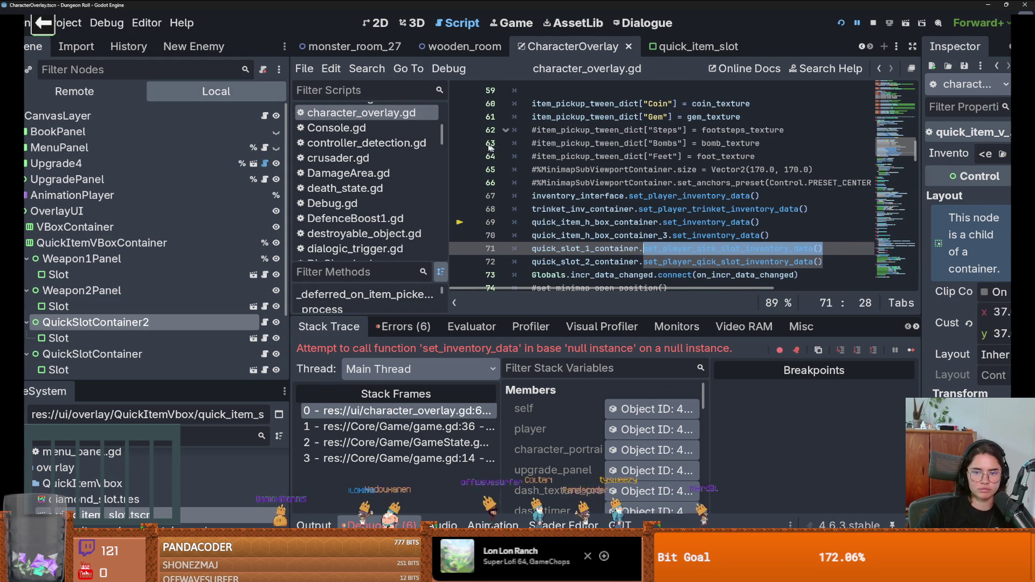
# Search all project files for set_player_qick_slot_inventory_data() and open the quick_slot_1_container.gd match.
pyautogui.click(362, 69)
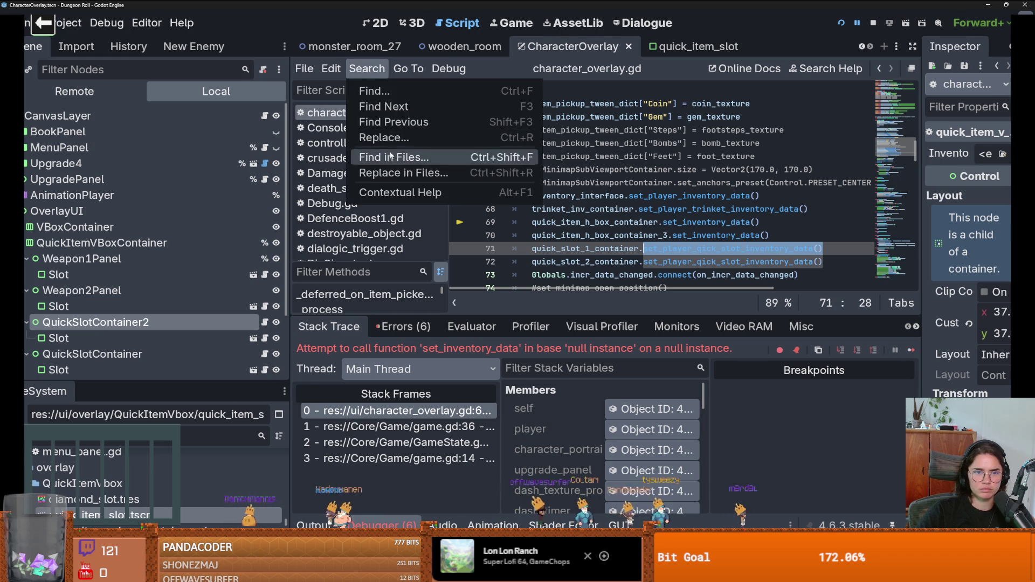
pyautogui.click(377, 157)
pyautogui.press('Return')
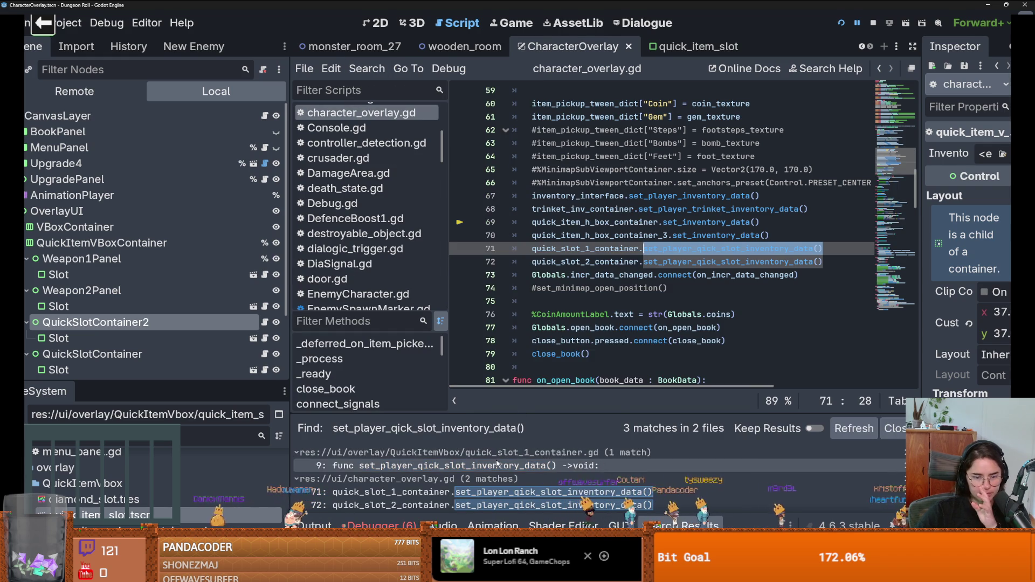
pyautogui.click(508, 463)
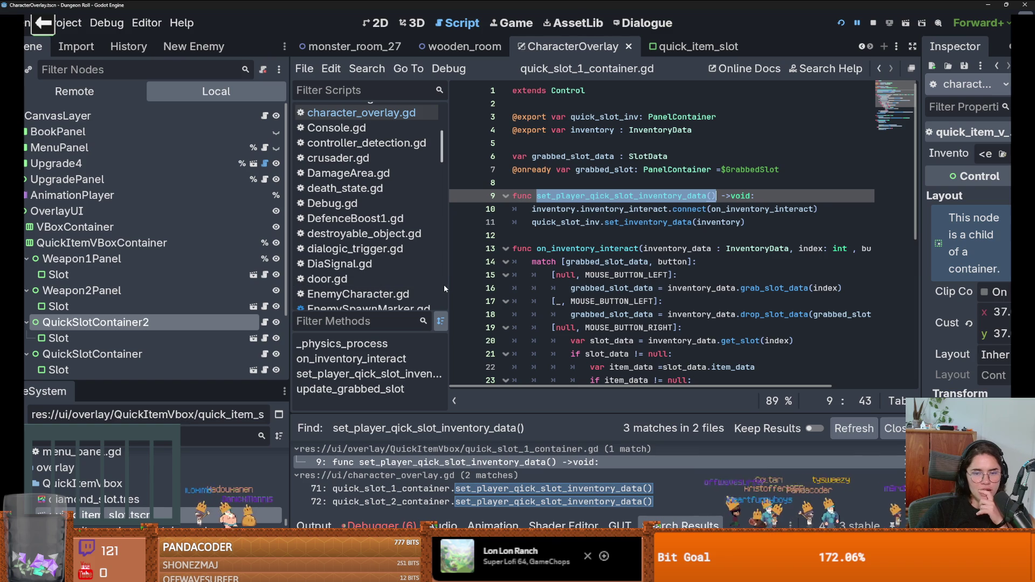
# Return to character_overlay.gd and select the $OverlayUI node path on line 29.
pyautogui.hotkey('alt', 'Left')
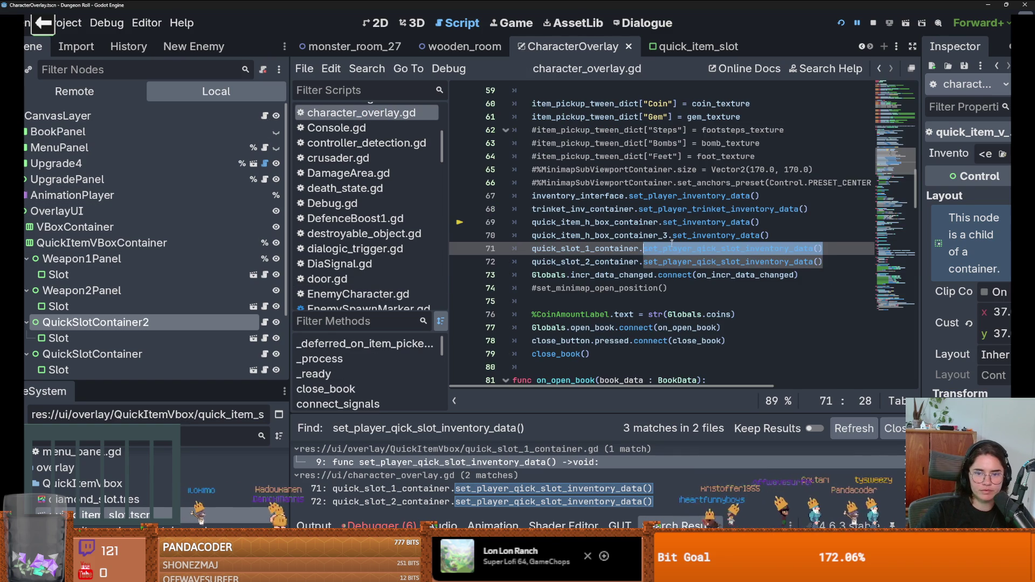
pyautogui.doubleClick(610, 222)
pyautogui.scroll(10, 611, 222)
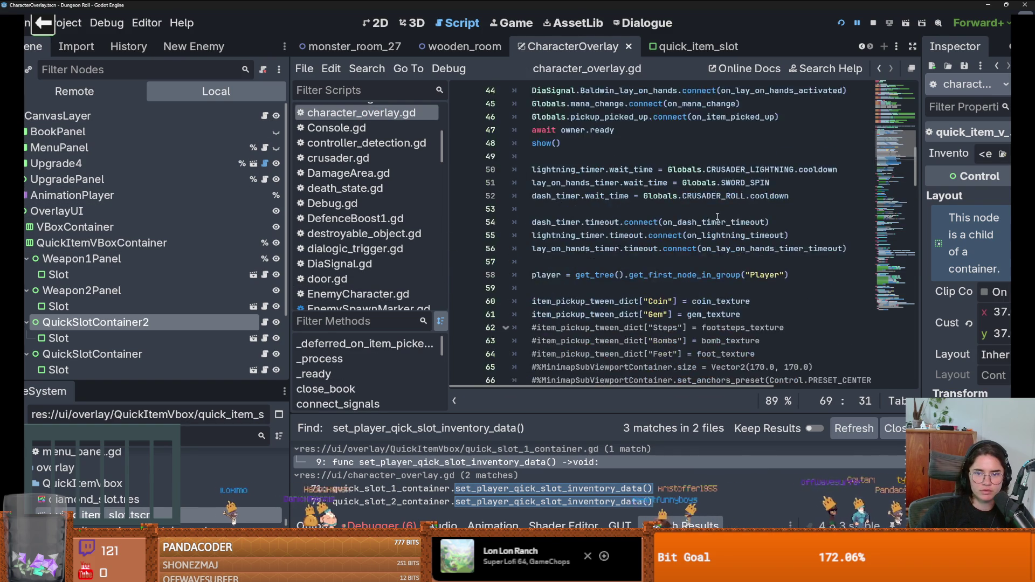
pyautogui.click(788, 209)
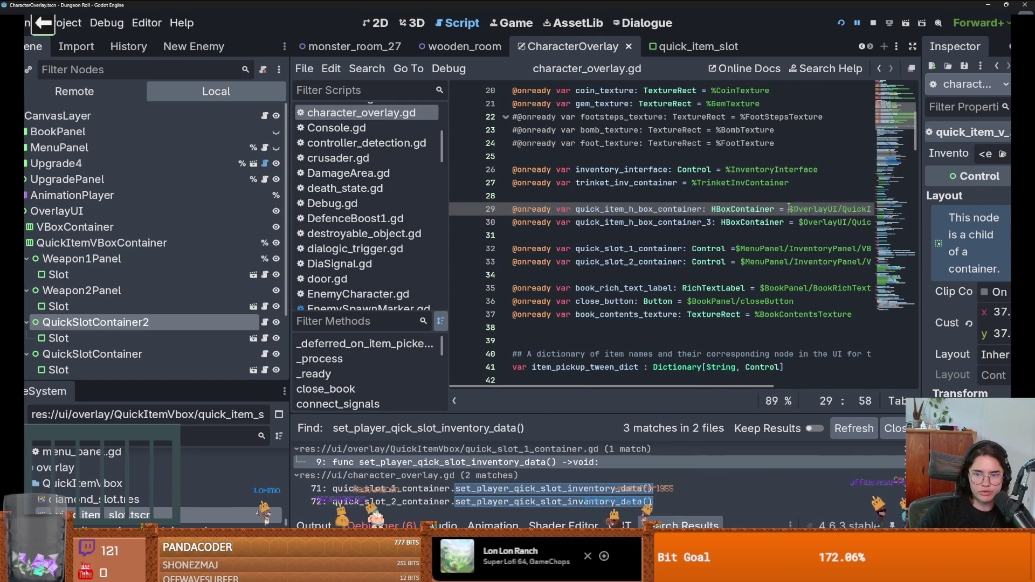
pyautogui.hotkey('shift', 'End')
pyautogui.scroll(-1, 187, 301)
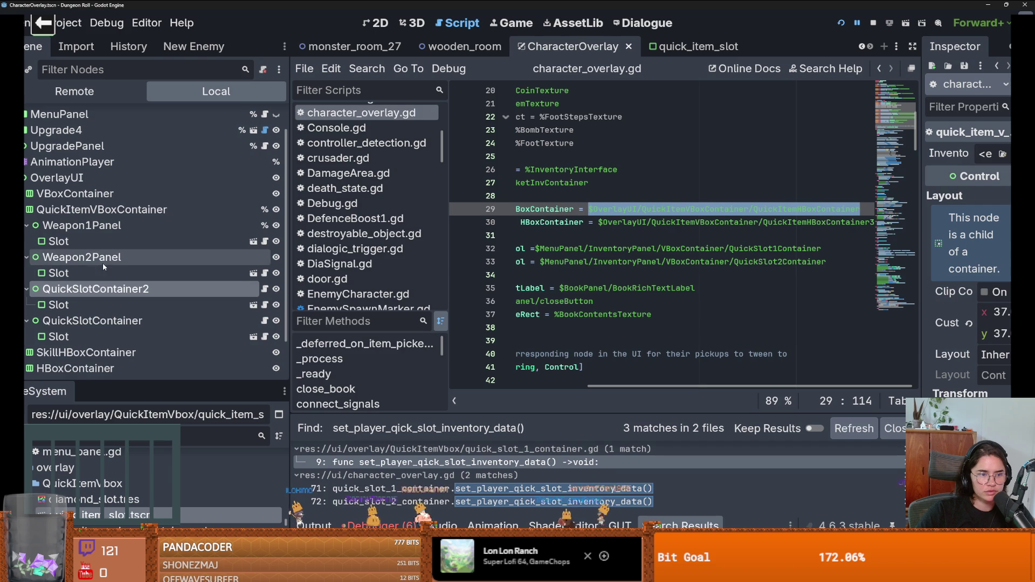
# Rename the quick slot nodes to QuickSlotContainer1 and QuickSlotContainer2.
pyautogui.doubleClick(154, 291)
pyautogui.press('BackSpace')
pyautogui.write('1')
pyautogui.press('Return')
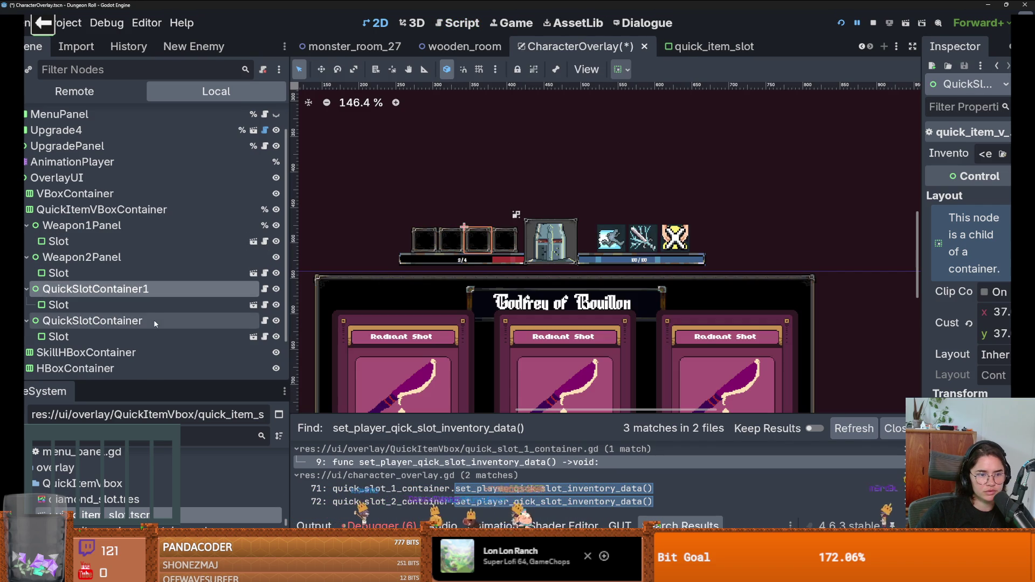
pyautogui.doubleClick(154, 322)
pyautogui.write('2')
pyautogui.press('Return')
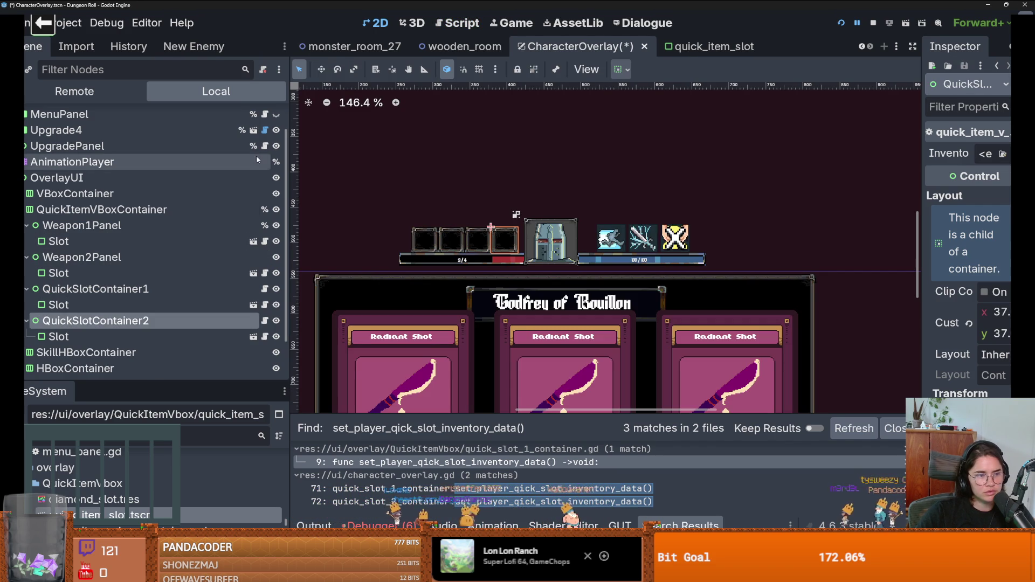
# Set both QuickSlotContainer1 and QuickSlotContainer2 to Access as Unique Name.
pyautogui.scroll(1, 216, 173)
pyautogui.click(266, 116)
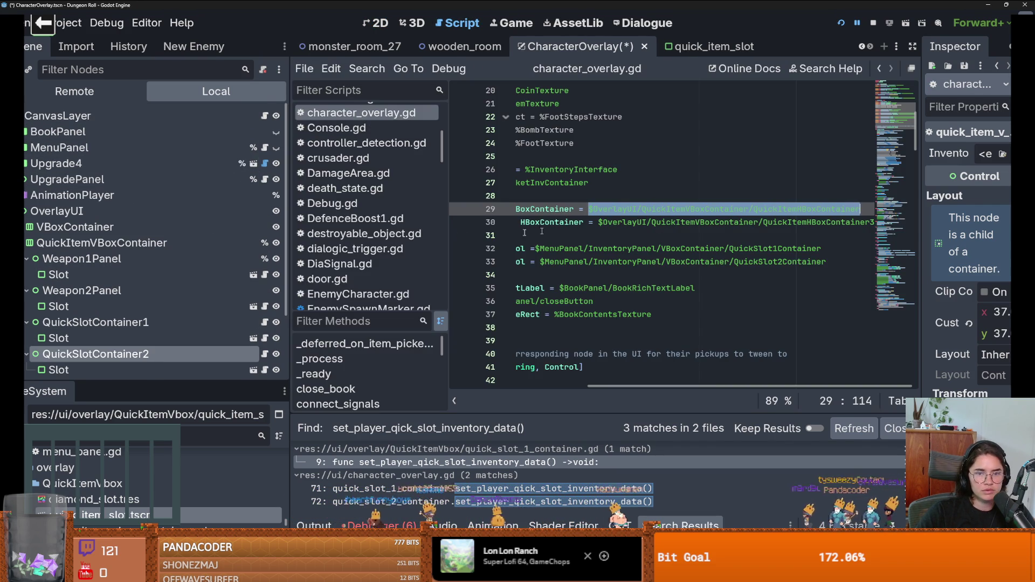
pyautogui.click(232, 321)
pyautogui.rightClick(232, 321)
pyautogui.click(290, 476)
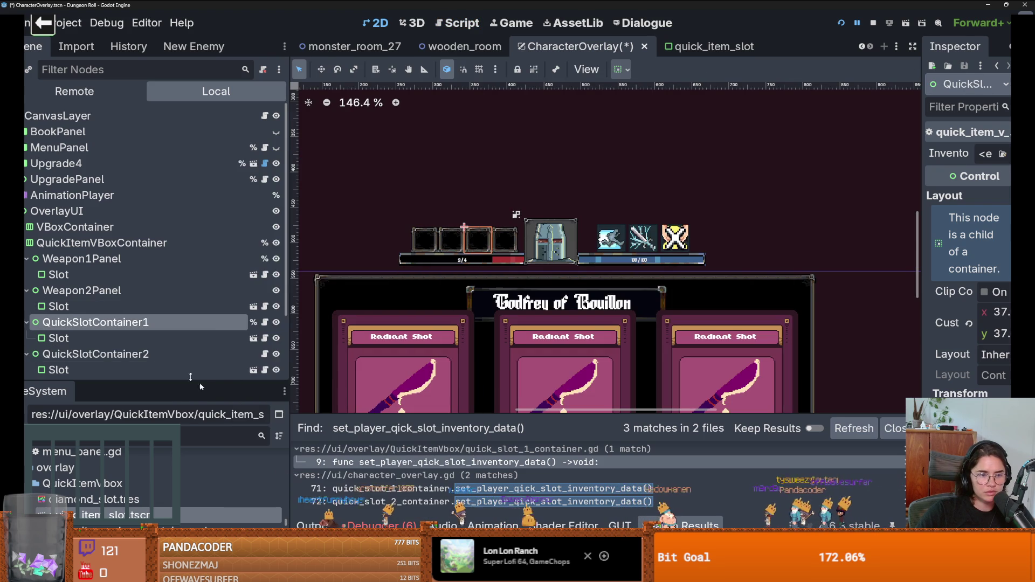
pyautogui.click(135, 353)
pyautogui.rightClick(153, 354)
pyautogui.click(251, 488)
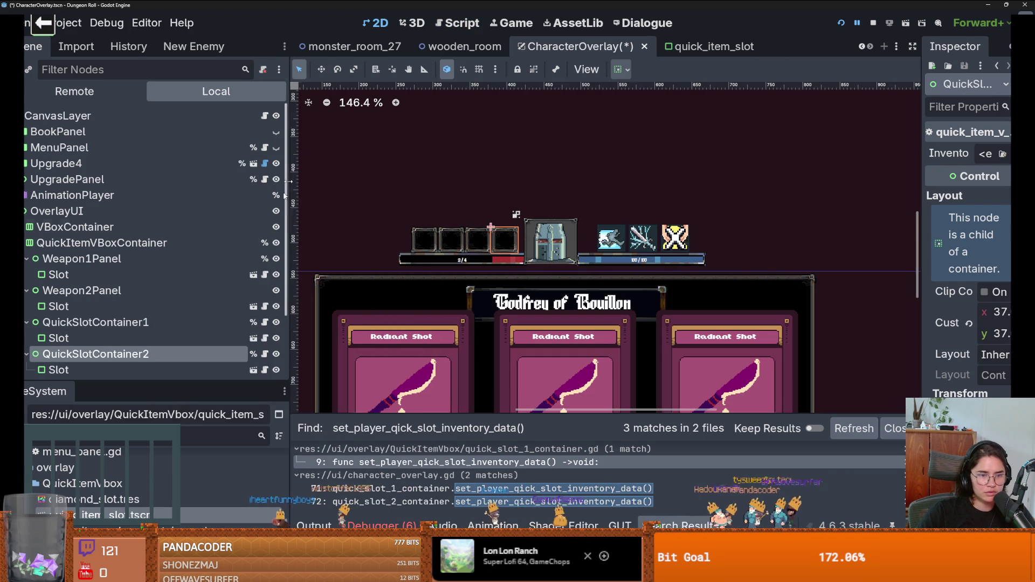
# Point lines 29–30 at %QuickSlotContainer1 and %QuickSlotContainer2, then run the project.
pyautogui.click(265, 116)
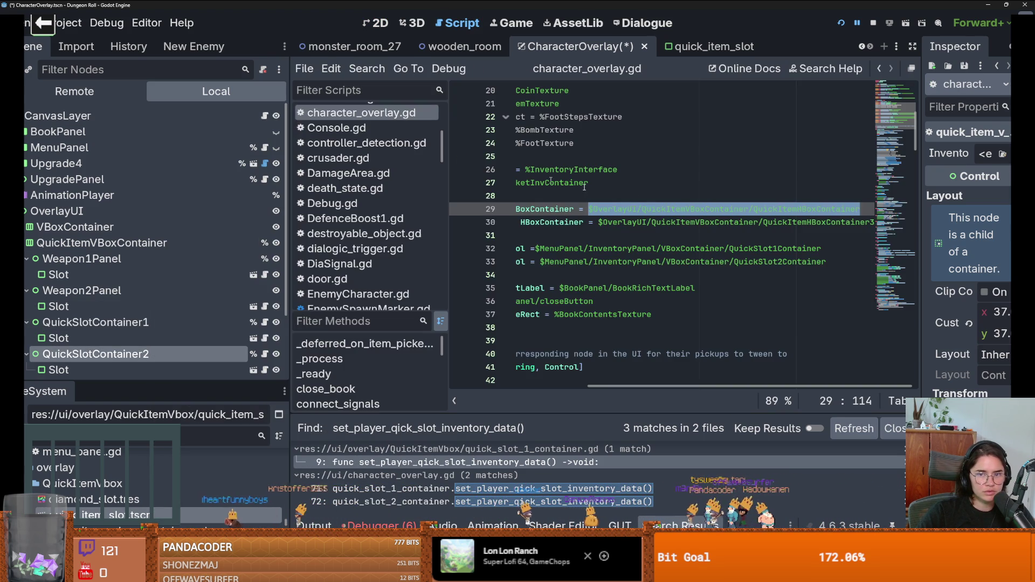
pyautogui.moveTo(96, 321)
pyautogui.mouseDown()
pyautogui.moveTo(811, 210)
pyautogui.moveTo(876, 222)
pyautogui.mouseUp()
pyautogui.press('BackSpace')
pyautogui.click(186, 354)
pyautogui.moveTo(186, 357); pyautogui.dragTo(668, 222)
pyautogui.click(849, 23)
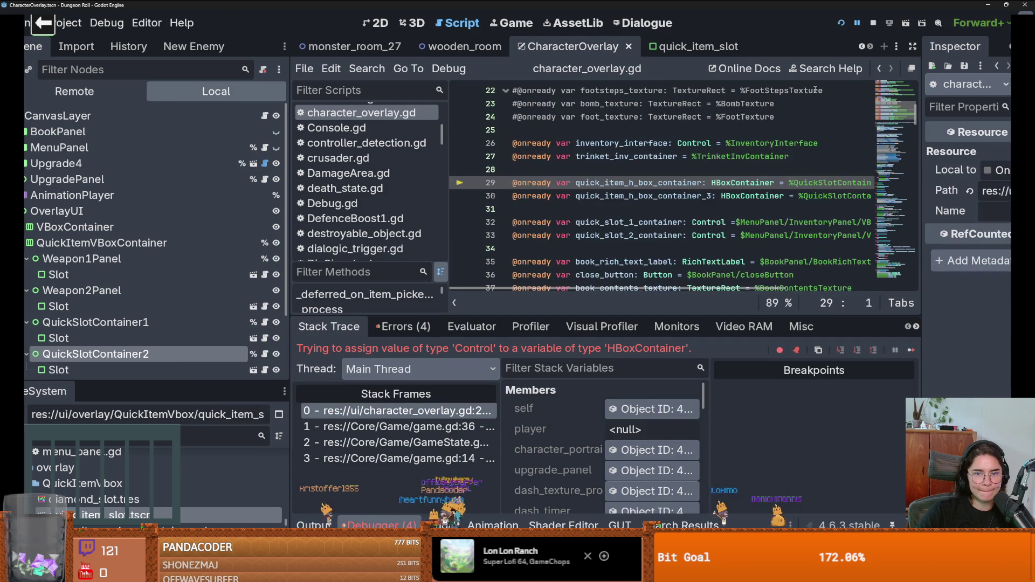
# Change the HBoxContainer types on lines 29 and 30 to Control and rerun the game.
pyautogui.hscroll(3, 665, 235)
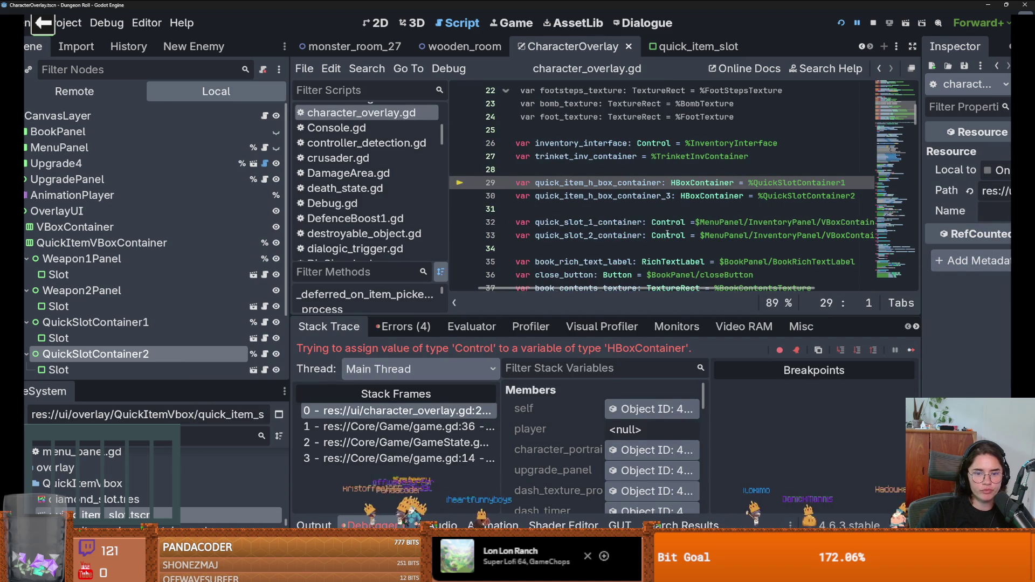
pyautogui.doubleClick(685, 182)
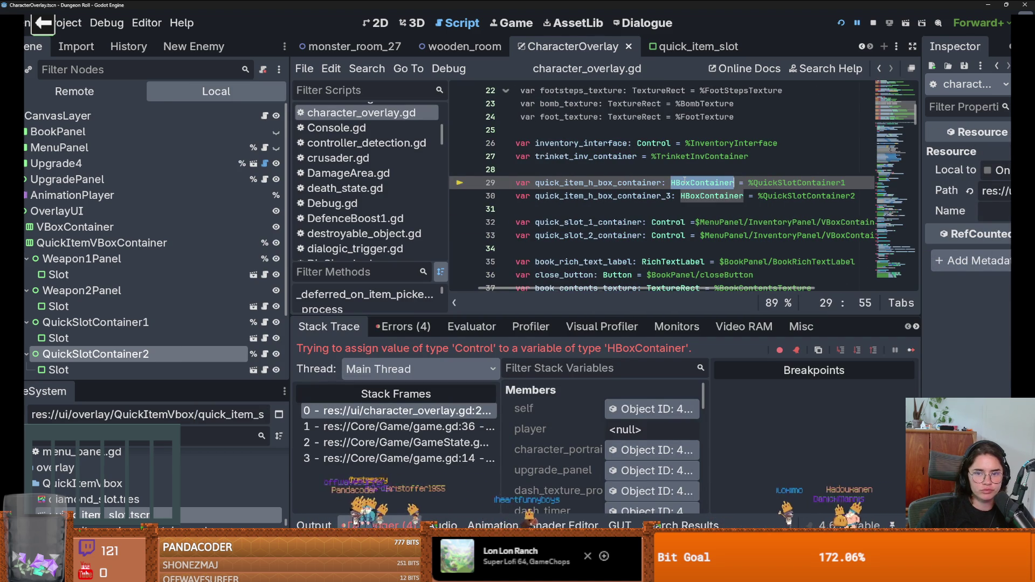
pyautogui.write('Control')
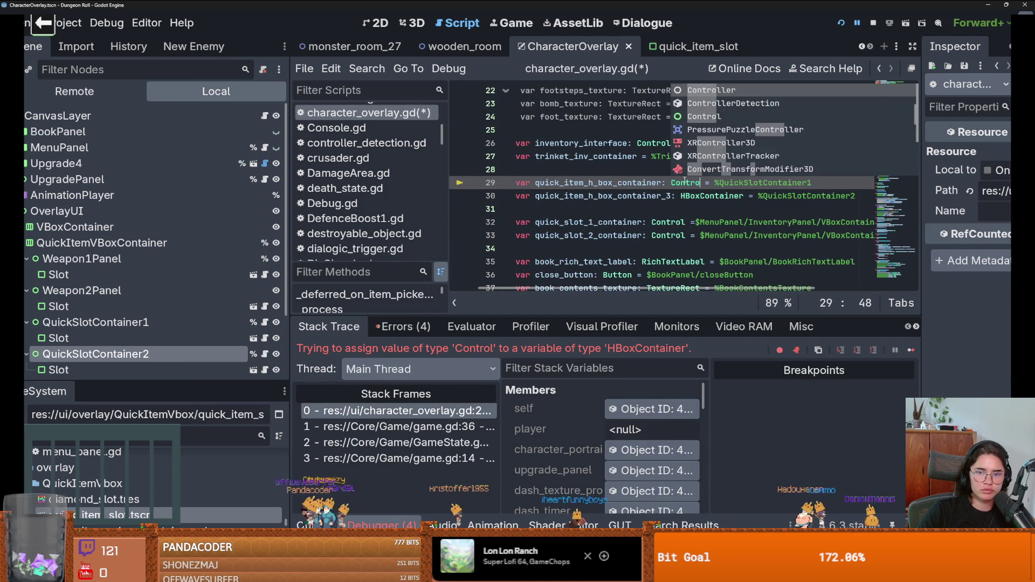
pyautogui.press('Escape')
pyautogui.doubleClick(700, 195)
pyautogui.write('Control')
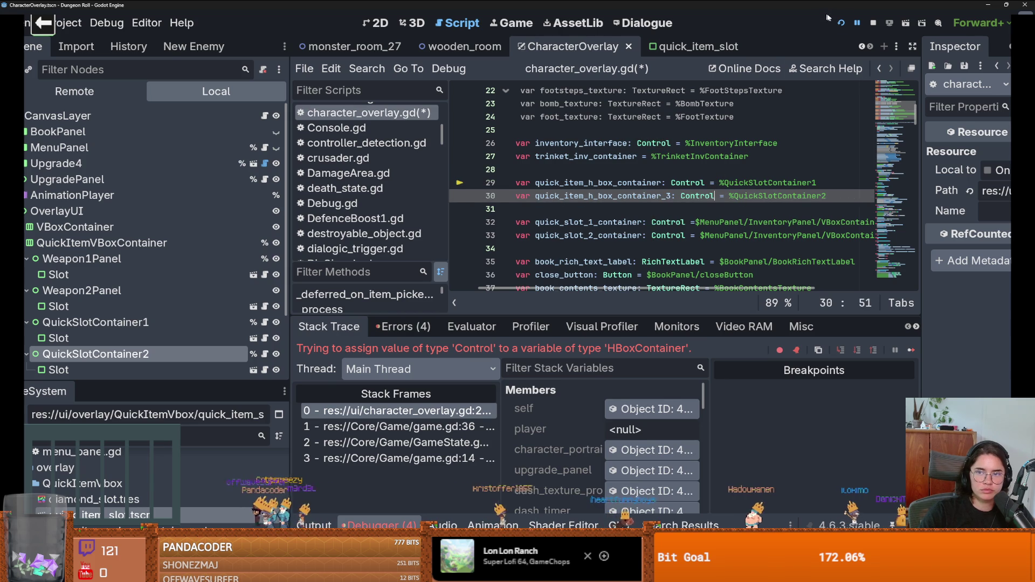
pyautogui.click(840, 24)
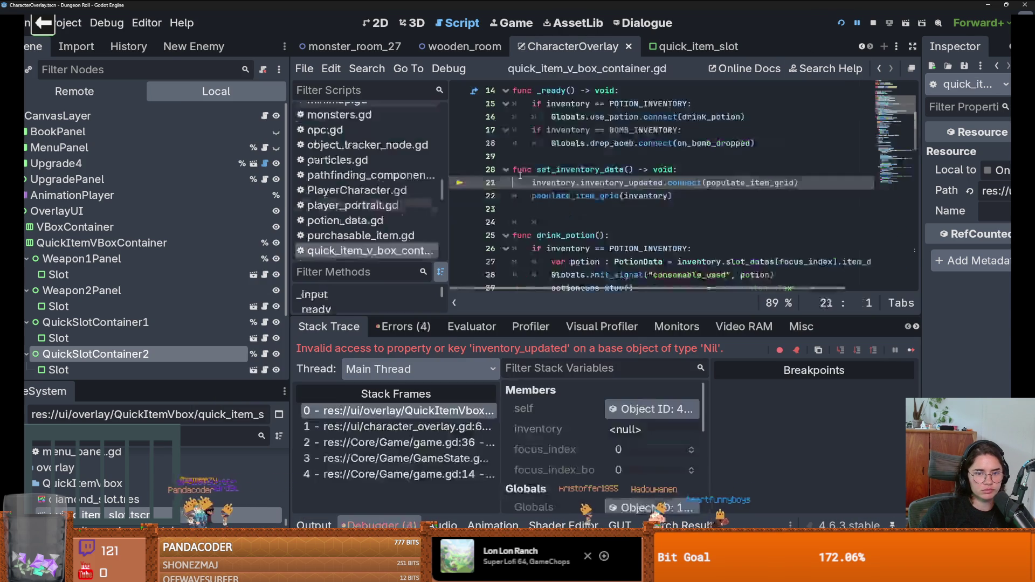
# Select QuickSlotContainer1 in the Scene dock to show its properties.
pyautogui.moveTo(547, 197)
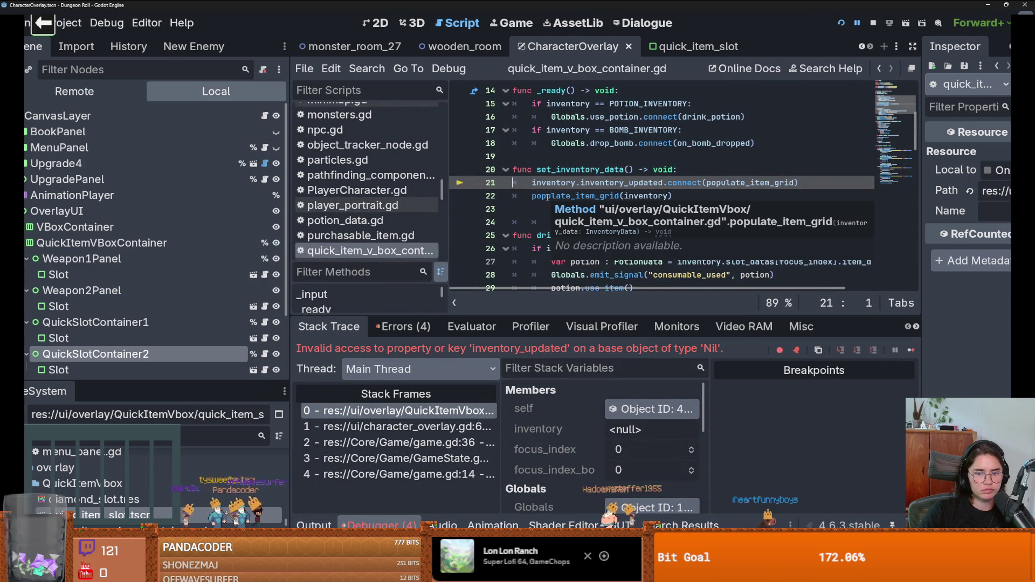
pyautogui.scroll(5, 517, 208)
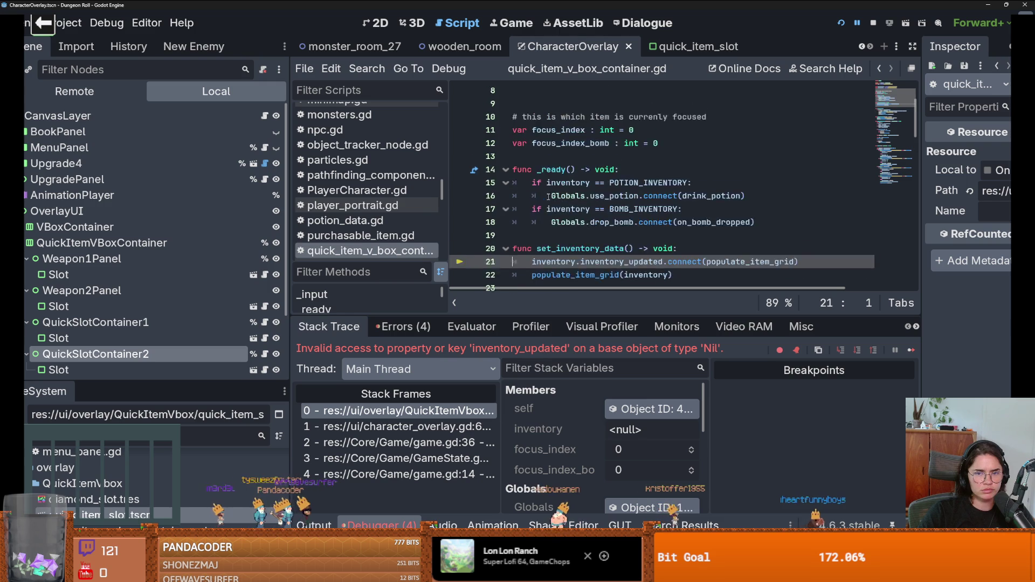
pyautogui.click(96, 322)
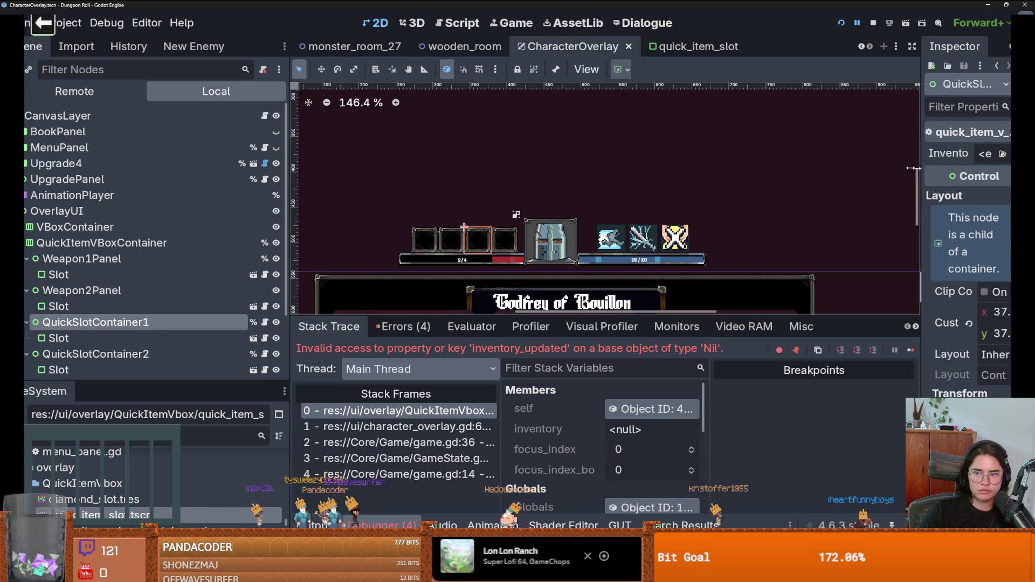
# Quick Load potion_inventory.tres into QuickSlotContainer1's Inventory.
pyautogui.click(998, 162)
pyautogui.click(961, 215)
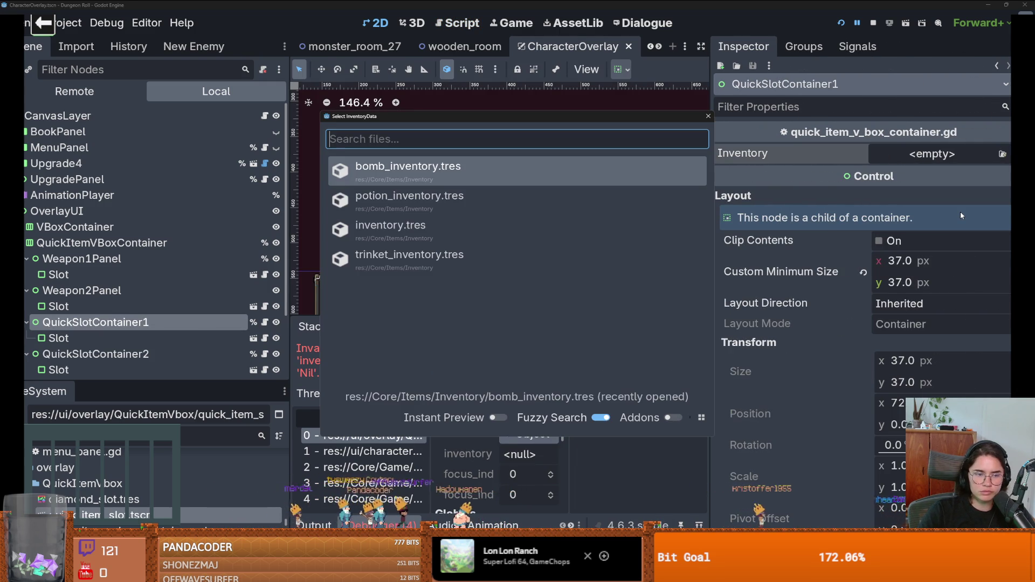
pyautogui.write('p')
pyautogui.press('Return')
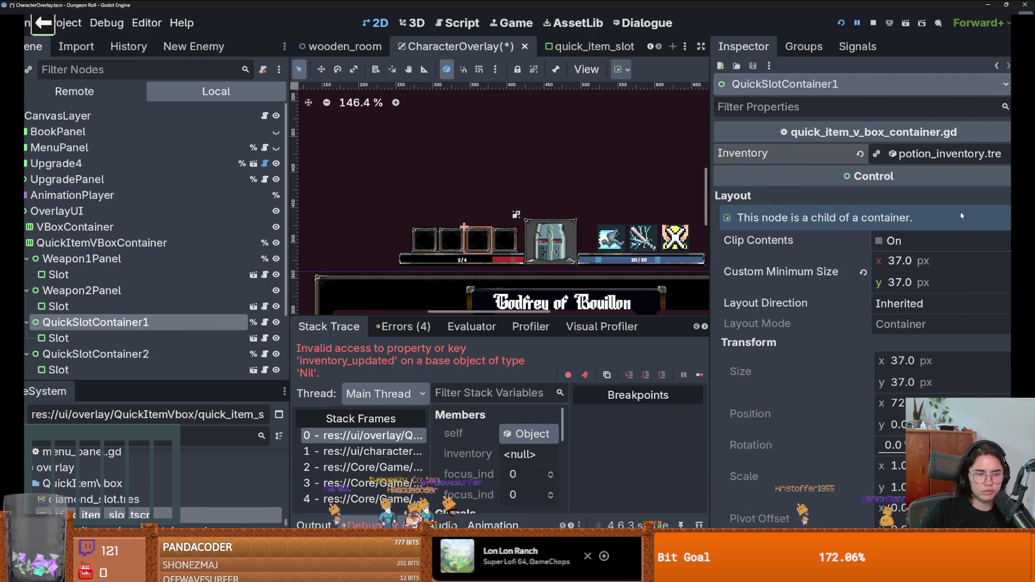
# Quick Load bomb_inventory.tres into QuickSlotContainer2's Inventory and run the project.
pyautogui.click(237, 354)
pyautogui.click(1002, 154)
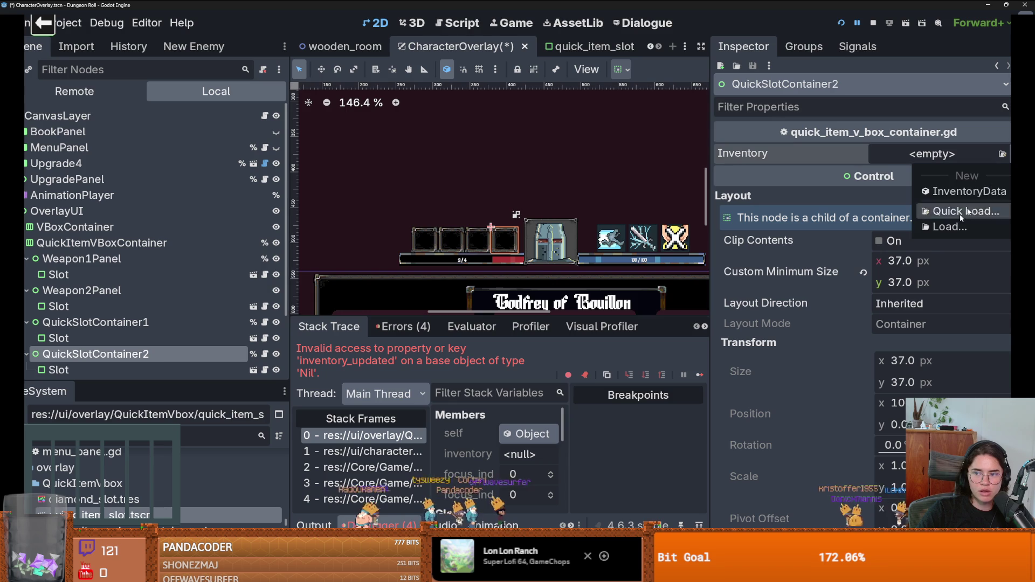
pyautogui.click(947, 214)
pyautogui.write('bom')
pyautogui.press('Return')
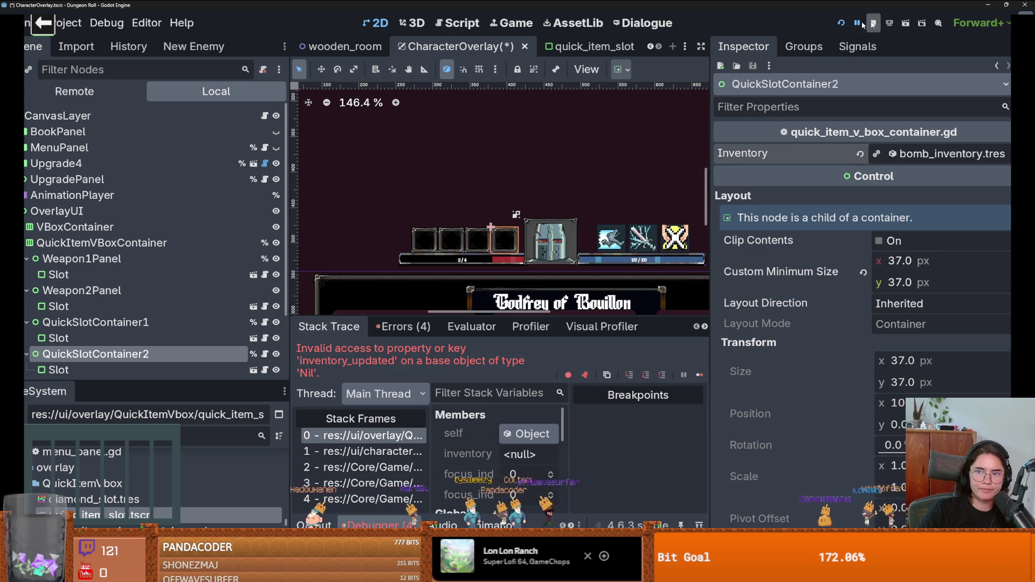
pyautogui.click(839, 23)
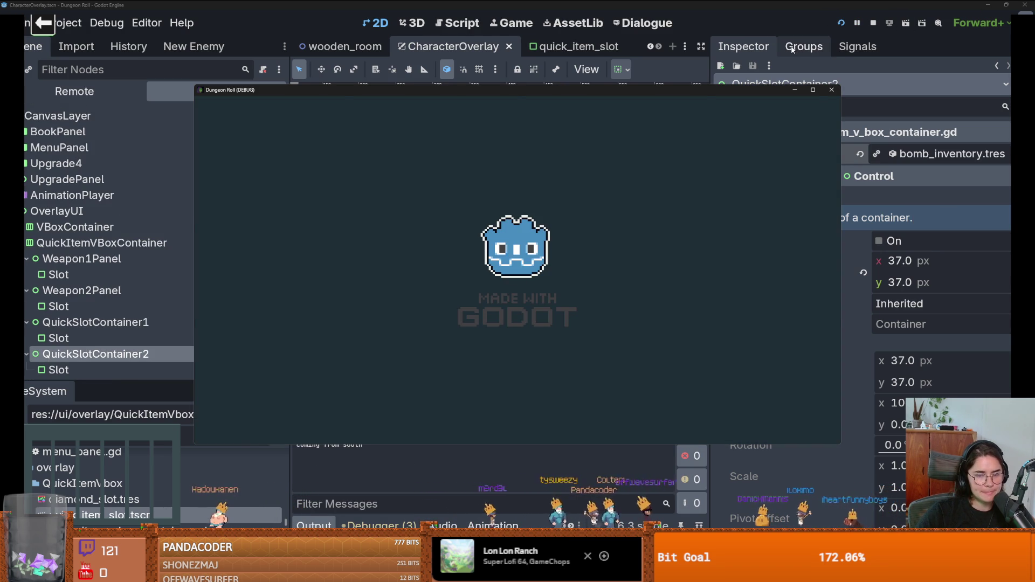
# Maximize the game, walk the knight around with WASD, and toggle the inventory panel.
pyautogui.click(817, 91)
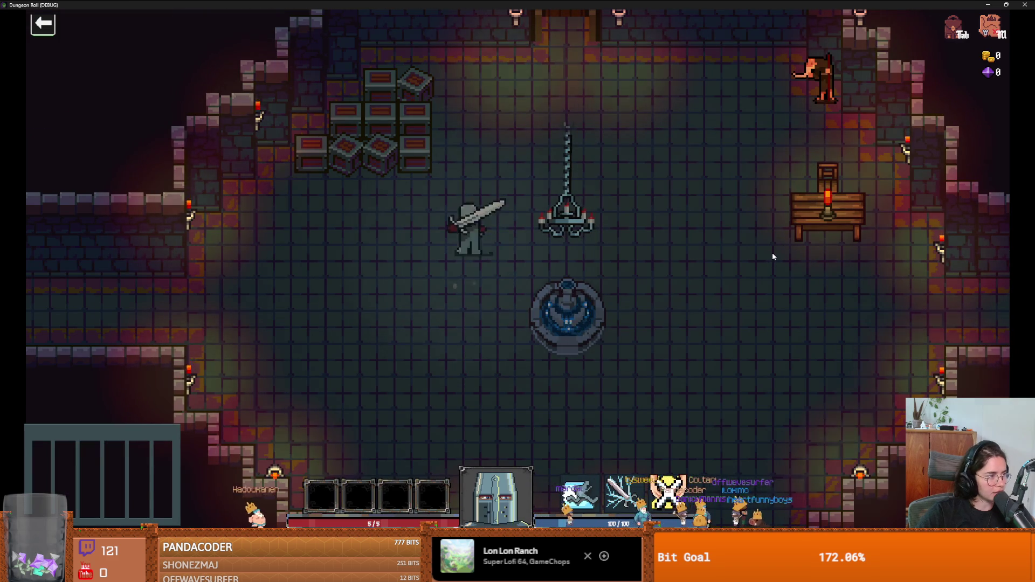
pyautogui.press('d')
pyautogui.press('s')
pyautogui.press('a')
pyautogui.press('w')
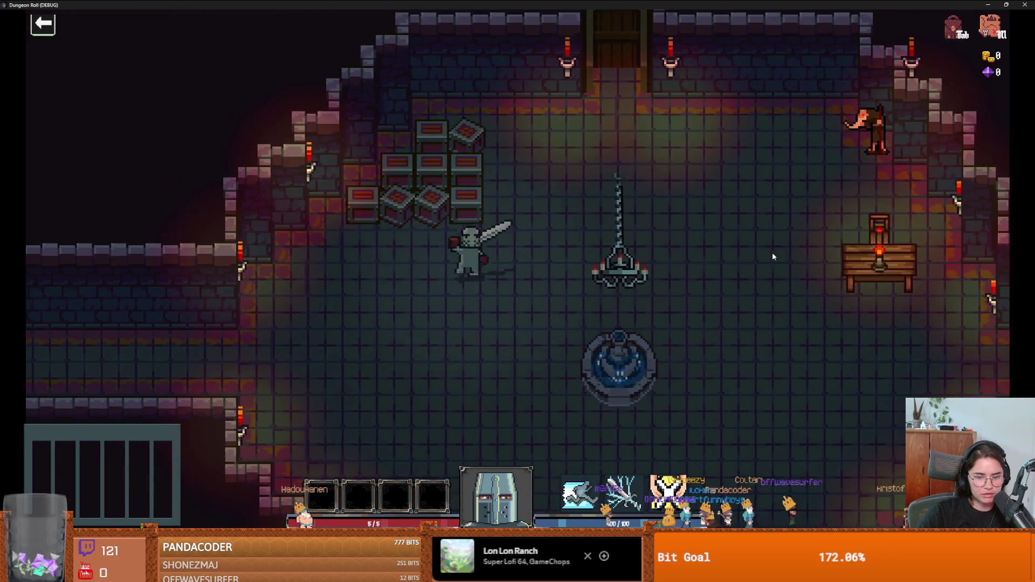
pyautogui.press('d')
pyautogui.press('w')
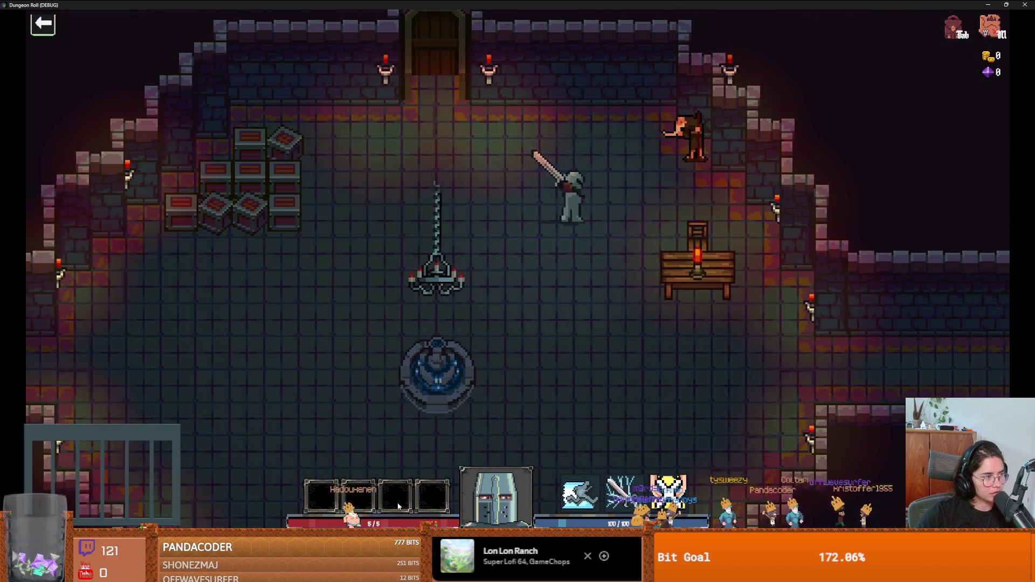
pyautogui.press('Tab')
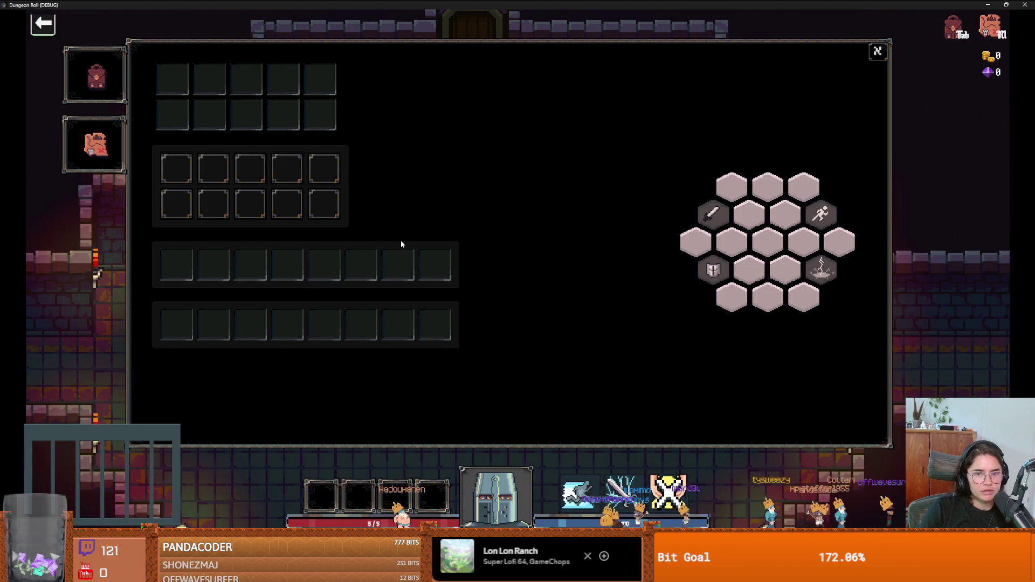
pyautogui.press('Tab')
# Spawn a Health Potion with the console command spawn_item 0 1, then close the game.
pyautogui.press('quoteleft')
pyautogui.write('spawn')
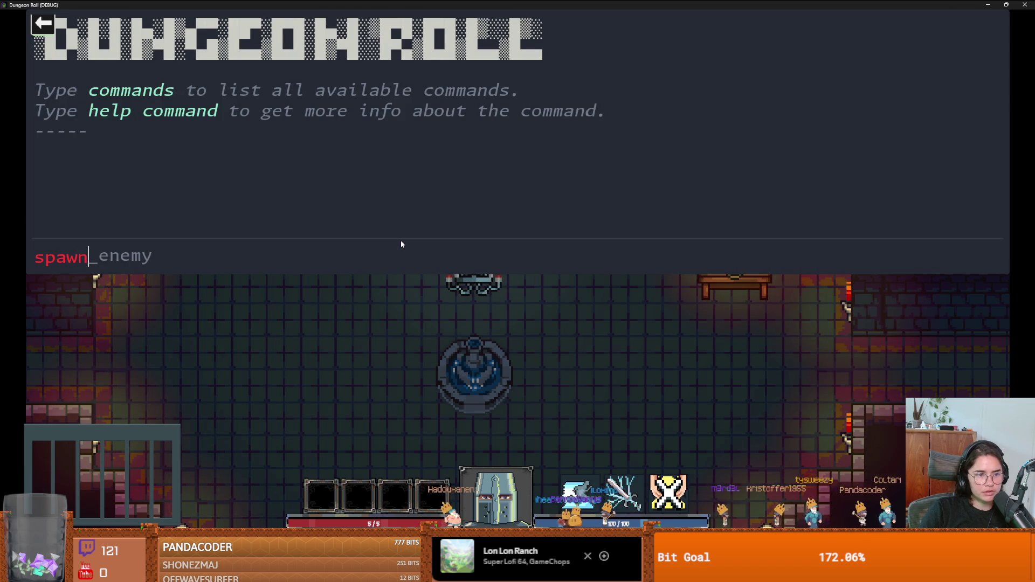
pyautogui.write('_item 0 1')
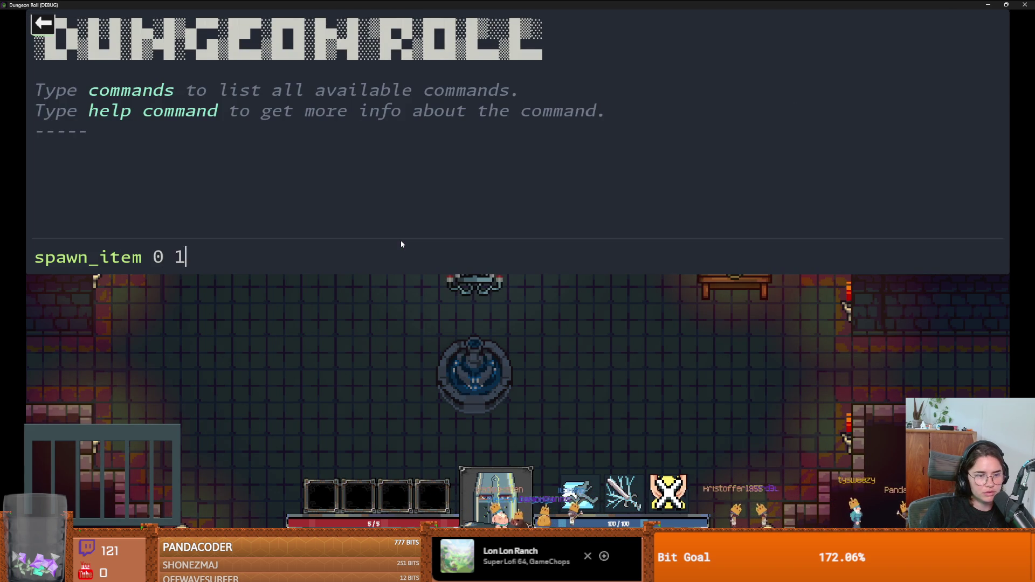
pyautogui.press('Return')
pyautogui.press('quoteleft')
pyautogui.click(401, 244)
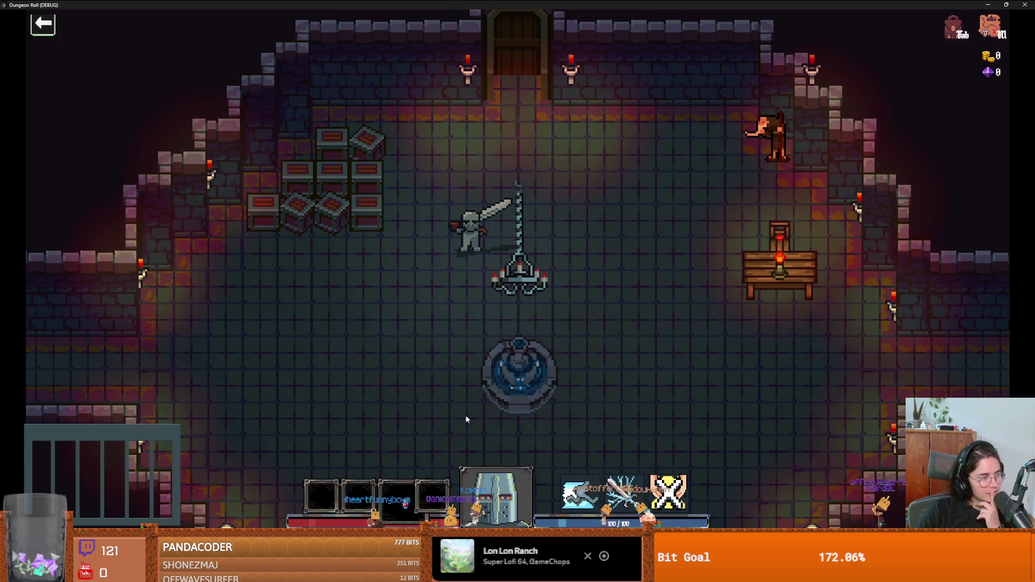
pyautogui.moveTo(598, 4); pyautogui.dragTo(451, 210)
pyautogui.click(717, 204)
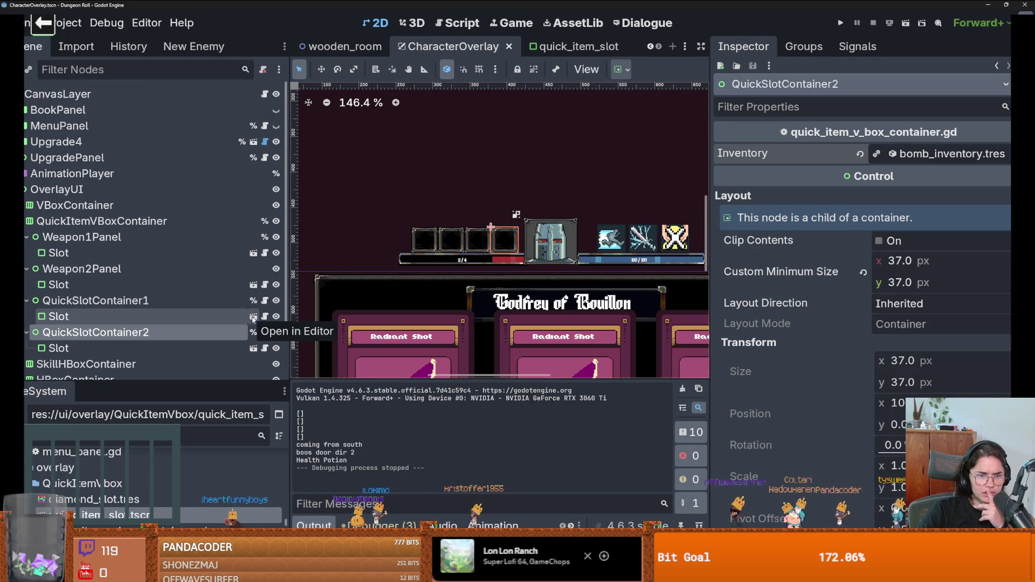
# Open Slot.gd from the Slot under QuickSlotContainer1, resize the docks, and open the Slot's own scene.
pyautogui.click(198, 311)
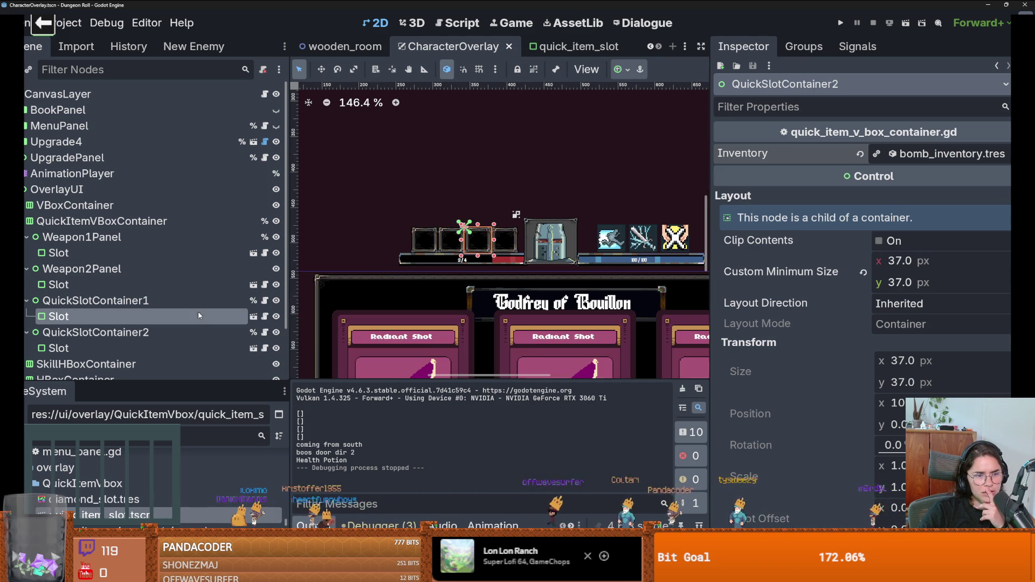
pyautogui.click(265, 317)
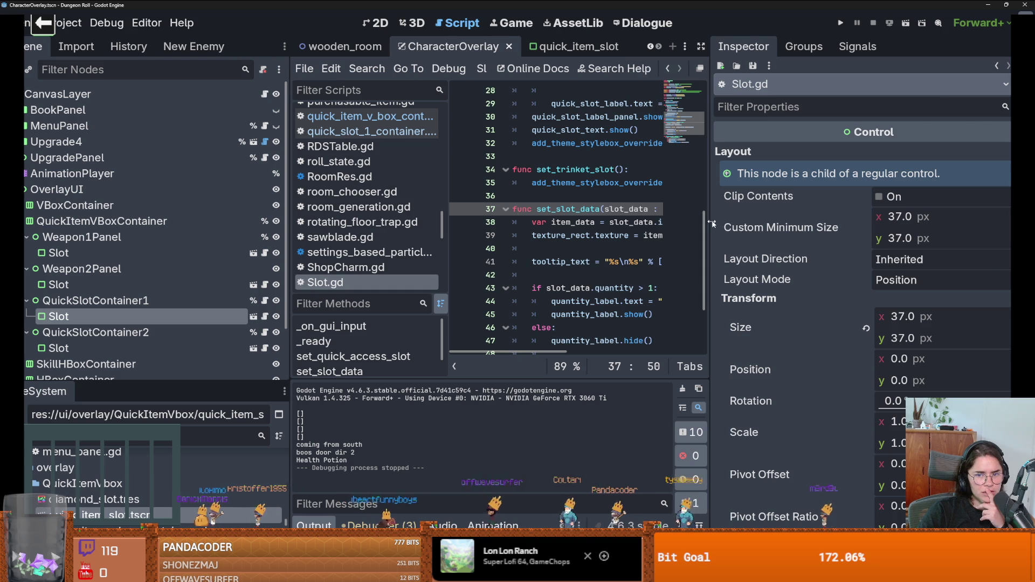
pyautogui.moveTo(711, 223); pyautogui.dragTo(923, 222)
pyautogui.moveTo(297, 240); pyautogui.dragTo(112, 242)
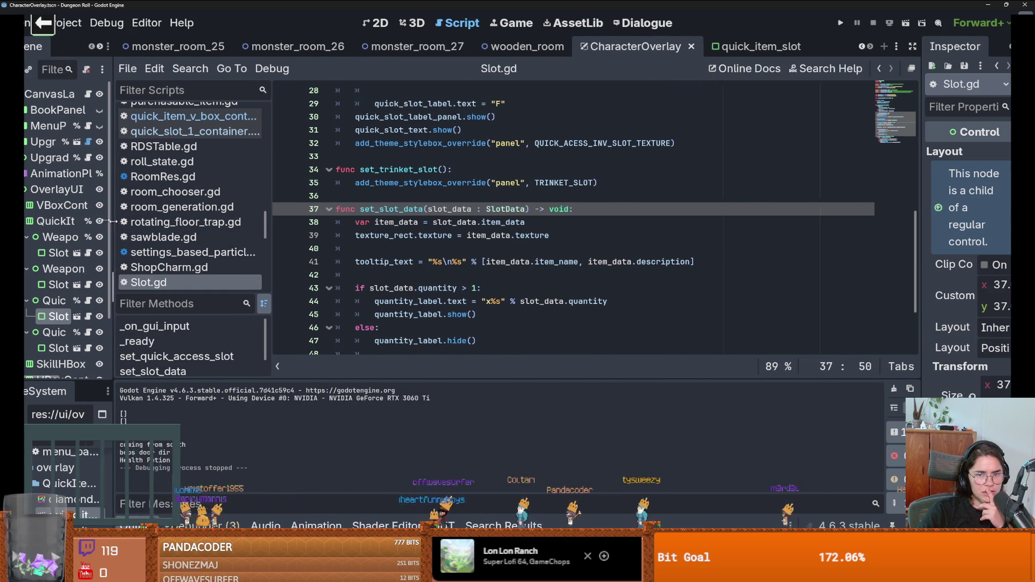
pyautogui.scroll(9, 527, 268)
pyautogui.scroll(-2, 528, 268)
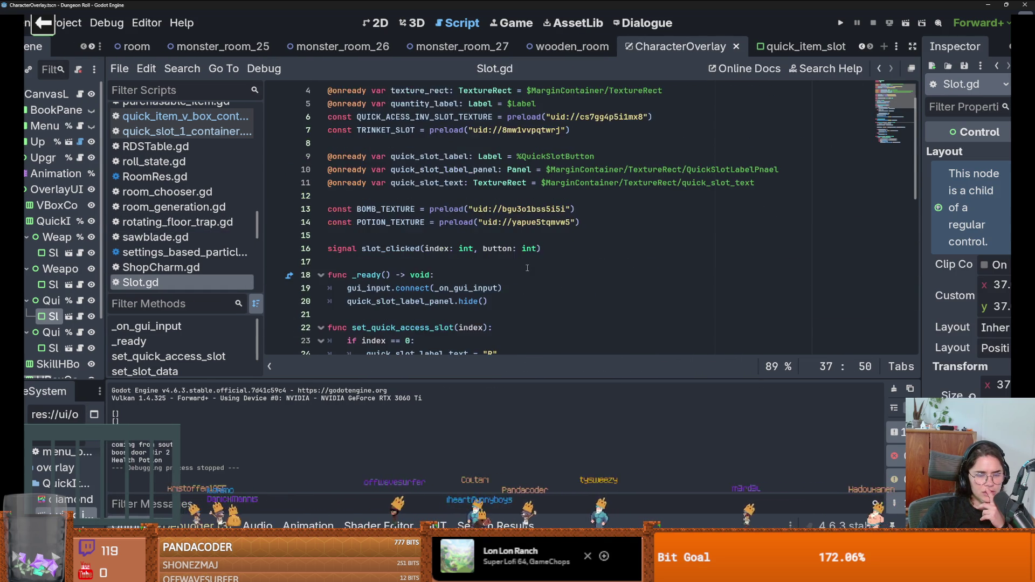
pyautogui.moveTo(105, 282); pyautogui.dragTo(176, 280)
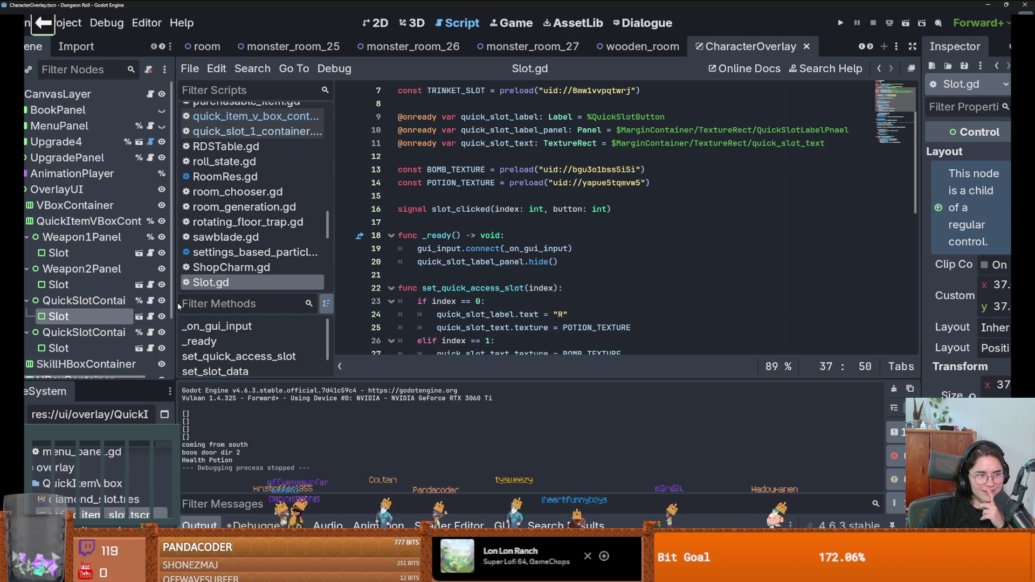
pyautogui.click(139, 317)
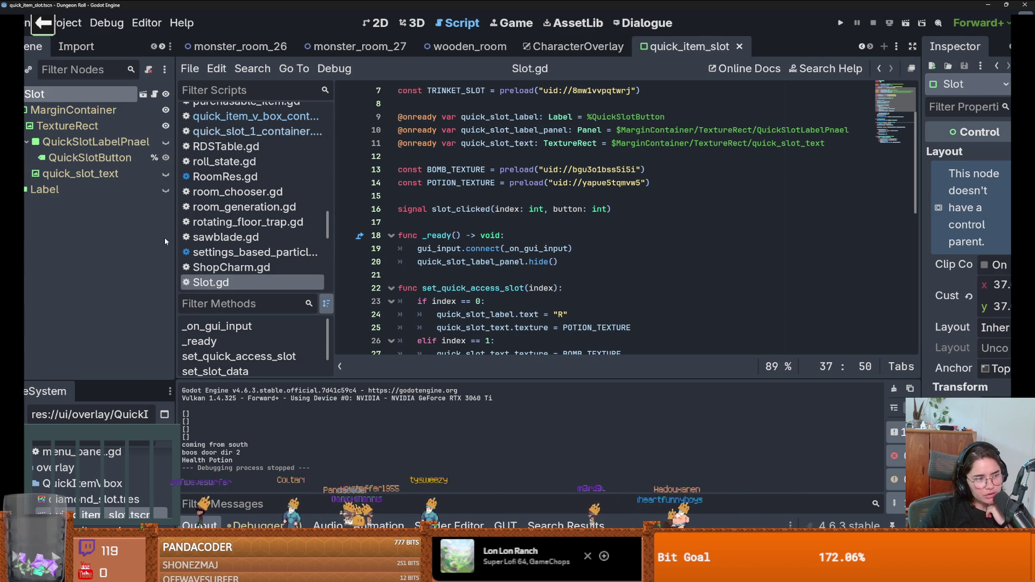
pyautogui.moveTo(176, 237); pyautogui.dragTo(195, 244)
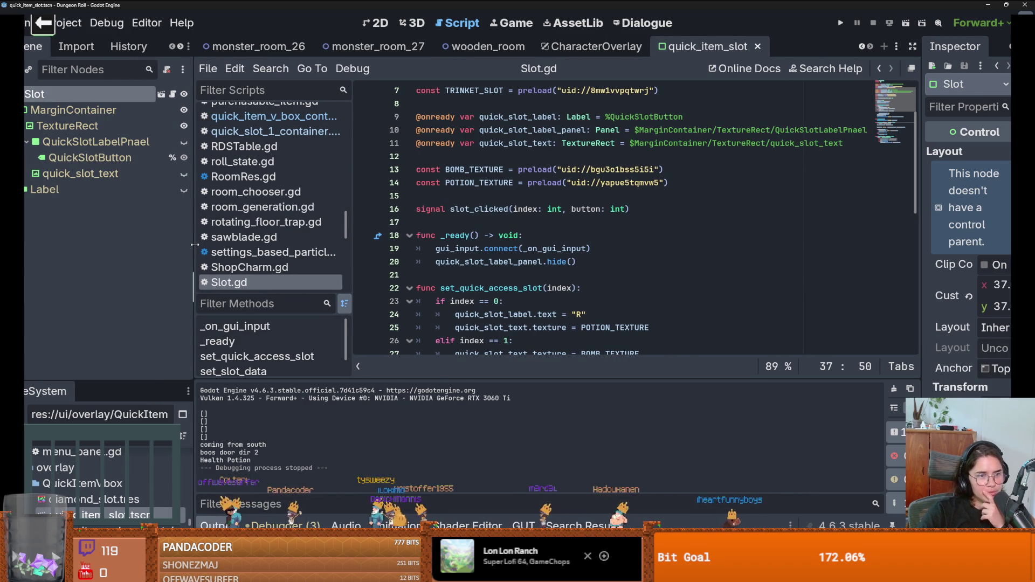
# View quick_item_slot in 2D, widen the Inspector, then cycle scene tabs back to CharacterOverlay.
pyautogui.click(367, 24)
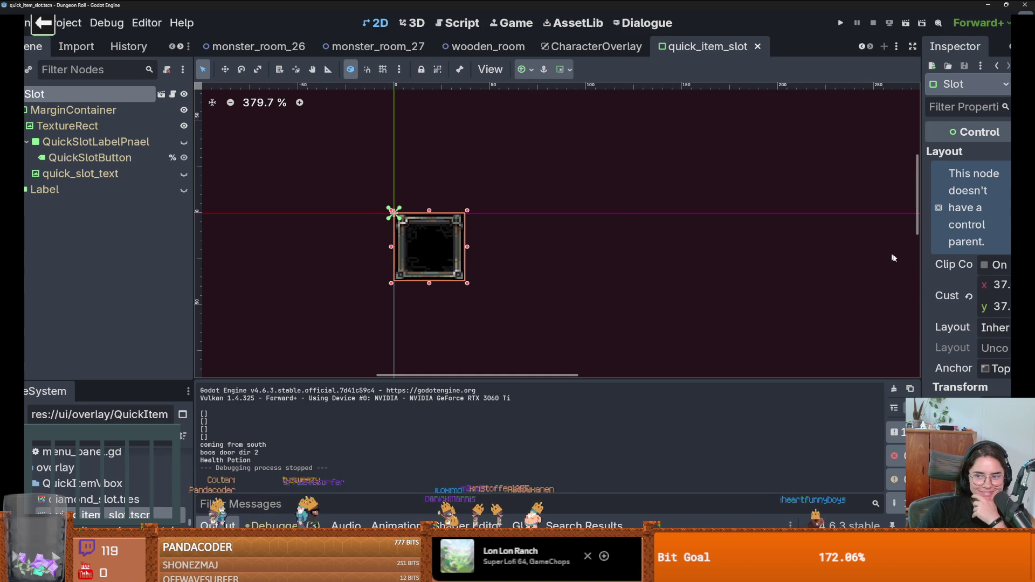
pyautogui.moveTo(918, 265); pyautogui.dragTo(845, 265)
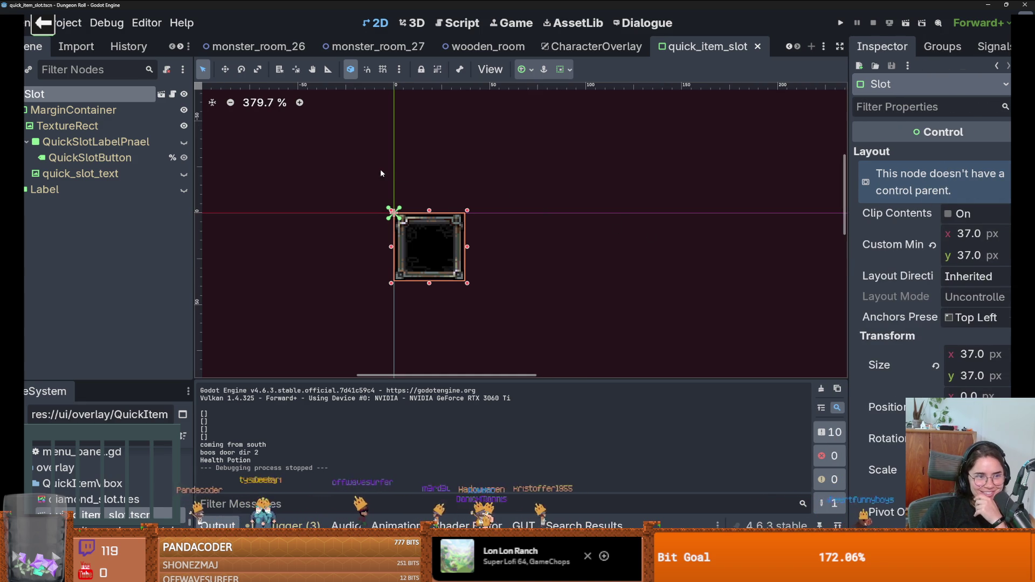
pyautogui.click(593, 47)
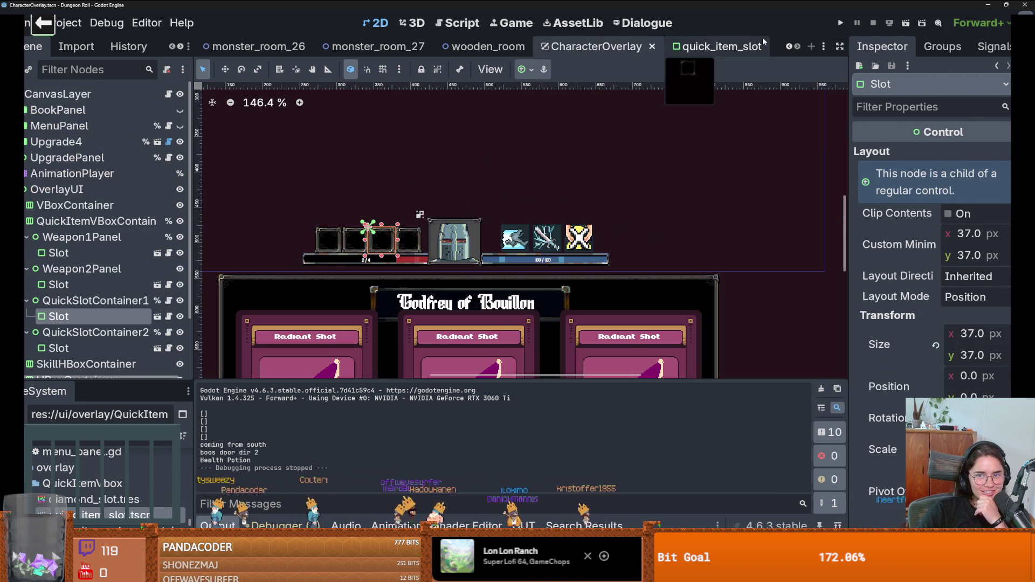
pyautogui.click(764, 43)
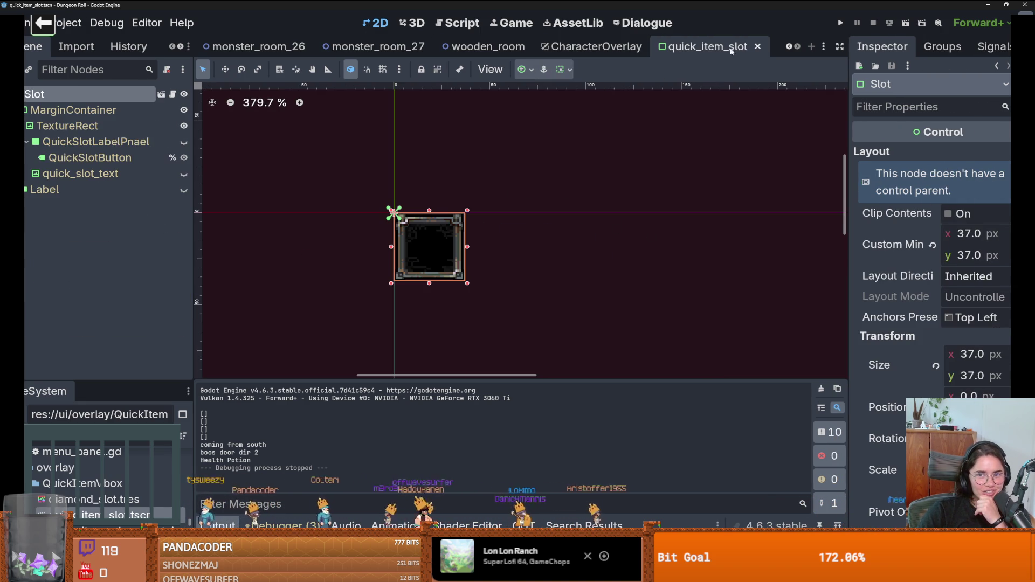
pyautogui.click(251, 50)
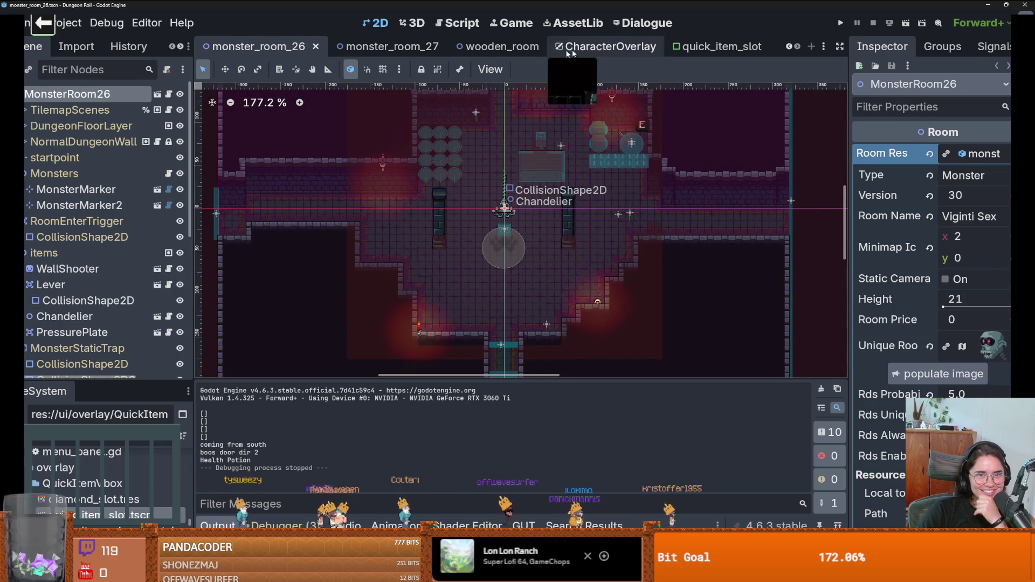
pyautogui.click(605, 46)
pyautogui.click(789, 48)
pyautogui.scroll(6, 789, 47)
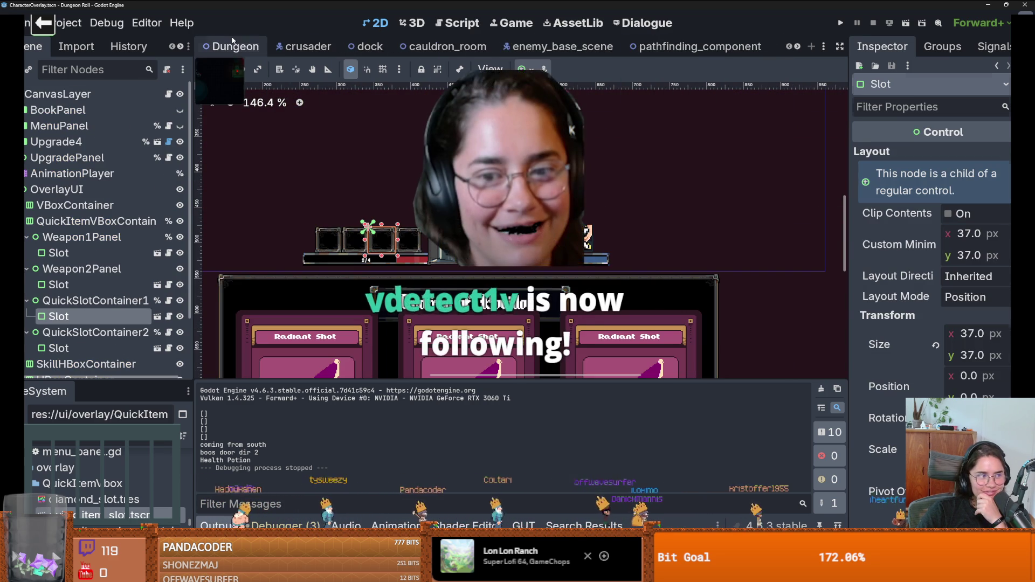
# Browse the Dungeon, crusader, dock and enemy_base_scene tabs, then open quick_item_slot.tscn from FileSystem.
pyautogui.click(233, 40)
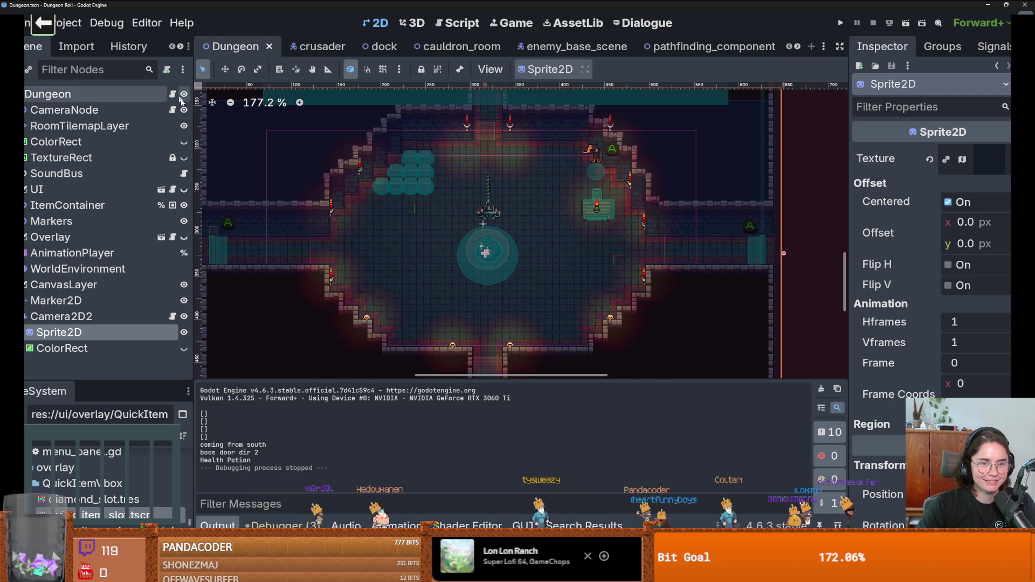
pyautogui.scroll(-6, 323, 161)
pyautogui.scroll(2, 336, 157)
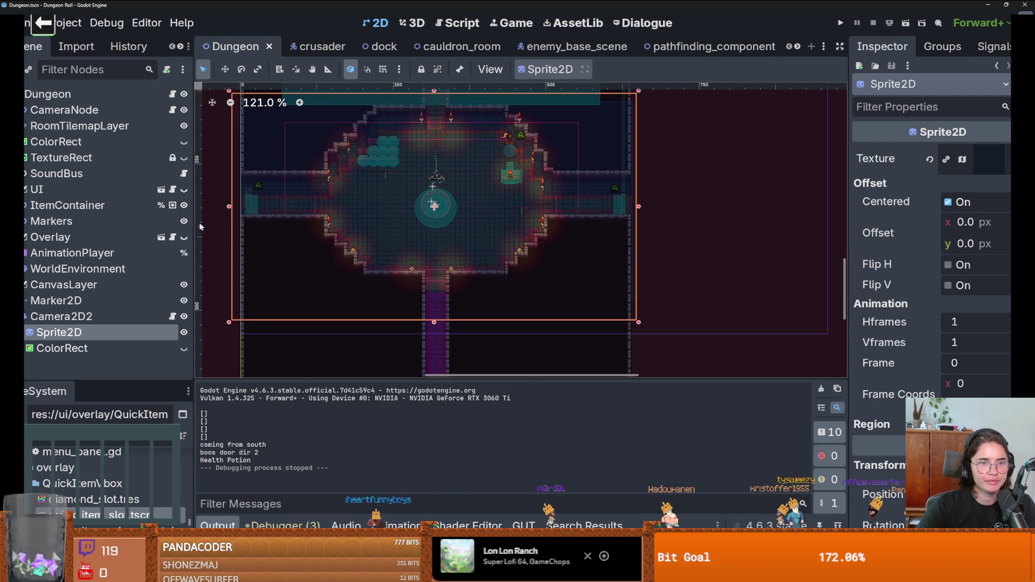
pyautogui.click(307, 46)
pyautogui.scroll(-2, 304, 180)
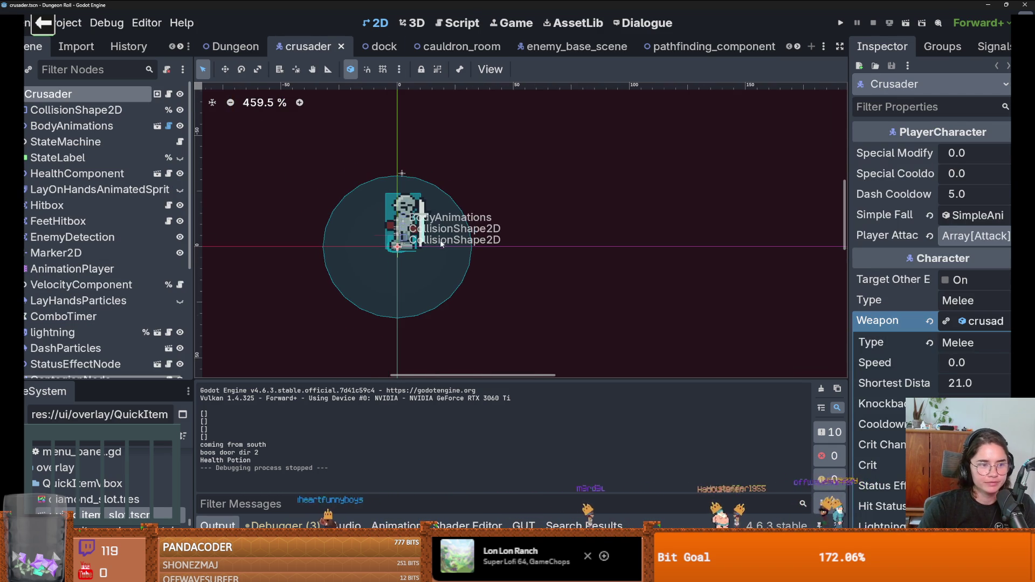
pyautogui.moveTo(129, 381); pyautogui.dragTo(129, 256)
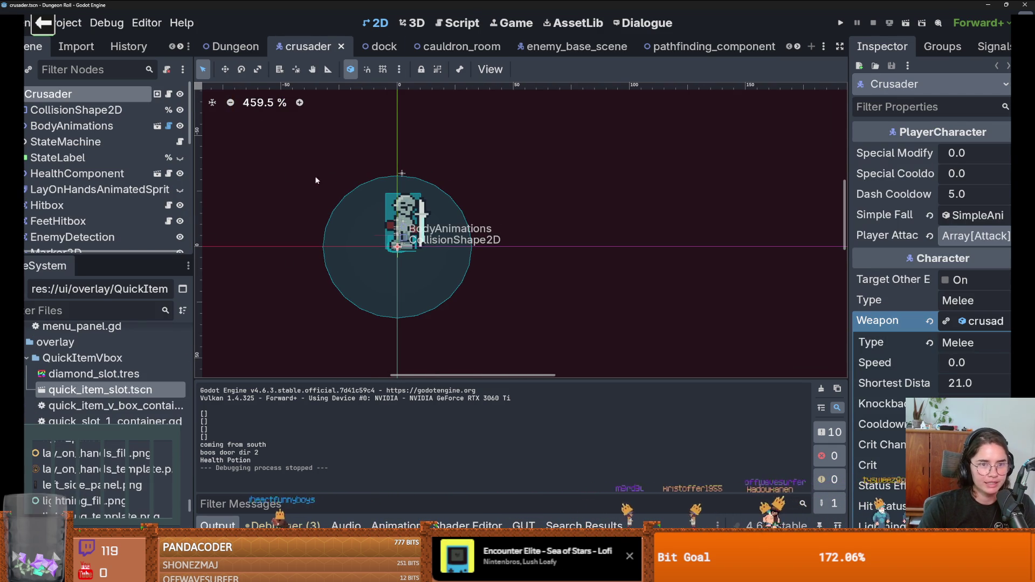
pyautogui.click(372, 46)
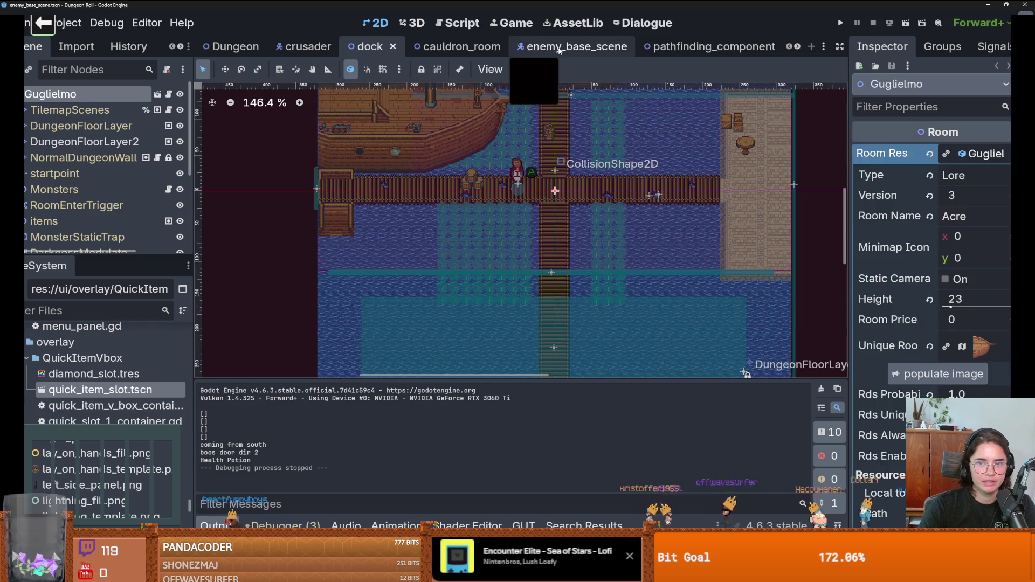
pyautogui.click(571, 46)
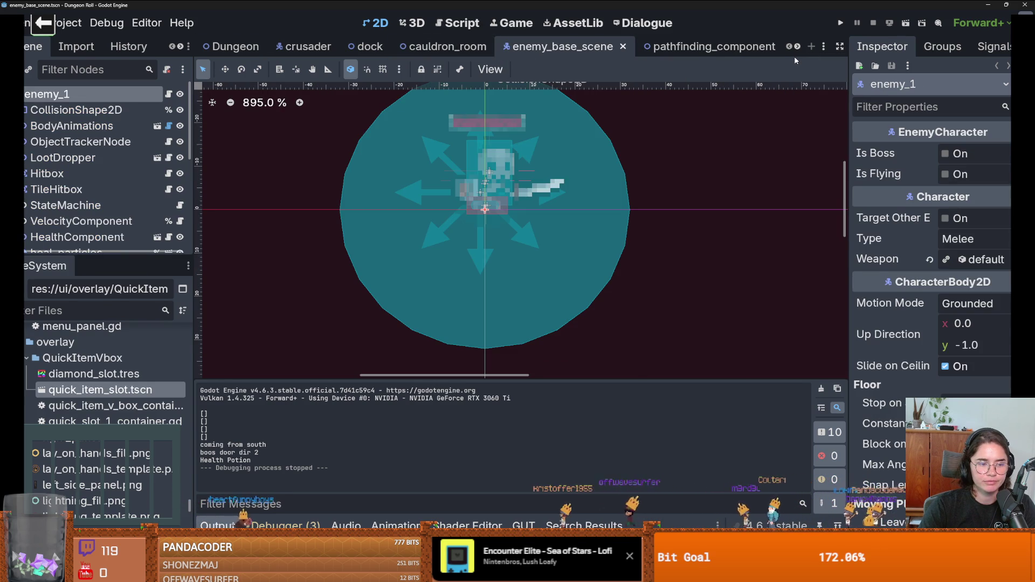
pyautogui.doubleClick(134, 390)
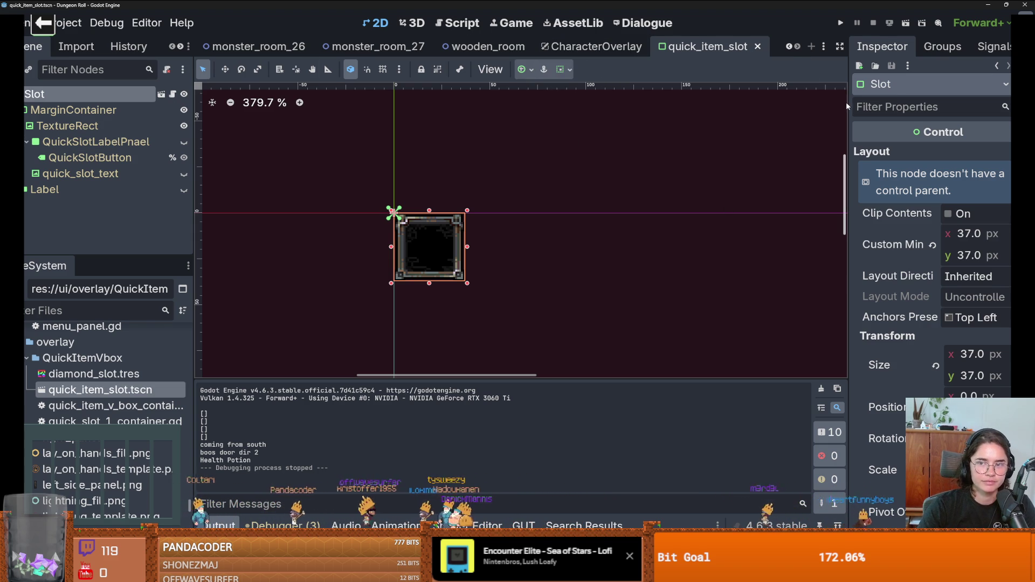
# Narrow the Inspector to widen the canvas and run the Dungeon Roll project.
pyautogui.moveTo(846, 106); pyautogui.dragTo(920, 107)
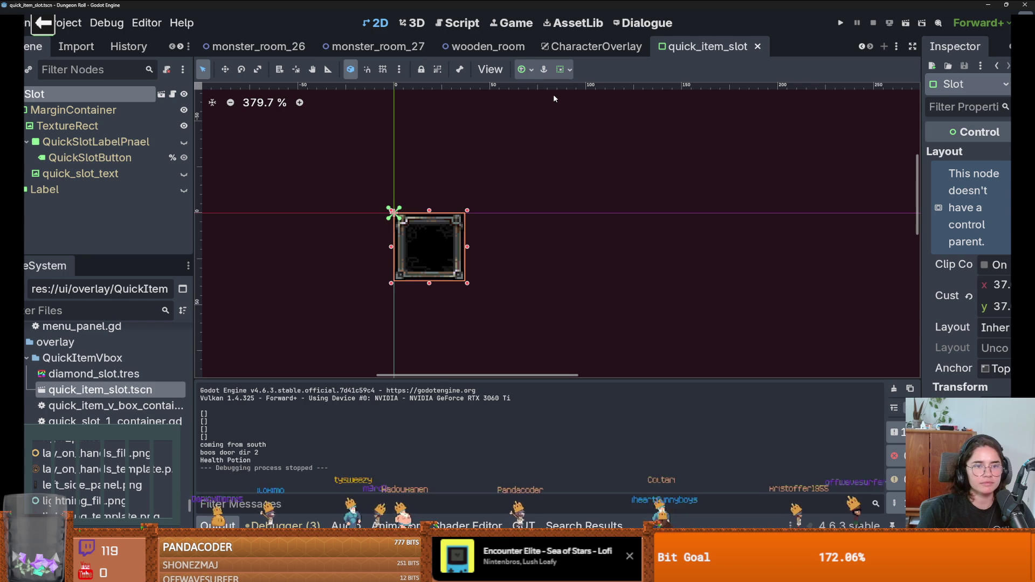
pyautogui.click(835, 24)
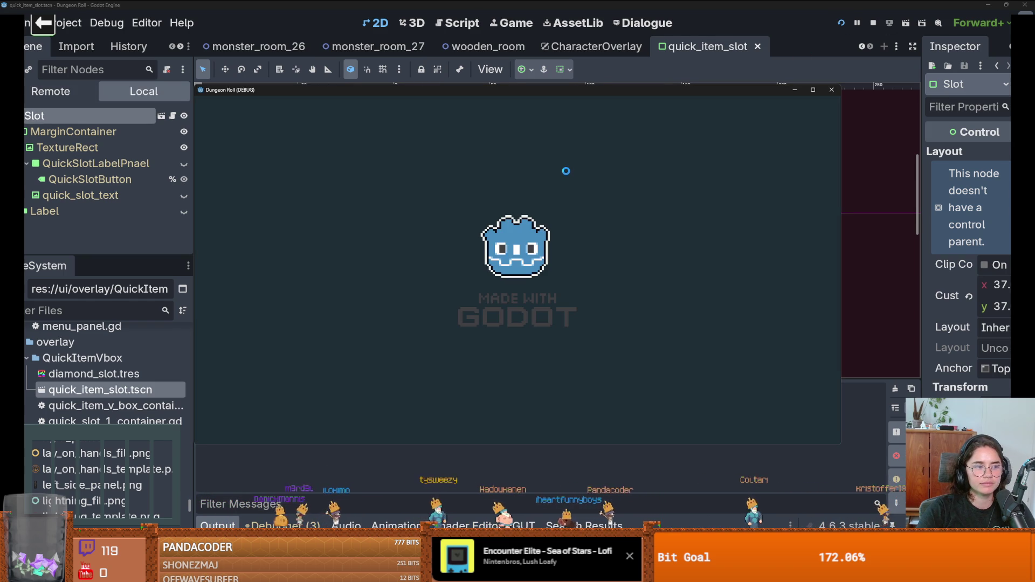
# Spawn a Health Potion via the console command spawn_item 0 1 and view the remote scene tree.
pyautogui.press('a')
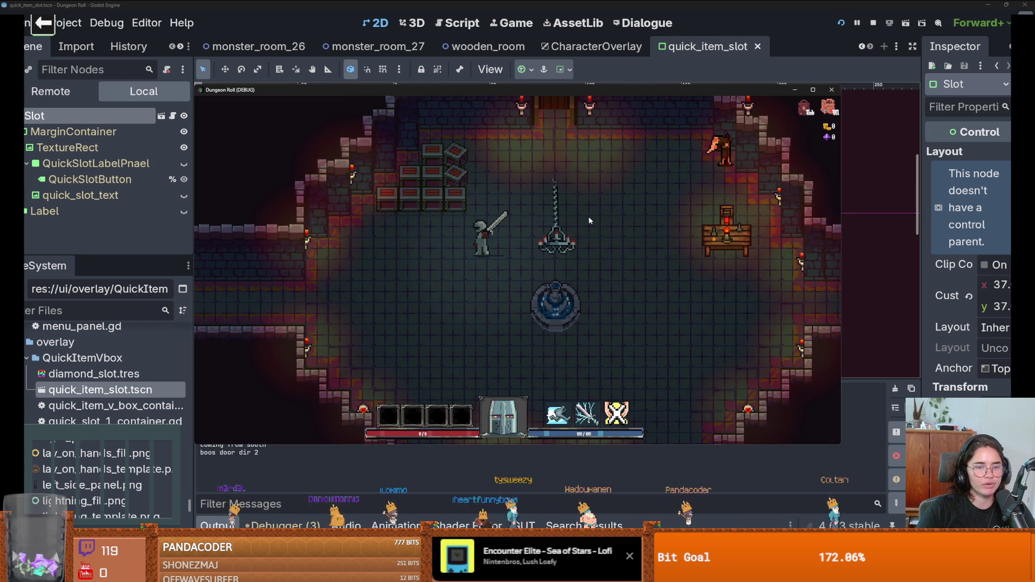
pyautogui.press('`')
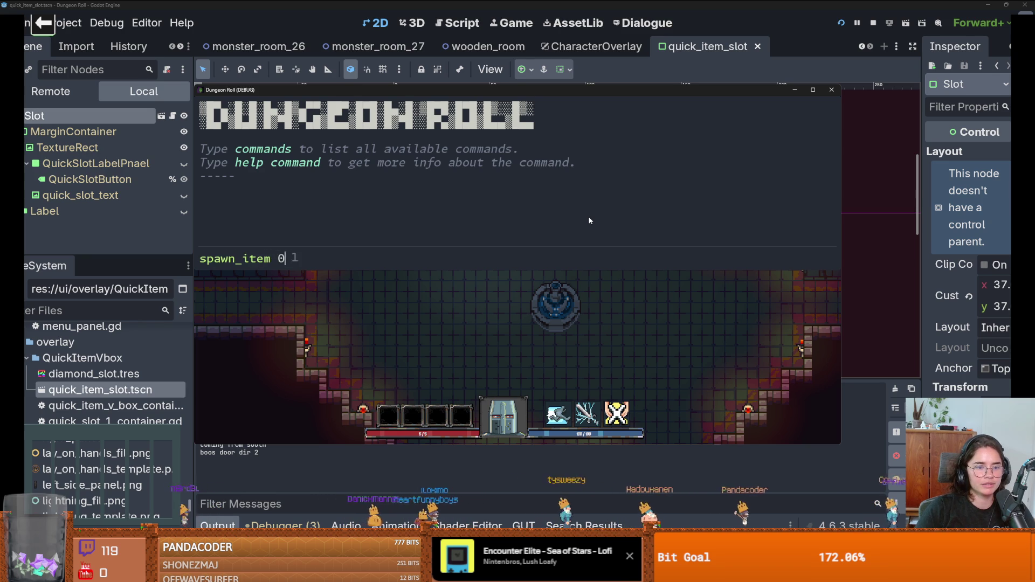
pyautogui.write('1')
pyautogui.press('Return')
pyautogui.press('`')
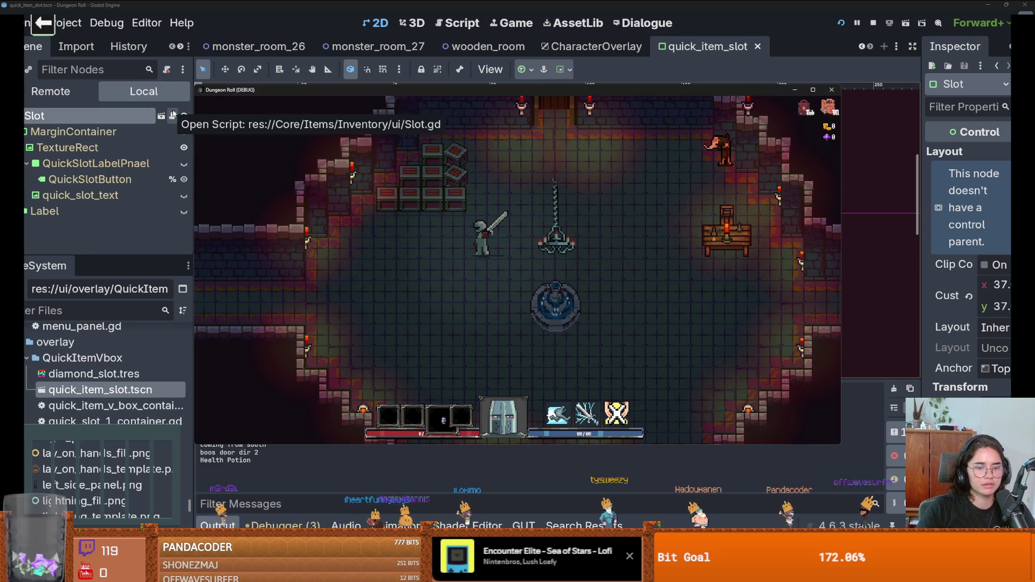
pyautogui.click(59, 91)
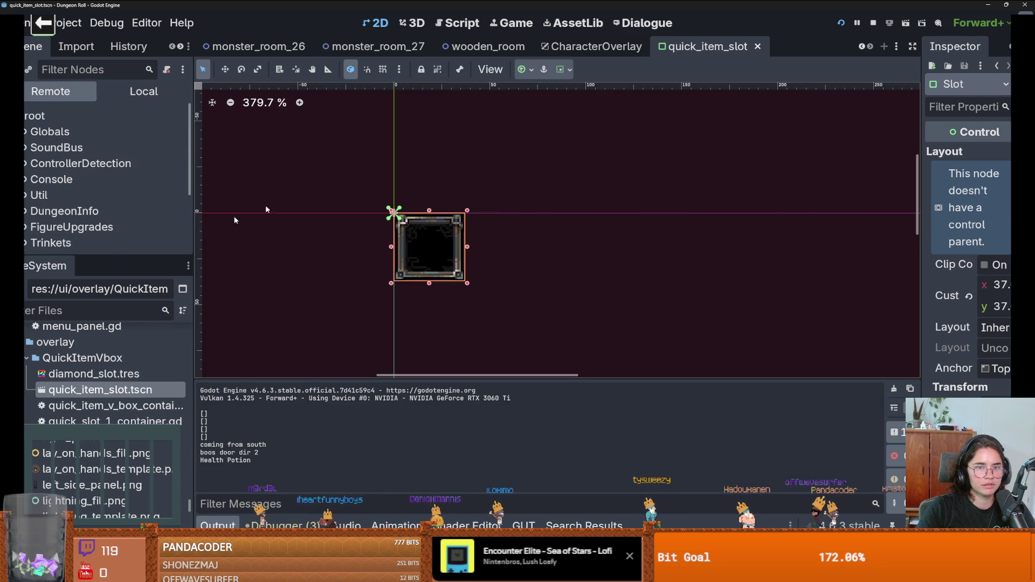
# Enable Embed Game on Next Play in the Game workspace, restart, then stop the game.
pyautogui.click(513, 22)
pyautogui.click(547, 69)
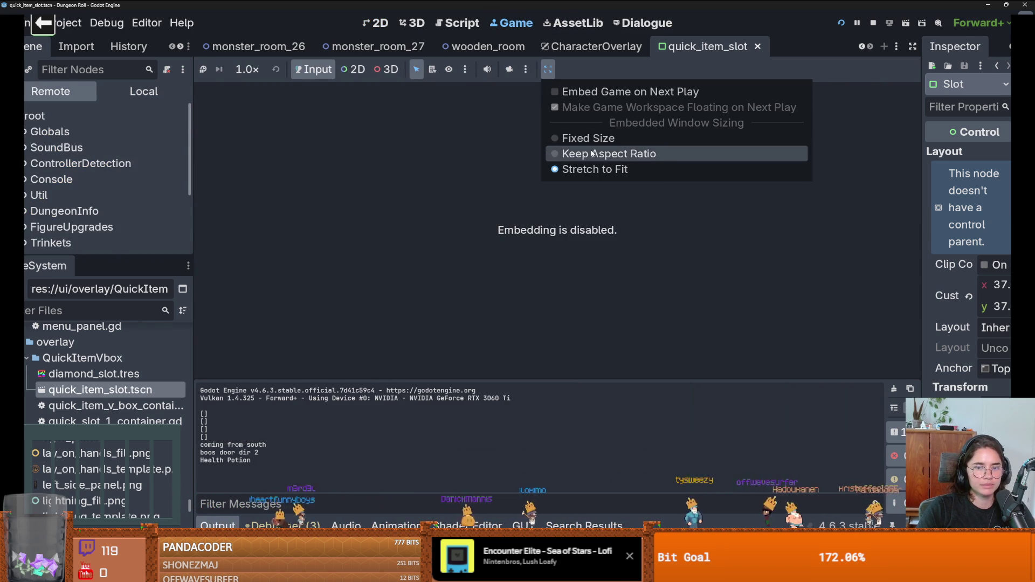
pyautogui.click(583, 92)
pyautogui.click(842, 23)
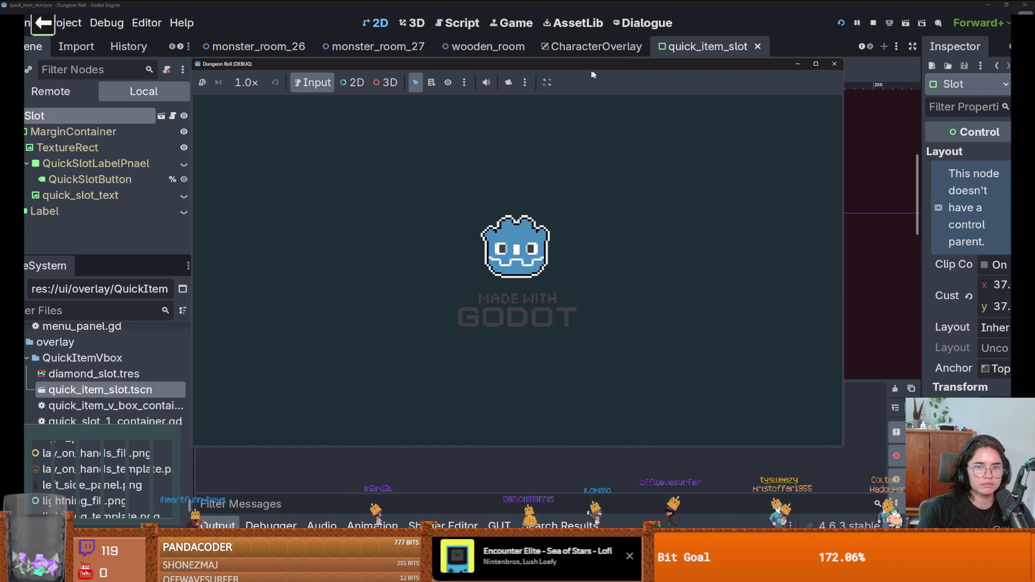
pyautogui.click(548, 82)
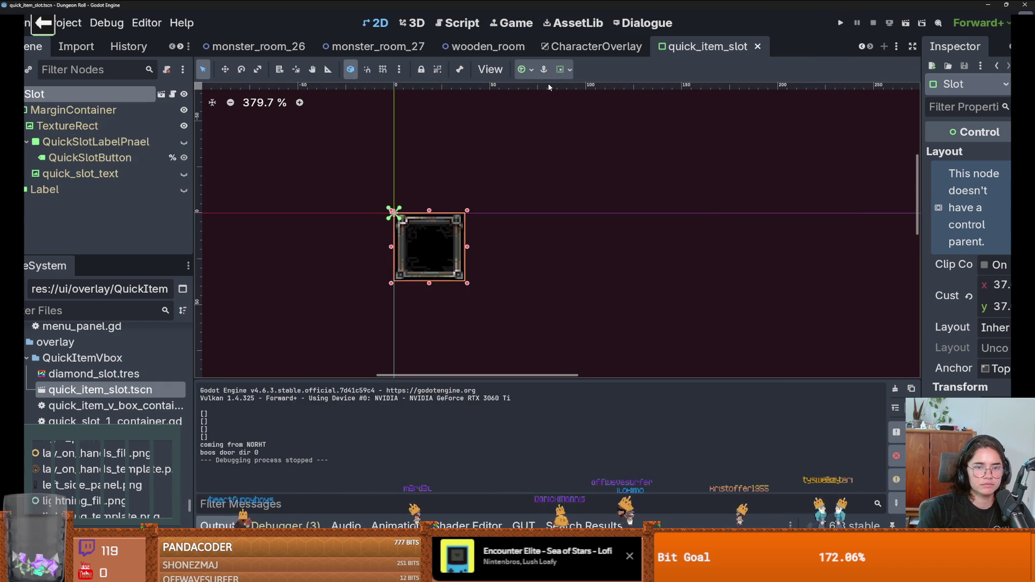
pyautogui.click(518, 24)
pyautogui.click(547, 69)
# Run Dungeon Roll embedded in the editor and walk the player left.
pyautogui.click(572, 109)
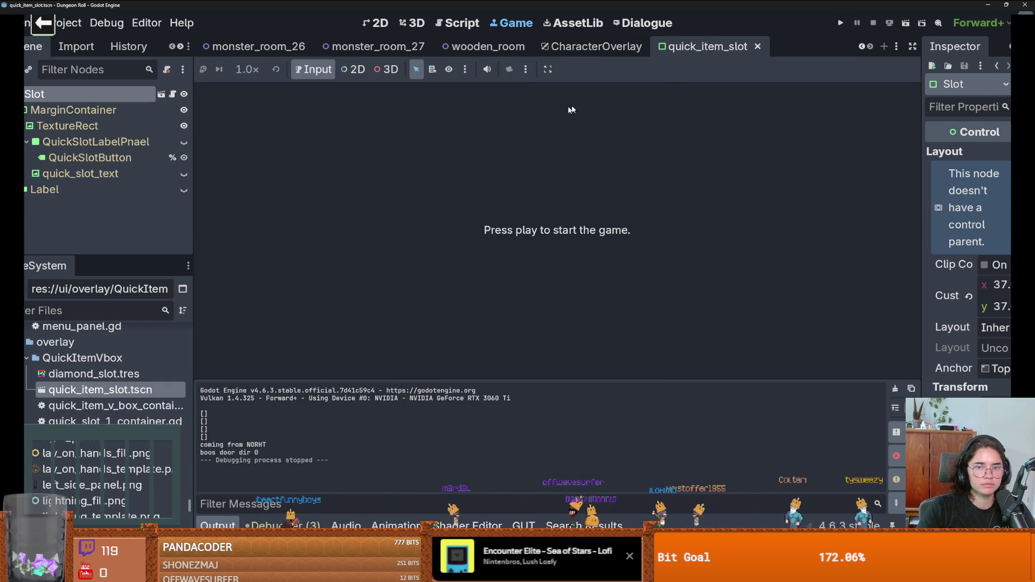
pyautogui.click(841, 24)
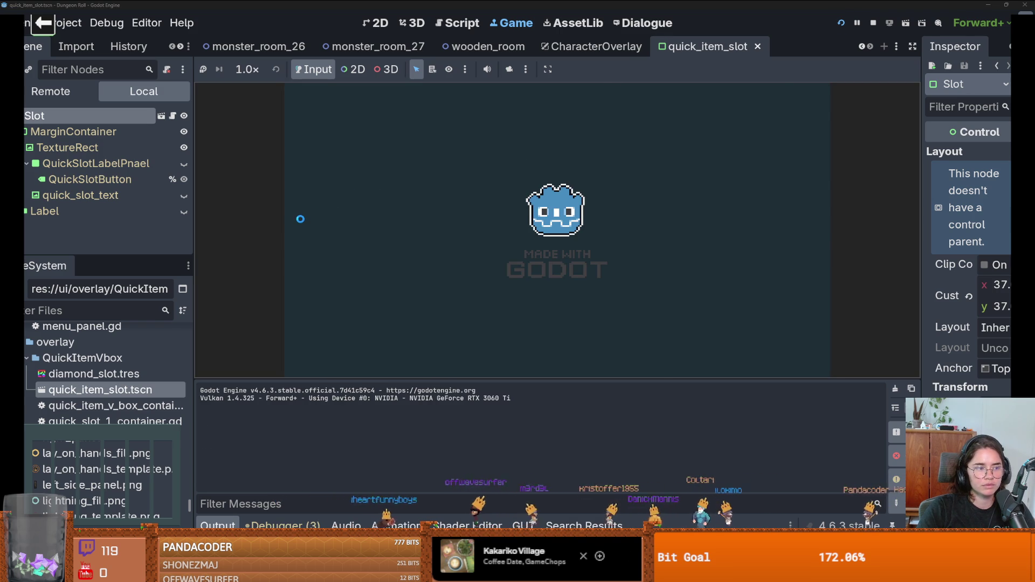
pyautogui.press('a')
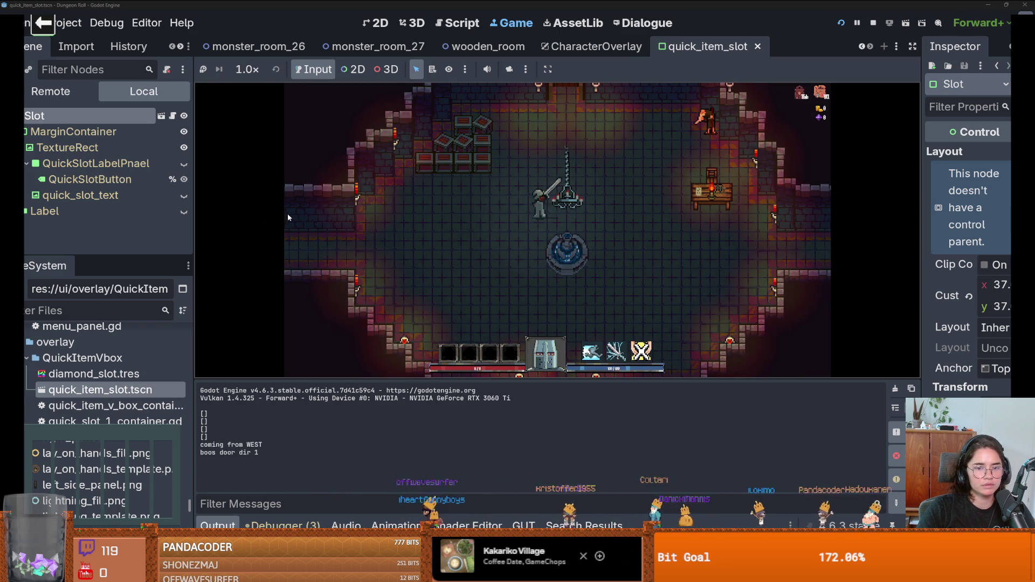
# Spawn a Health Potion and a Bomb with the console's spawn_item commands, then show the Remote scene tree.
pyautogui.press('`')
pyautogui.write('spawn_item 0')
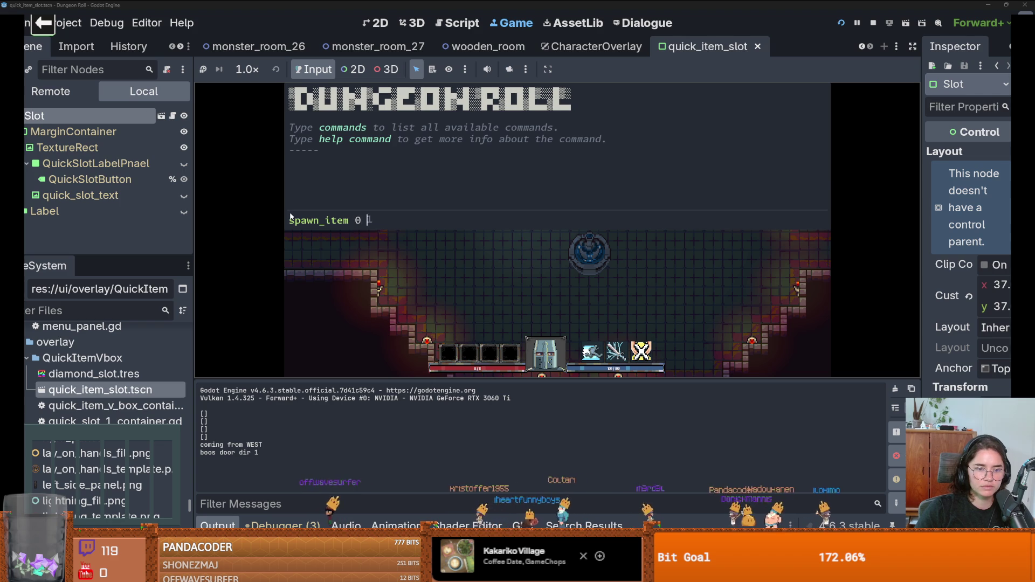
pyautogui.press('Return')
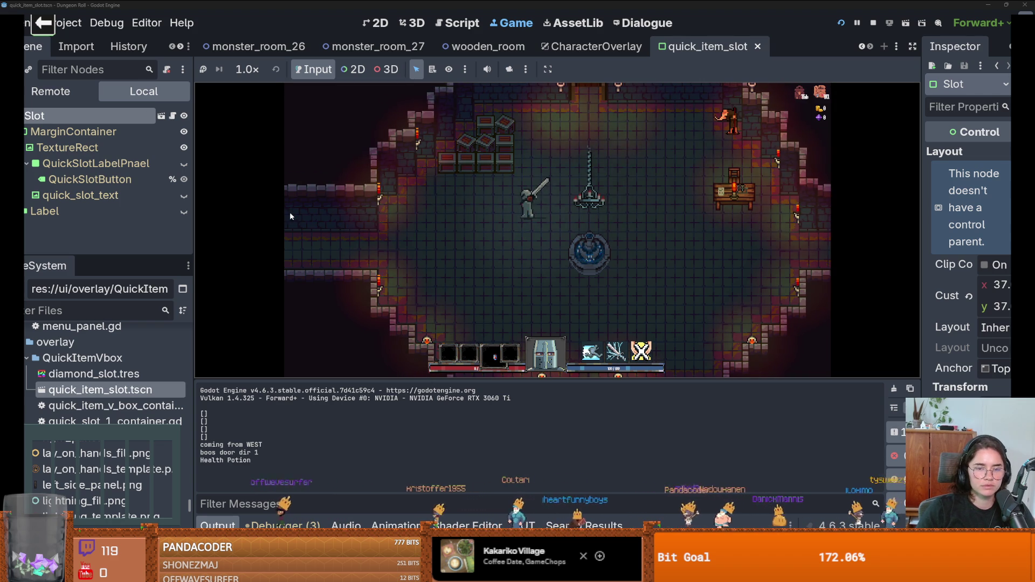
pyautogui.press('`')
pyautogui.write('spawn_')
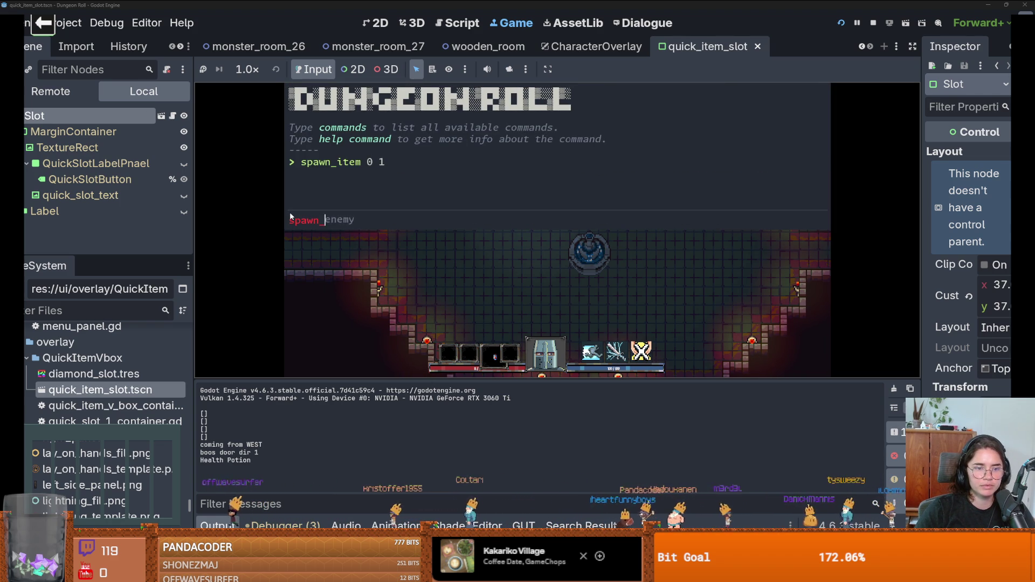
pyautogui.write('item 0 2')
pyautogui.press('Return')
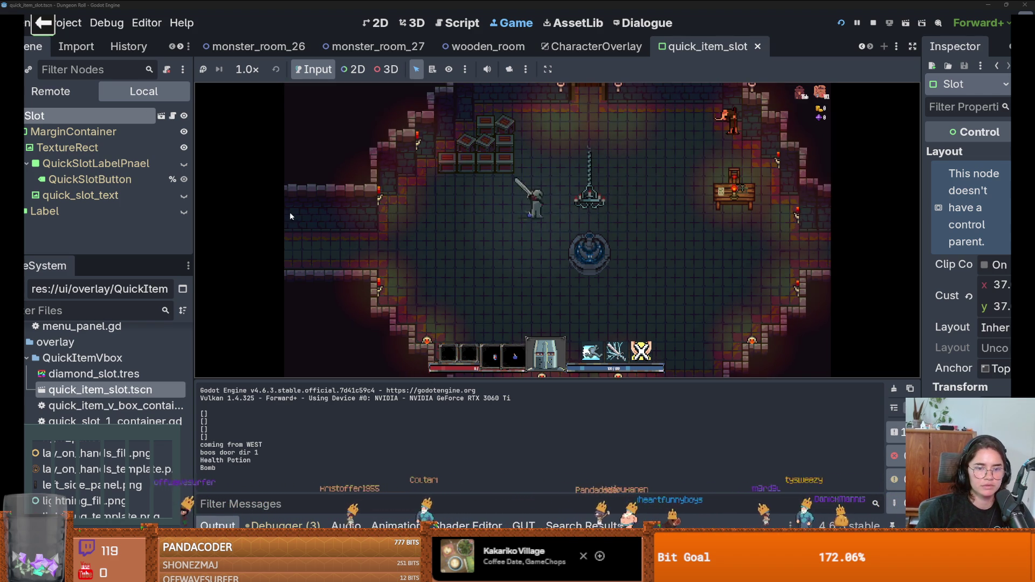
pyautogui.click(52, 91)
# Enlarge the Scene dock and expand the Dungeon node in the Remote tree to list its children.
pyautogui.scroll(-2, 75, 247)
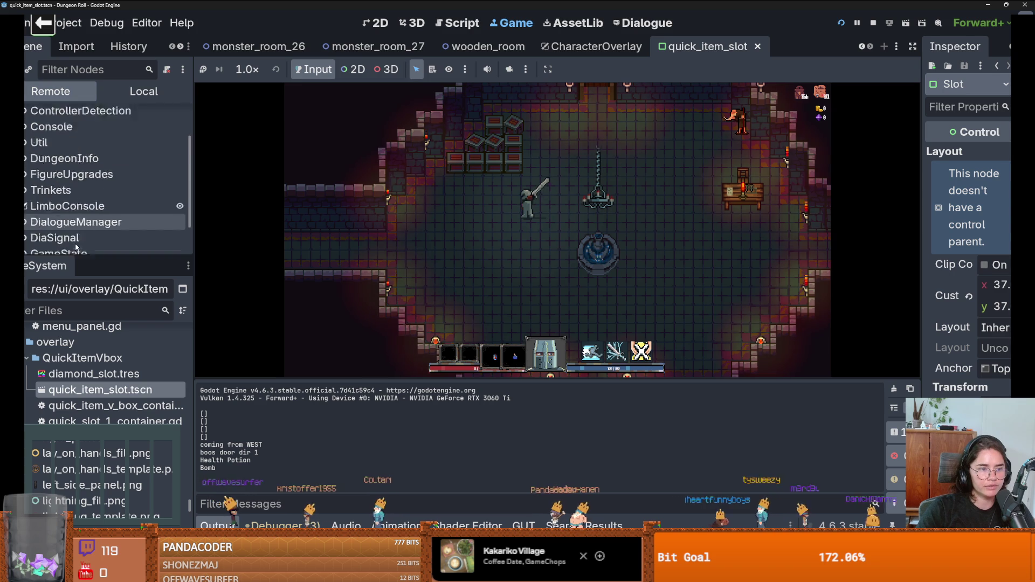
pyautogui.scroll(-2, 75, 247)
pyautogui.moveTo(76, 257); pyautogui.dragTo(76, 416)
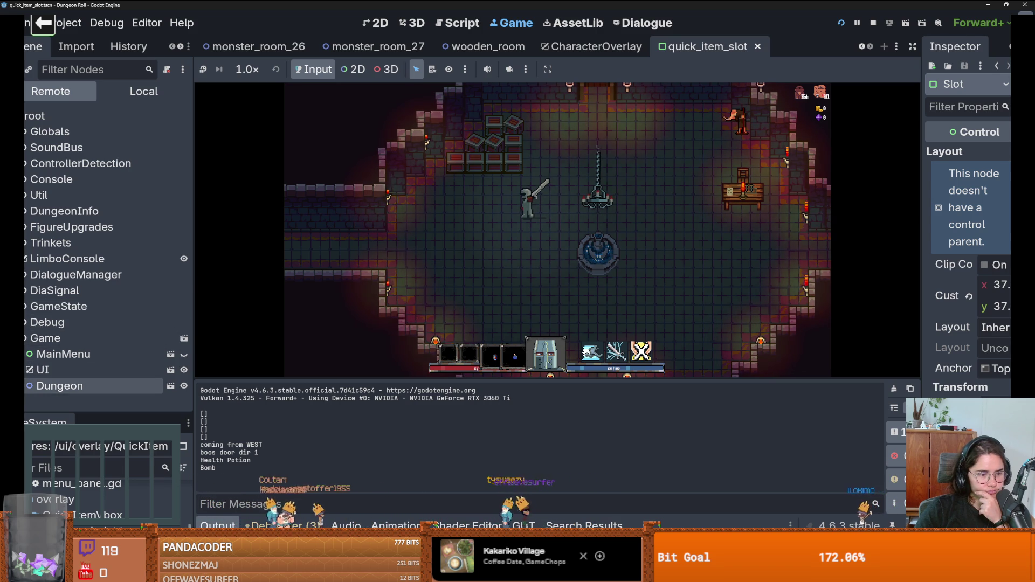
pyautogui.click(25, 386)
pyautogui.scroll(-5, 64, 354)
pyautogui.scroll(-1, 63, 354)
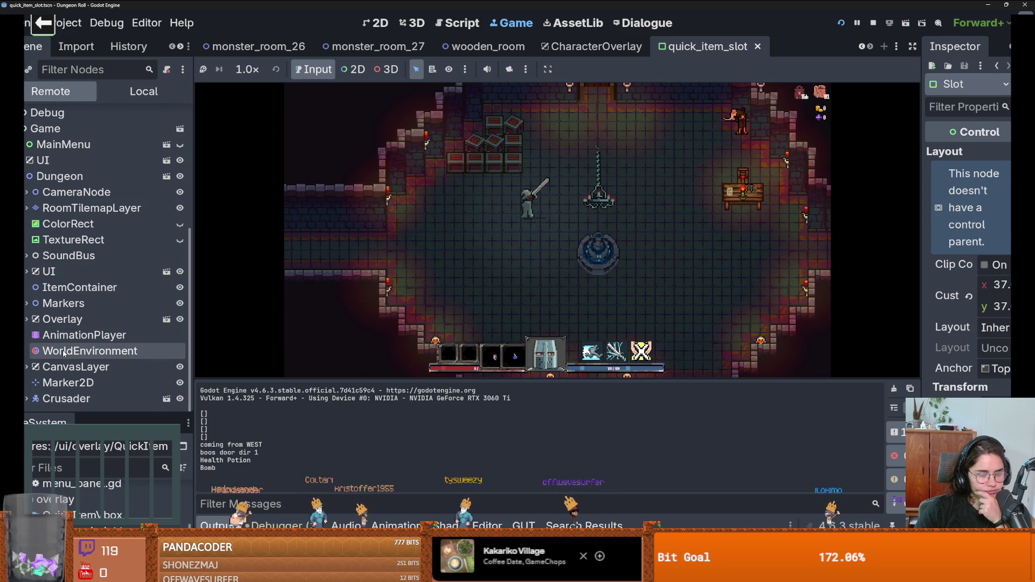
pyautogui.scroll(3, 63, 353)
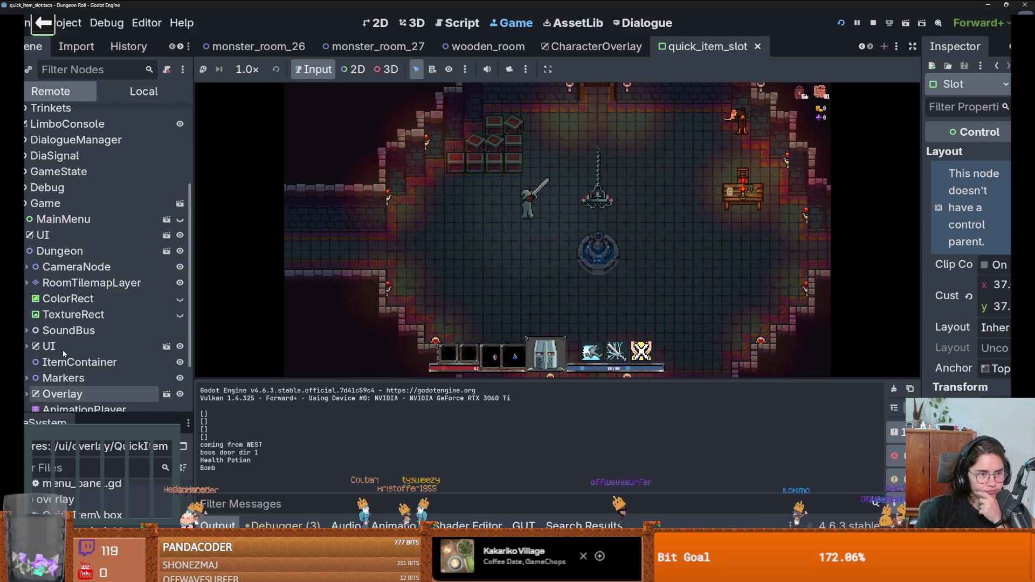
pyautogui.scroll(-3, 64, 353)
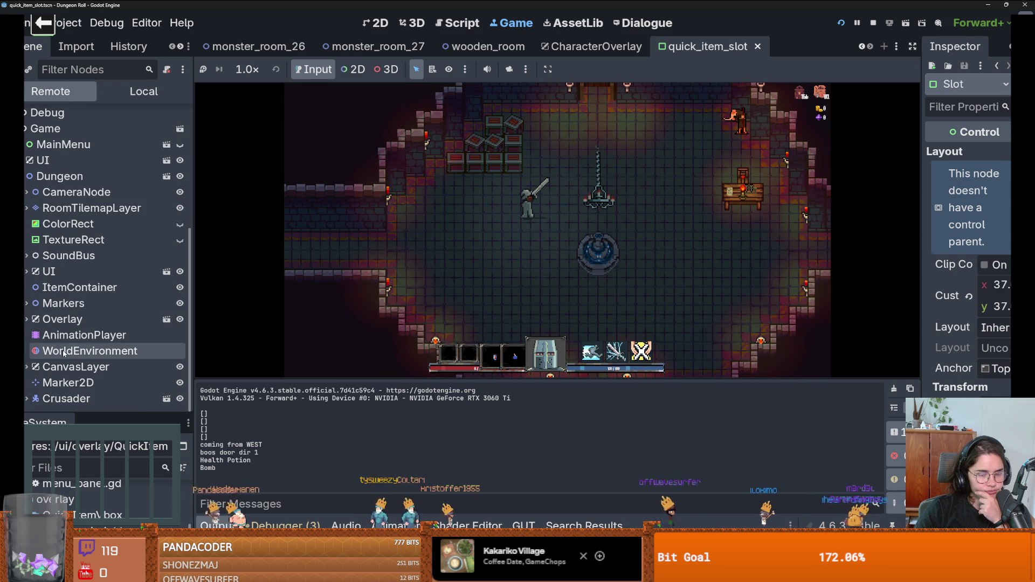
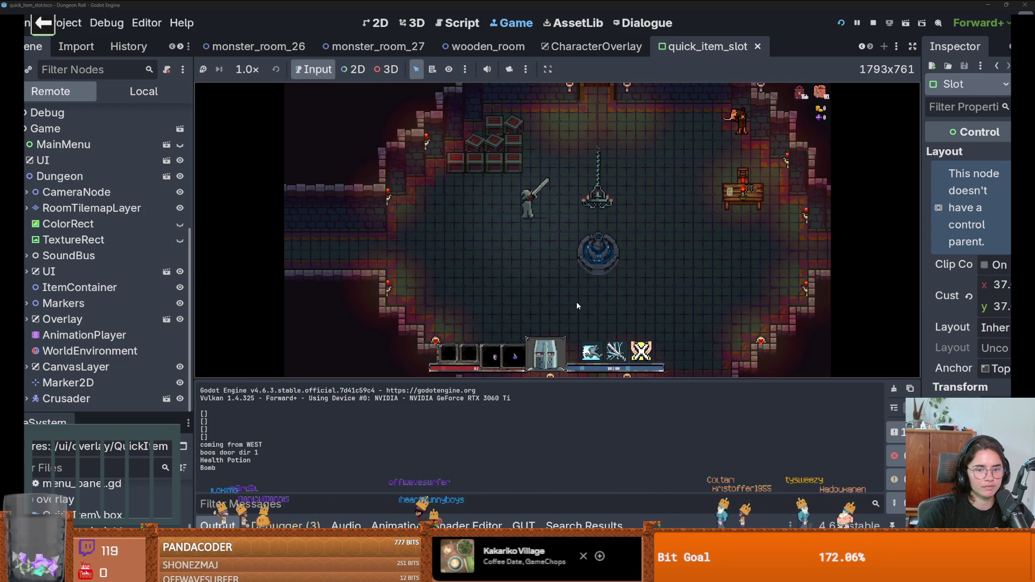
# Use the quick-slot potion twice with key 3, then expand Overlay in the Remote tree.
pyautogui.press('3')
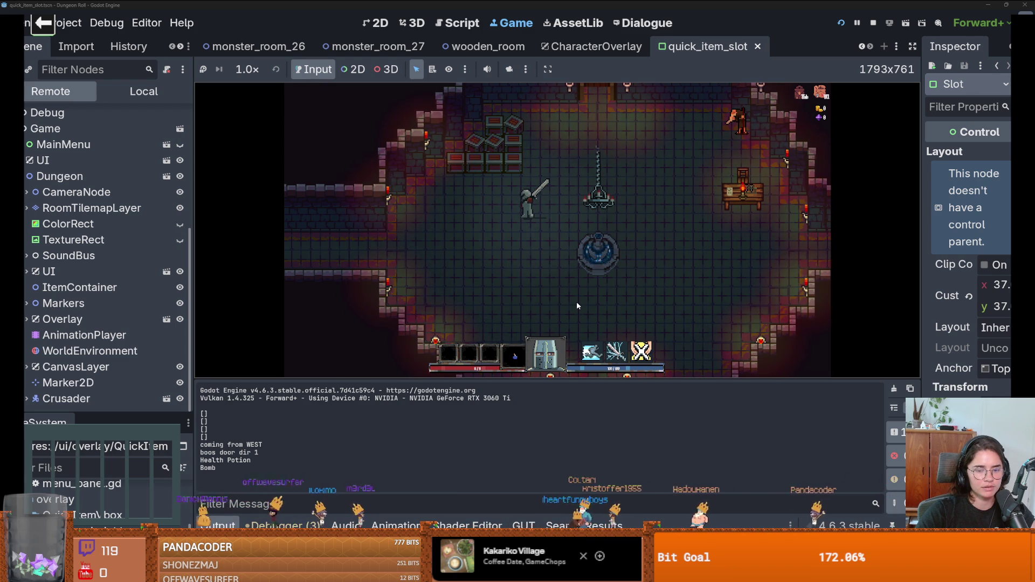
pyautogui.press('3')
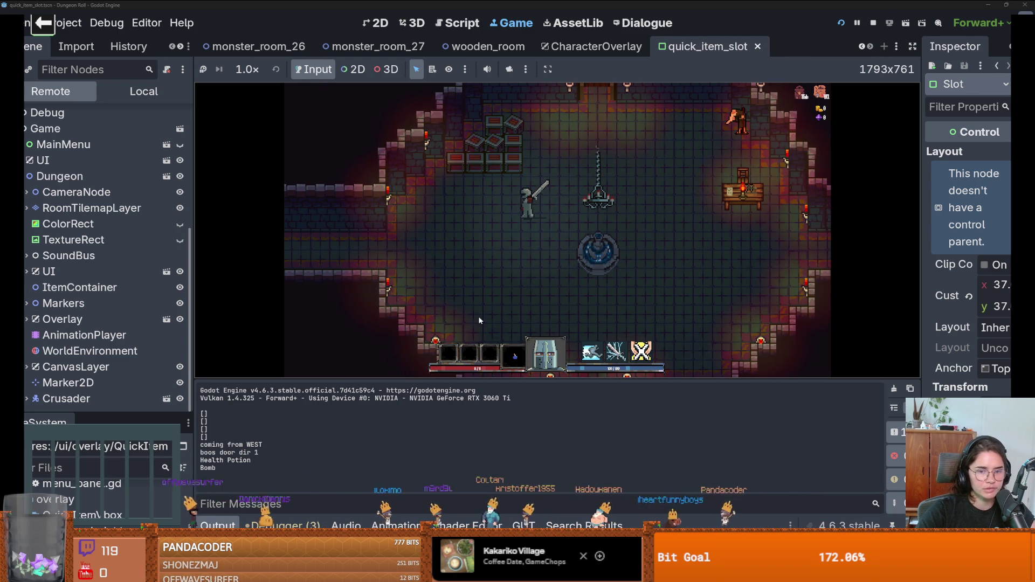
pyautogui.doubleClick(112, 322)
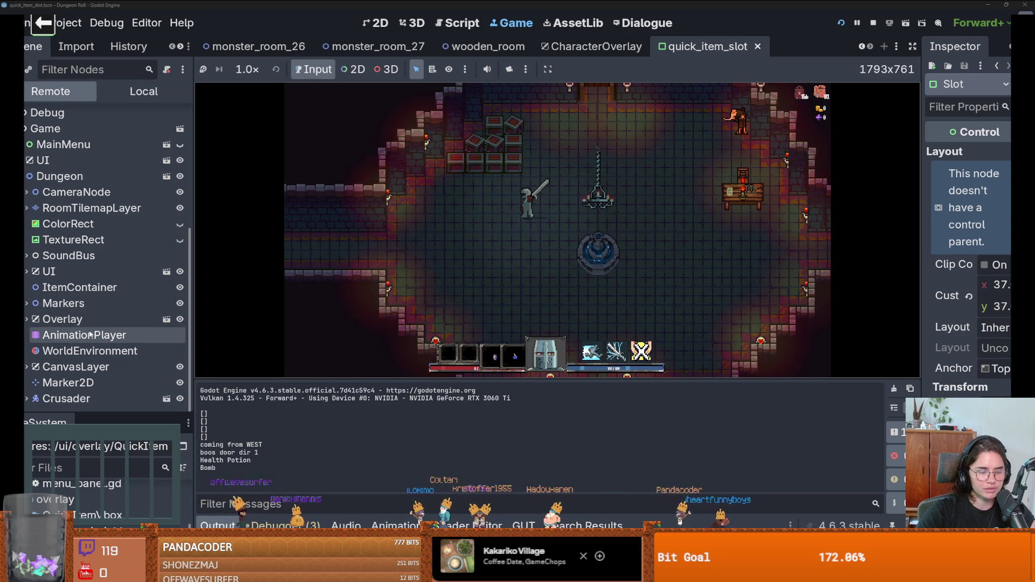
pyautogui.scroll(-4, 82, 292)
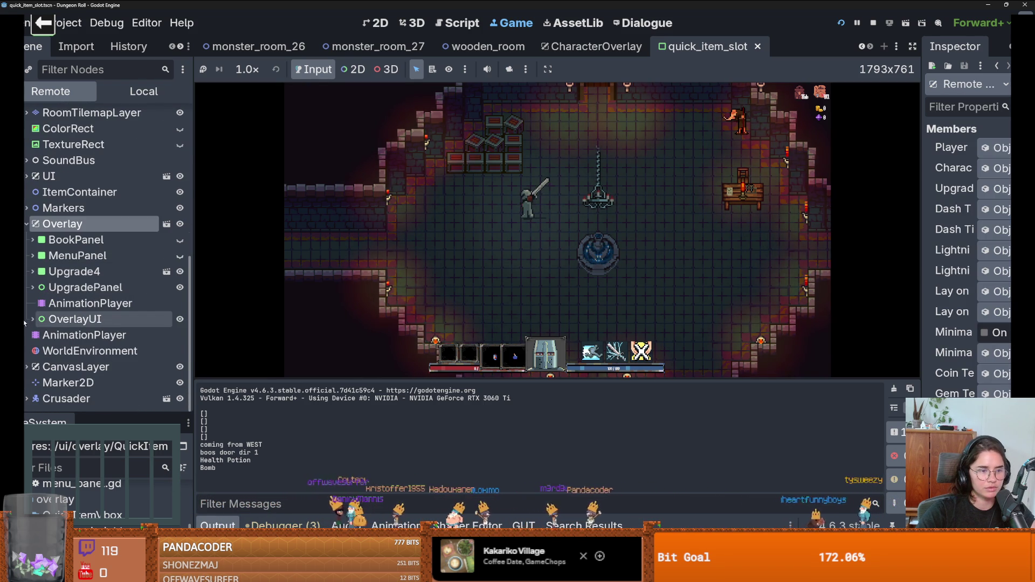
# Expand OverlayUI, QuickItemVBoxContainer and QuickSlotContainer1, and inspect the live Slot node.
pyautogui.click(33, 319)
pyautogui.scroll(-5, 38, 281)
pyautogui.click(34, 241)
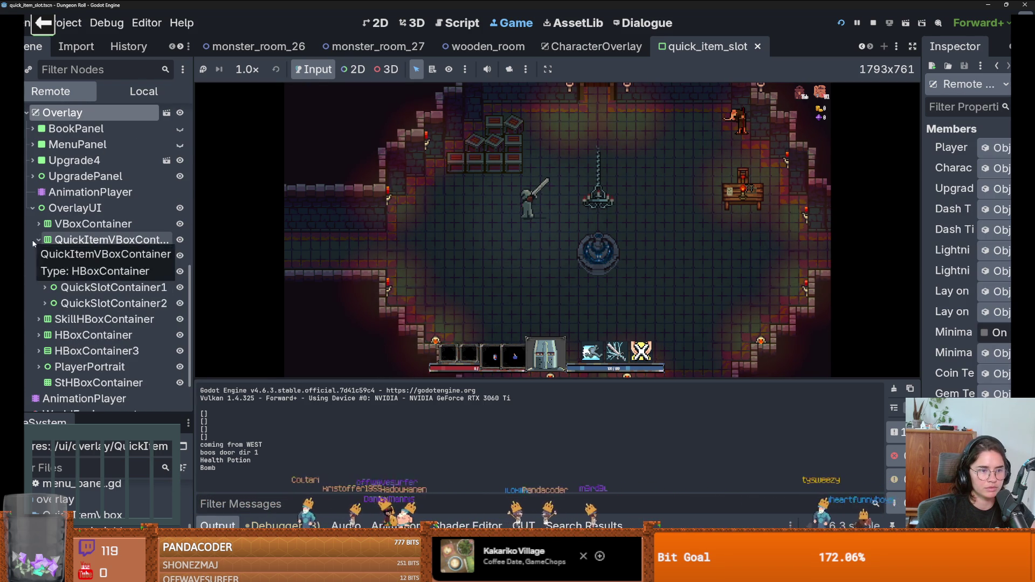
pyautogui.click(44, 288)
pyautogui.click(50, 304)
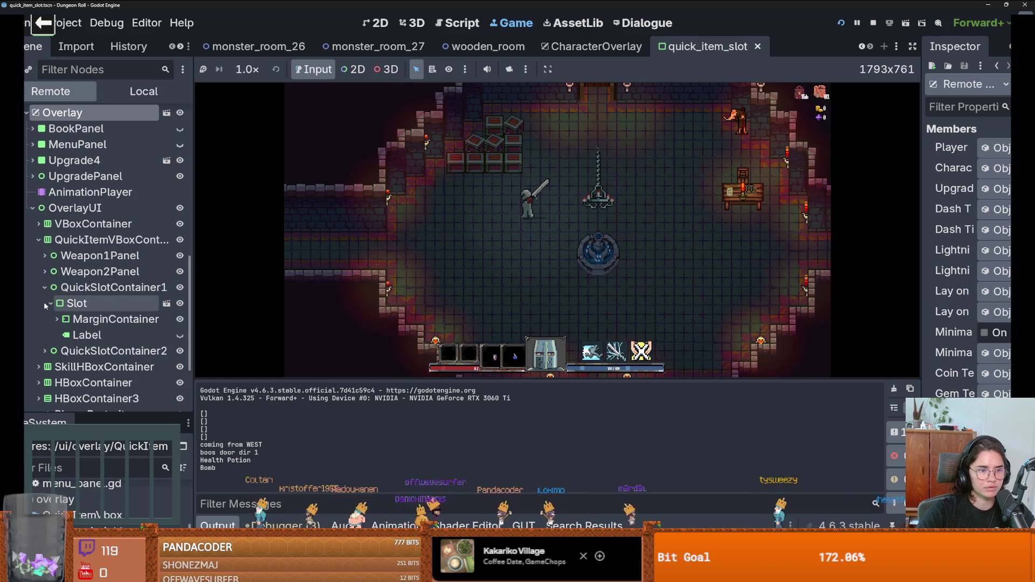
pyautogui.click(84, 303)
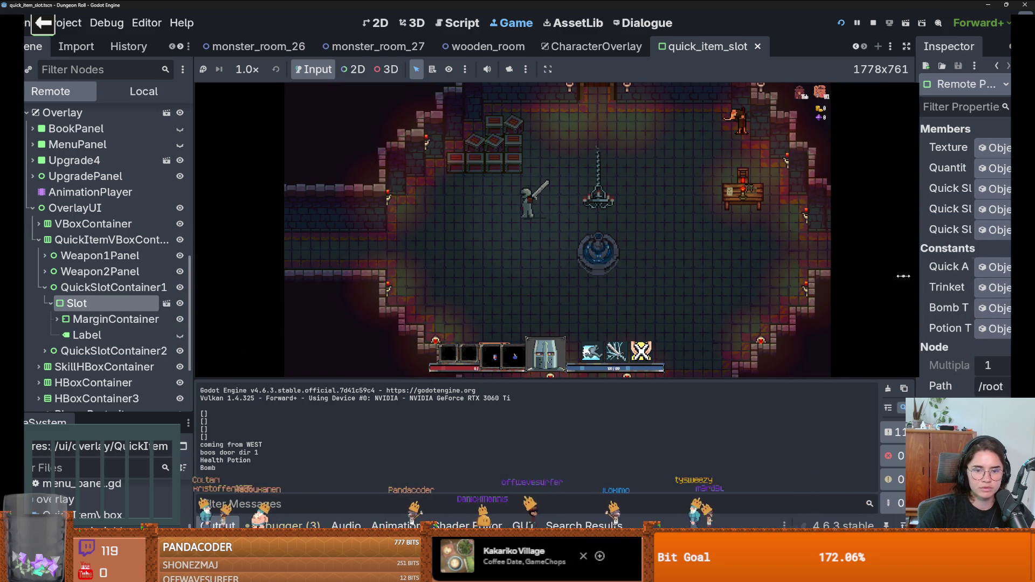
pyautogui.scroll(-3, 876, 280)
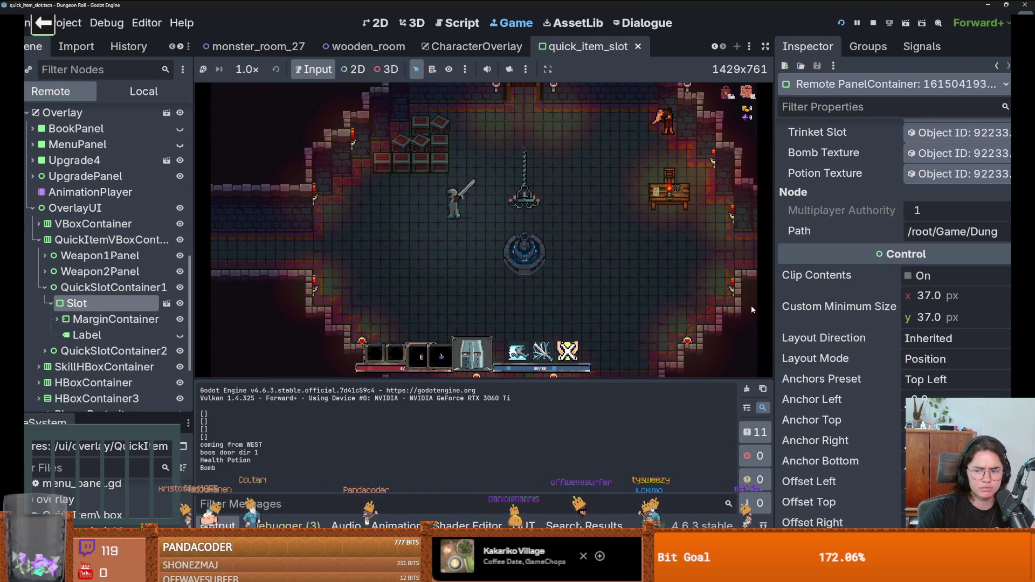
# Use the third quick-slot item, then inspect the rebuilt PanelContainer slot and its parent QuickSlotContainer1.
pyautogui.click(431, 340)
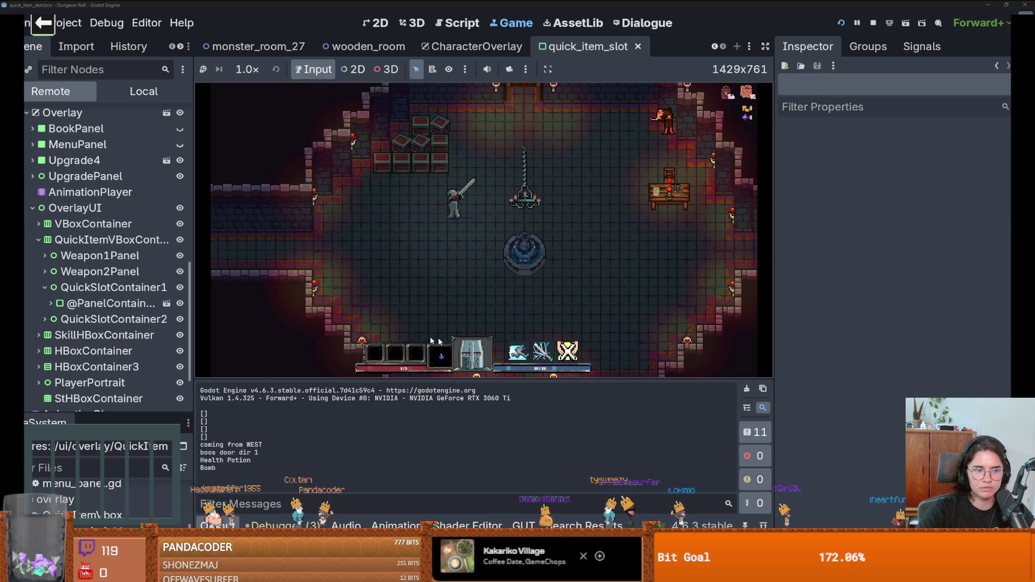
pyautogui.click(111, 303)
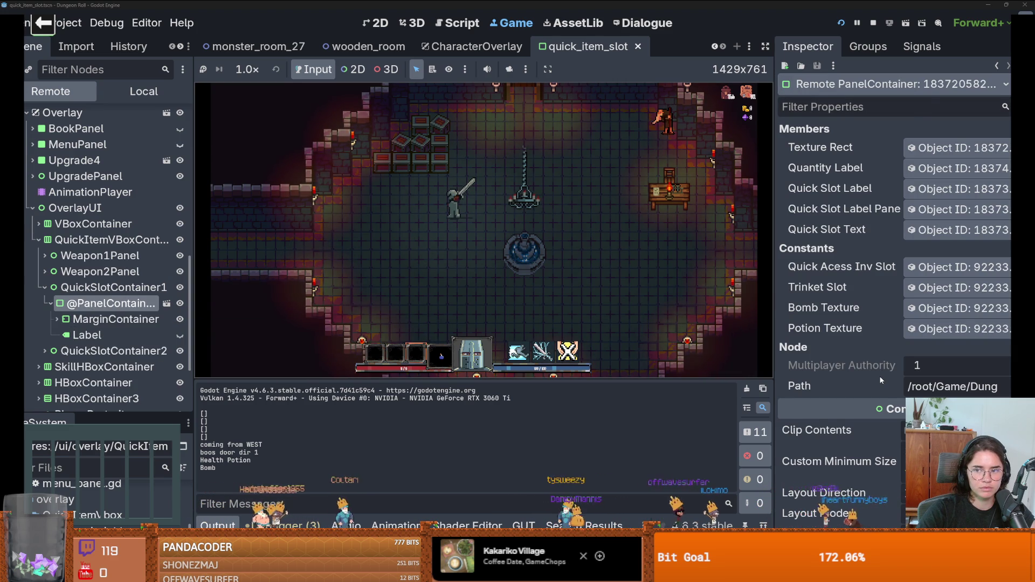
pyautogui.scroll(-5, 880, 381)
pyautogui.scroll(2, 881, 373)
pyautogui.scroll(-3, 881, 373)
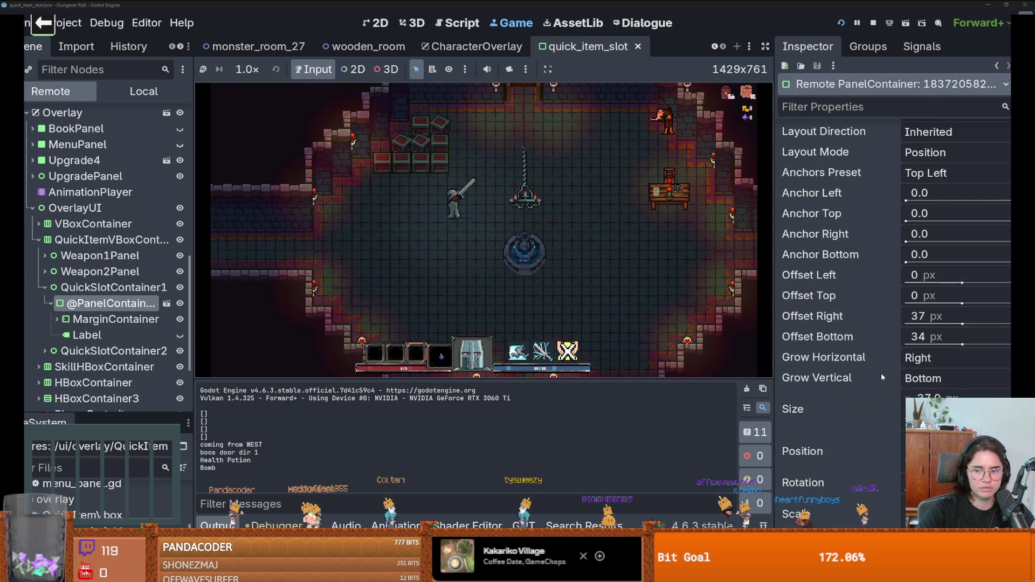
pyautogui.click(113, 286)
pyautogui.click(111, 303)
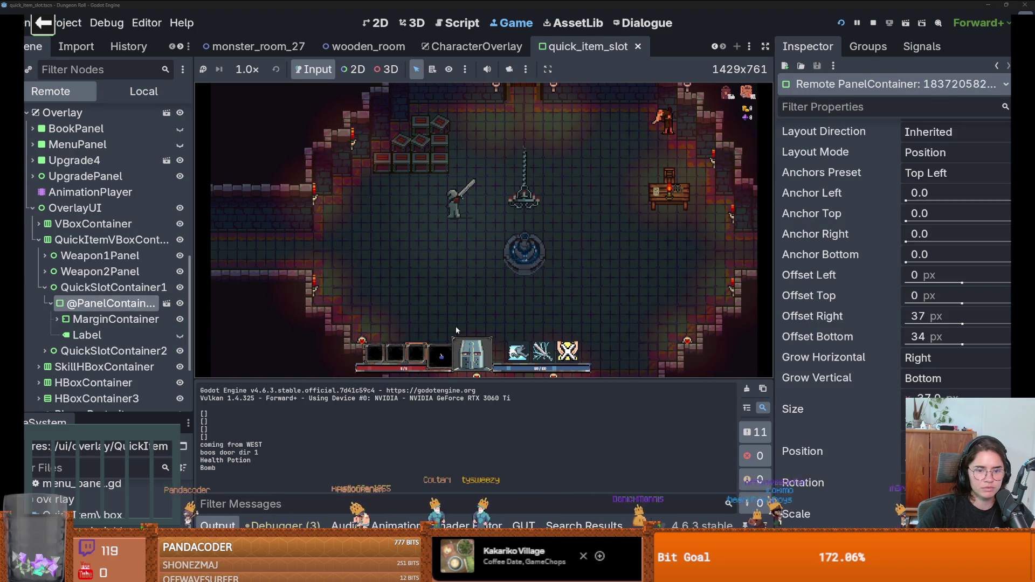
# Select the rebuilt Slot and expand its MarginContainer down to the TextureRect.
pyautogui.click(129, 303)
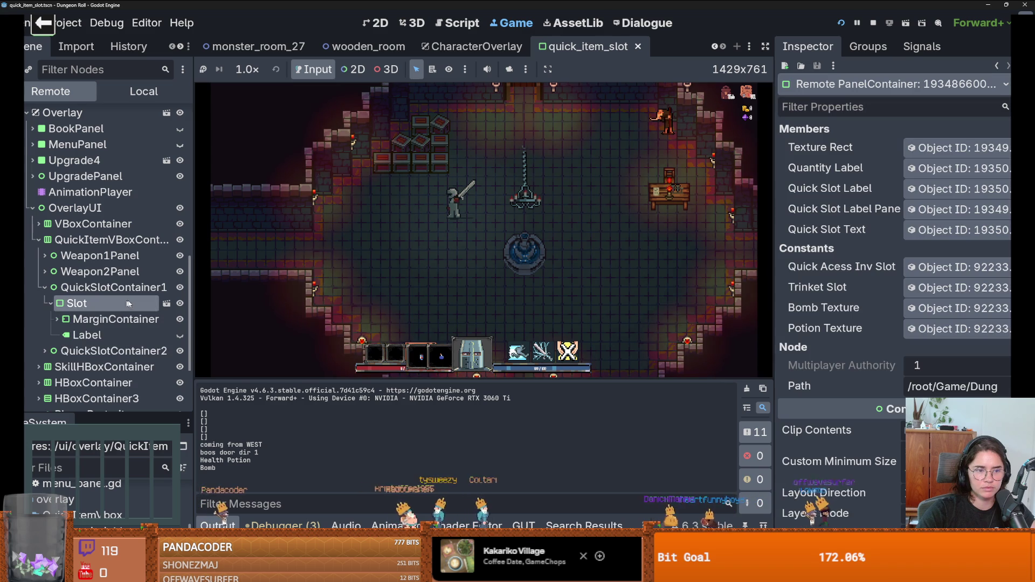
pyautogui.click(56, 319)
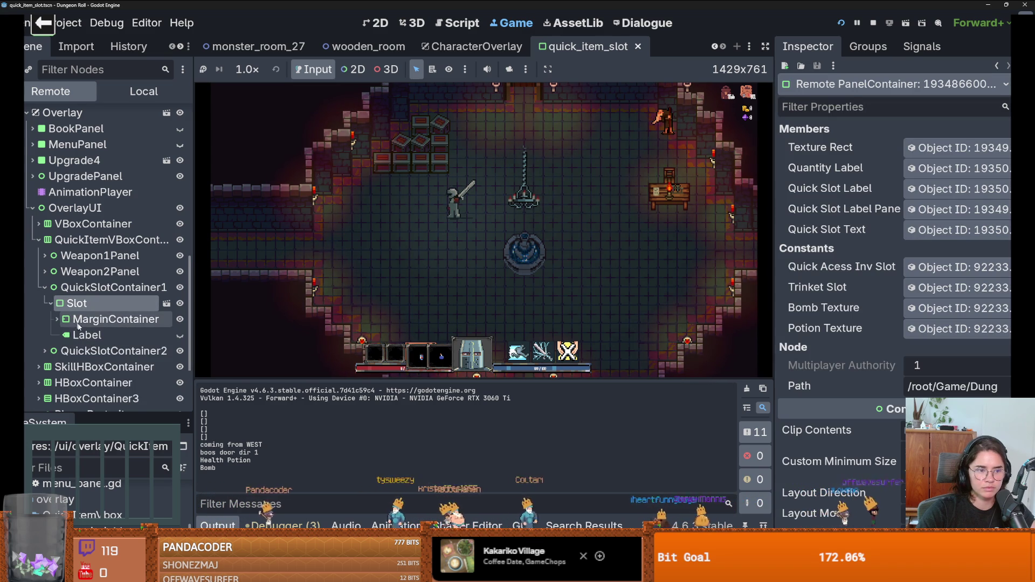
pyautogui.scroll(-2, 113, 328)
pyautogui.click(63, 261)
# Inspect the live TextureRect, confirming its 16×16 size and 2,2 position.
pyautogui.click(110, 260)
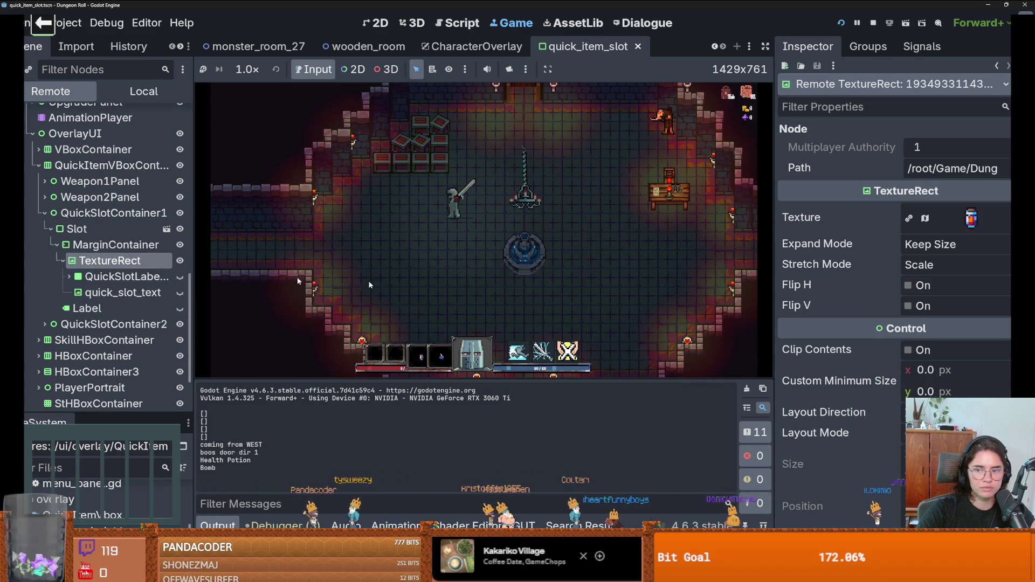
pyautogui.scroll(-2, 882, 334)
pyautogui.scroll(2, 884, 337)
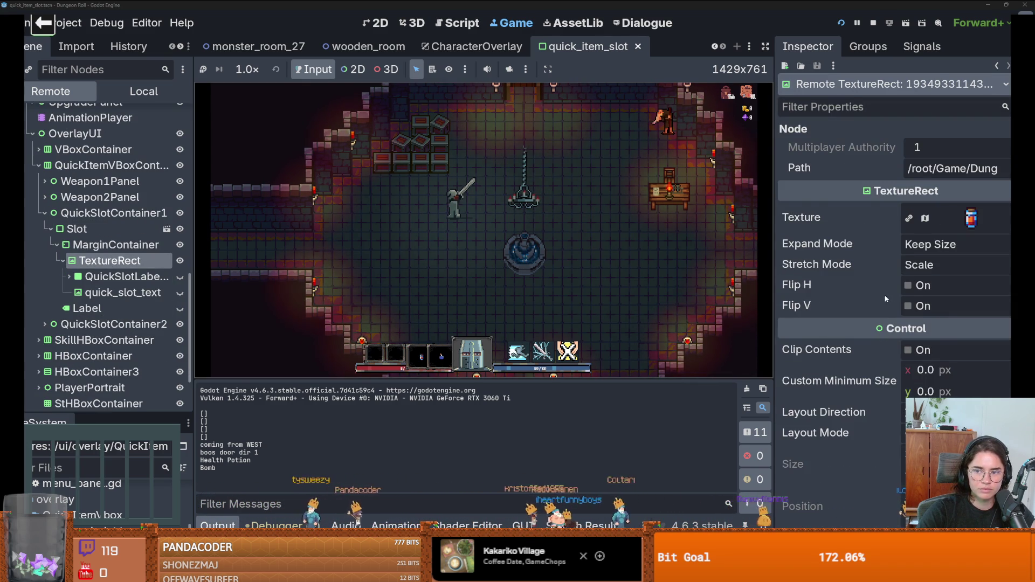
pyautogui.scroll(-4, 888, 345)
pyautogui.scroll(-4, 888, 345)
pyautogui.scroll(4, 892, 348)
pyautogui.scroll(3, 892, 348)
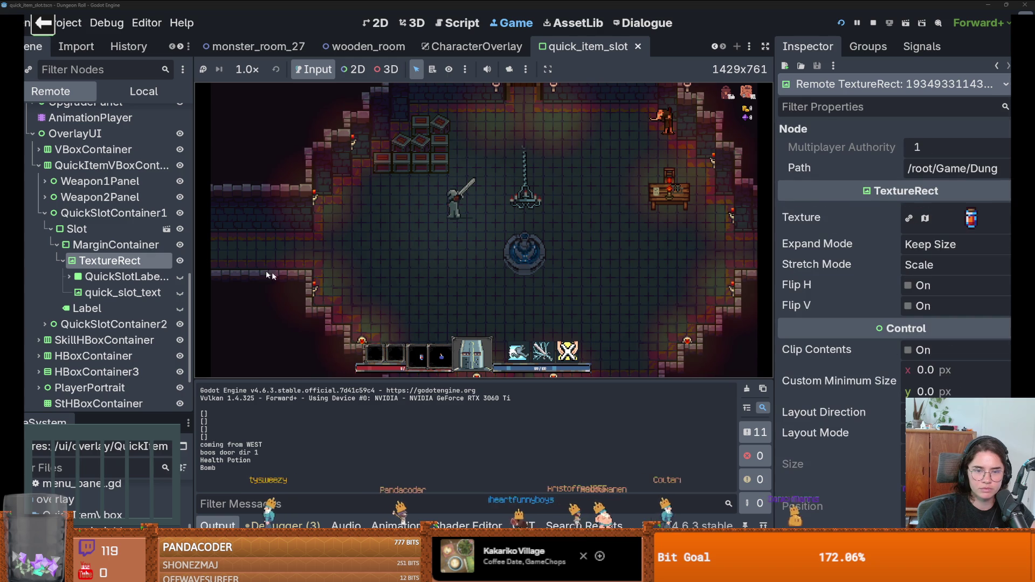
# Inspect the QuickSlotLabel panel and its quick_slot_text child.
pyautogui.click(113, 277)
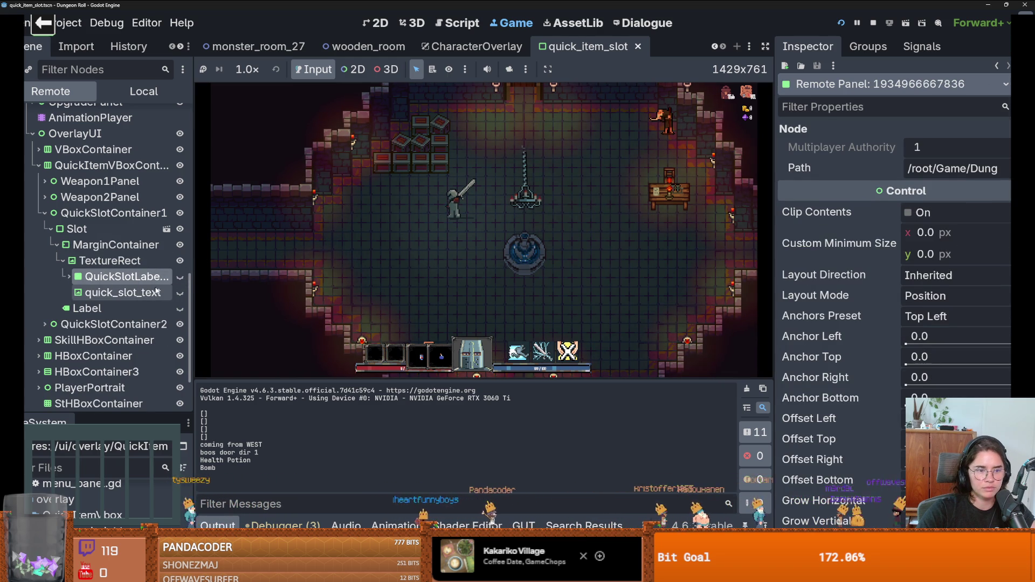
pyautogui.click(67, 276)
pyautogui.click(81, 308)
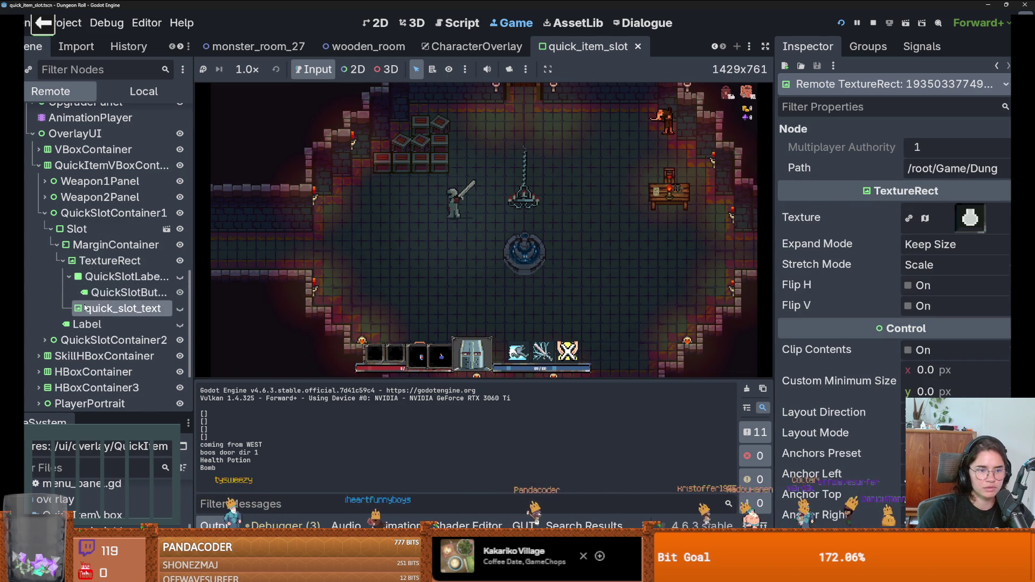
pyautogui.click(63, 274)
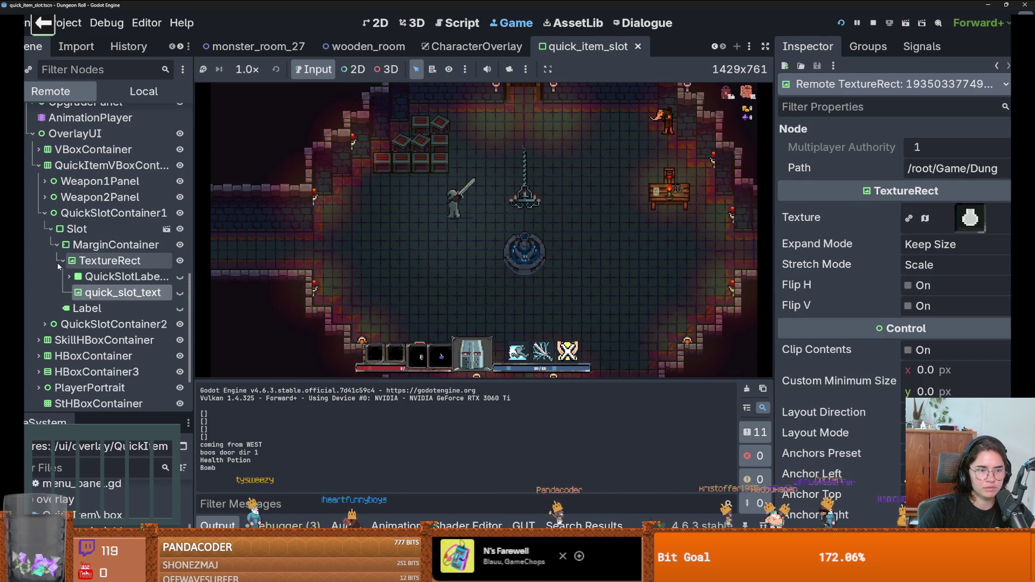
# Recheck the TextureRect's properties, then stop the running game with F8.
pyautogui.click(182, 261)
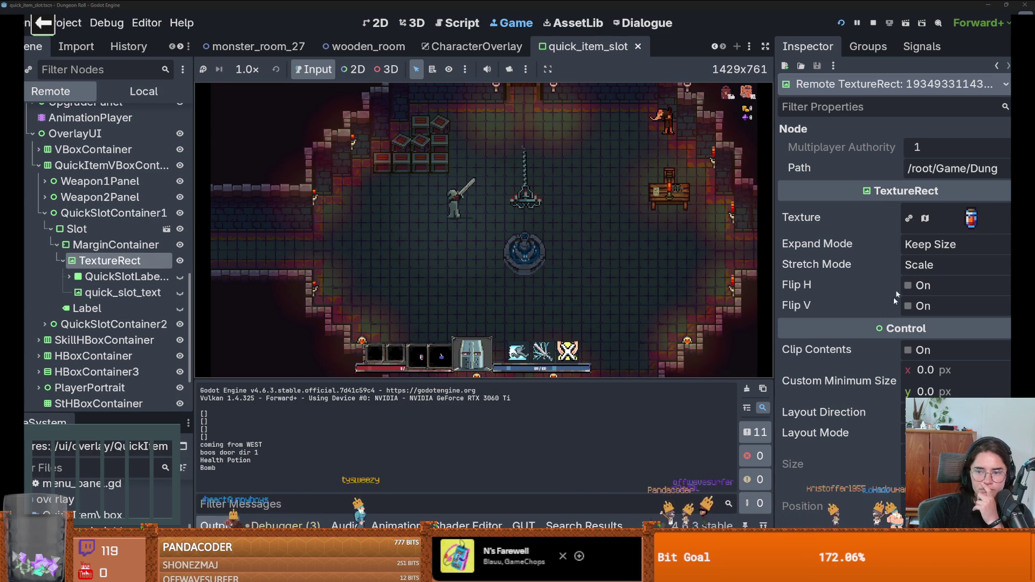
pyautogui.scroll(-6, 897, 313)
pyautogui.scroll(2, 900, 318)
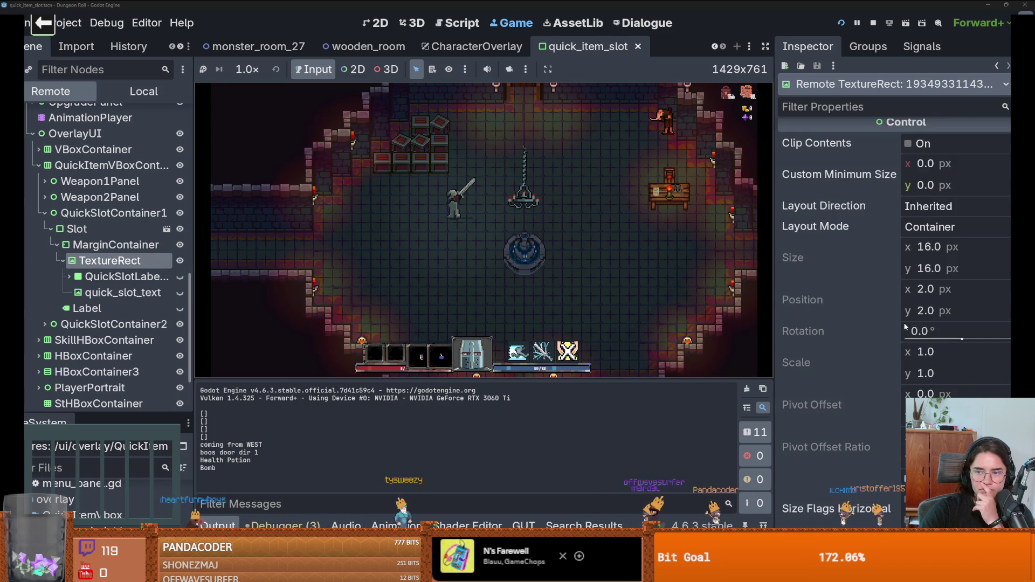
pyautogui.scroll(-5, 904, 324)
pyautogui.scroll(-20, 906, 325)
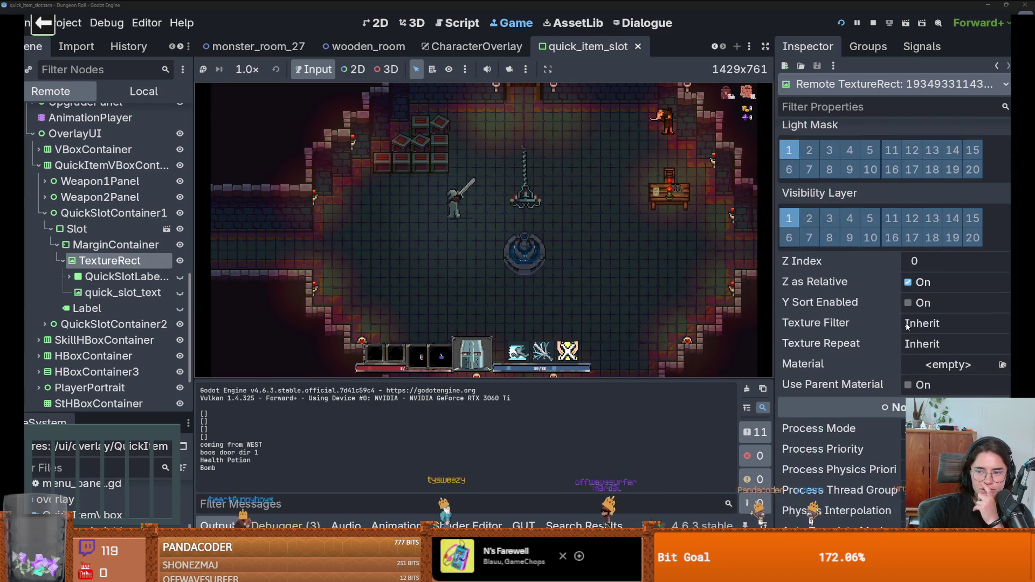
pyautogui.scroll(5, 908, 327)
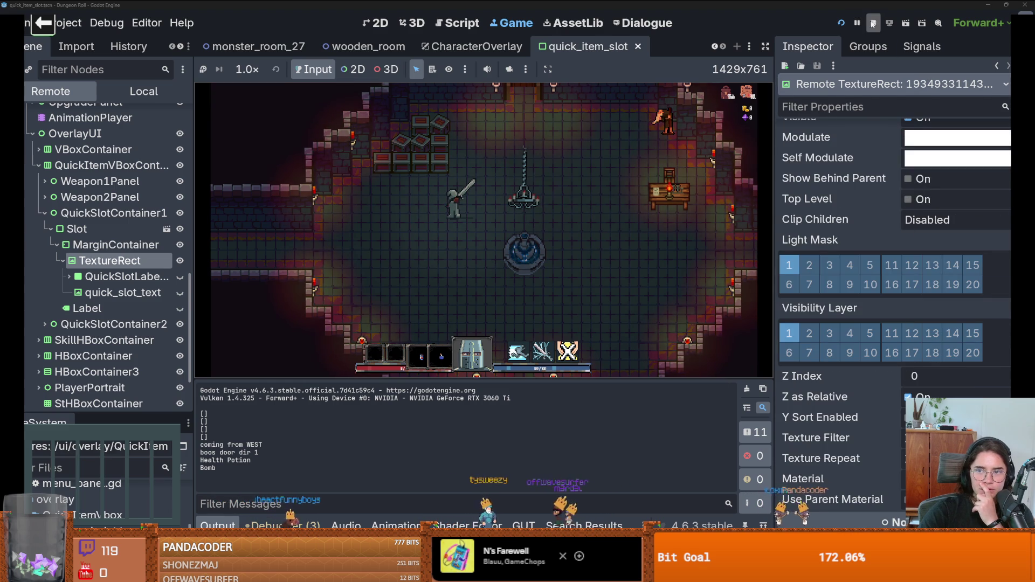
pyautogui.press('F8')
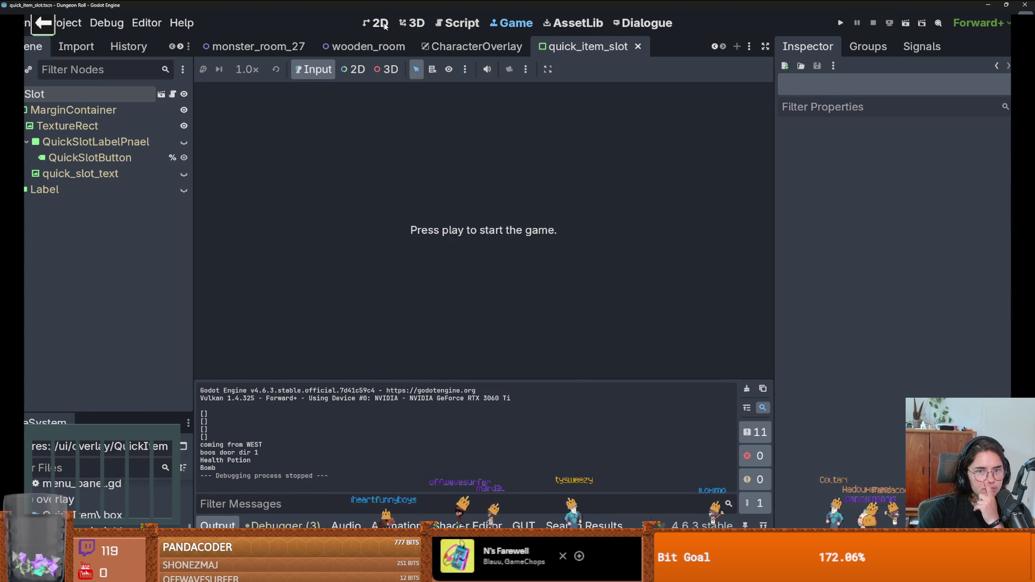
# In the 2D slot scene, give the TextureRect a new AtlasTexture.
pyautogui.hotkey('ctrl', 'F1')
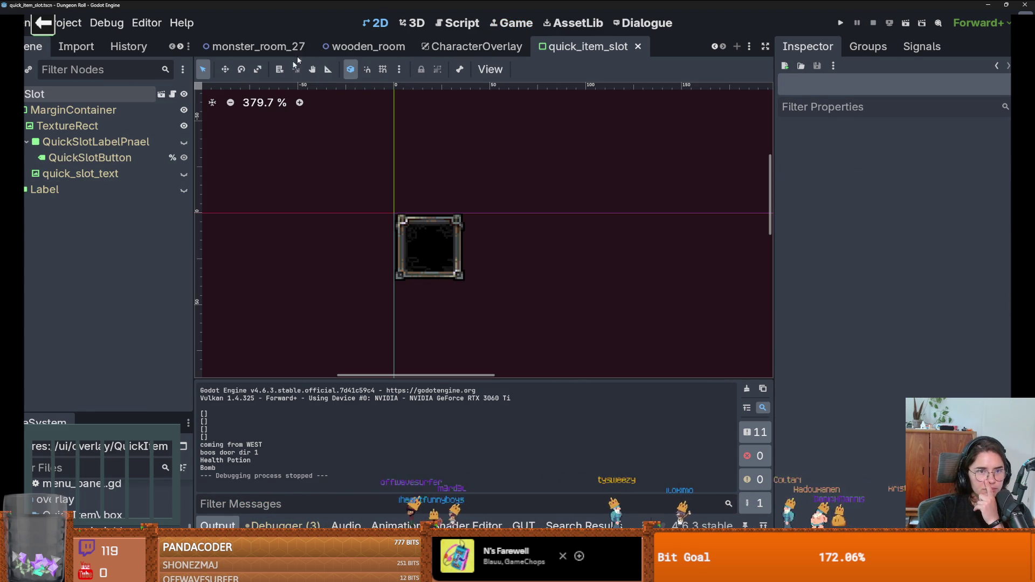
pyautogui.click(67, 126)
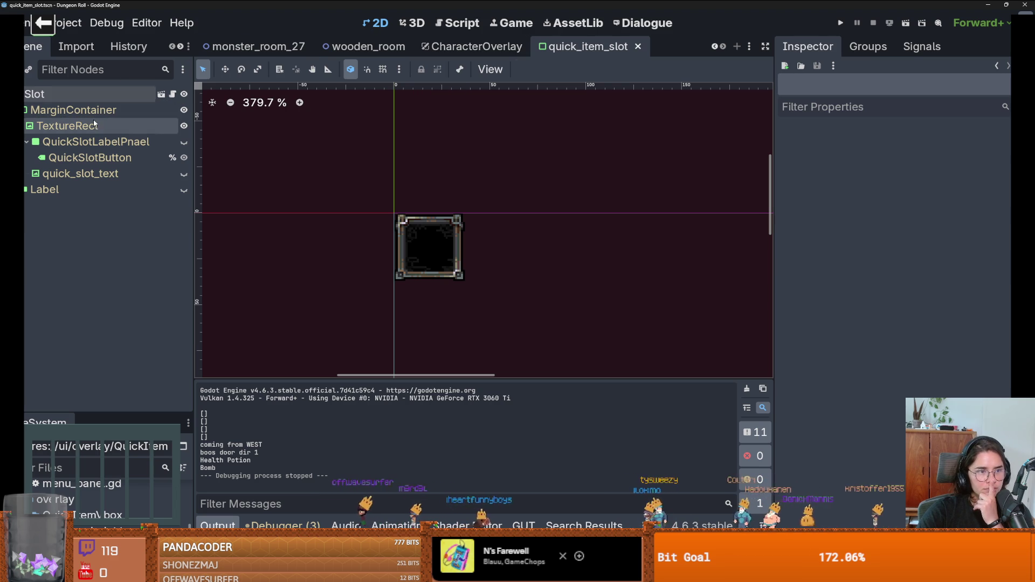
pyautogui.click(948, 154)
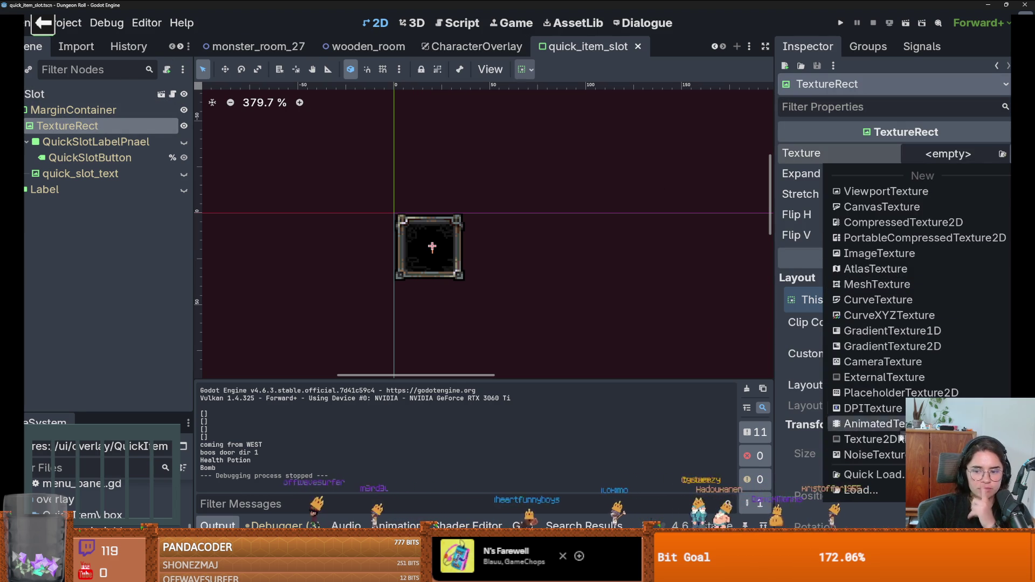
pyautogui.click(884, 269)
pyautogui.click(942, 156)
# Use items.png as the atlas, choose the red potion region, and save the scene.
pyautogui.click(1005, 154)
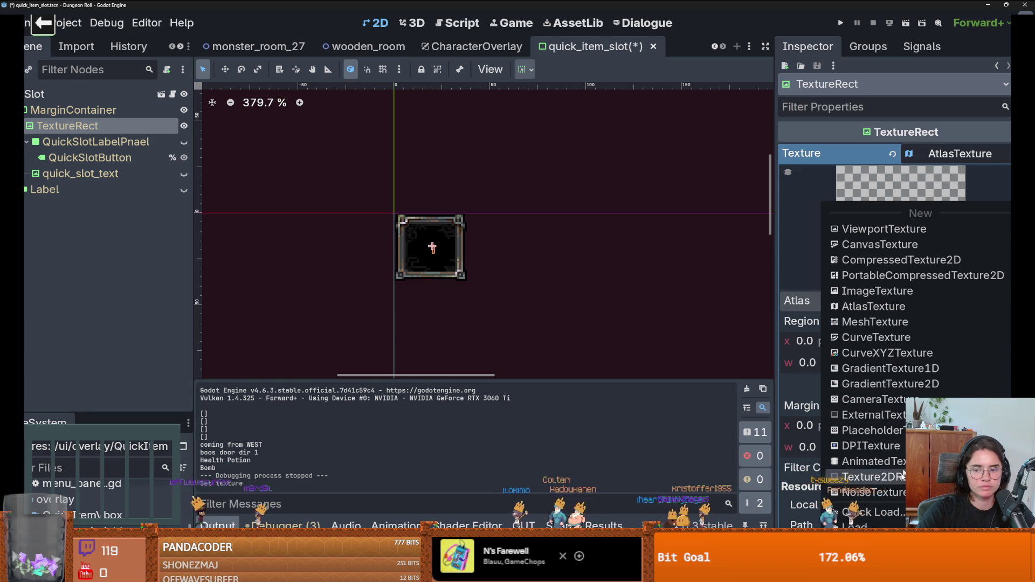
pyautogui.click(889, 510)
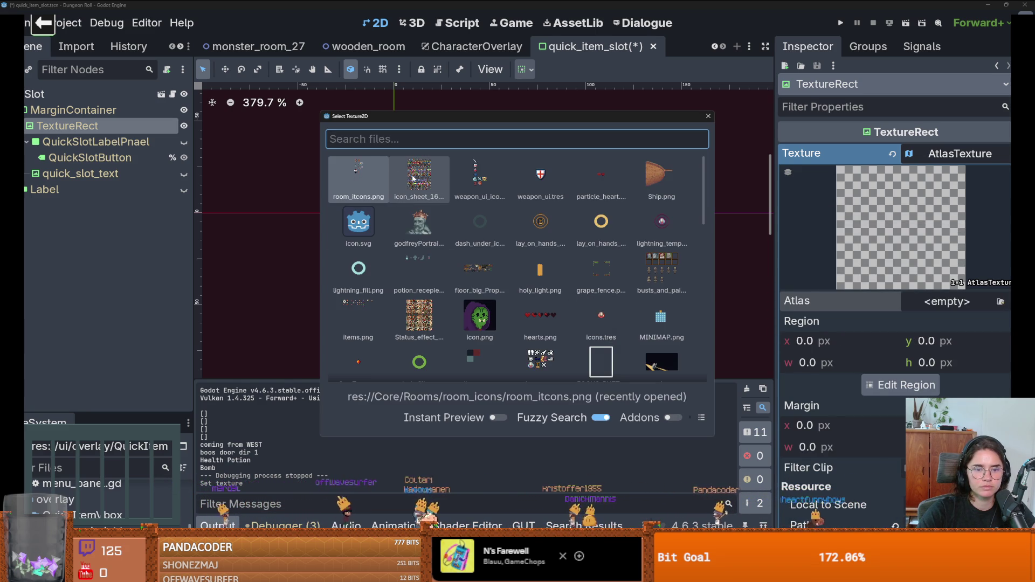
pyautogui.doubleClick(358, 319)
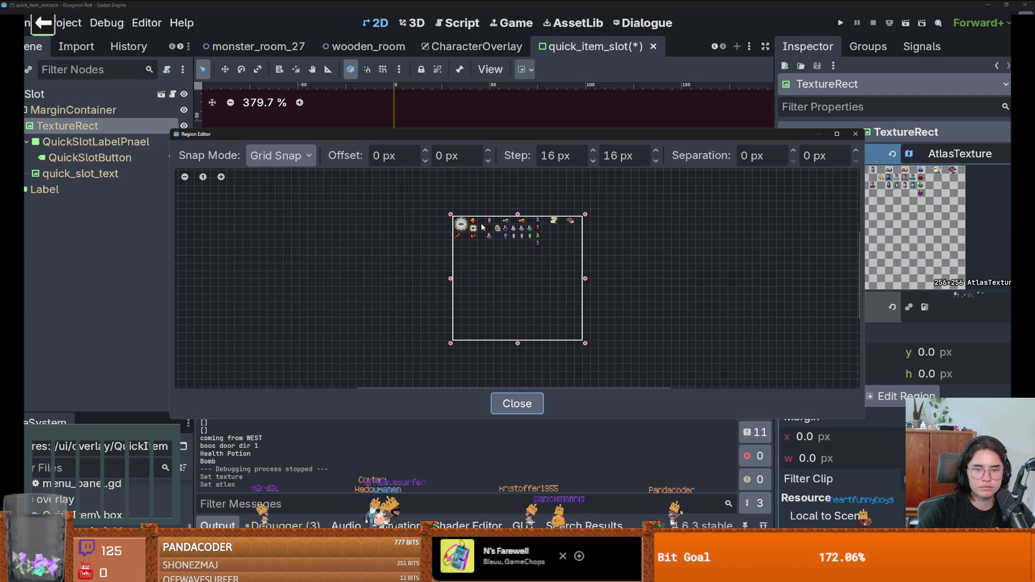
pyautogui.scroll(5, 482, 227)
pyautogui.click(506, 201)
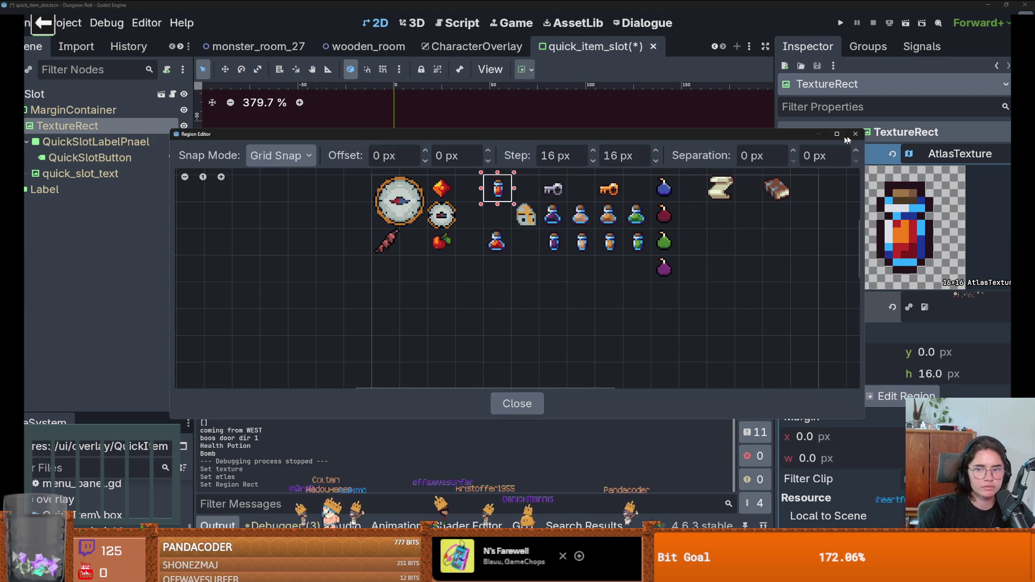
pyautogui.click(857, 134)
pyautogui.hotkey('ctrl', 's')
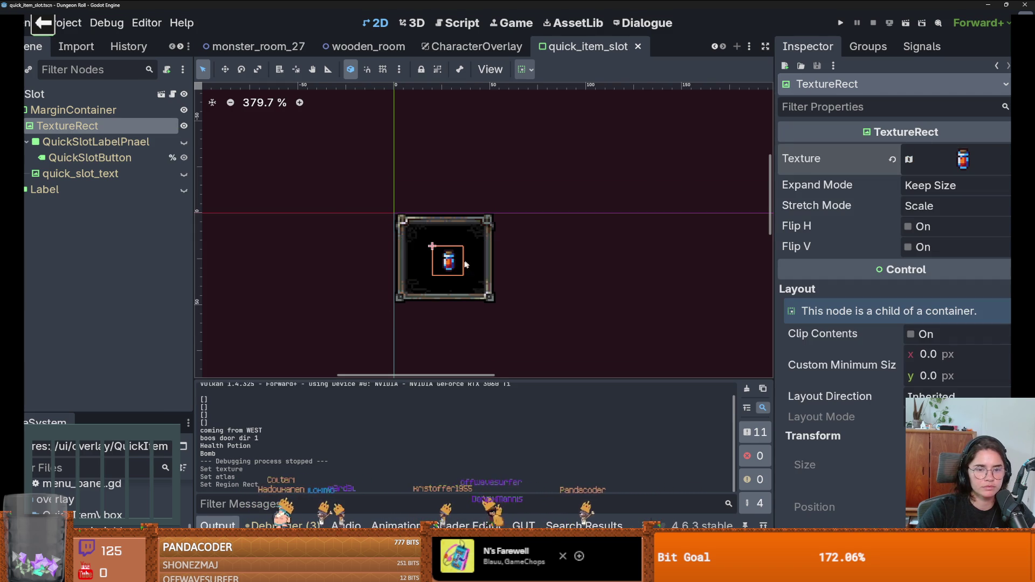
# Toggle TextureRect and MarginContainer visibility to compare the slot's appearance.
pyautogui.scroll(-4, 427, 177)
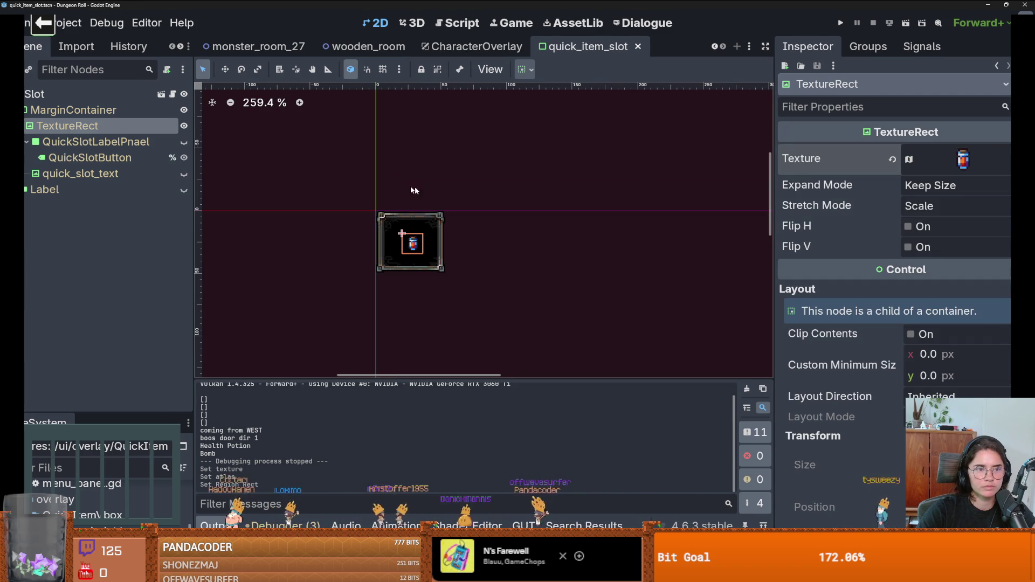
pyautogui.click(184, 126)
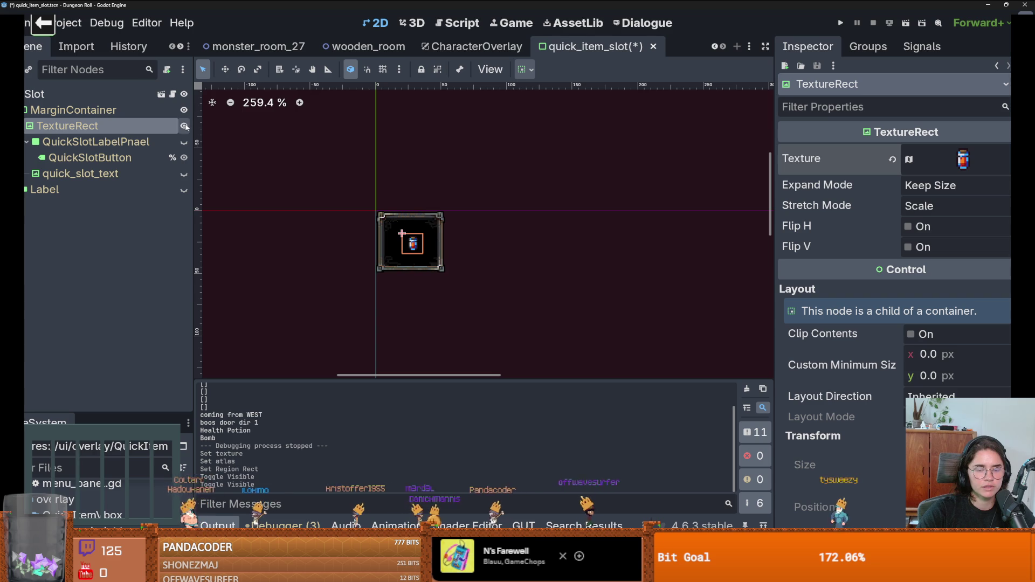
pyautogui.click(185, 127)
pyautogui.click(184, 126)
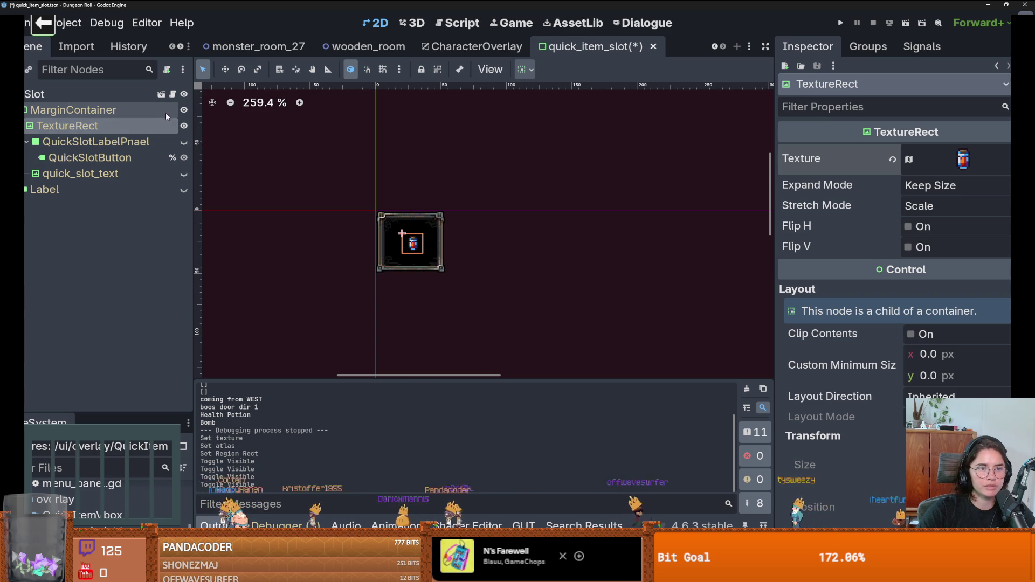
pyautogui.click(184, 110)
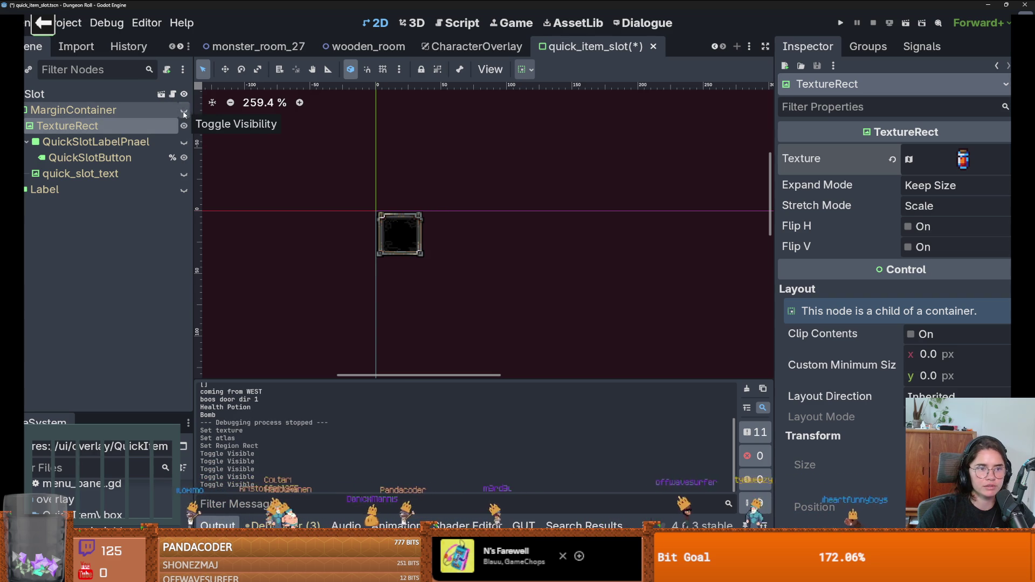
pyautogui.click(185, 112)
pyautogui.scroll(-10, 886, 315)
pyautogui.scroll(-5, 889, 316)
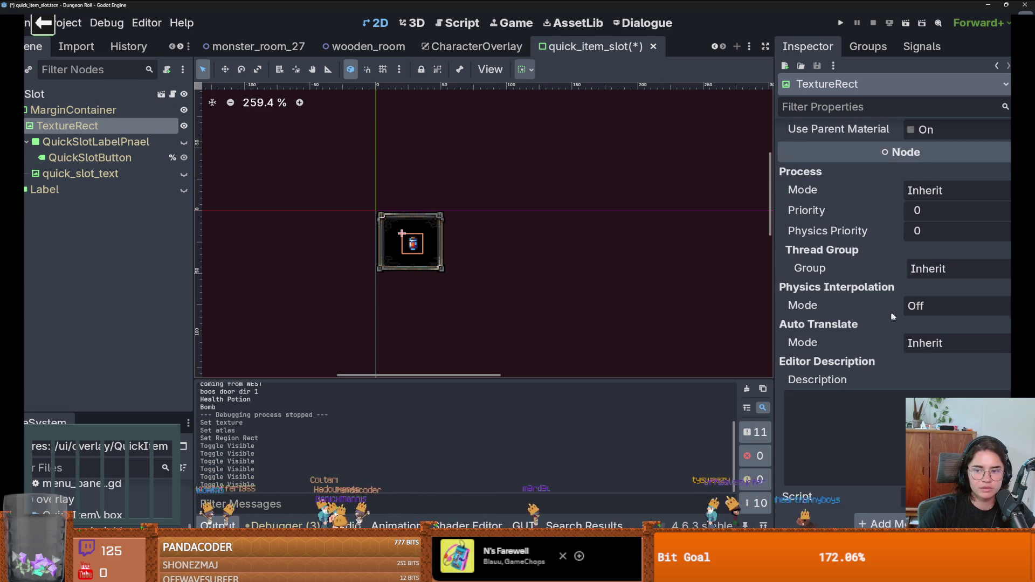
pyautogui.scroll(8, 891, 312)
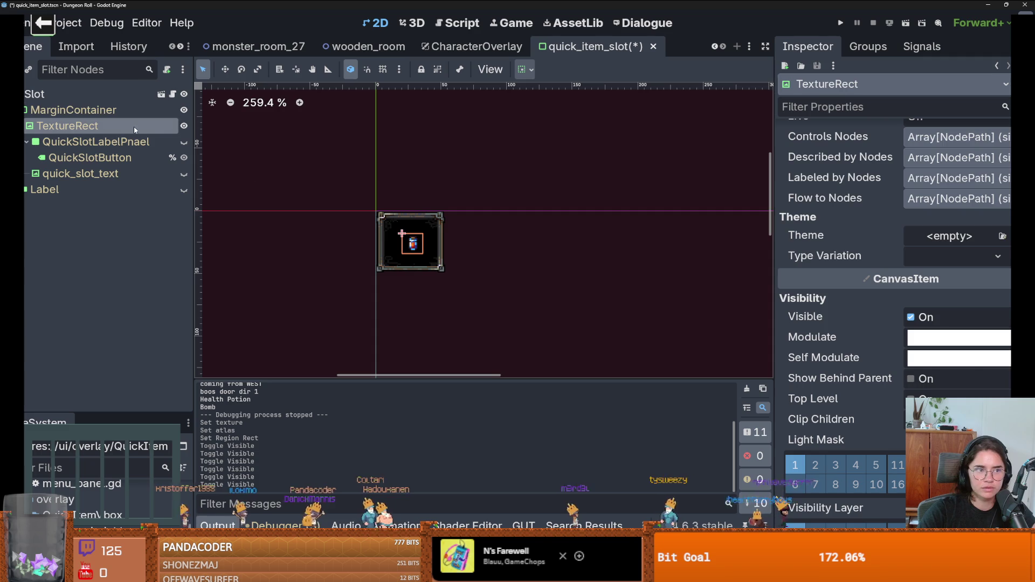
# Reset the MarginContainer's left, top, right and bottom margin overrides to 0, then save.
pyautogui.press('Up')
pyautogui.scroll(-2, 898, 301)
pyautogui.scroll(2, 884, 280)
pyautogui.click(799, 195)
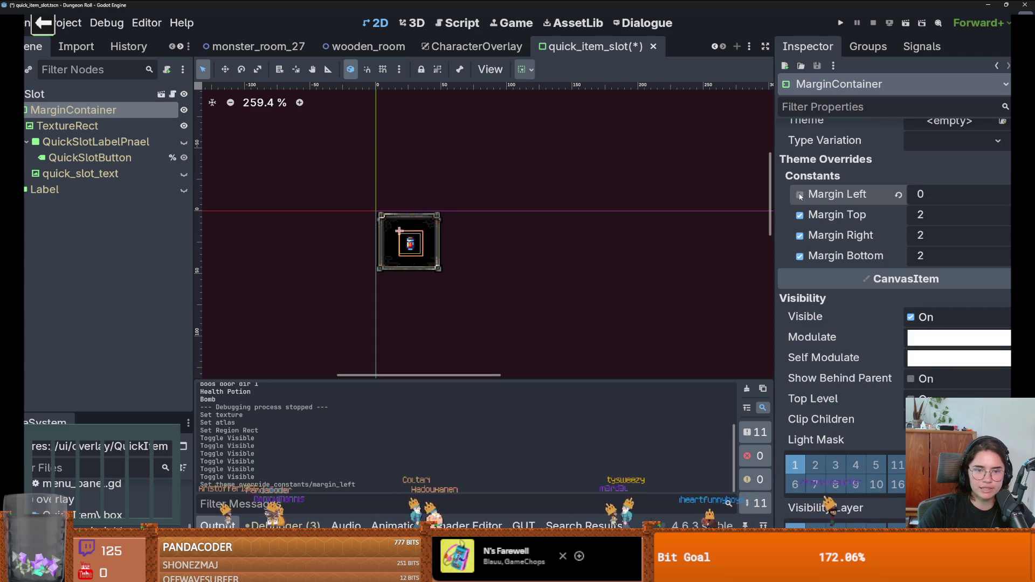
pyautogui.click(799, 215)
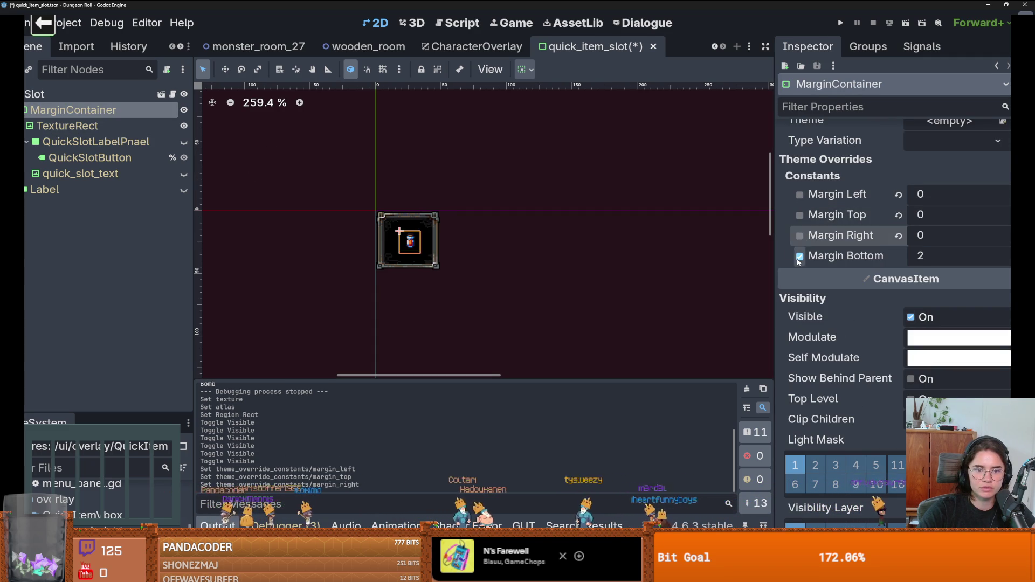
pyautogui.click(800, 235)
pyautogui.click(799, 255)
pyautogui.click(185, 126)
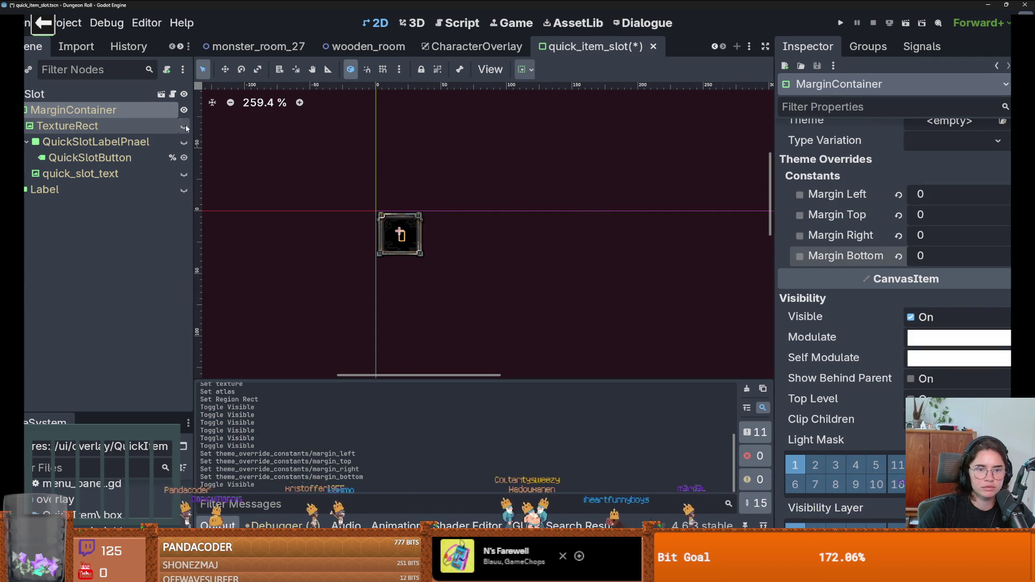
pyautogui.click(184, 126)
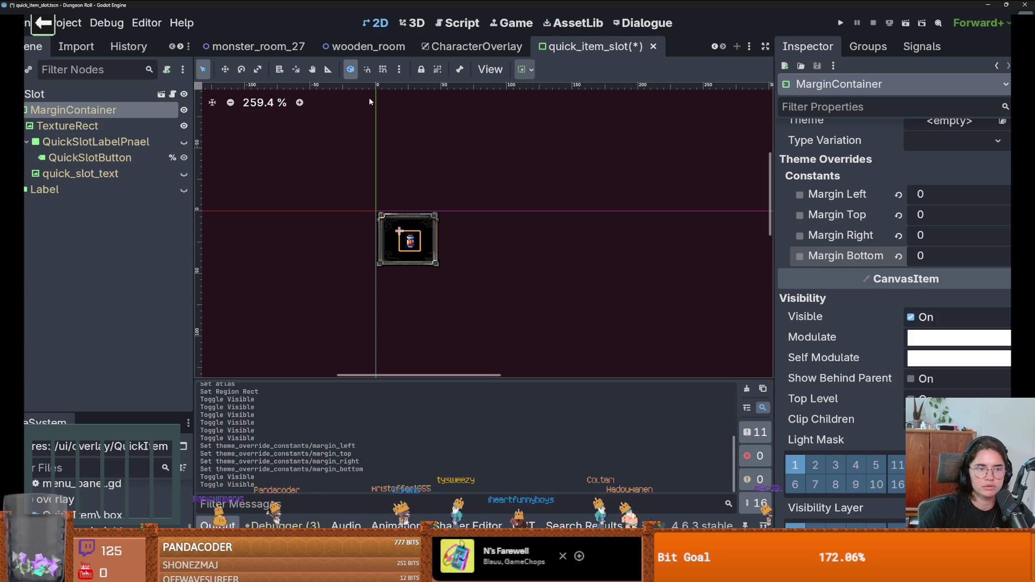
pyautogui.hotkey('ctrl', 's')
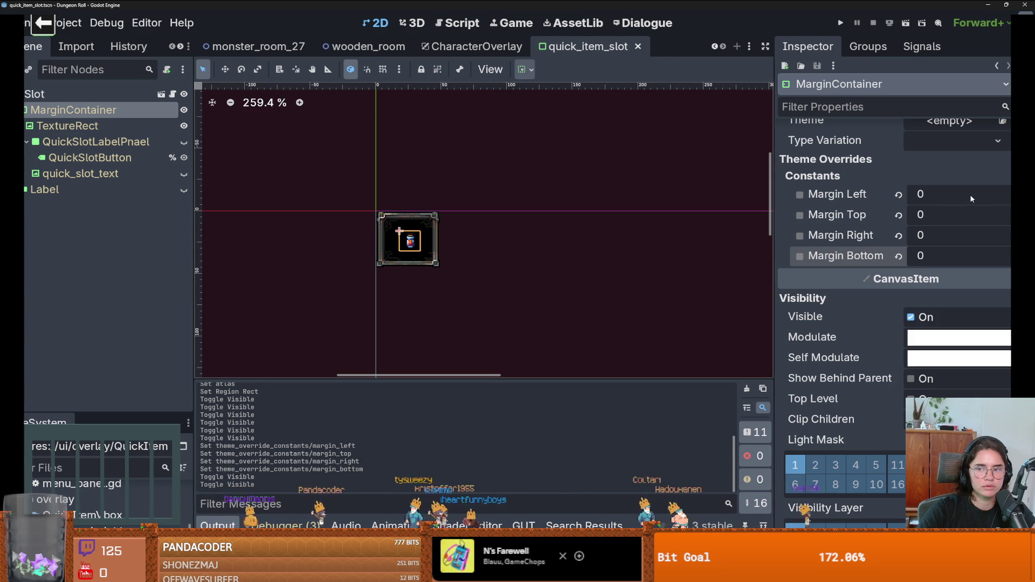
# Try a negative left margin, undo it, and reselect the TextureRect.
pyautogui.moveTo(972, 199); pyautogui.dragTo(965, 199)
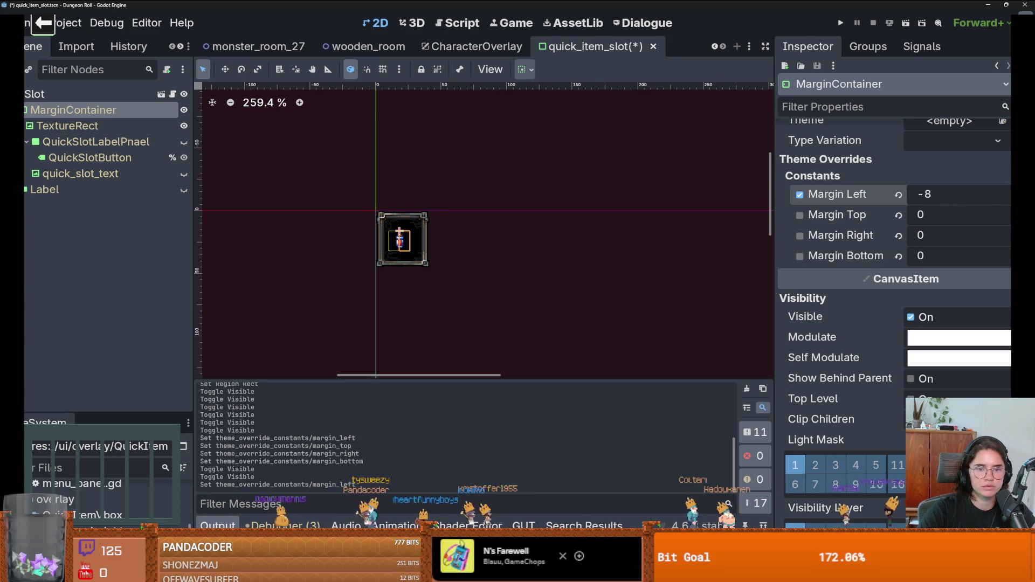
pyautogui.hotkey('ctrl', 'z')
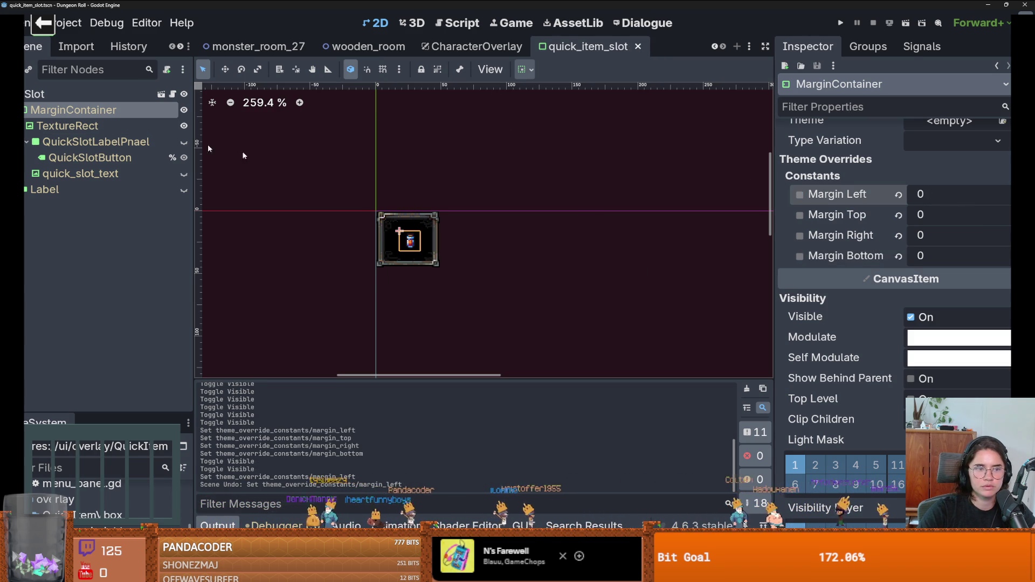
pyautogui.click(67, 126)
pyautogui.scroll(8, 944, 240)
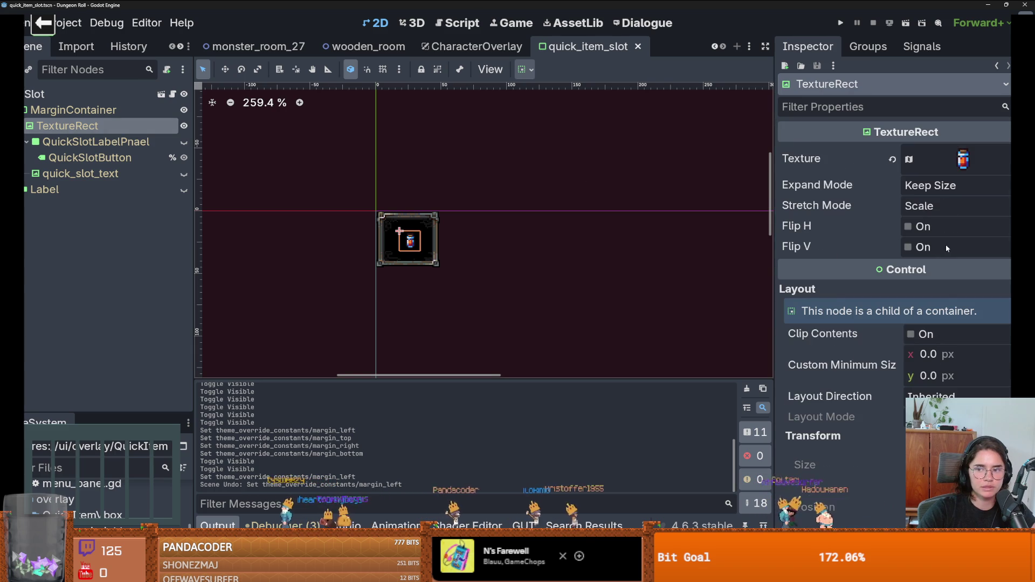
# Set the TextureRect's Custom Minimum Size to 32 × 32 px.
pyautogui.scroll(-2, 945, 244)
pyautogui.click(936, 304)
pyautogui.write('32')
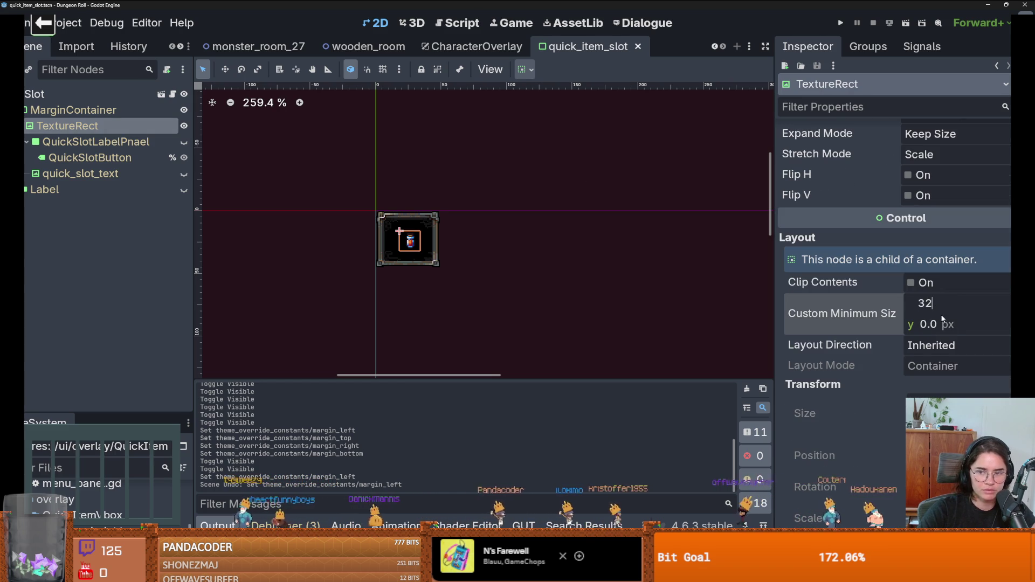
pyautogui.click(944, 321)
pyautogui.write('32')
pyautogui.press('Return')
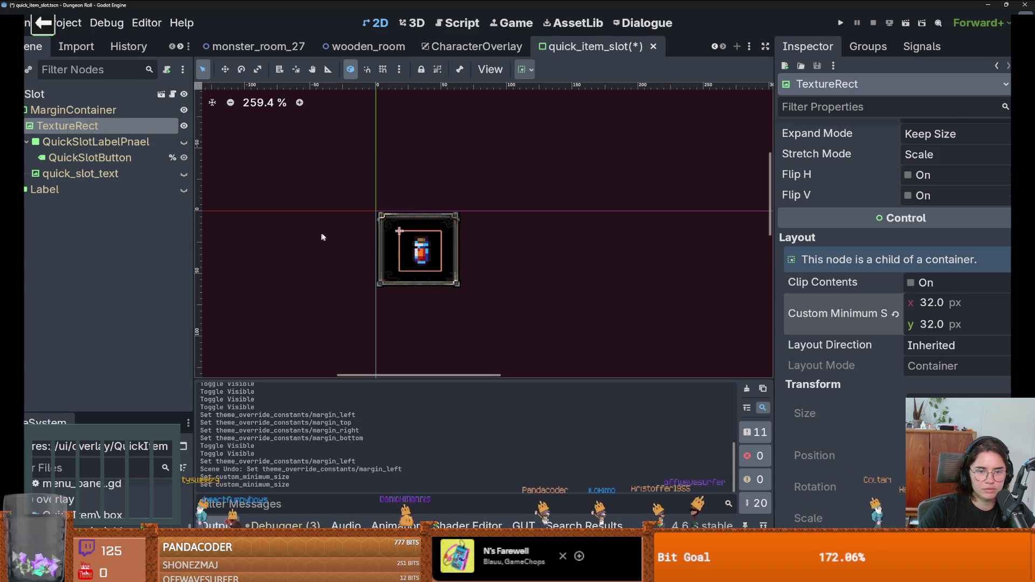
pyautogui.click(99, 142)
# Set the MarginContainer's left, top, right and bottom margin overrides to -10.
pyautogui.press('Up')
pyautogui.press('Up')
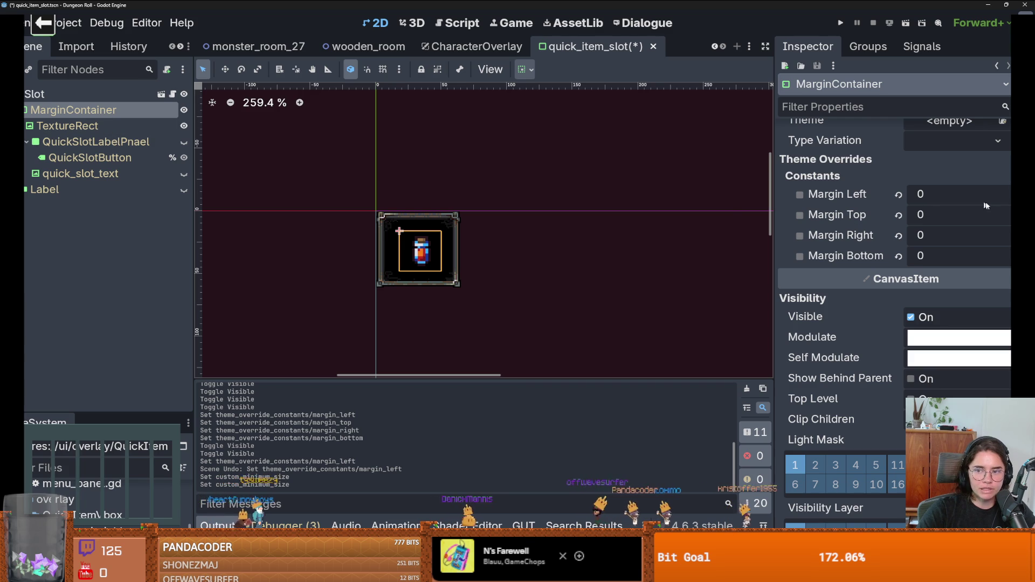
pyautogui.moveTo(985, 204); pyautogui.dragTo(920, 203)
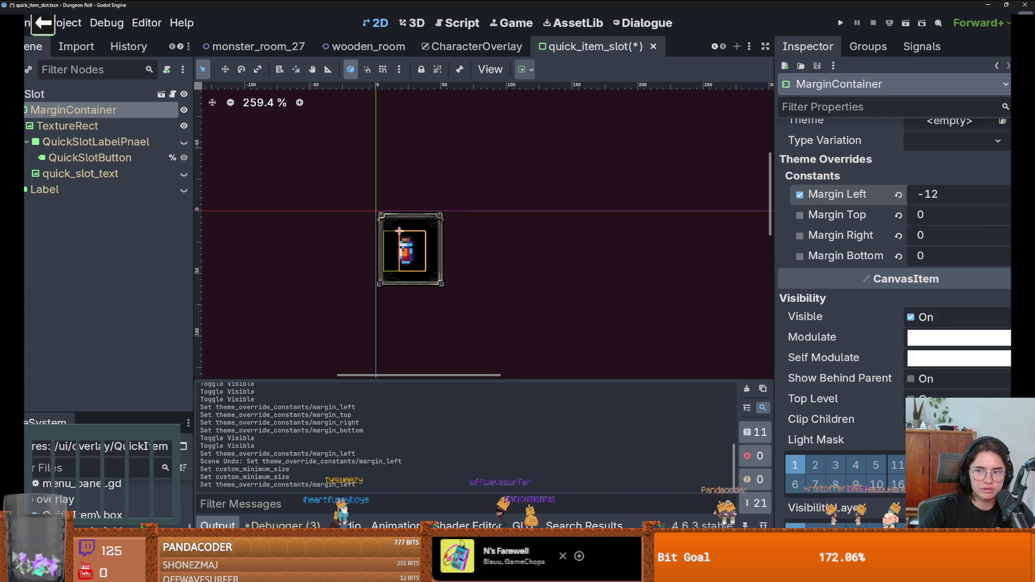
pyautogui.click(955, 199)
pyautogui.write('-')
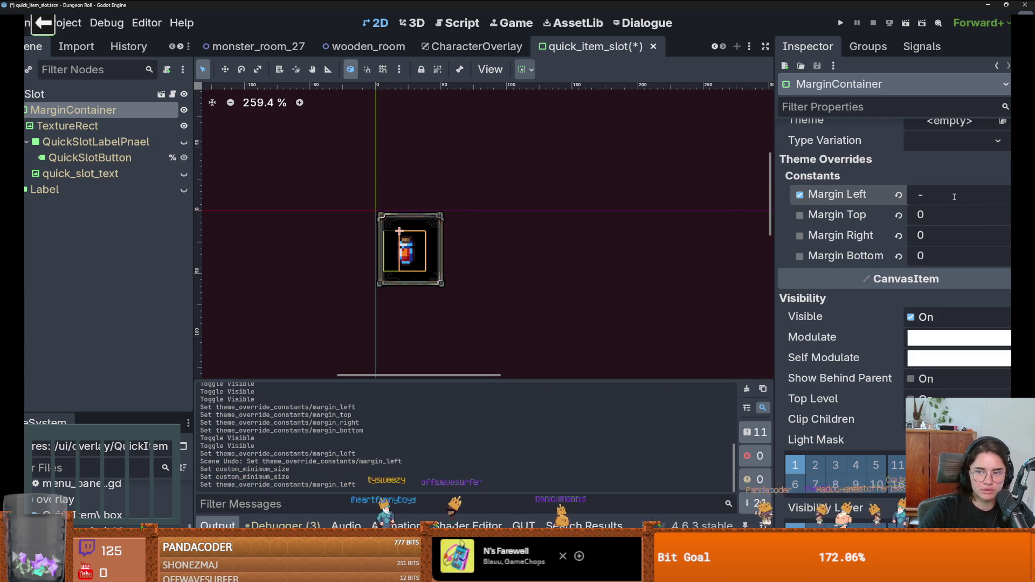
pyautogui.write('110')
pyautogui.press('Return')
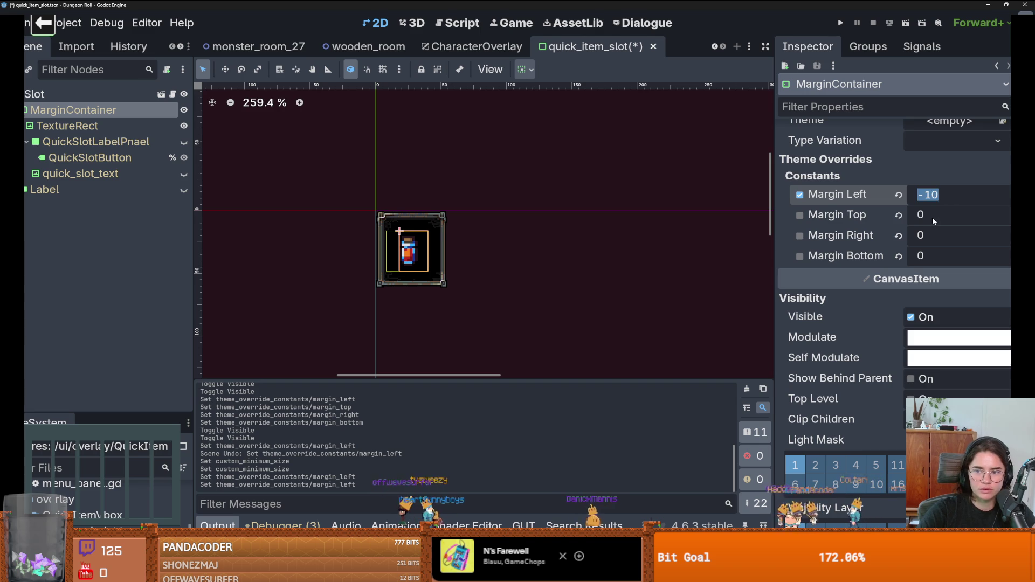
pyautogui.click(933, 217)
pyautogui.write('-10')
pyautogui.click(937, 235)
pyautogui.click(943, 255)
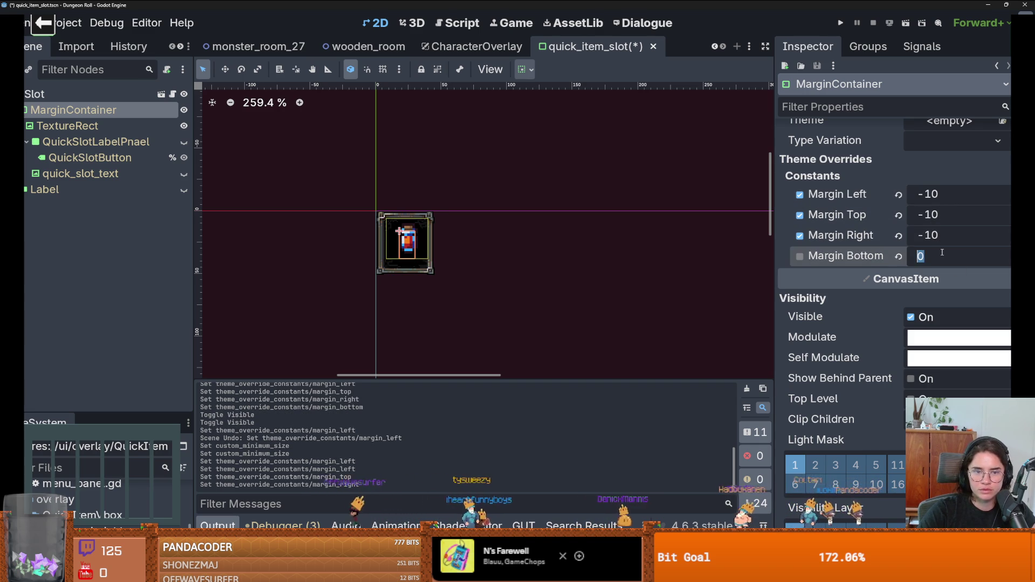
pyautogui.write('-10')
pyautogui.press('Return')
# Review the enlarged potion TextureRect and the MarginContainer's new margins.
pyautogui.scroll(-2, 522, 257)
pyautogui.click(522, 257)
pyautogui.scroll(8, 422, 246)
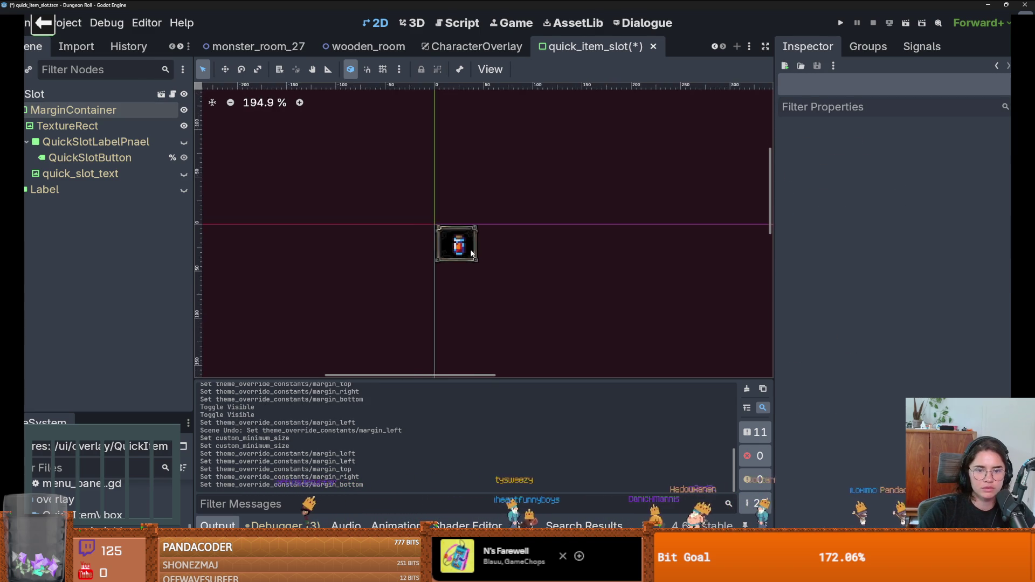
pyautogui.click(415, 226)
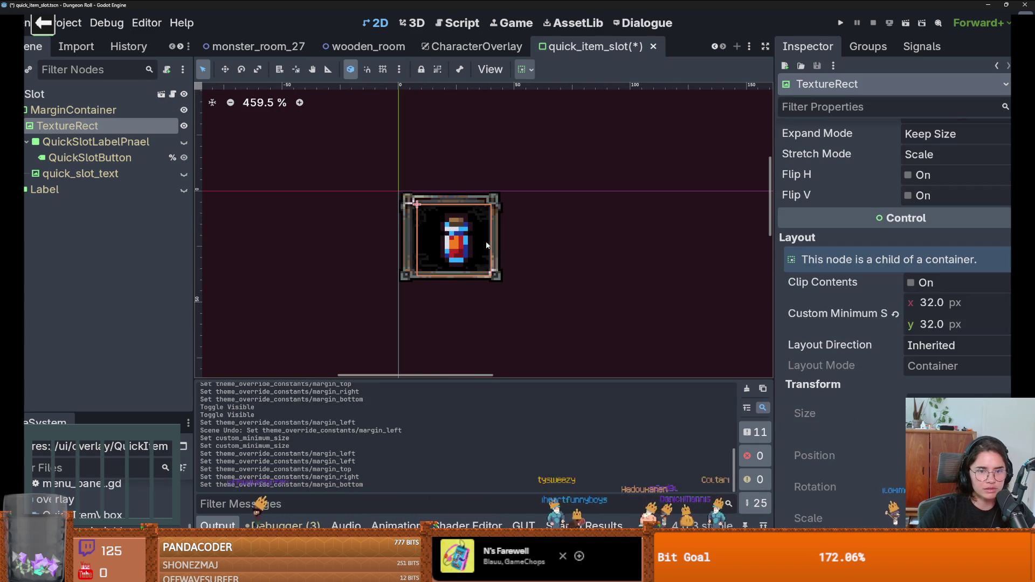
pyautogui.click(72, 110)
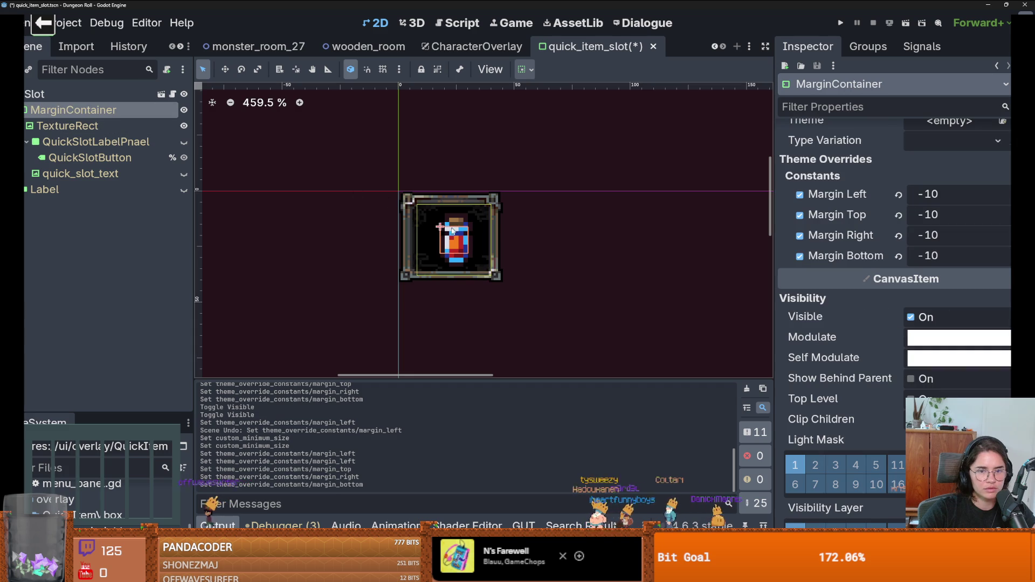
pyautogui.scroll(15, 928, 260)
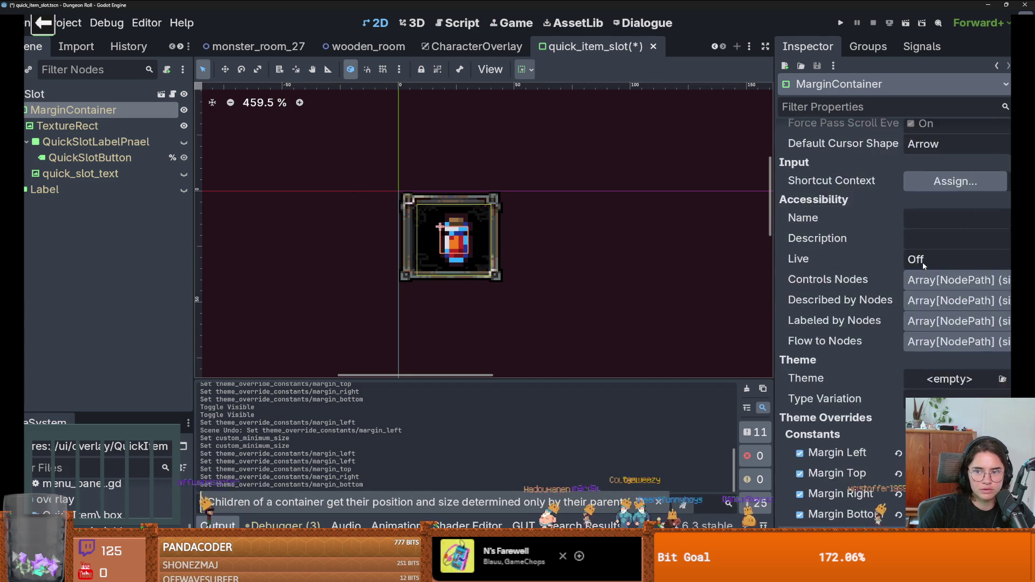
pyautogui.scroll(5, 928, 260)
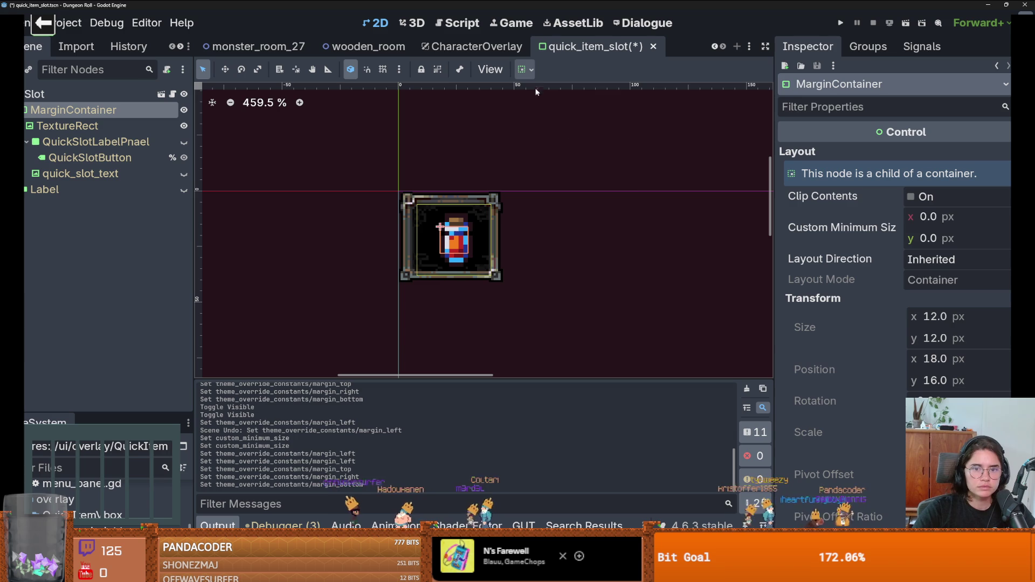
# Center the MarginContainer horizontally and vertically within the slot using the container sizing options.
pyautogui.click(524, 69)
pyautogui.click(570, 114)
pyautogui.click(586, 114)
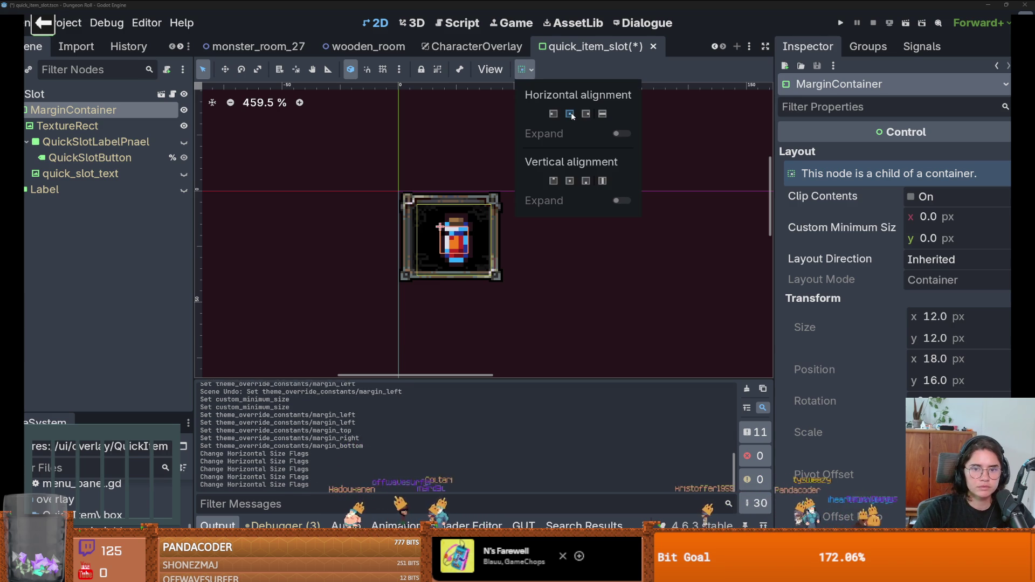
pyautogui.click(602, 114)
pyautogui.click(602, 181)
pyautogui.click(702, 208)
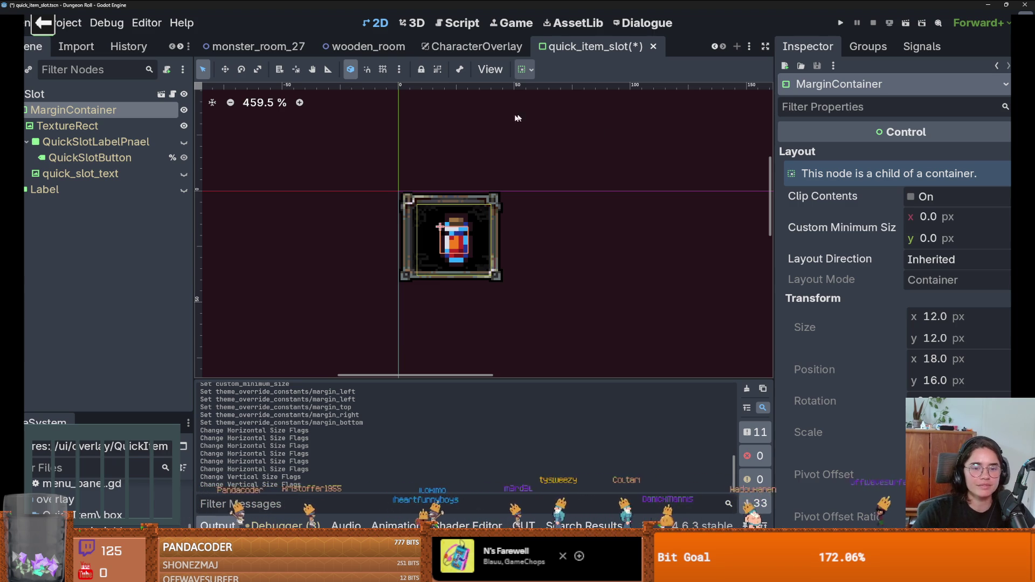
# Widen the Inspector and check TextureRect, MarginContainer, then the Slot root's 37×37 minimum and 45×41 size.
pyautogui.scroll(5, 447, 237)
pyautogui.scroll(-1, 447, 237)
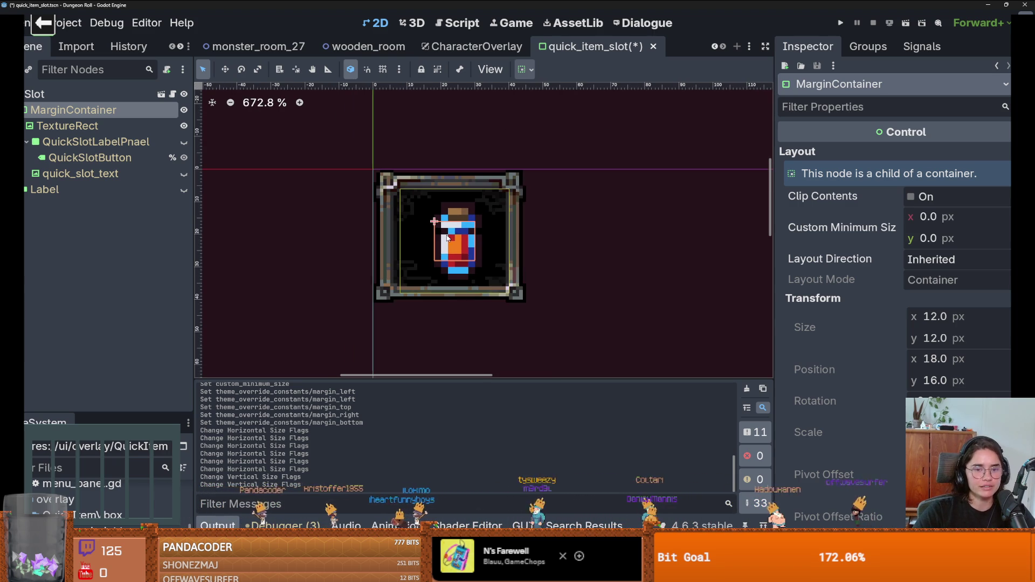
pyautogui.click(422, 219)
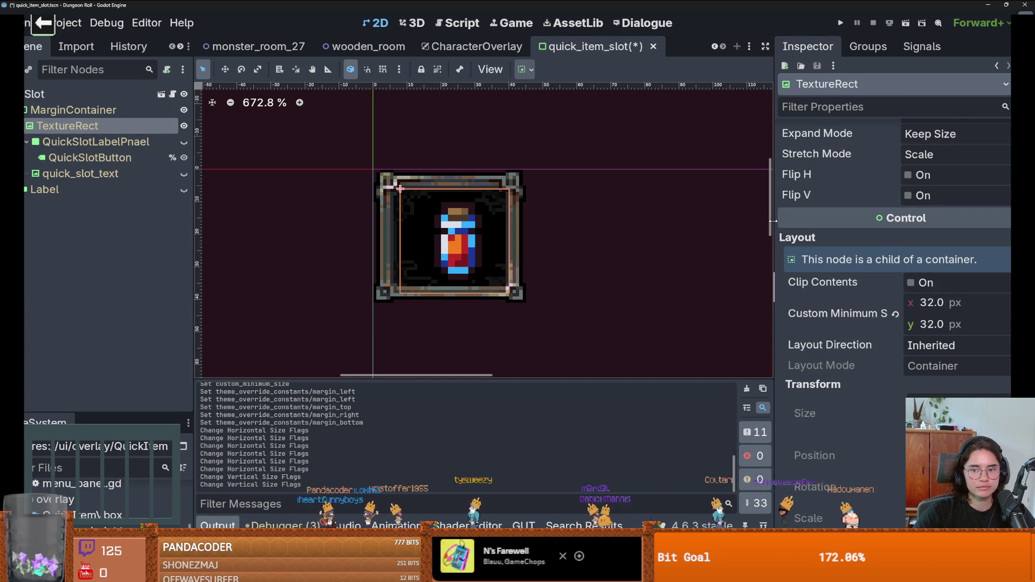
pyautogui.moveTo(773, 221); pyautogui.dragTo(726, 219)
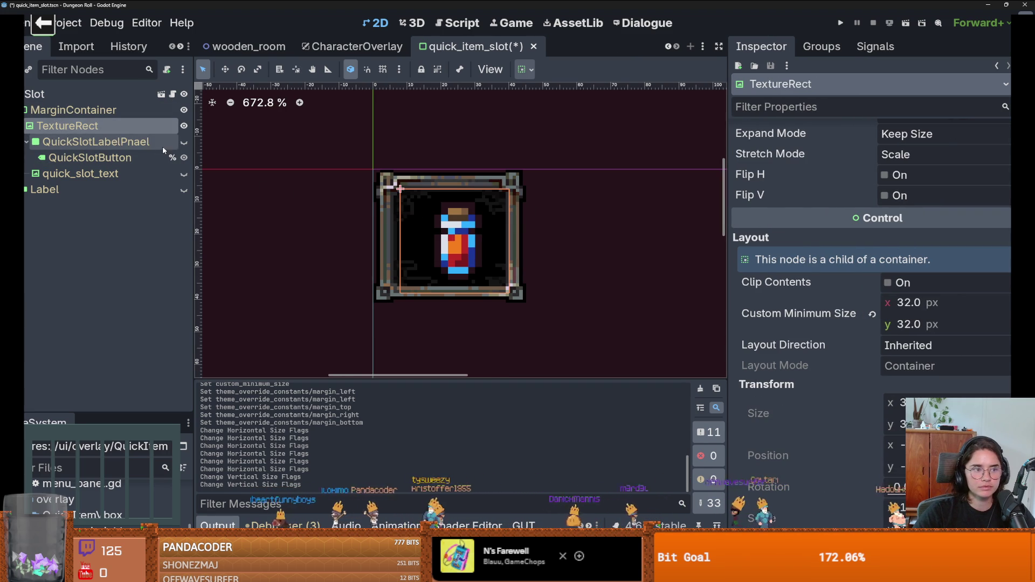
pyautogui.click(93, 111)
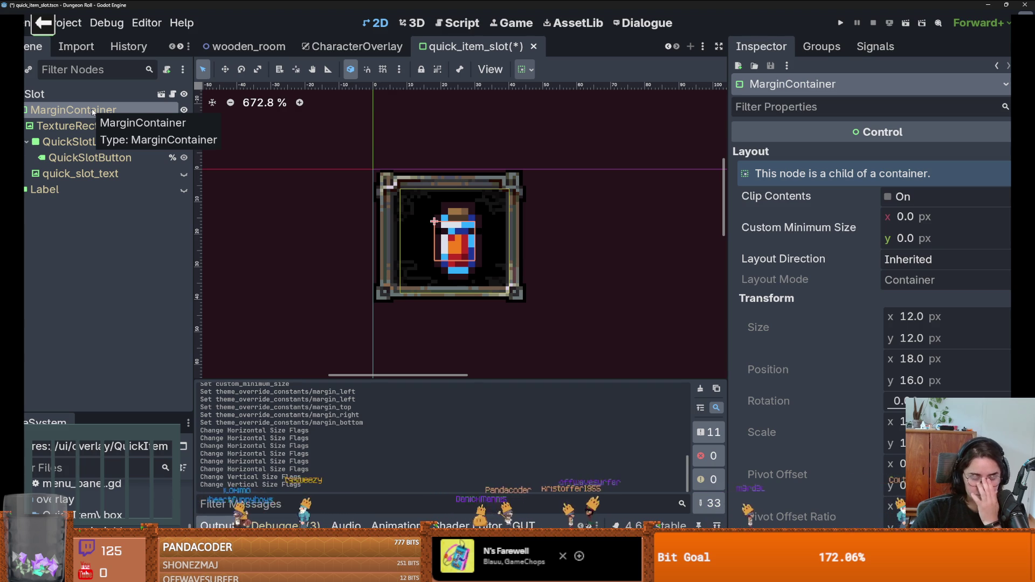
pyautogui.click(98, 95)
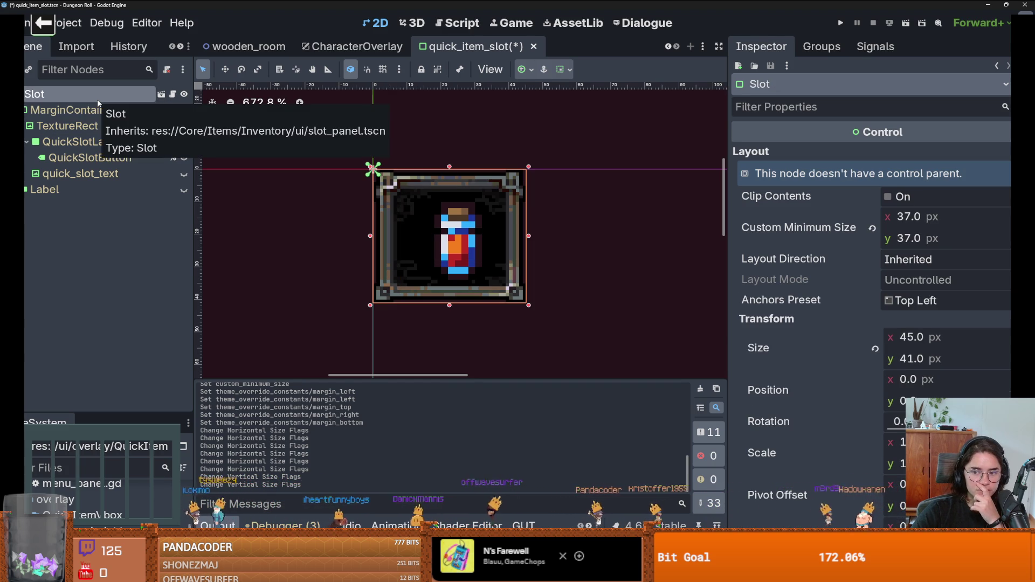
# Try changing the Slot's minimum width and height, and cancel an accidental rename of Slot.
pyautogui.click(915, 217)
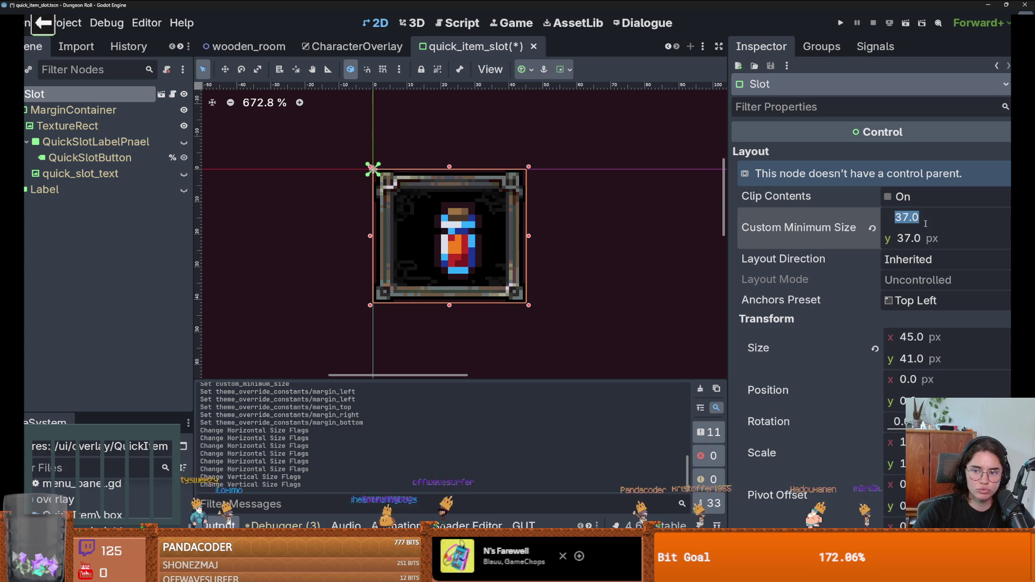
pyautogui.click(923, 335)
pyautogui.click(916, 359)
pyautogui.write('37')
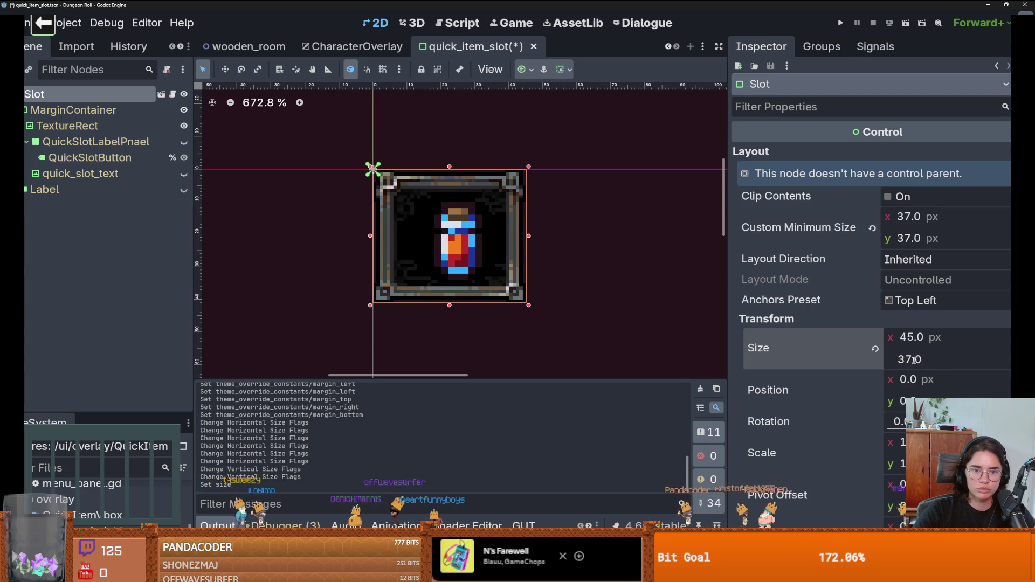
pyautogui.press('Return')
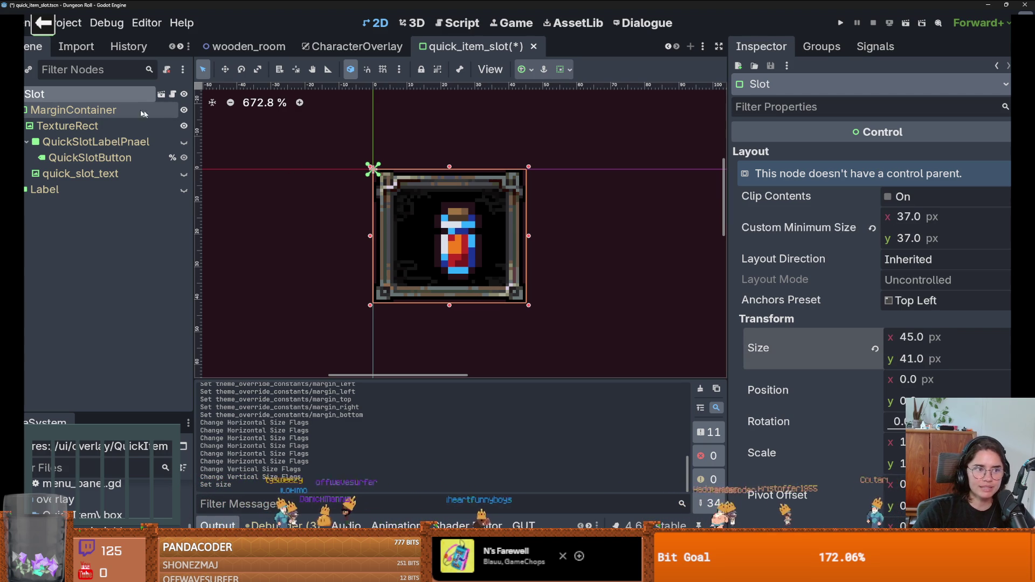
pyautogui.click(25, 110)
pyautogui.doubleClick(68, 94)
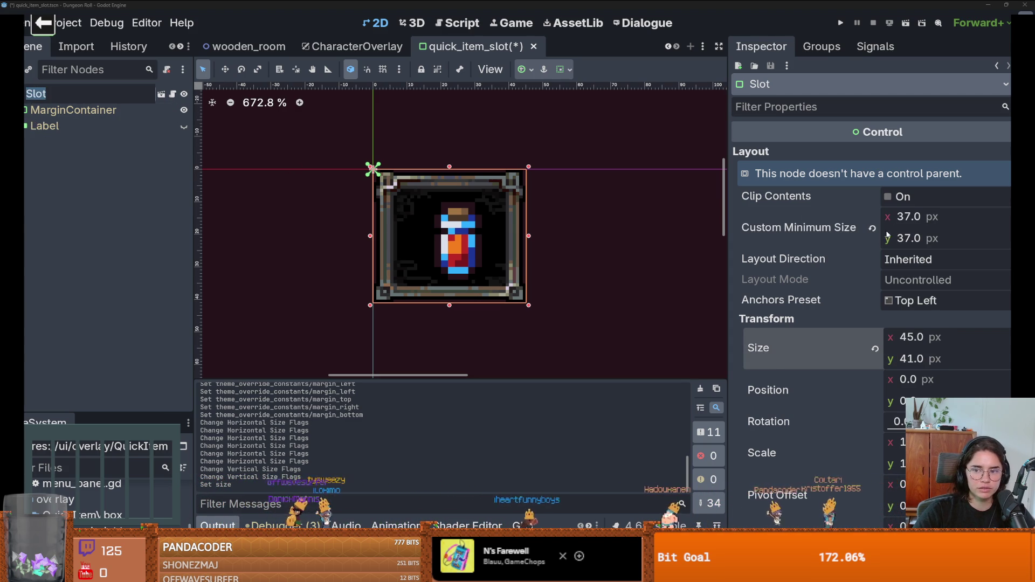
pyautogui.scroll(-2, 863, 296)
pyautogui.press('Escape')
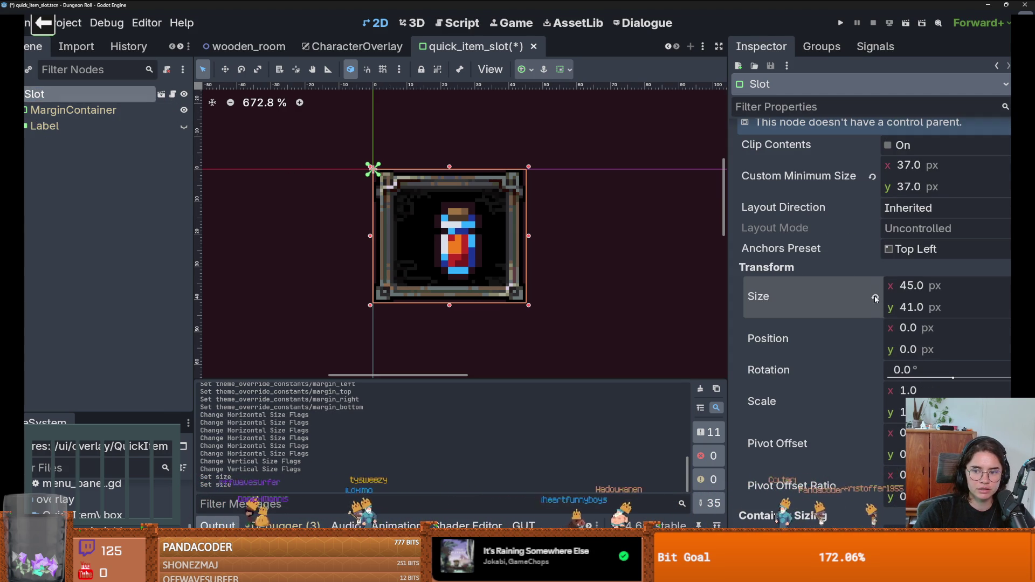
# Hide the potion TextureRect, reset the Slot size to 37×37, then show the potion again.
pyautogui.click(25, 110)
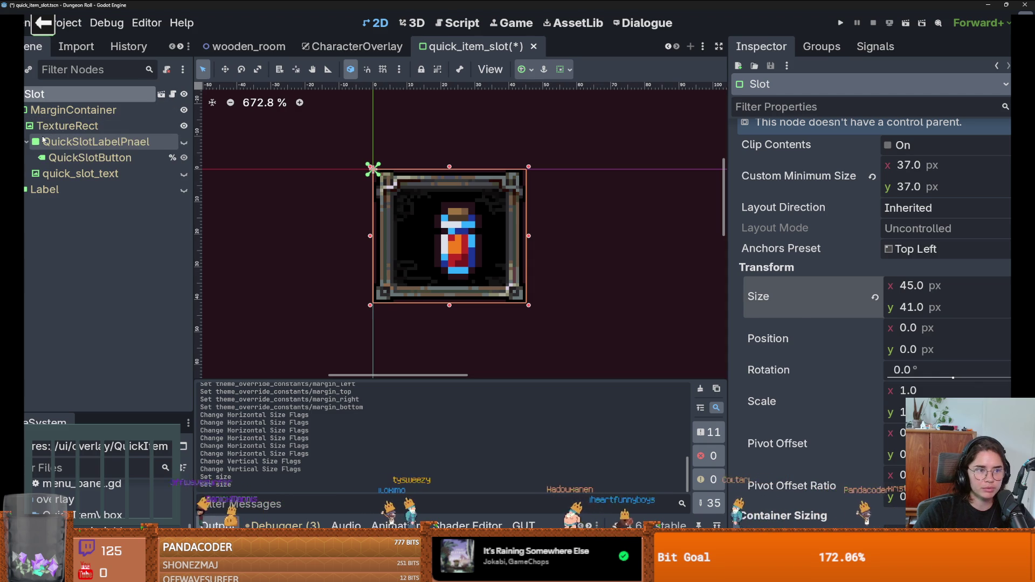
pyautogui.click(60, 126)
pyautogui.click(184, 126)
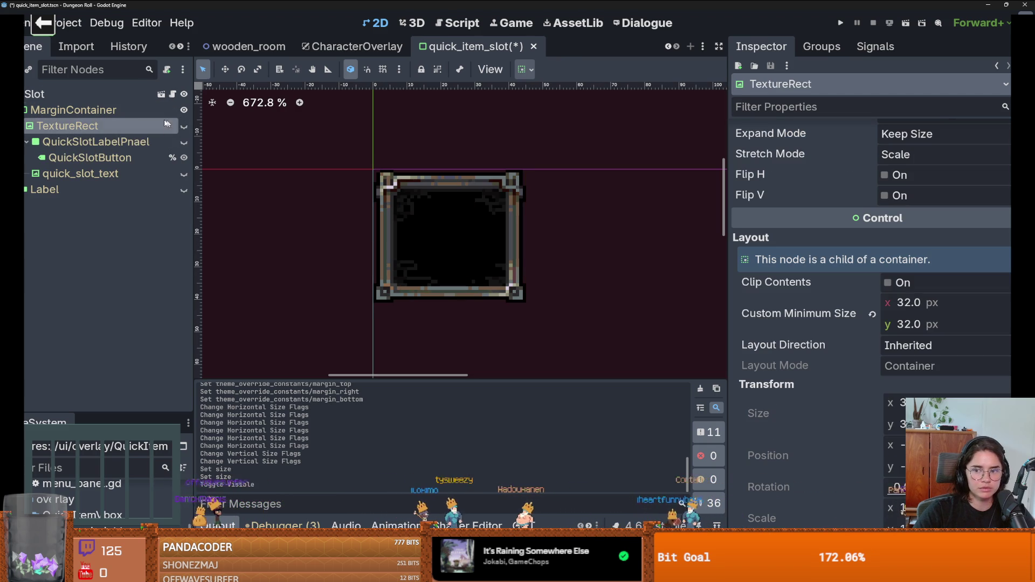
pyautogui.click(75, 97)
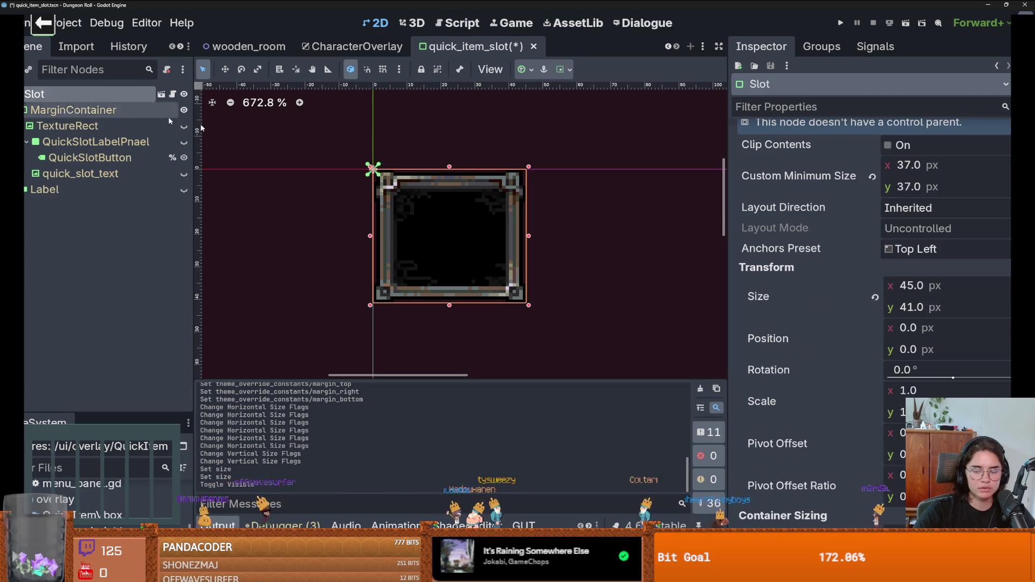
pyautogui.click(875, 297)
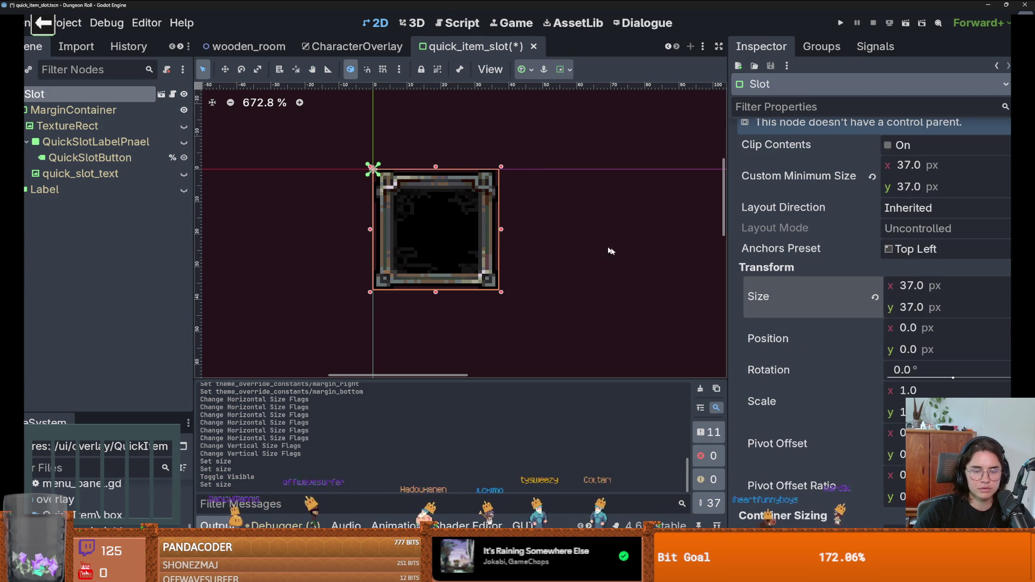
pyautogui.click(184, 125)
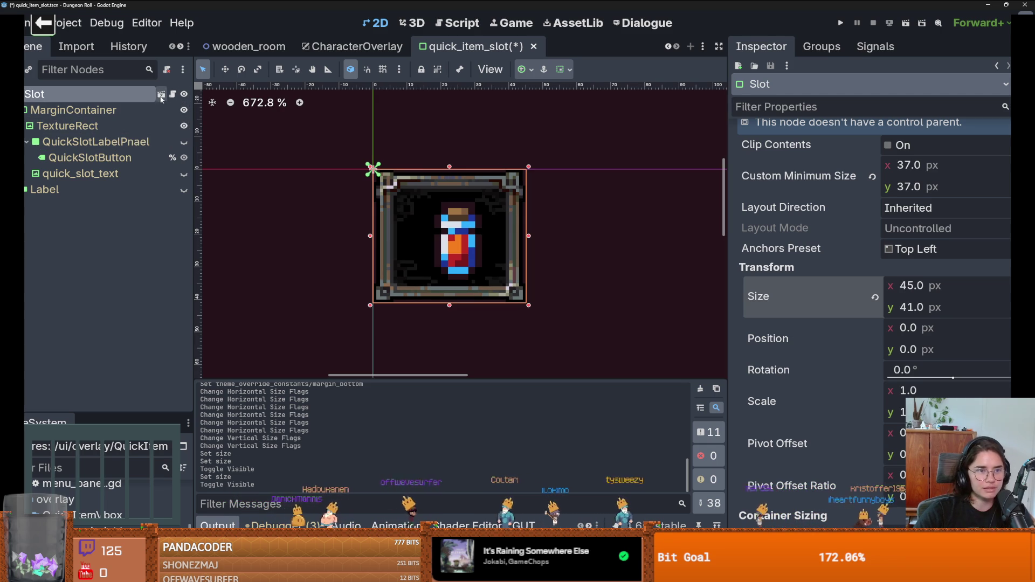
# Hide the QuickSlotButton label under QuickSlotLabelPnael.
pyautogui.click(25, 142)
pyautogui.click(25, 141)
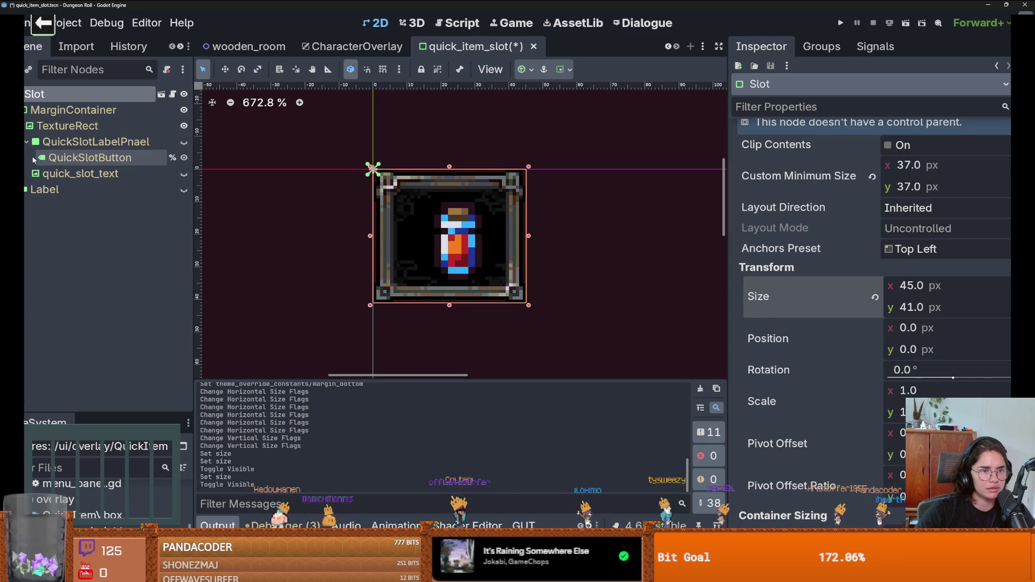
pyautogui.click(37, 159)
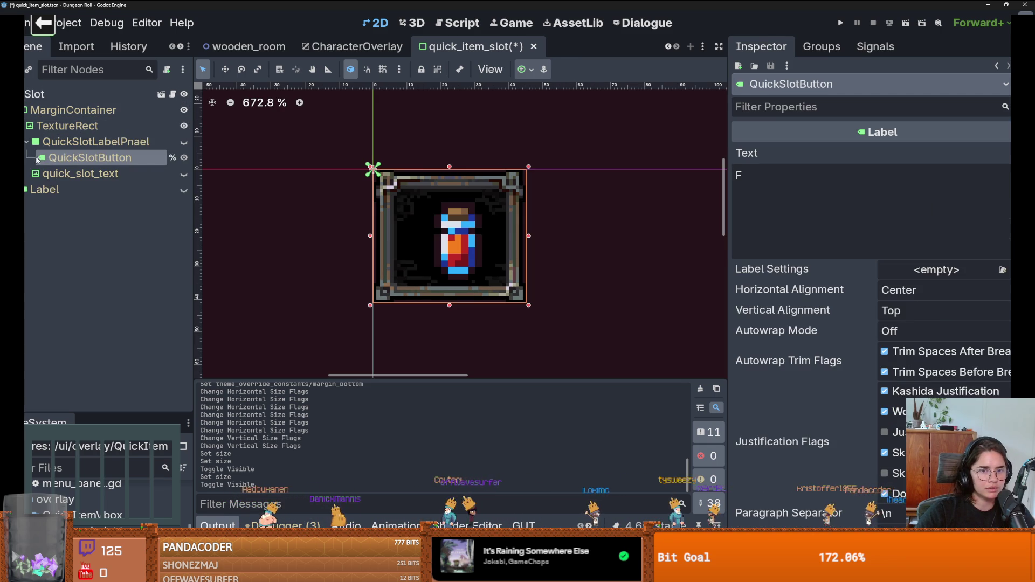
pyautogui.click(184, 157)
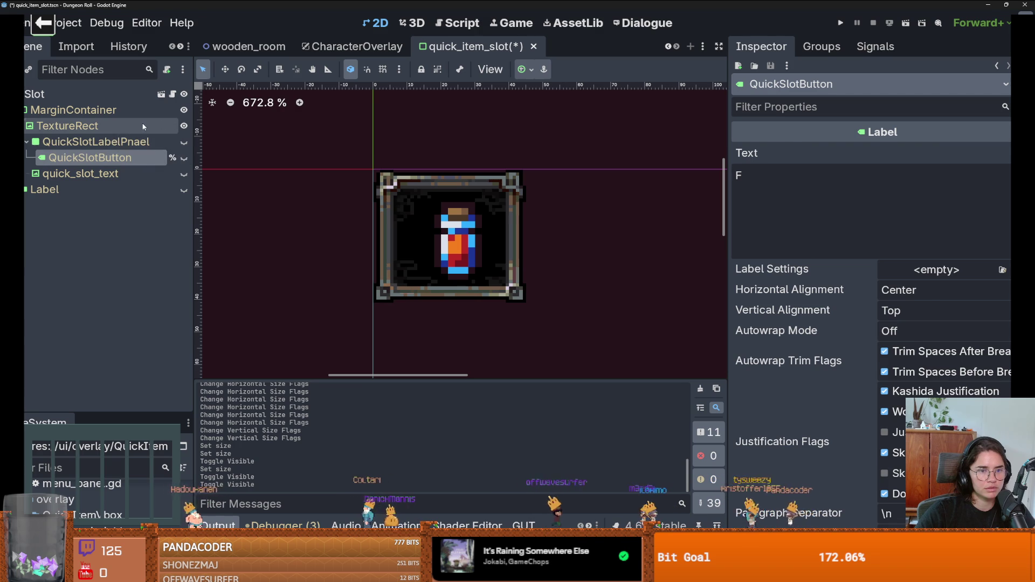
# Set the potion TextureRect's Custom Minimum Size to 16×16.
pyautogui.click(143, 127)
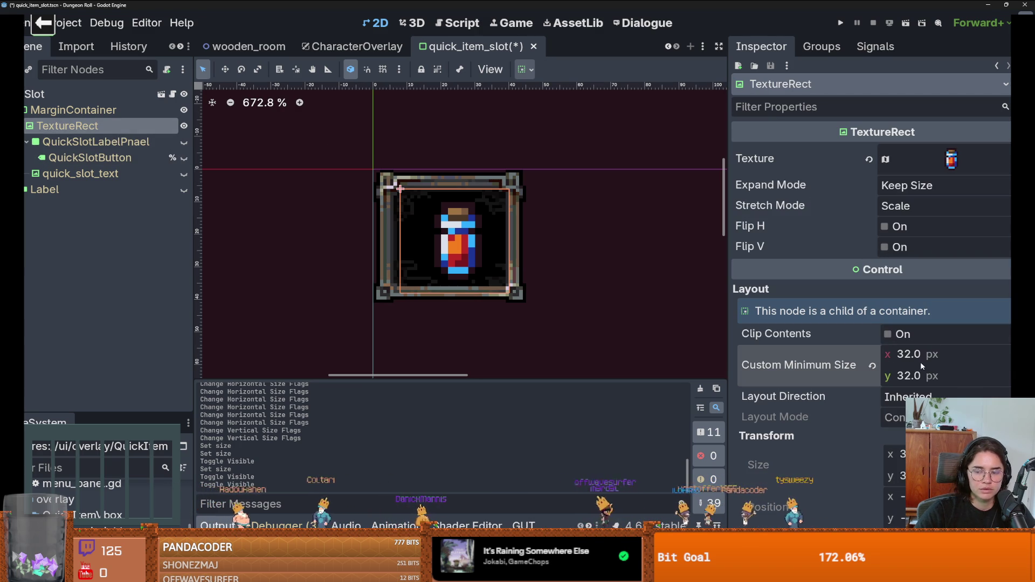
pyautogui.click(920, 361)
pyautogui.write('16')
pyautogui.press('Tab')
pyautogui.write('1')
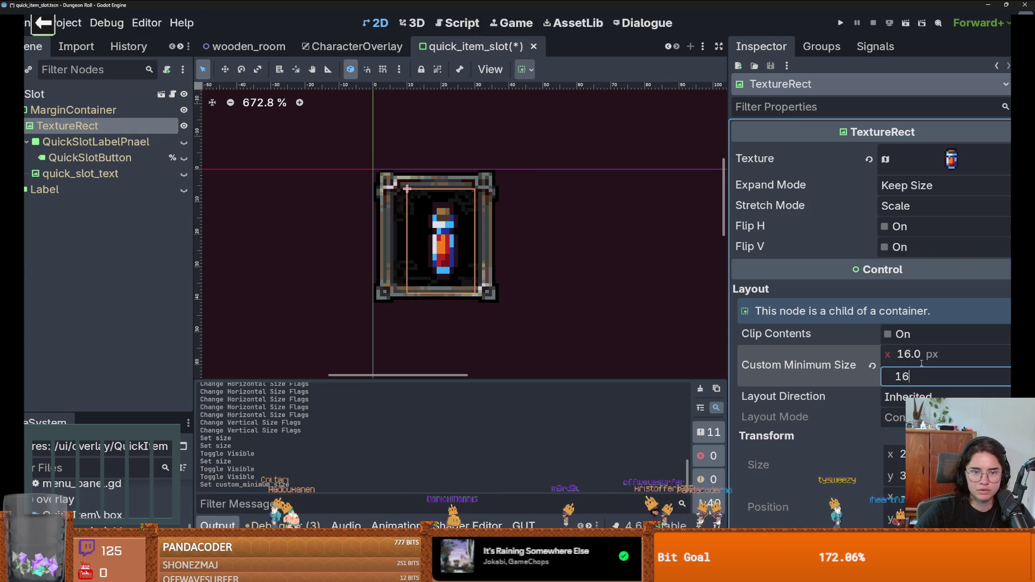
pyautogui.press('Return')
# Confirm the Slot now measures 37×37, review the MarginContainer, and save the scene.
pyautogui.click(35, 94)
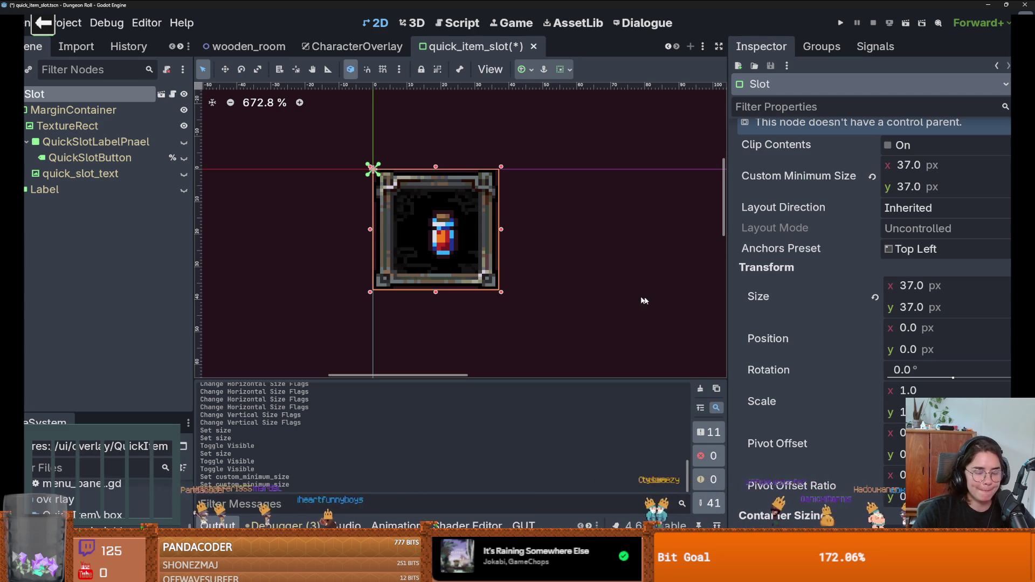
pyautogui.click(68, 126)
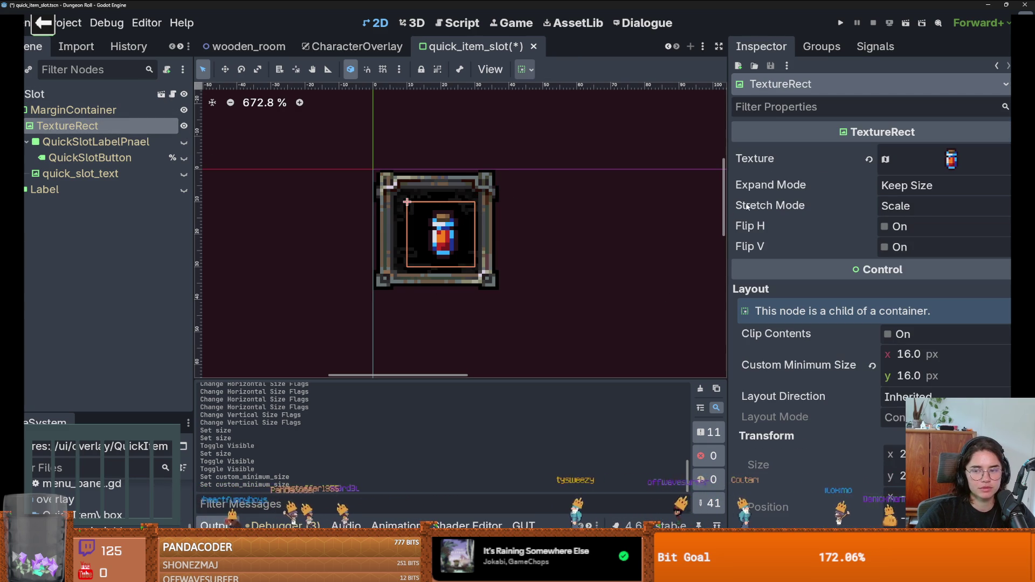
pyautogui.moveTo(753, 202)
pyautogui.scroll(-5, 847, 358)
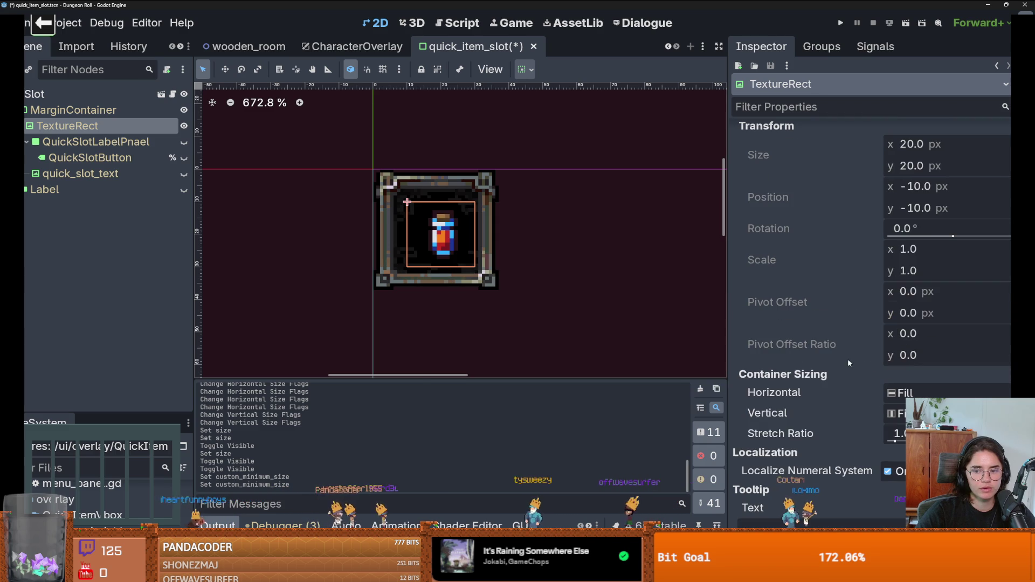
pyautogui.click(125, 112)
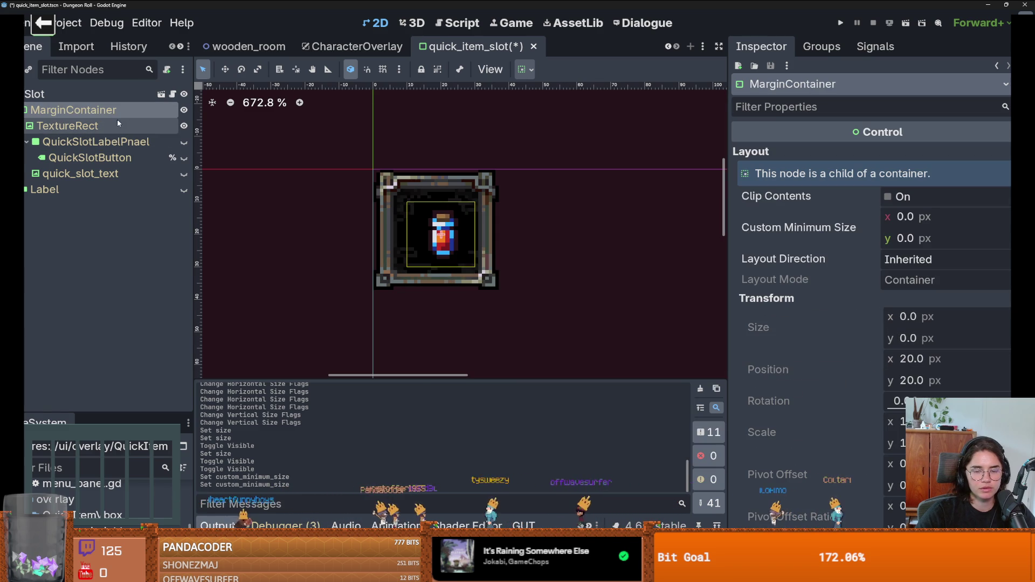
pyautogui.scroll(-1, 505, 271)
pyautogui.scroll(2, 506, 266)
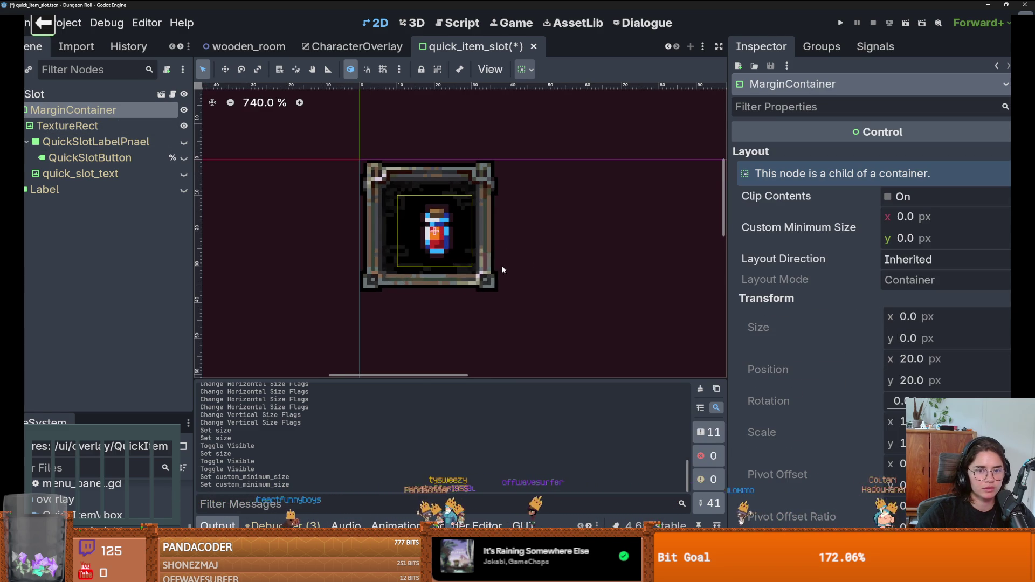
pyautogui.hotkey('ctrl', 's')
# Bring up the TextureRect's Texture options to load a different texture.
pyautogui.click(115, 90)
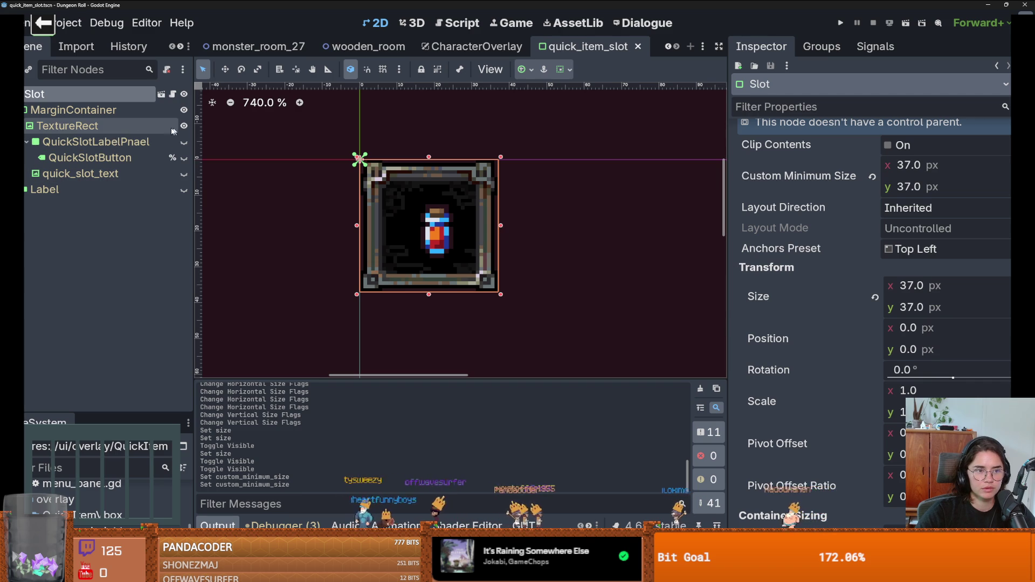
pyautogui.click(118, 126)
pyautogui.scroll(5, 989, 184)
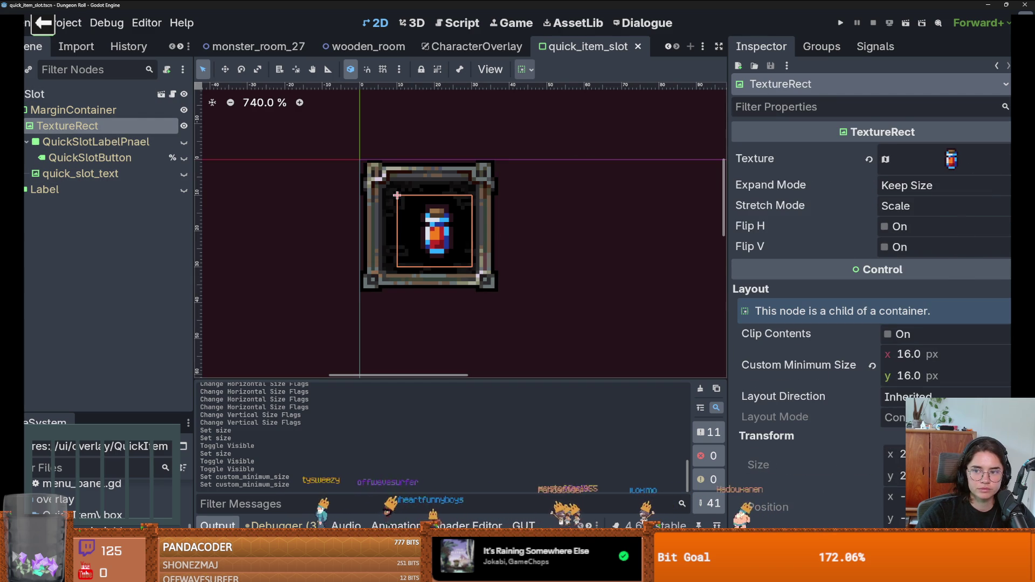
pyautogui.click(951, 159)
pyautogui.press('Escape')
pyautogui.click(951, 159)
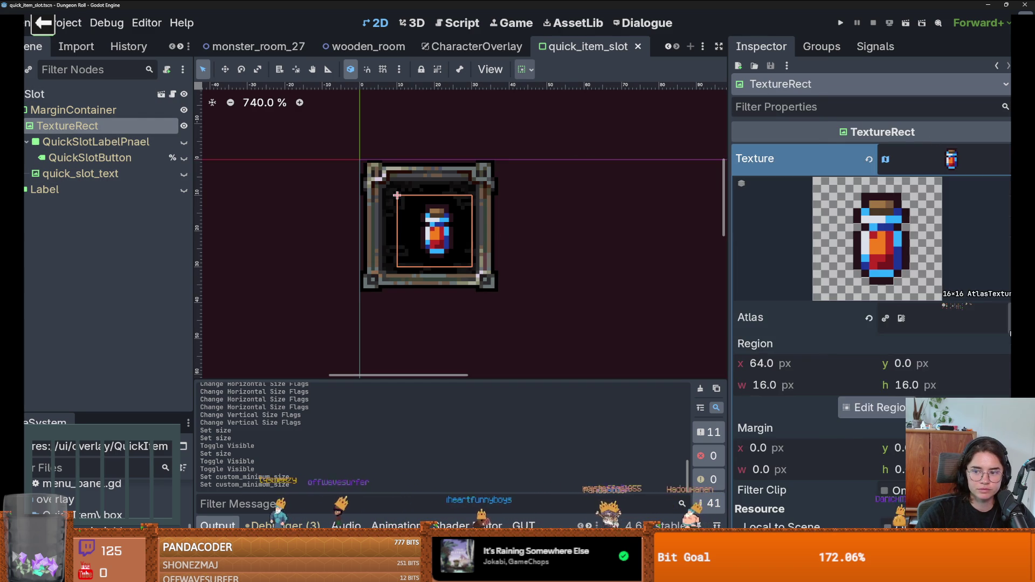
pyautogui.click(1005, 157)
# Load weapon_ui_icons as an atlas texture and select its red potion icon region.
pyautogui.click(873, 397)
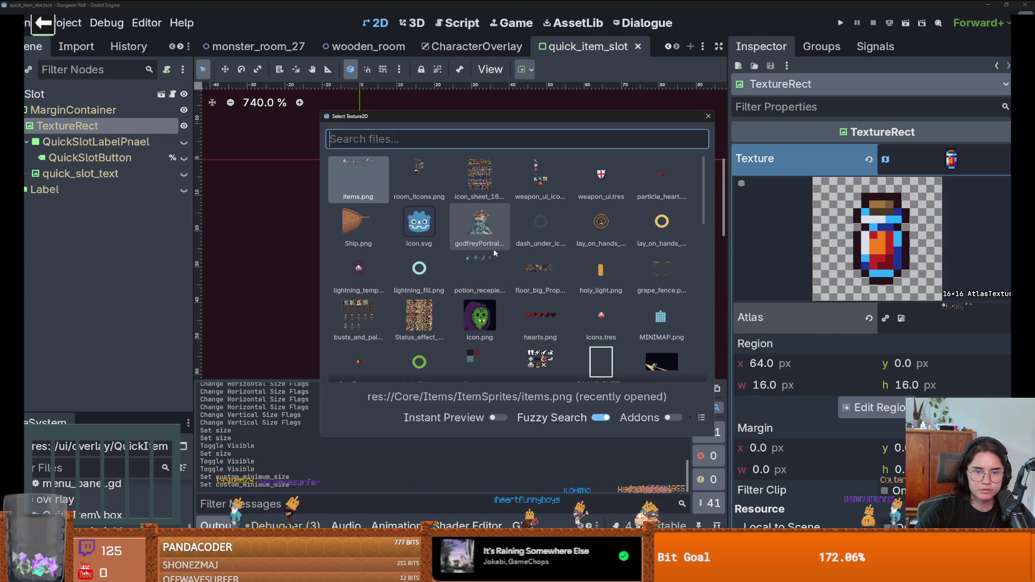
pyautogui.doubleClick(526, 183)
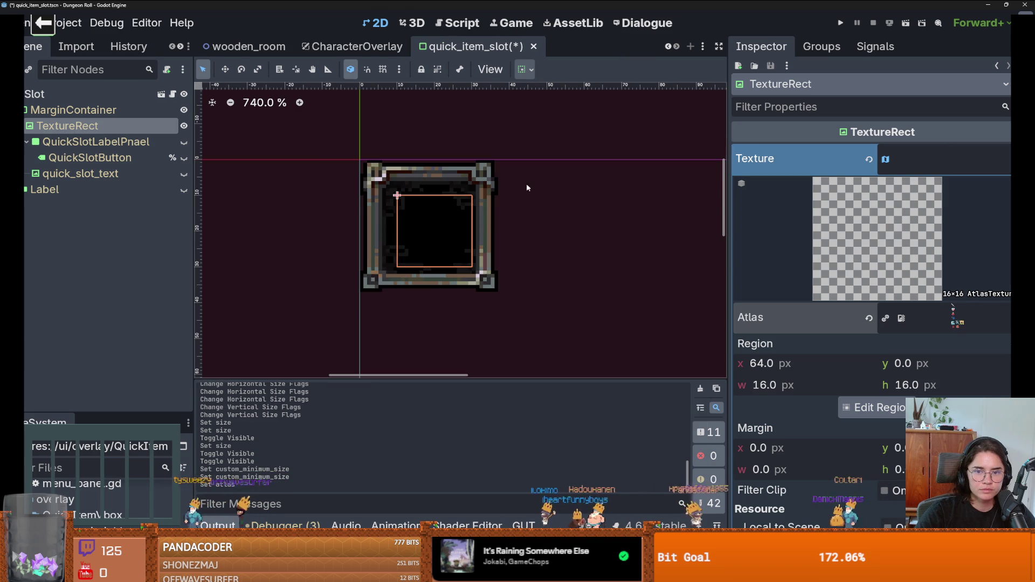
pyautogui.click(871, 425)
pyautogui.click(482, 254)
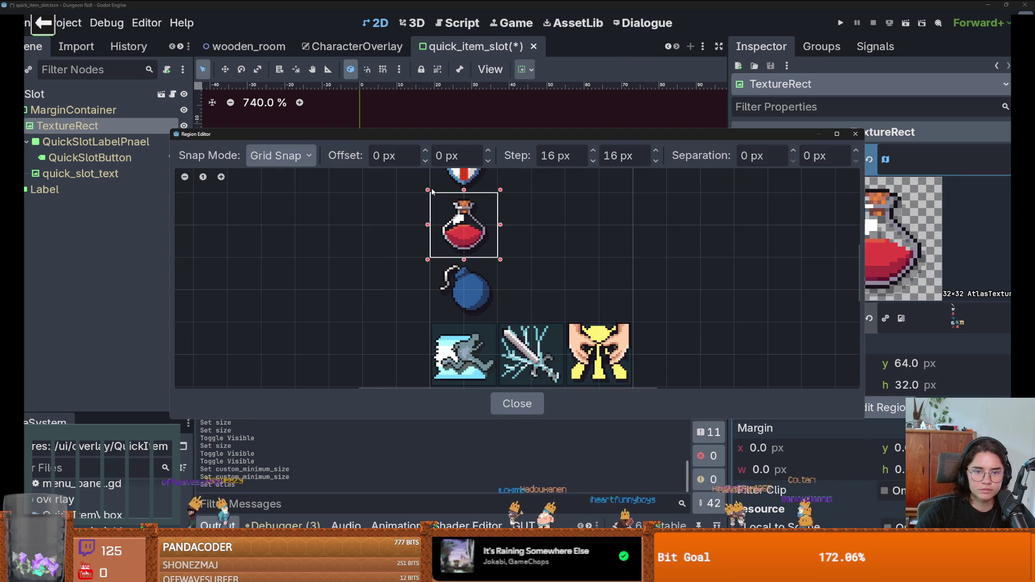
pyautogui.click(854, 134)
pyautogui.click(924, 154)
# Save the quick item slot scene with the red potion atlas texture.
pyautogui.scroll(-3, 499, 236)
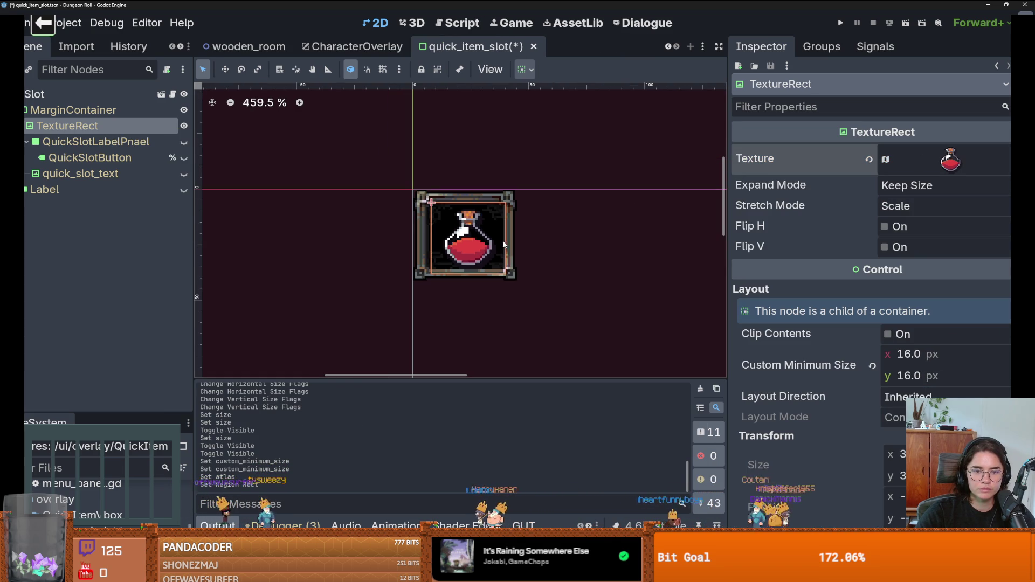
pyautogui.hotkey('ctrl', 's')
pyautogui.click(435, 165)
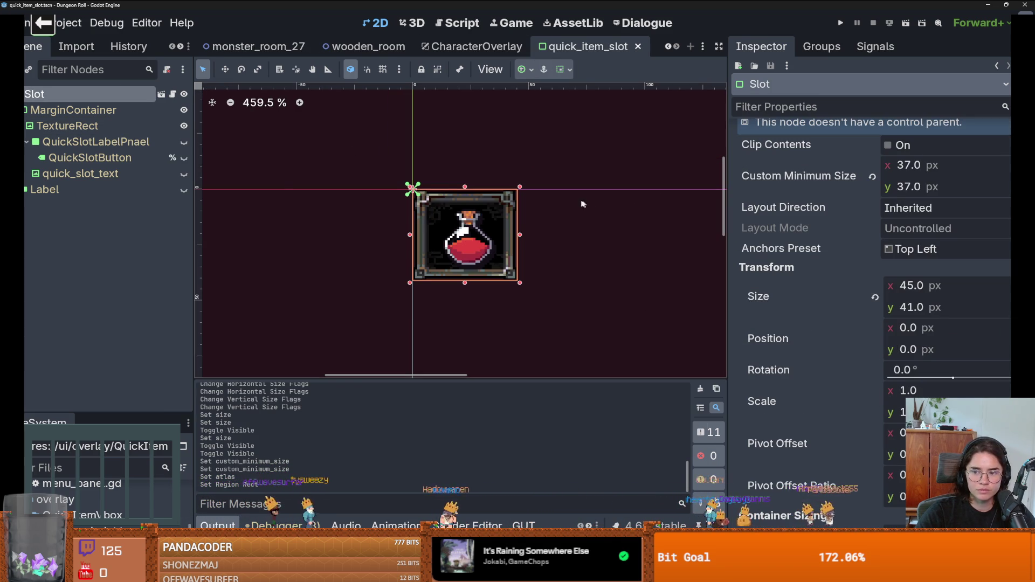
pyautogui.scroll(1, 445, 233)
pyautogui.scroll(-1, 445, 233)
pyautogui.scroll(-1, 445, 233)
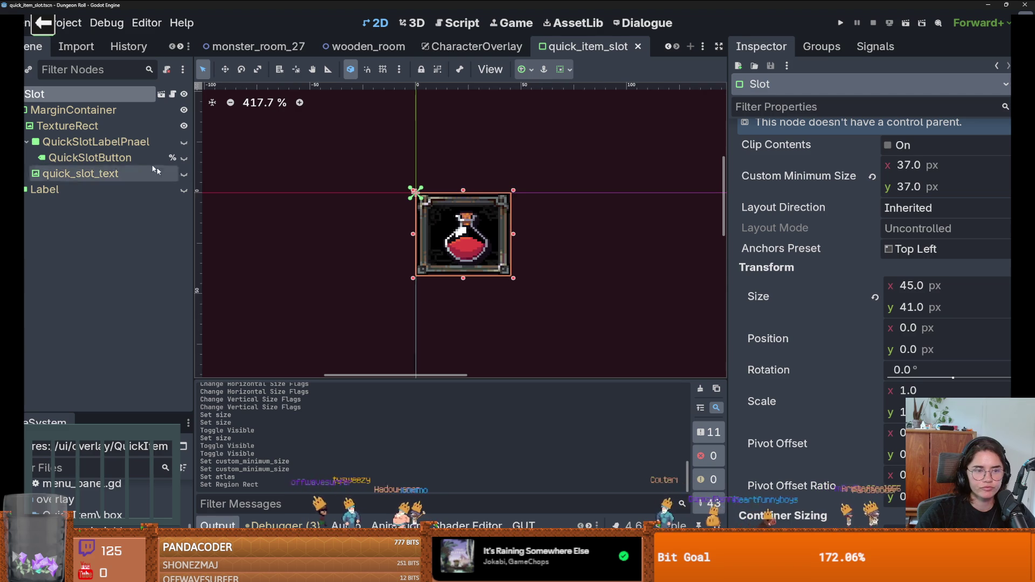
# Undo the atlas region, clear the TextureRect's Texture, and save the scene.
pyautogui.click(445, 232)
pyautogui.hotkey('ctrl', 'z')
pyautogui.hotkey('ctrl', 'z')
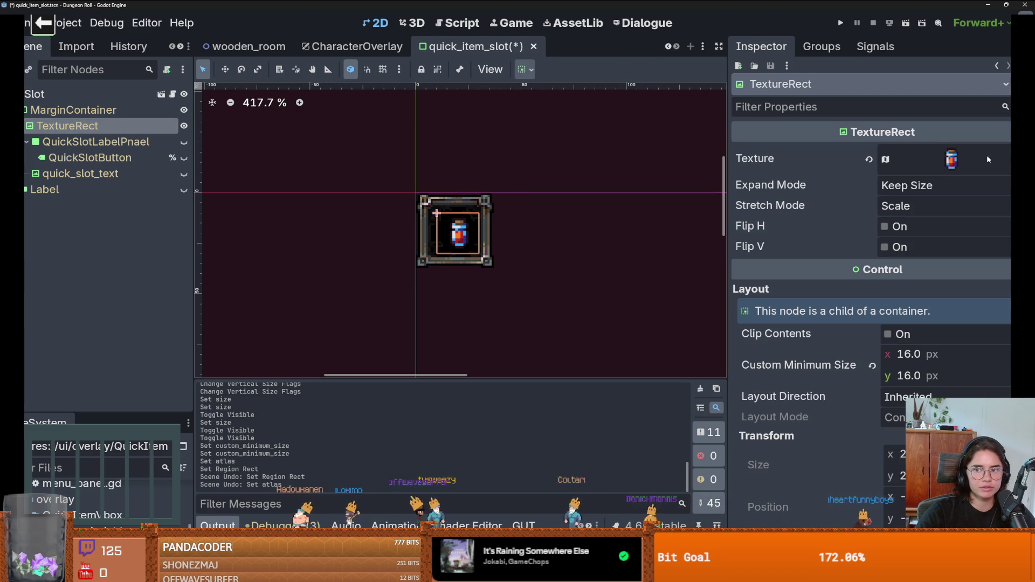
pyautogui.click(869, 159)
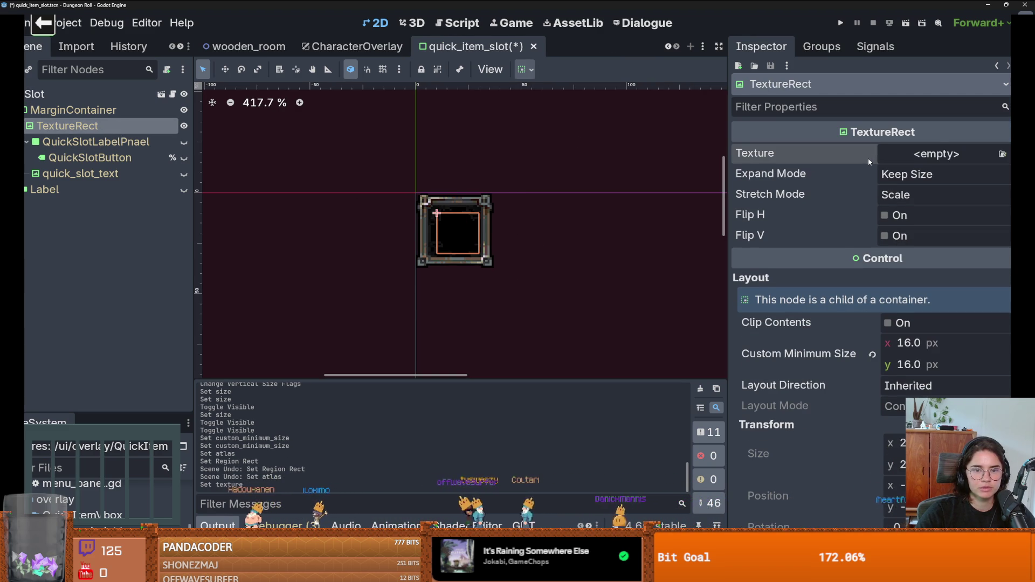
pyautogui.hotkey('ctrl', 's')
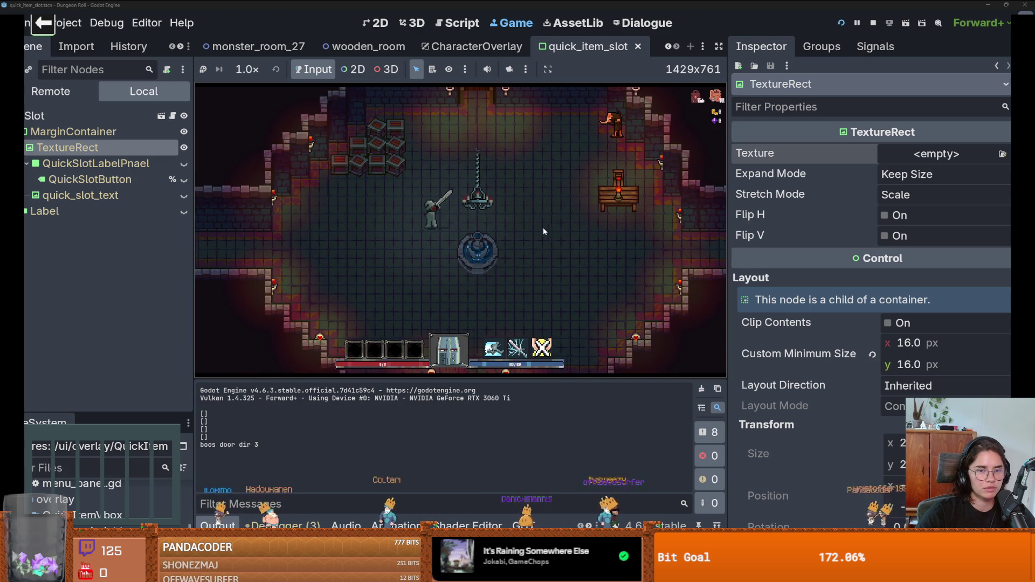
# Spawn a Health Potion in the running game with the console command spawn_item 0 1.
pyautogui.press('quoteleft')
pyautogui.write('spawn_')
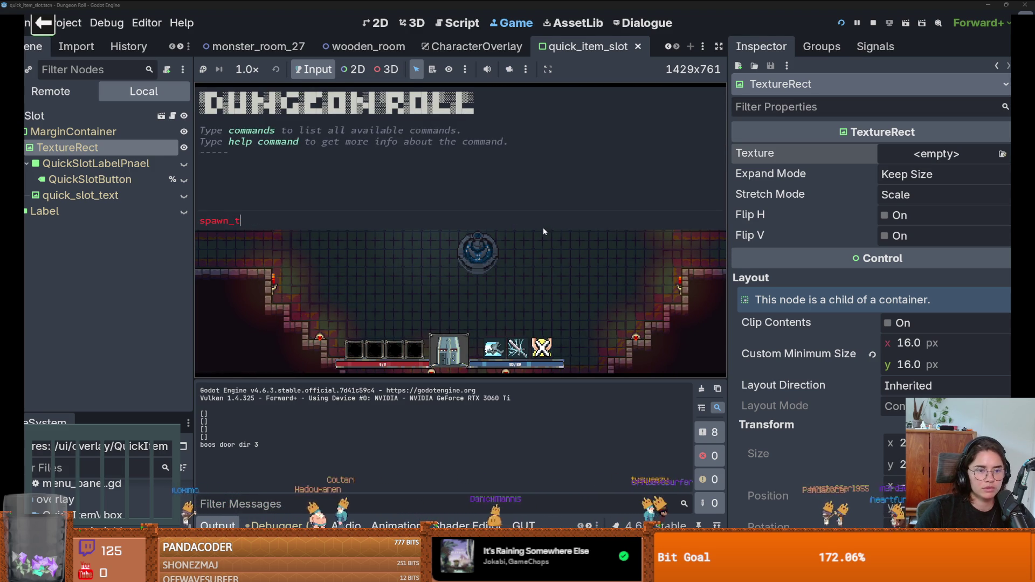
pyautogui.write('item 0 1')
pyautogui.press('Return')
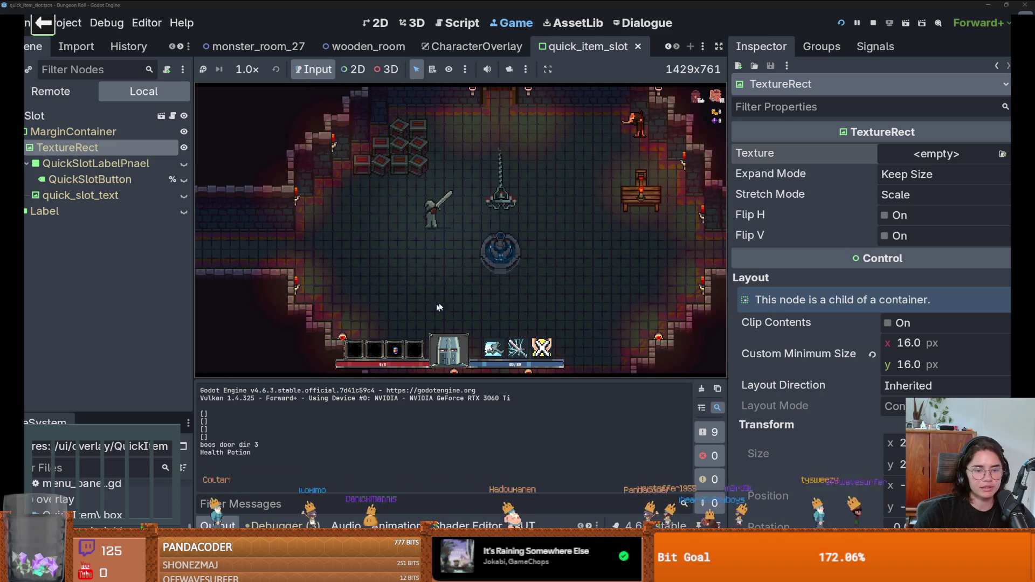
# Move the potion out of its quick slot in the inventory, stop the game, and reassign the potion texture.
pyautogui.press('i')
pyautogui.moveTo(396, 353)
pyautogui.mouseDown()
pyautogui.moveTo(272, 226)
pyautogui.moveTo(307, 229)
pyautogui.mouseUp()
pyautogui.press('i')
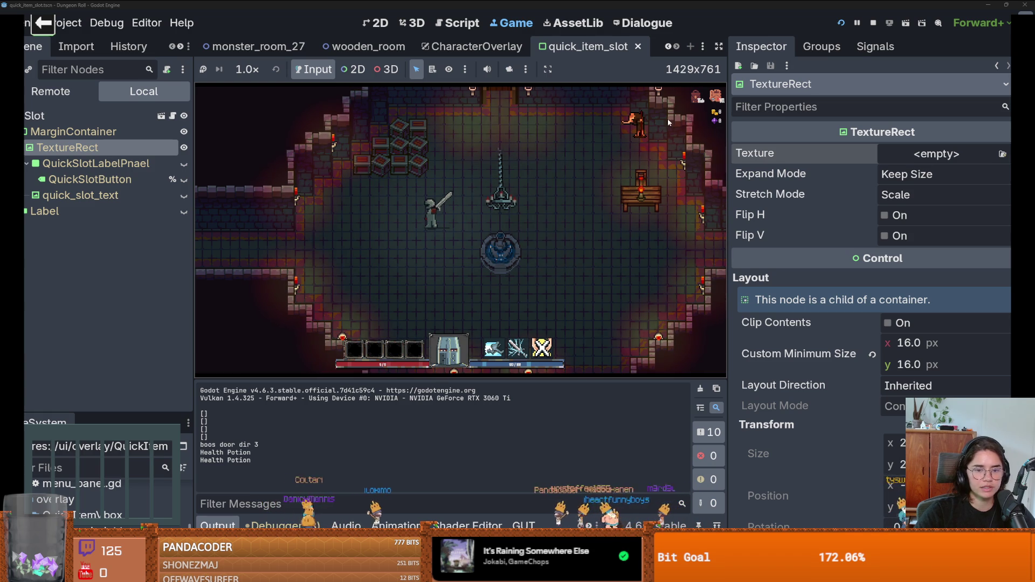
pyautogui.press('F8')
pyautogui.moveTo(138, 108); pyautogui.dragTo(952, 159)
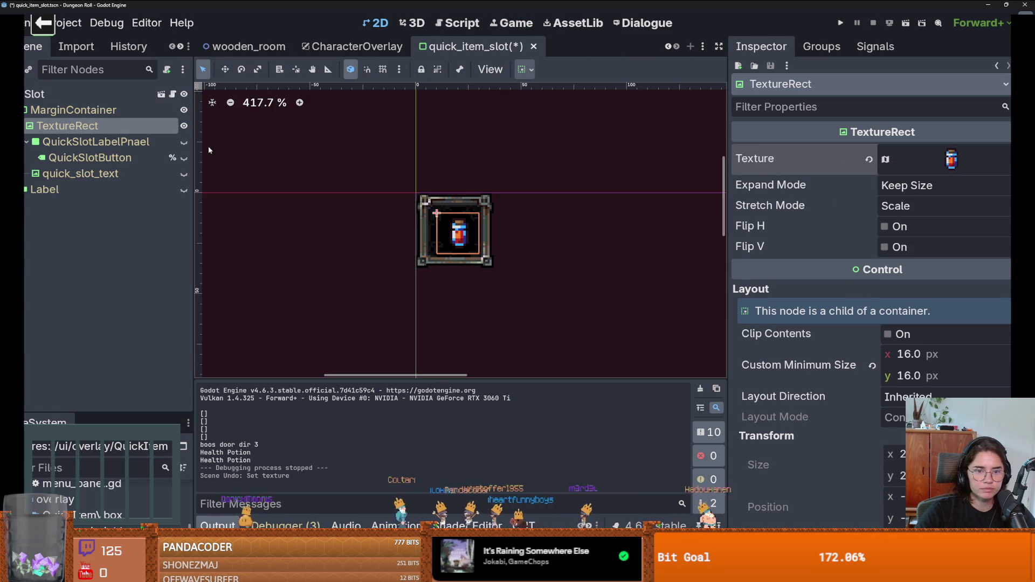
pyautogui.click(119, 113)
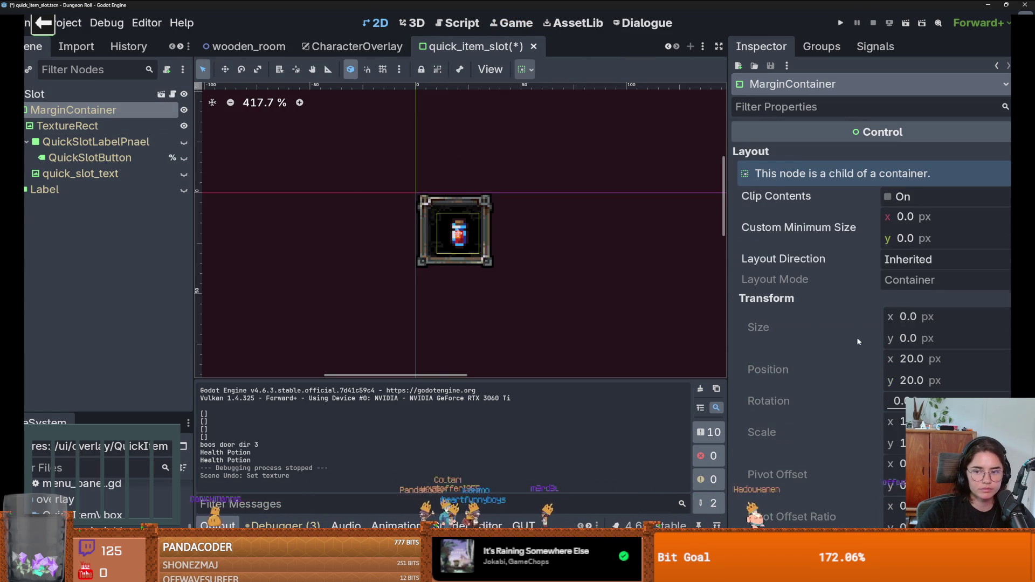
pyautogui.scroll(-15, 926, 346)
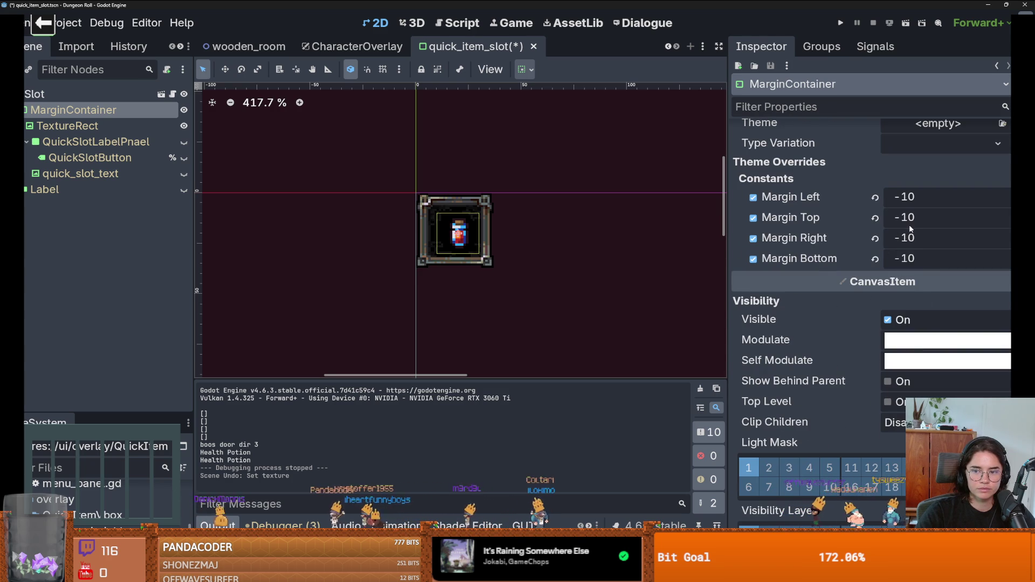
pyautogui.moveTo(910, 239)
pyautogui.mouseDown()
pyautogui.moveTo(879, 239)
pyautogui.moveTo(919, 239)
pyautogui.mouseUp()
pyautogui.hotkey('ctrl', 'z')
pyautogui.hotkey('ctrl', 'z')
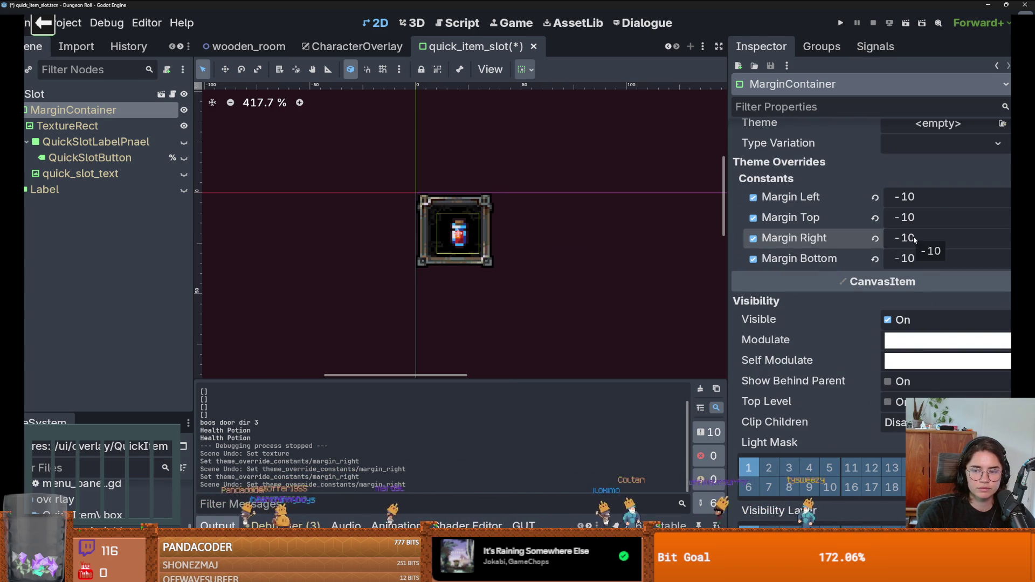
pyautogui.scroll(-1, 545, 241)
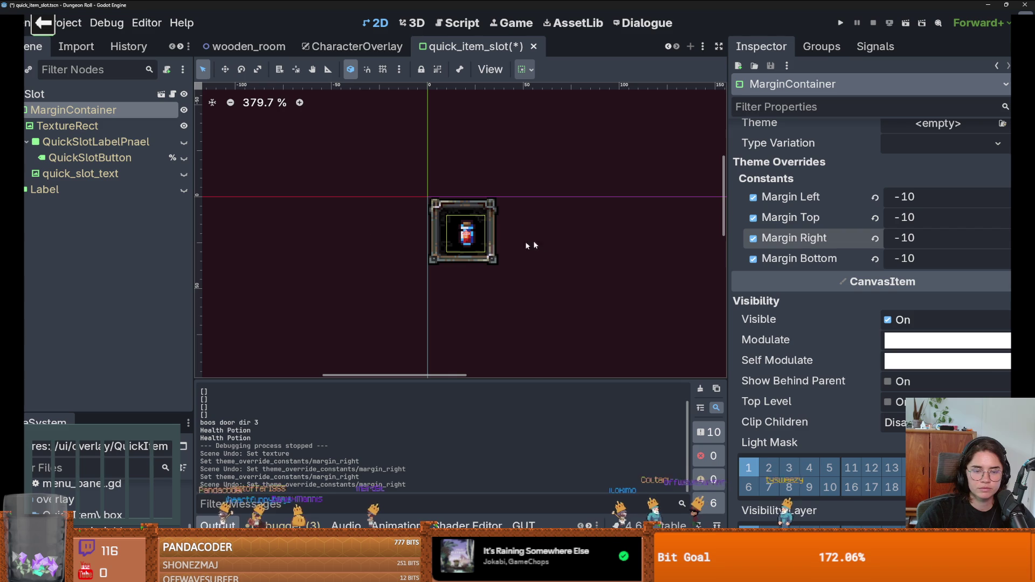
pyautogui.click(77, 125)
pyautogui.scroll(-2, 872, 311)
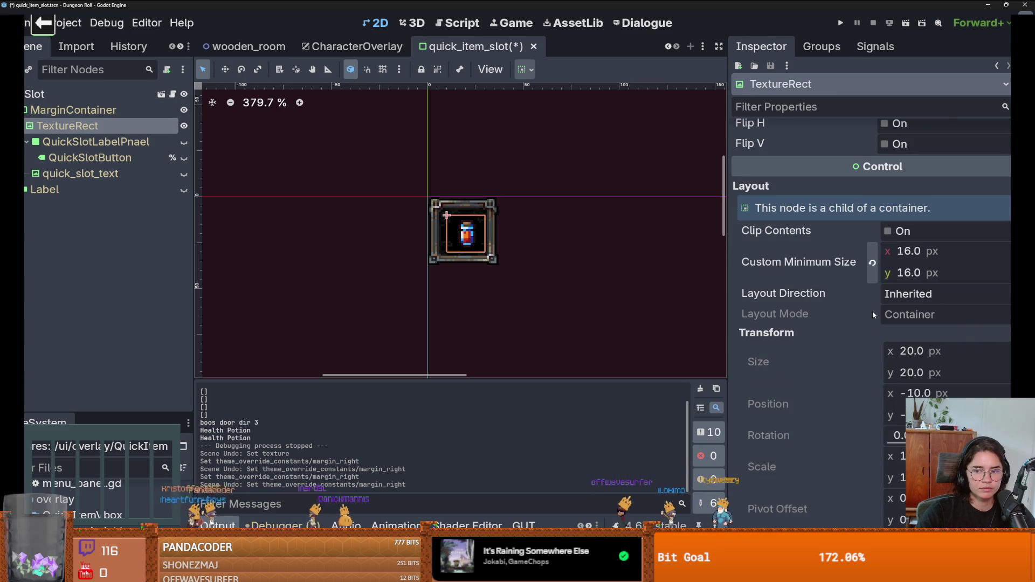
pyautogui.scroll(1, 873, 313)
pyautogui.scroll(1, 874, 313)
pyautogui.scroll(-2, 873, 312)
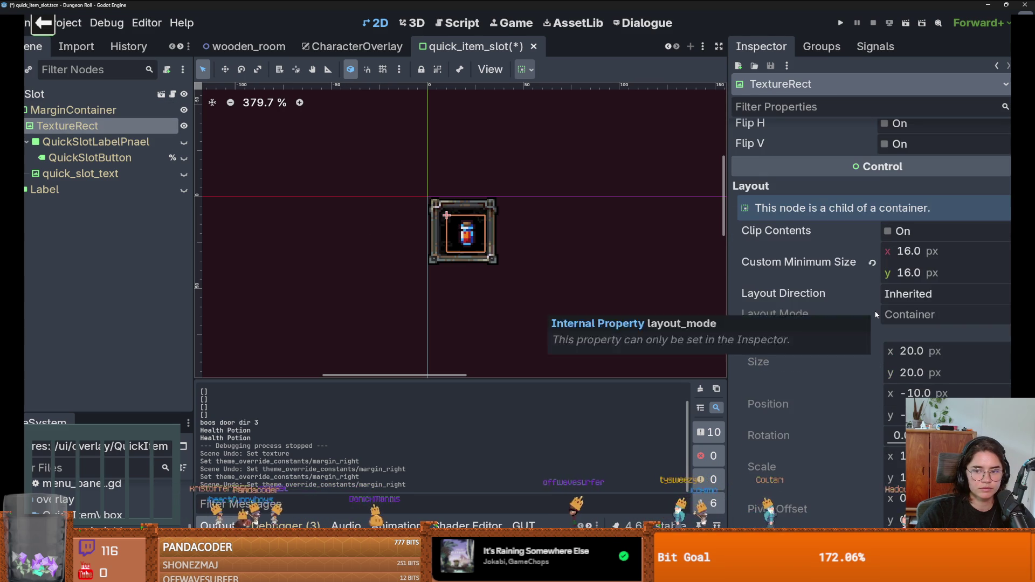
pyautogui.scroll(2, 874, 313)
pyautogui.scroll(-1, 876, 313)
pyautogui.click(524, 69)
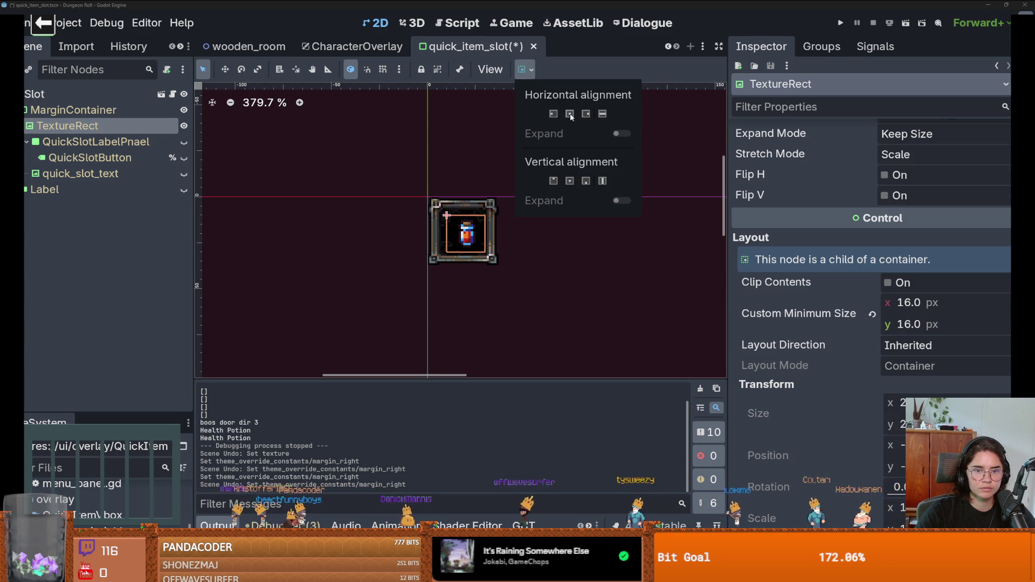
pyautogui.click(569, 114)
pyautogui.scroll(8, 465, 242)
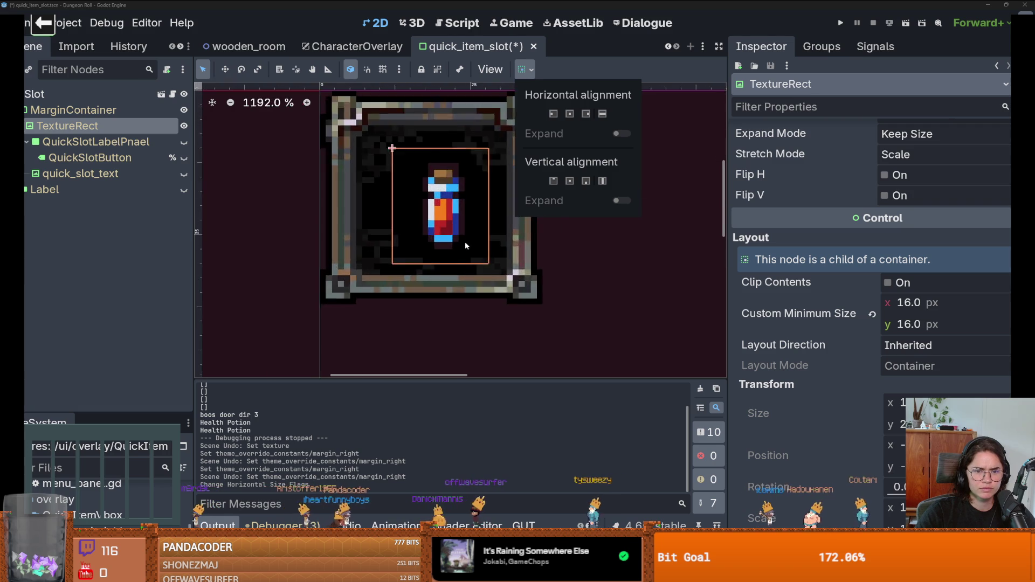
pyautogui.scroll(-2, 468, 196)
pyautogui.click(584, 237)
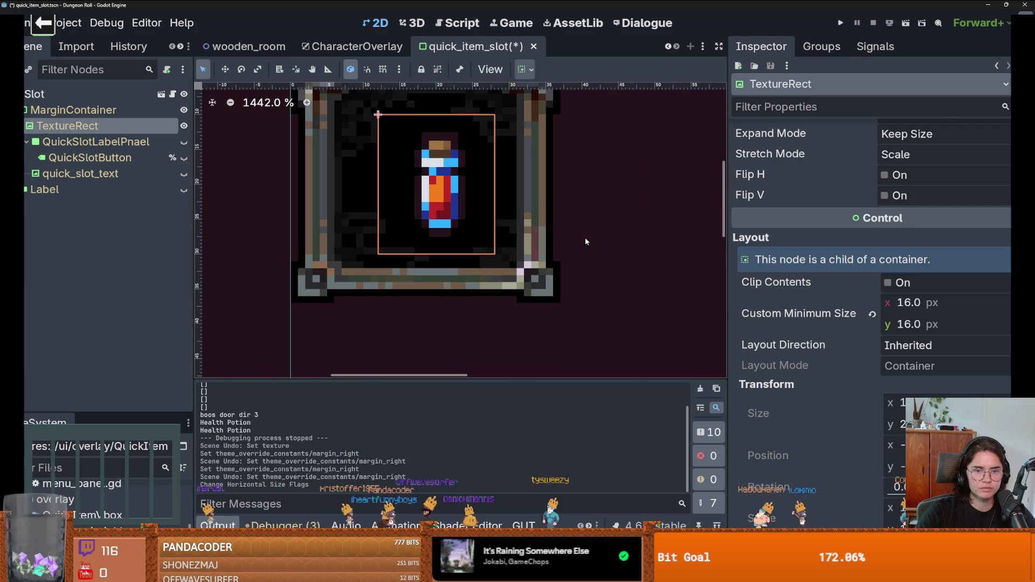
pyautogui.hotkey('ctrl', 'z')
pyautogui.scroll(-1, 584, 237)
pyautogui.scroll(4, 457, 204)
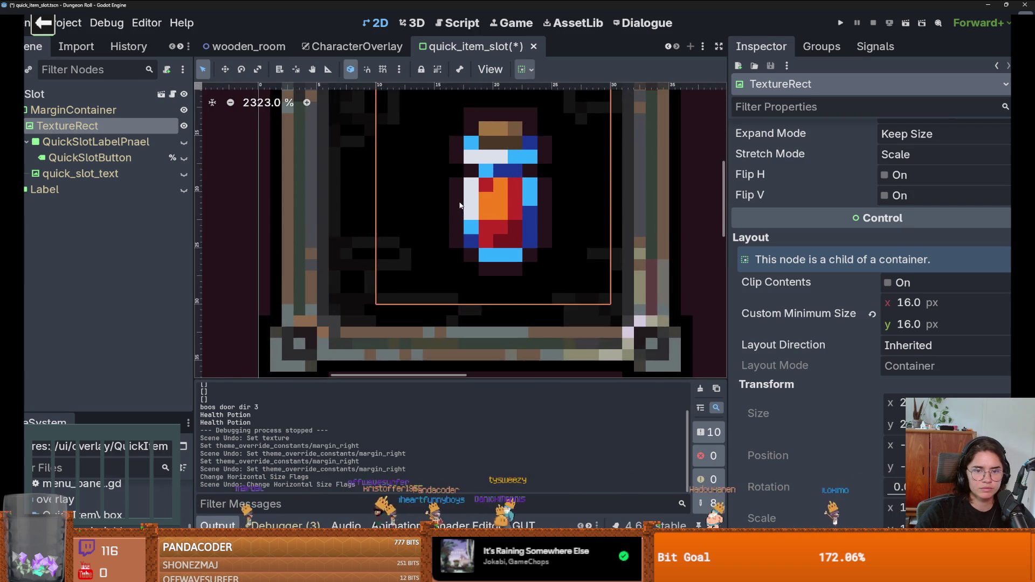
pyautogui.scroll(-2, 460, 205)
pyautogui.scroll(-1, 460, 205)
pyautogui.scroll(2, 458, 216)
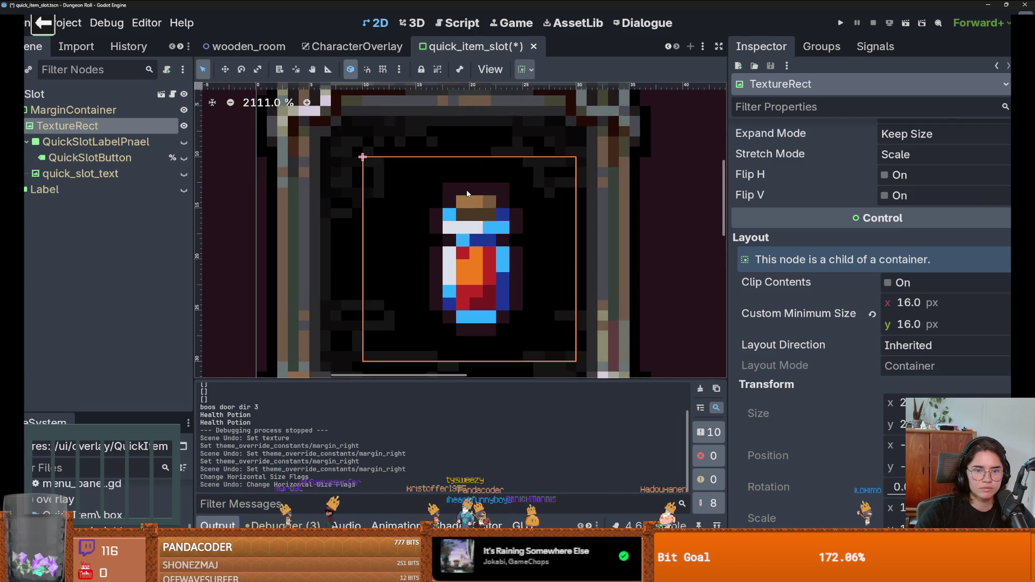
pyautogui.scroll(-1, 457, 230)
pyautogui.scroll(1, 847, 291)
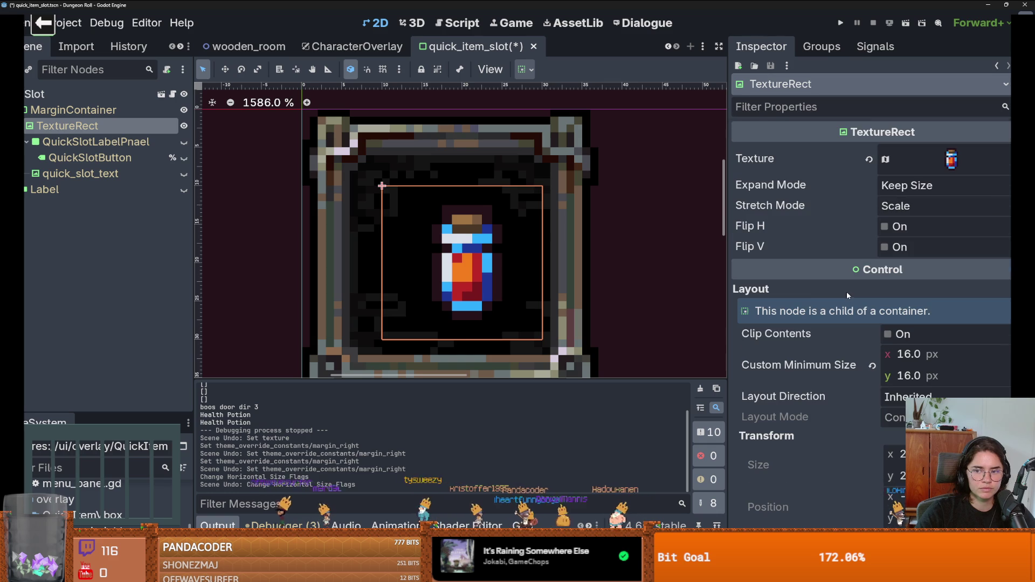
# Set the TextureRect's Stretch Mode to Keep Aspect, leaving Expand Mode at Keep Size.
pyautogui.click(905, 189)
pyautogui.click(911, 205)
pyautogui.click(911, 206)
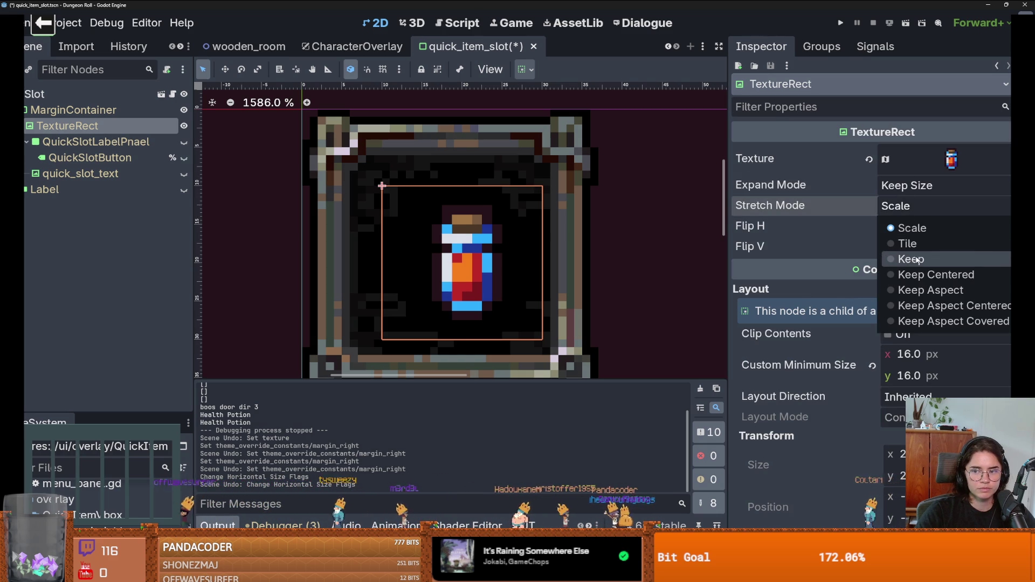
pyautogui.click(917, 290)
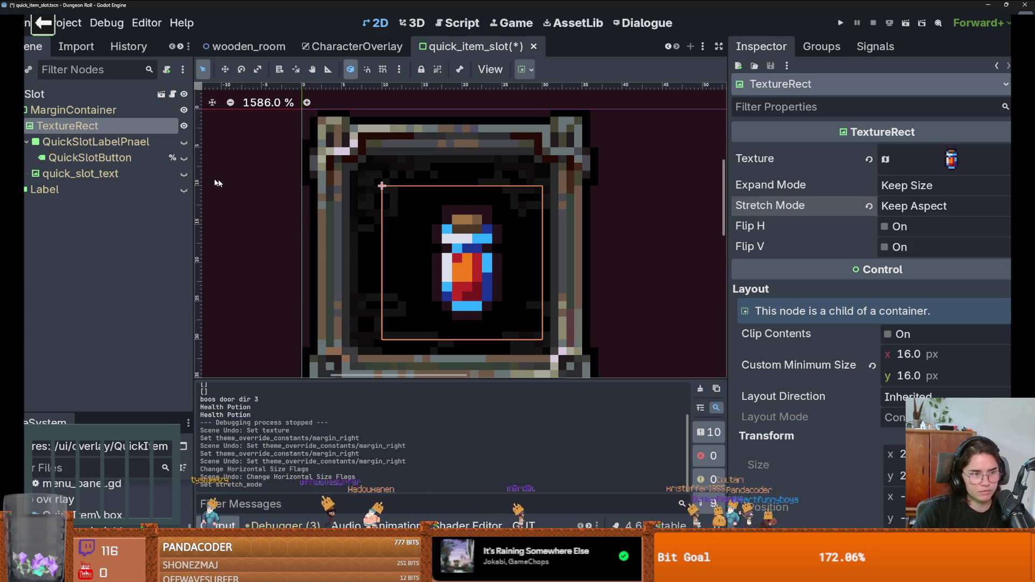
pyautogui.click(92, 142)
pyautogui.click(106, 110)
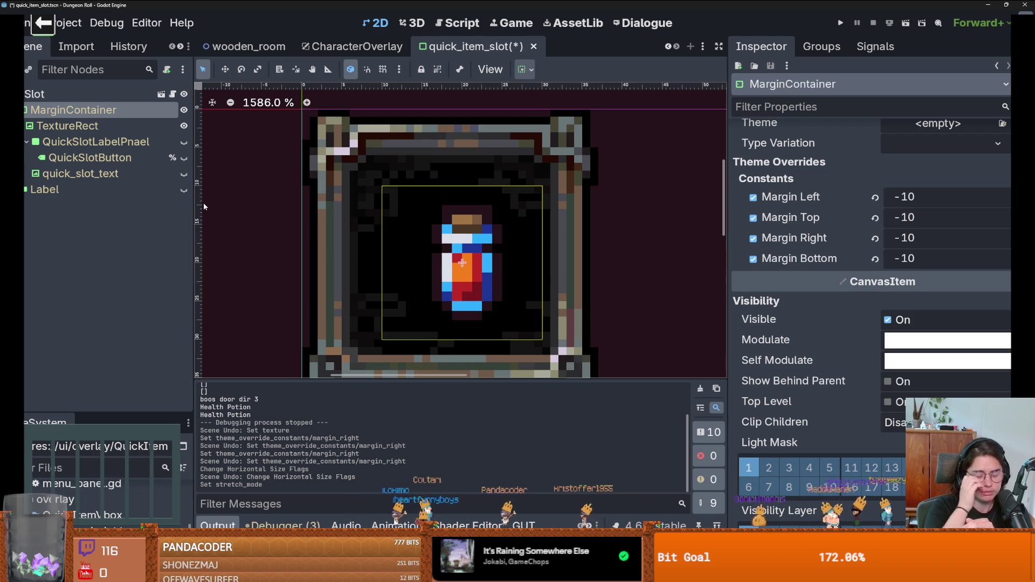
# Center the MarginContainer horizontally through its container sizing options.
pyautogui.click(108, 94)
pyautogui.click(118, 112)
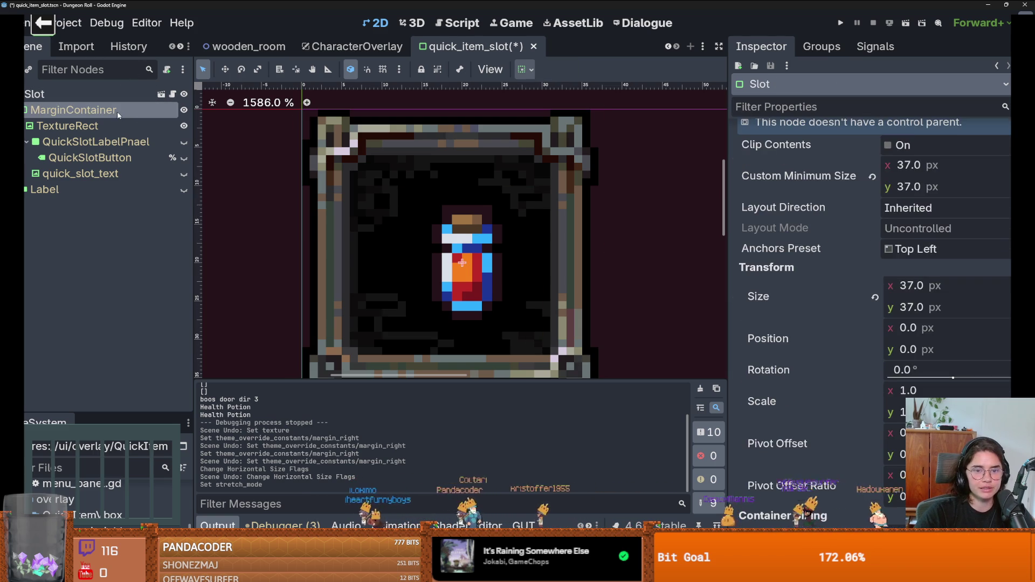
pyautogui.click(523, 70)
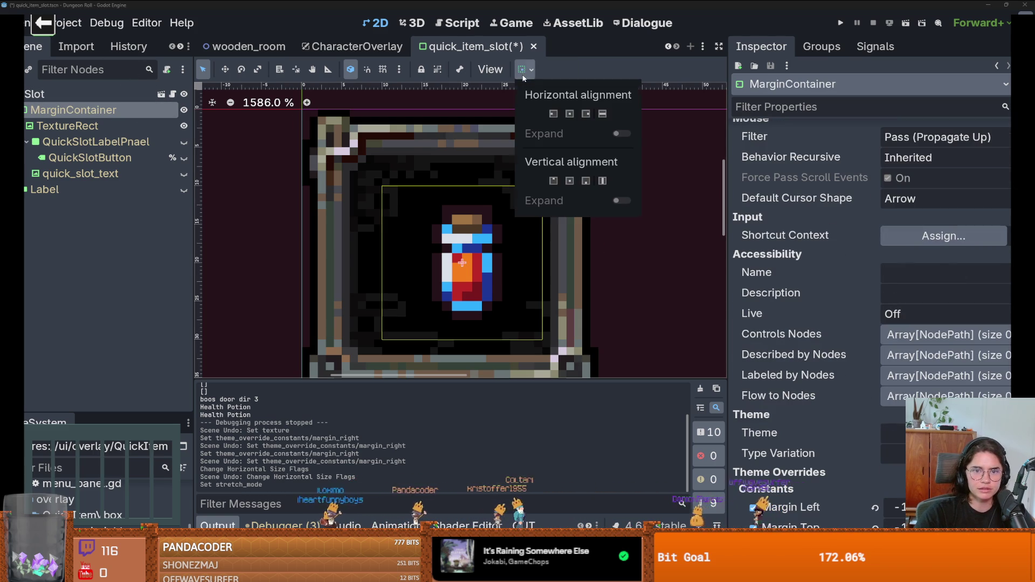
pyautogui.click(570, 115)
pyautogui.click(570, 114)
pyautogui.click(570, 114)
pyautogui.click(569, 115)
pyautogui.click(570, 115)
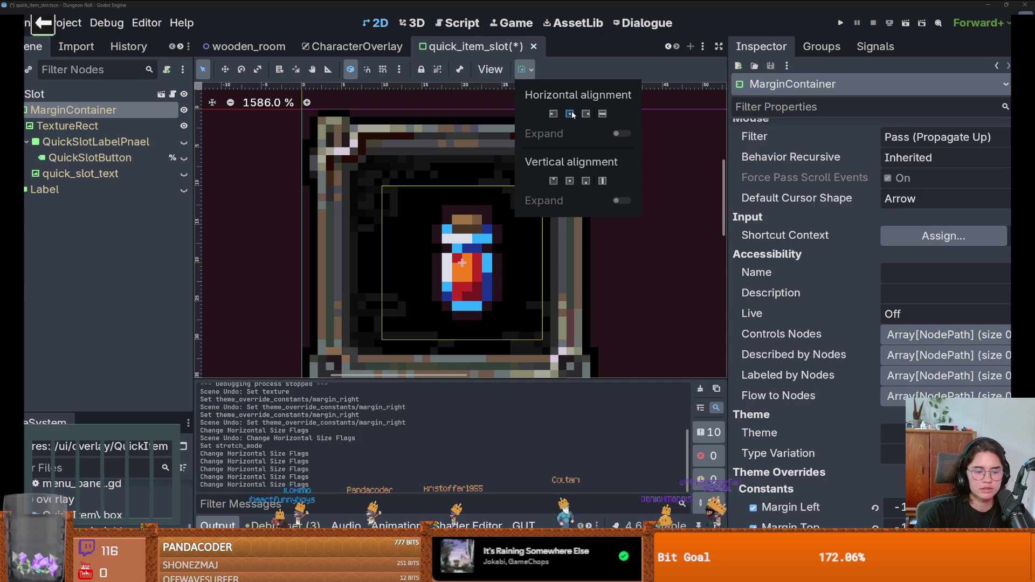
pyautogui.click(570, 114)
# Revert a trial minimum-width change so MarginContainer stays 0×0 and the Slot 37×37.
pyautogui.scroll(-1, 664, 263)
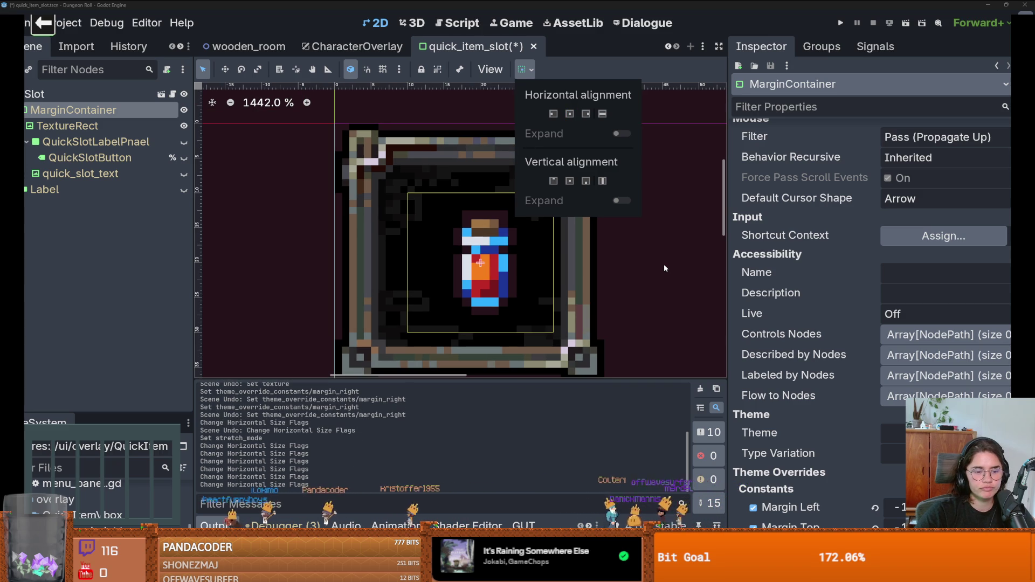
pyautogui.scroll(10, 854, 264)
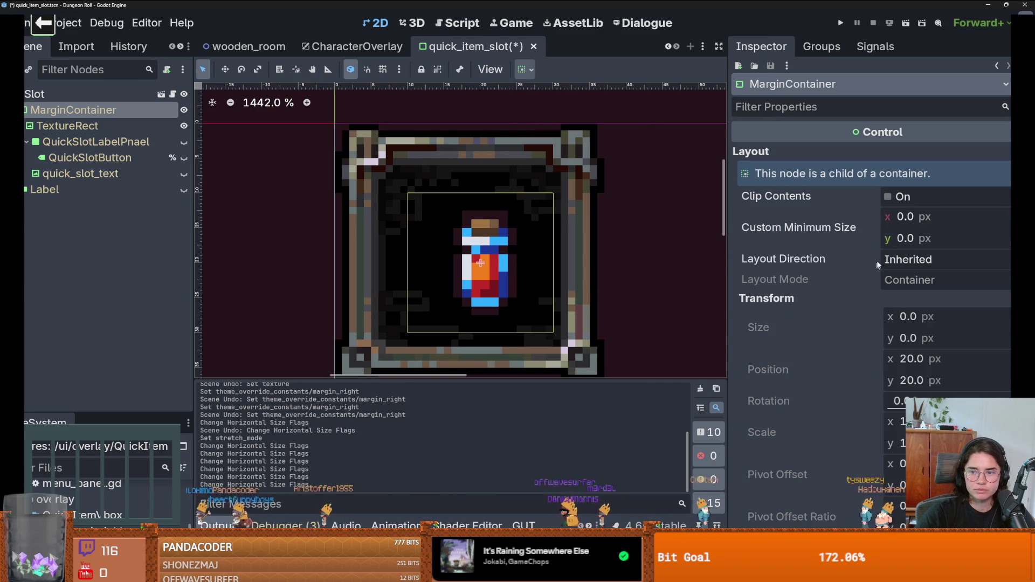
pyautogui.moveTo(888, 218); pyautogui.dragTo(889, 218)
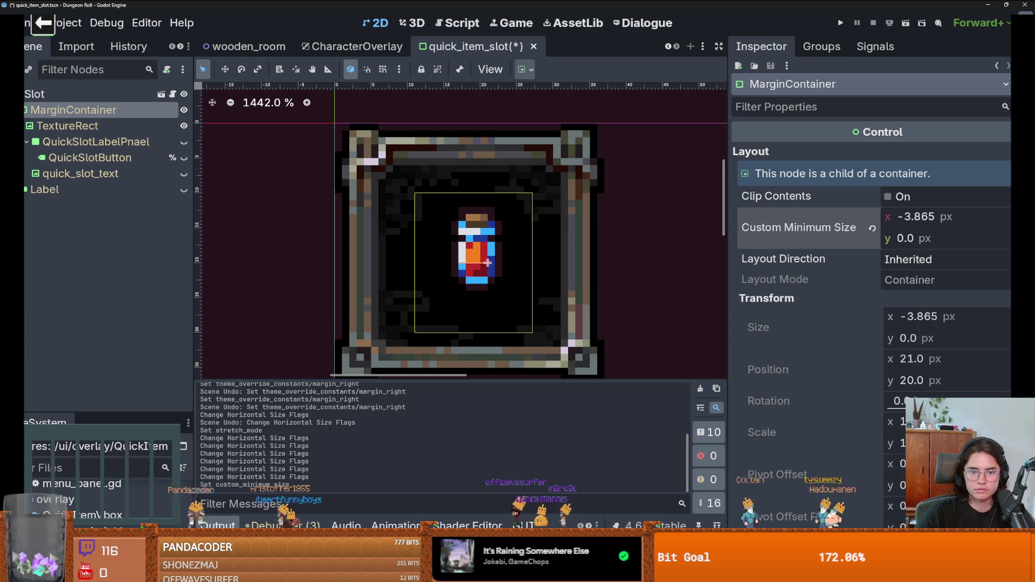
pyautogui.hotkey('ctrl', 'z')
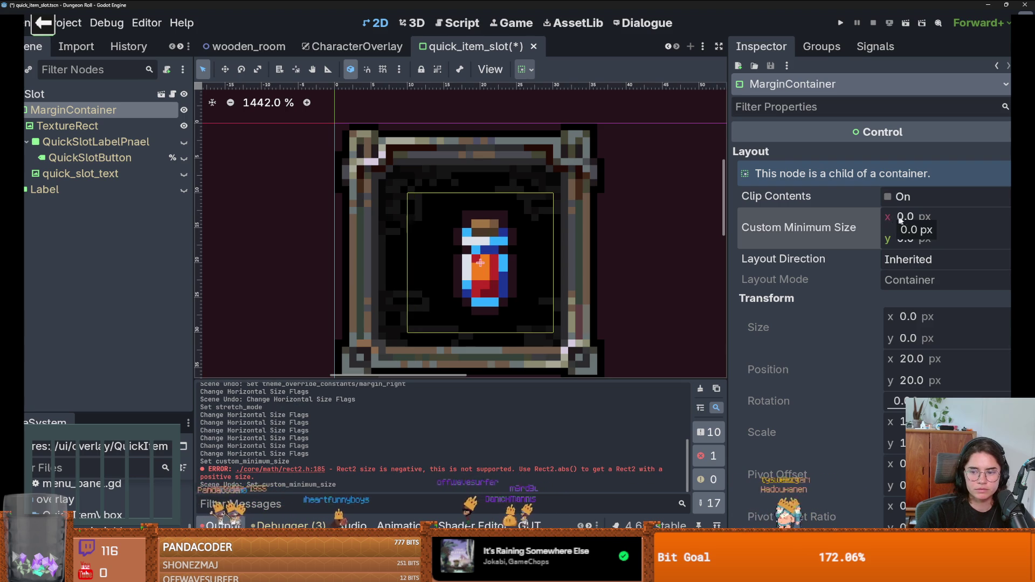
pyautogui.click(916, 218)
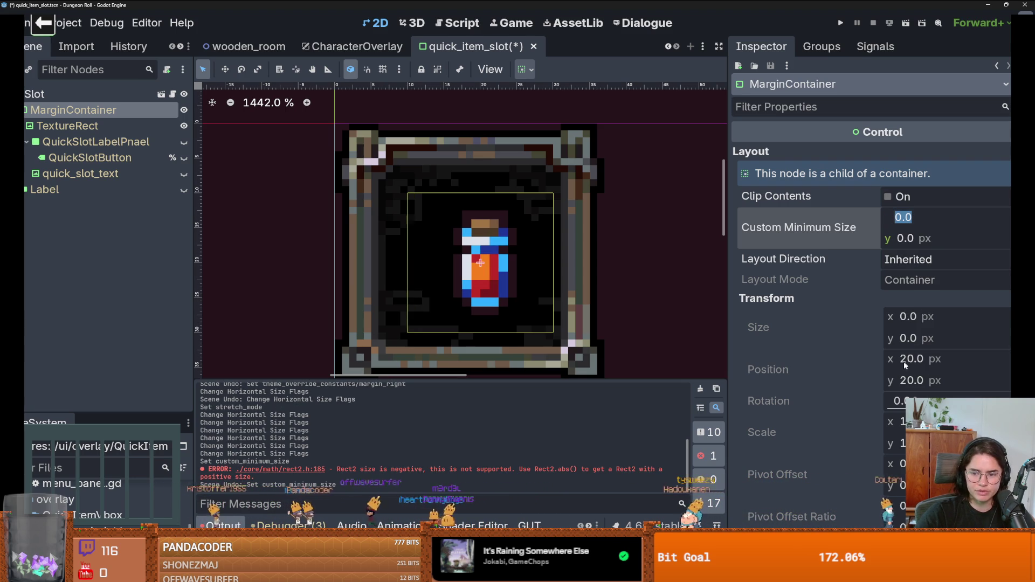
pyautogui.click(112, 99)
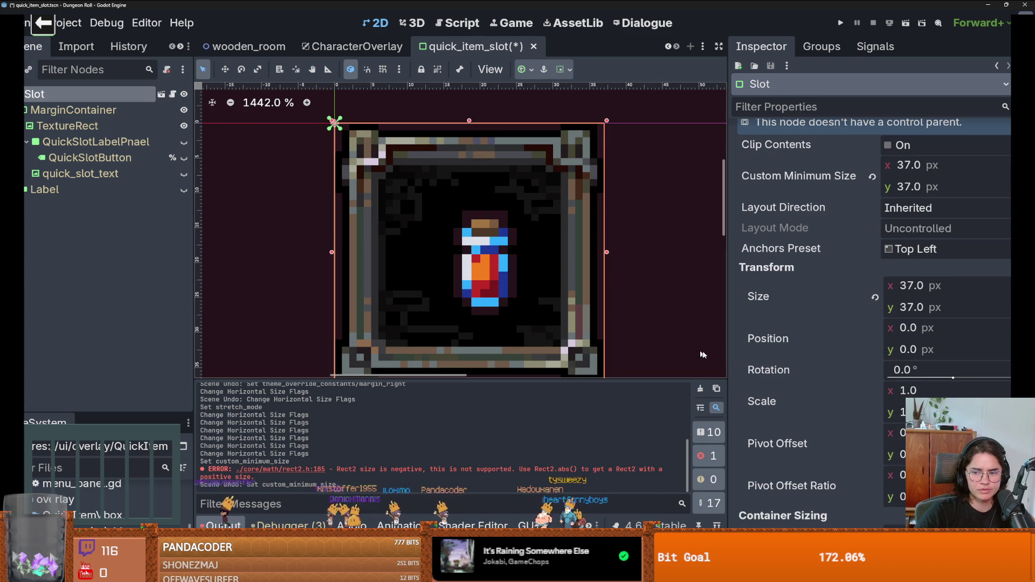
# Keep MarginContainer's layout direction Inherited and reset its horizontal and vertical sizing to Fill.
pyautogui.scroll(-10, 862, 324)
pyautogui.scroll(4, 862, 323)
pyautogui.click(97, 110)
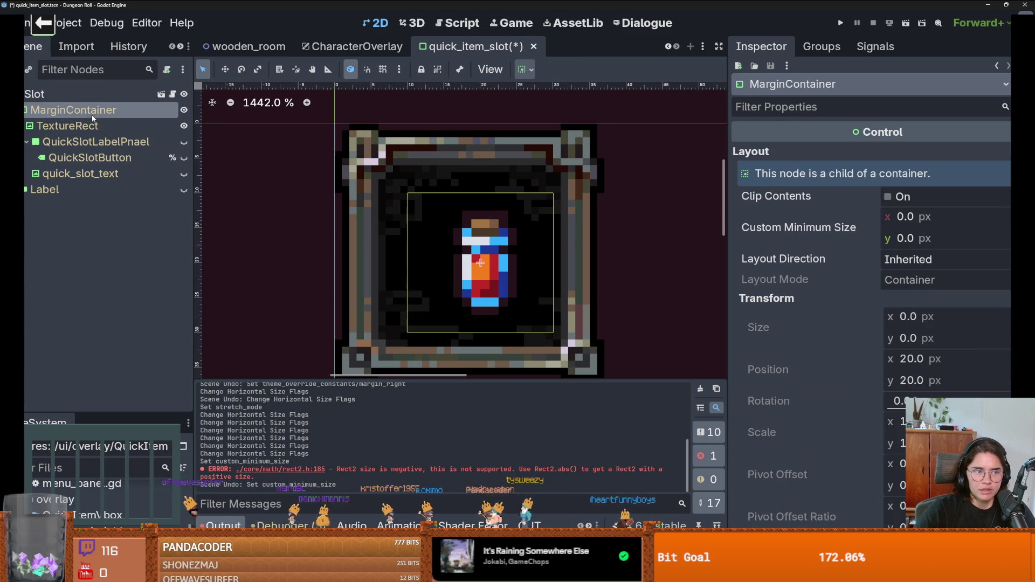
pyautogui.click(953, 260)
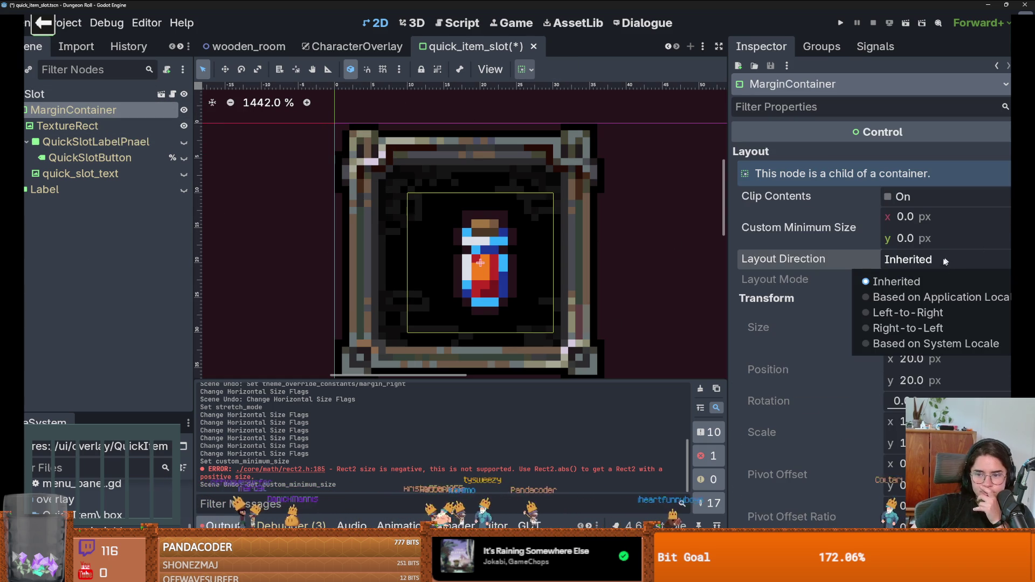
pyautogui.click(872, 306)
pyautogui.scroll(-3, 872, 307)
pyautogui.scroll(-2, 872, 306)
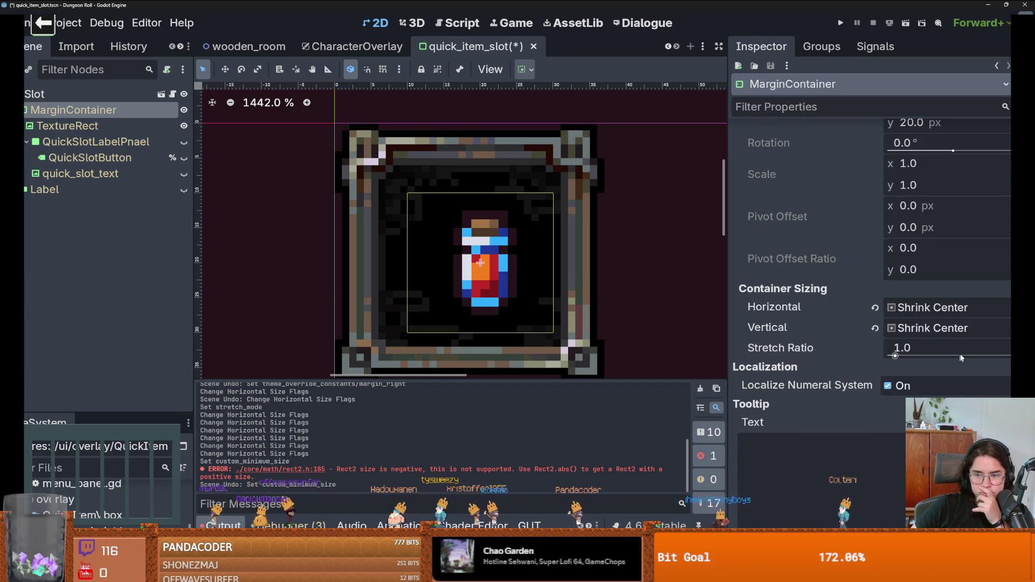
pyautogui.click(874, 307)
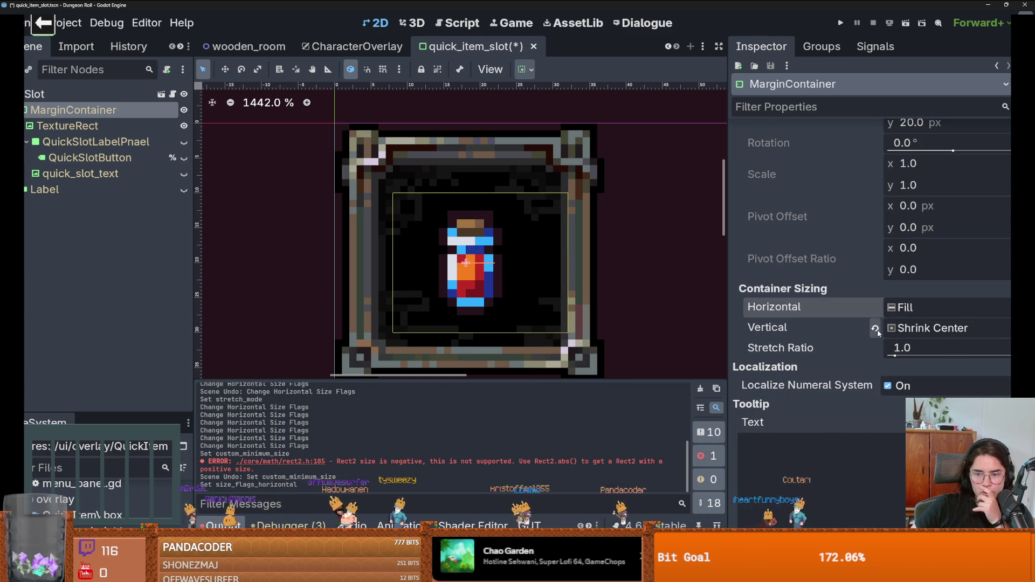
pyautogui.click(874, 328)
pyautogui.scroll(-4, 555, 269)
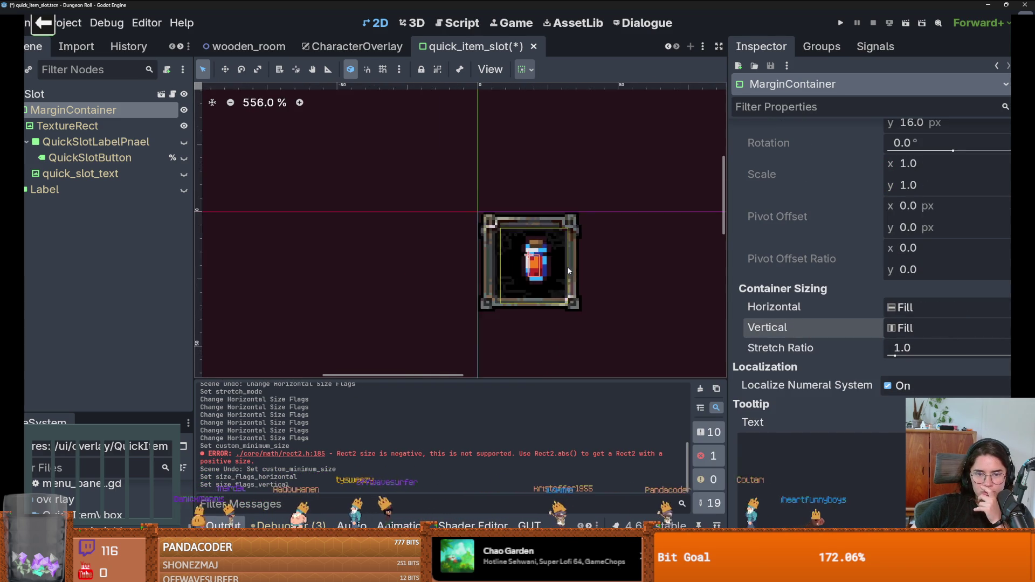
pyautogui.scroll(4, 526, 266)
pyautogui.scroll(-3, 516, 253)
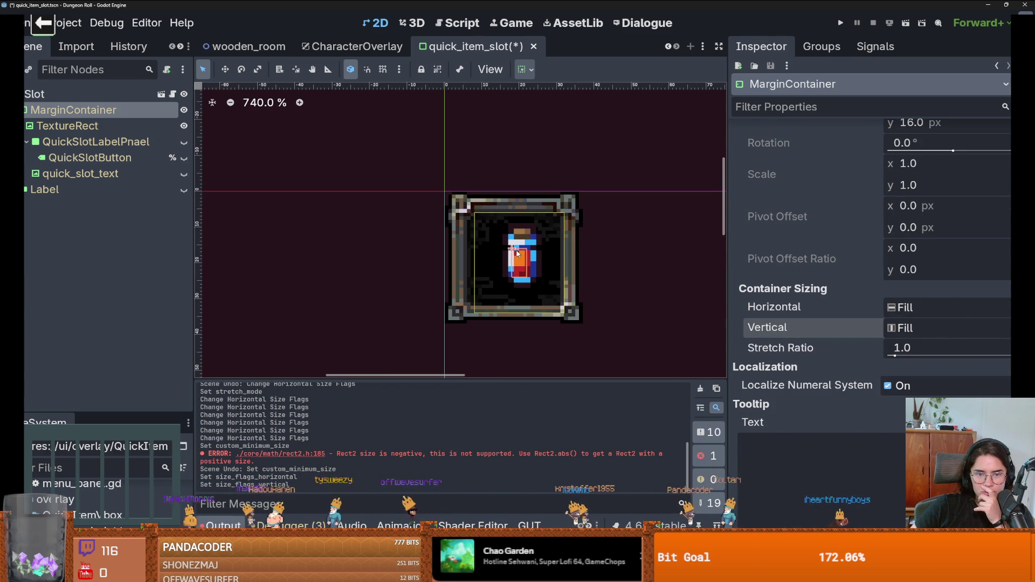
# Try centring the potion TextureRect horizontally, undo it, and keep its horizontal sizing at Fill.
pyautogui.click(119, 125)
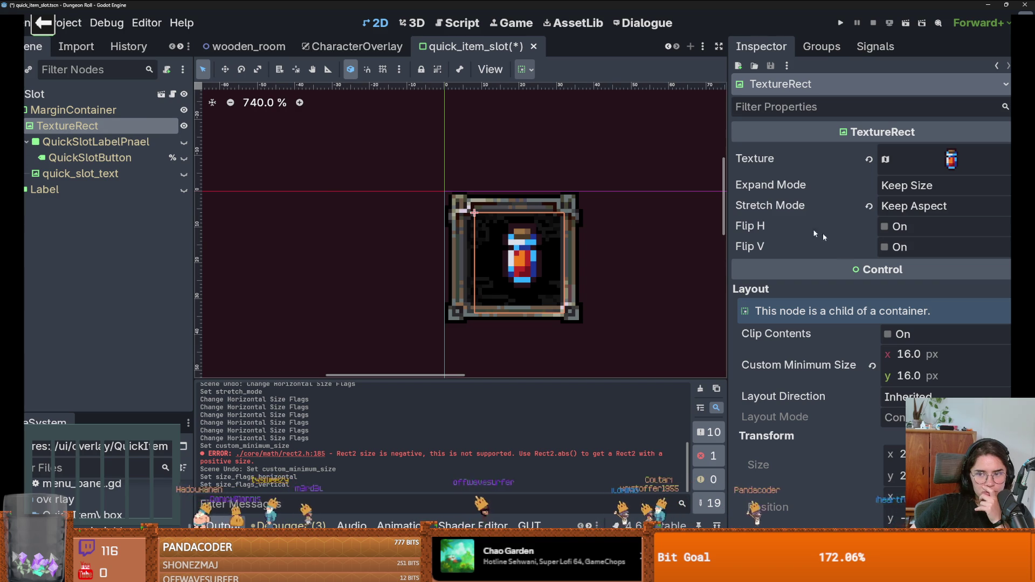
pyautogui.click(525, 69)
pyautogui.click(569, 113)
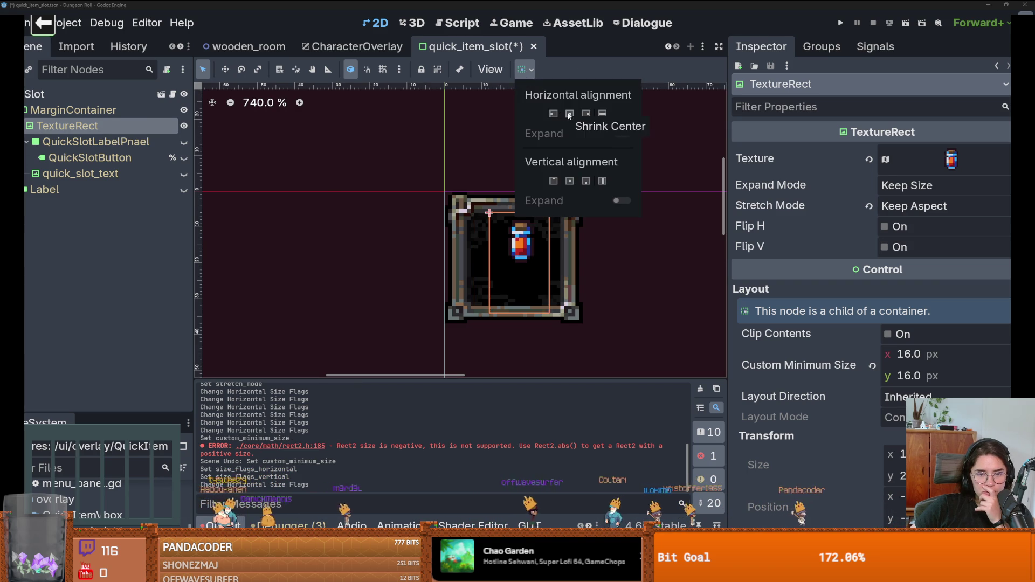
pyautogui.scroll(-5, 873, 290)
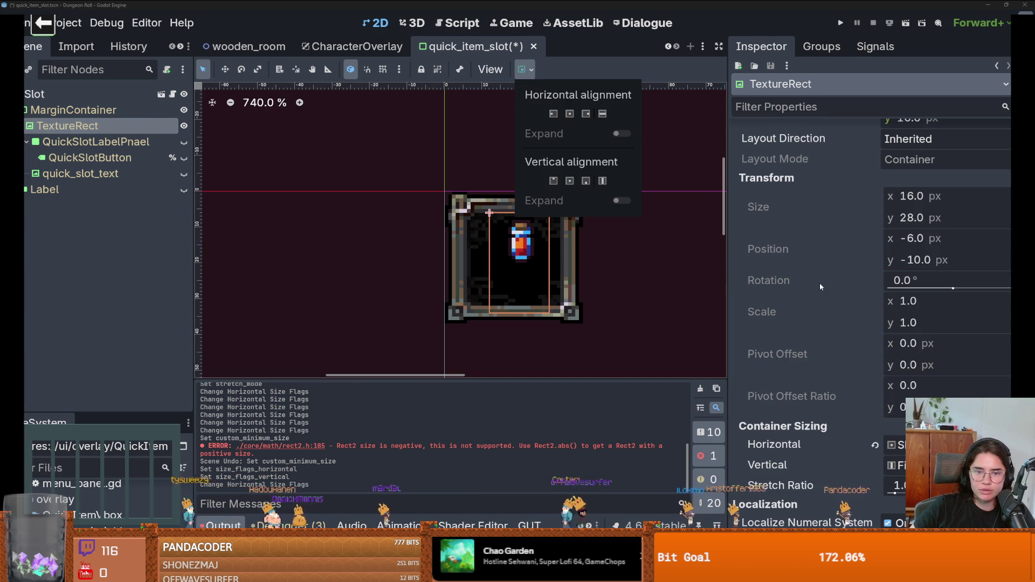
pyautogui.hotkey('ctrl', 'z')
pyautogui.scroll(-3, 904, 351)
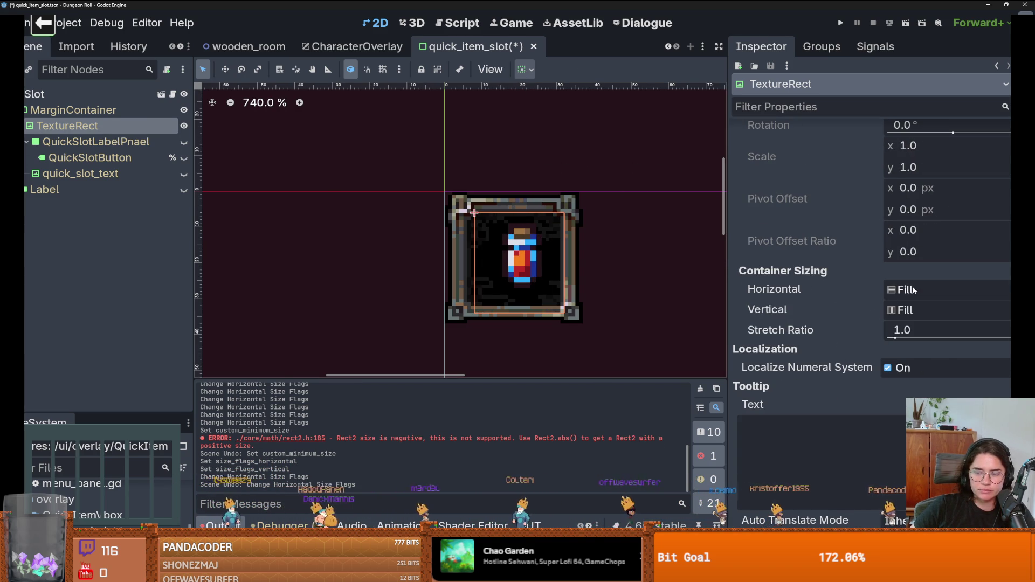
pyautogui.click(911, 290)
pyautogui.click(813, 283)
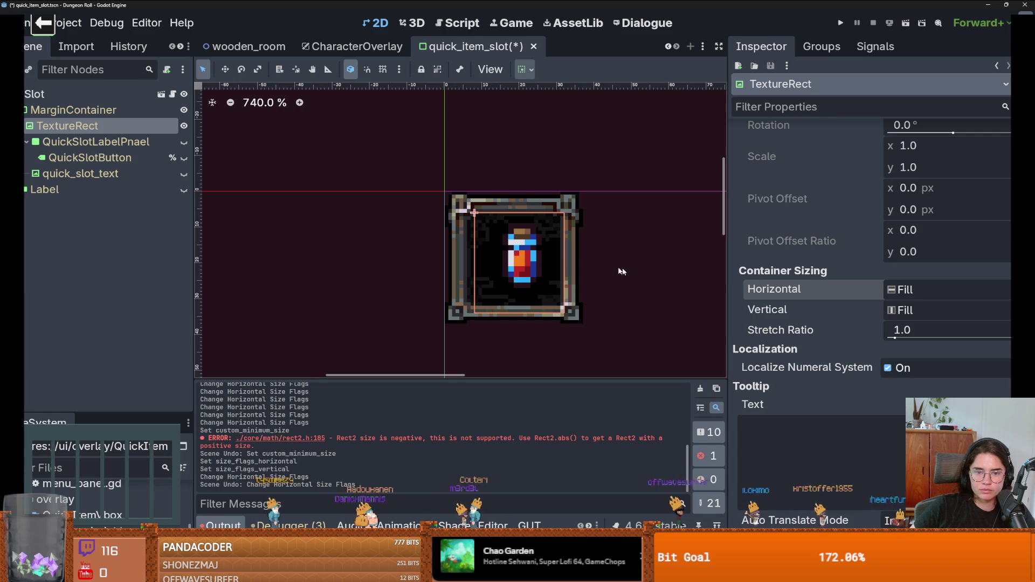
pyautogui.scroll(-1, 619, 270)
pyautogui.scroll(1, 619, 271)
pyautogui.click(123, 111)
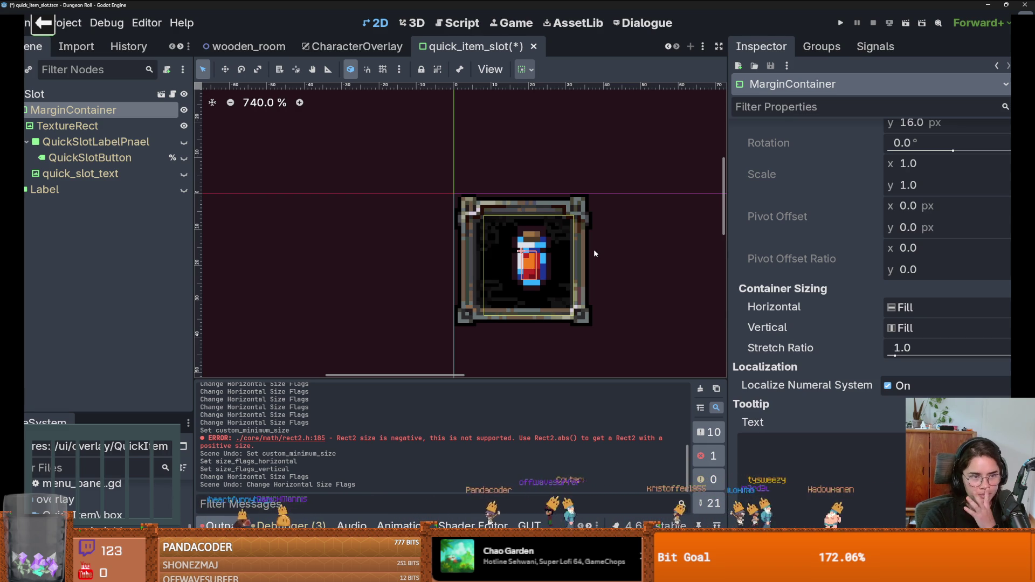
pyautogui.click(142, 132)
pyautogui.scroll(-2, 533, 282)
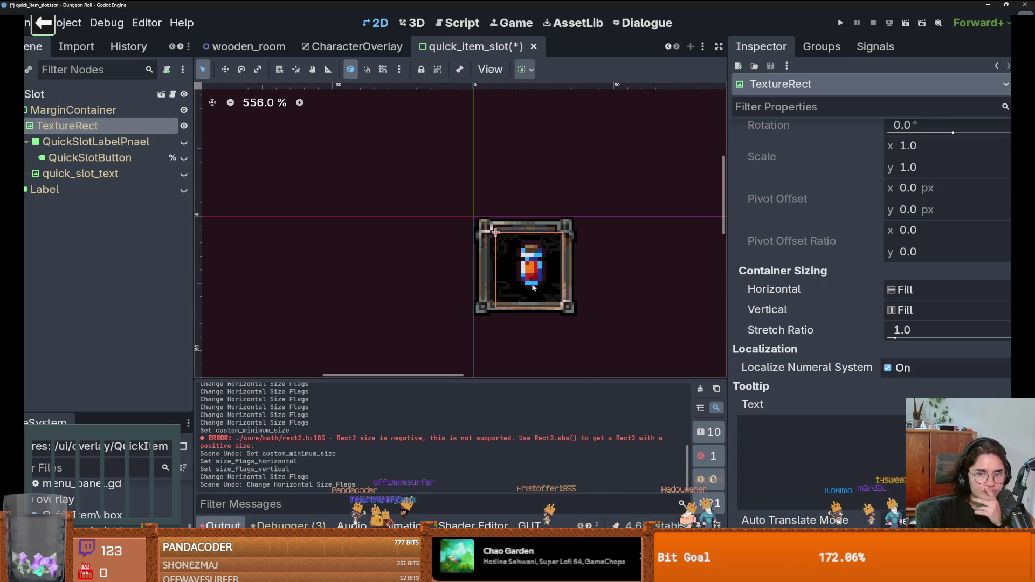
pyautogui.scroll(-3, 811, 299)
pyautogui.scroll(3, 811, 298)
pyautogui.click(922, 288)
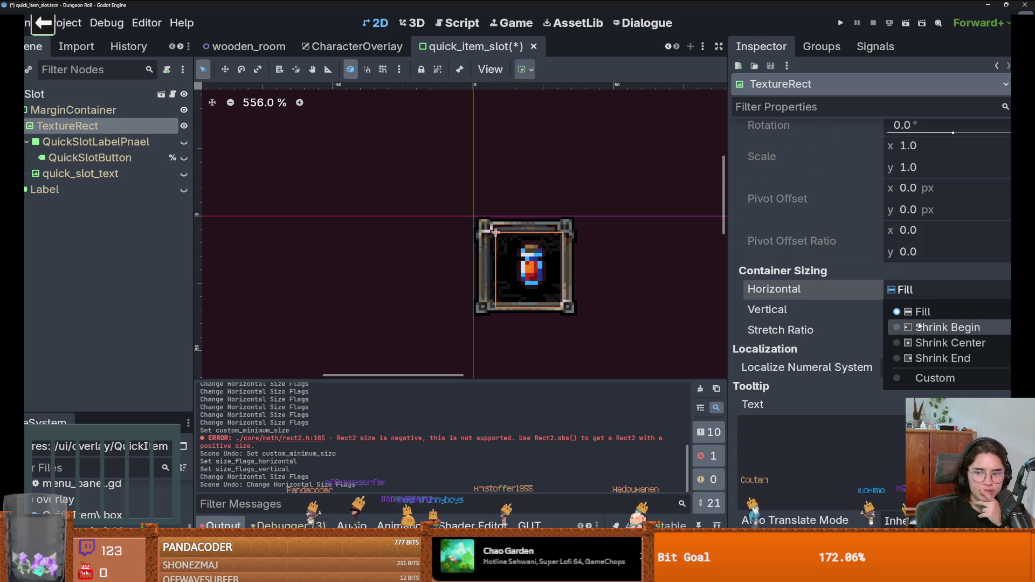
pyautogui.click(910, 330)
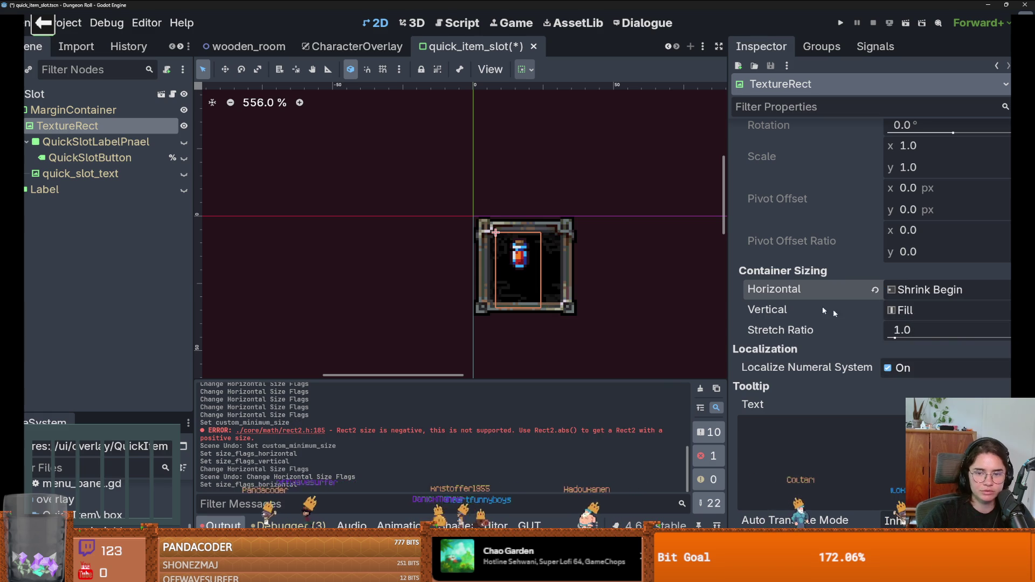
pyautogui.hotkey('ctrl', 'z')
pyautogui.scroll(-2, 823, 306)
pyautogui.scroll(-1, 494, 236)
pyautogui.scroll(3, 493, 237)
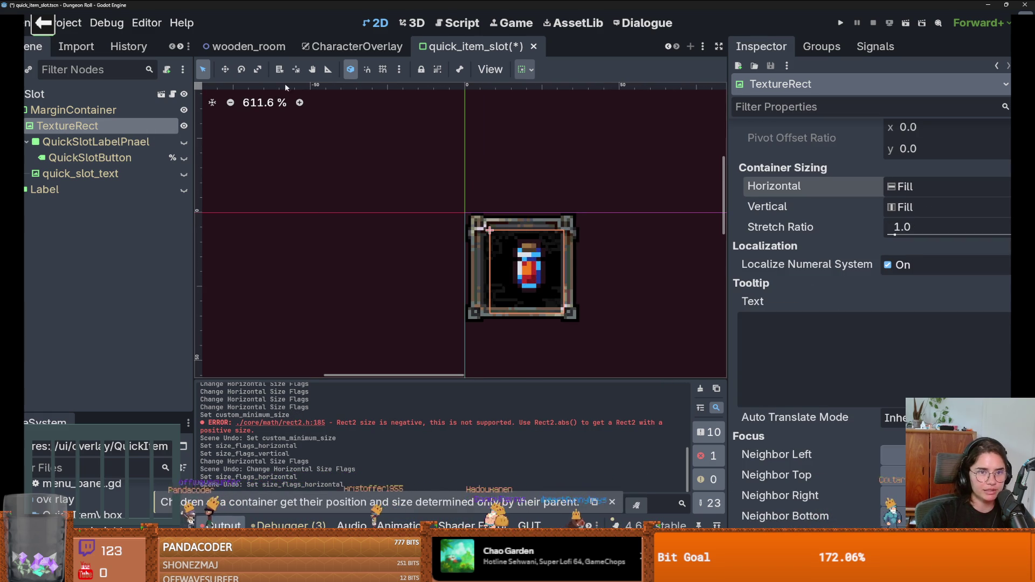
pyautogui.click(81, 110)
pyautogui.click(107, 101)
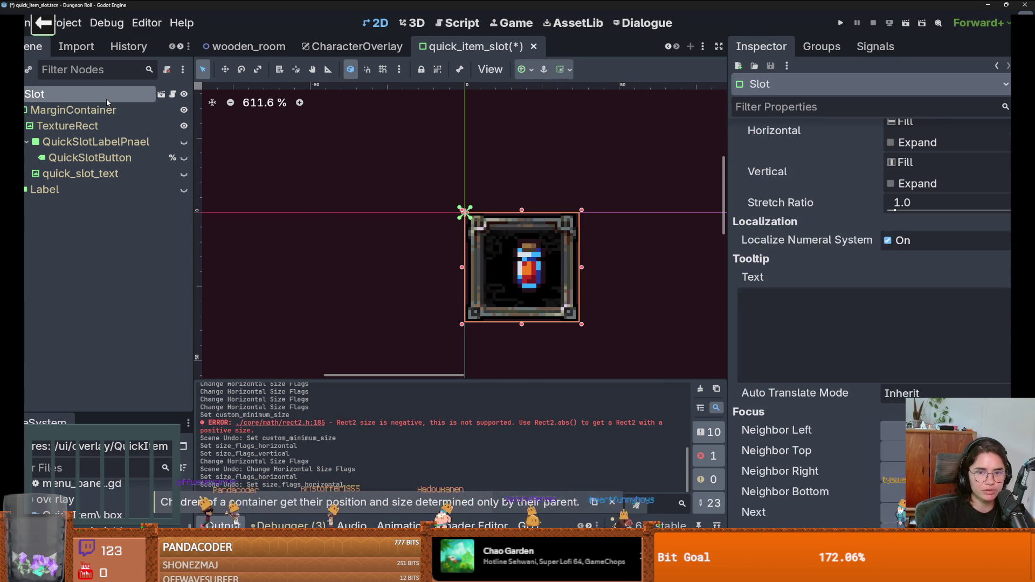
pyautogui.click(108, 110)
pyautogui.scroll(-1, 531, 291)
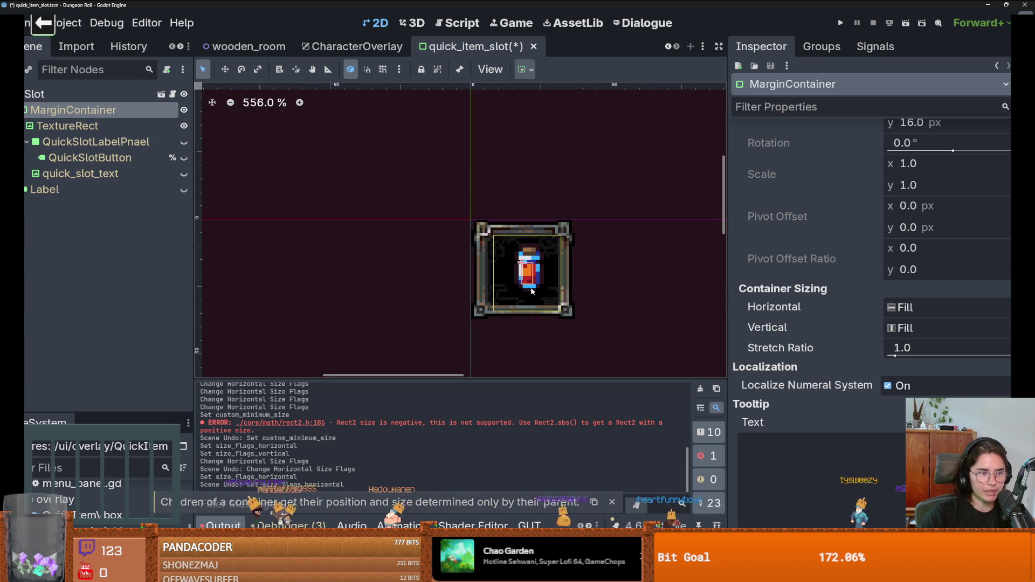
pyautogui.scroll(1, 531, 291)
pyautogui.scroll(-1, 531, 291)
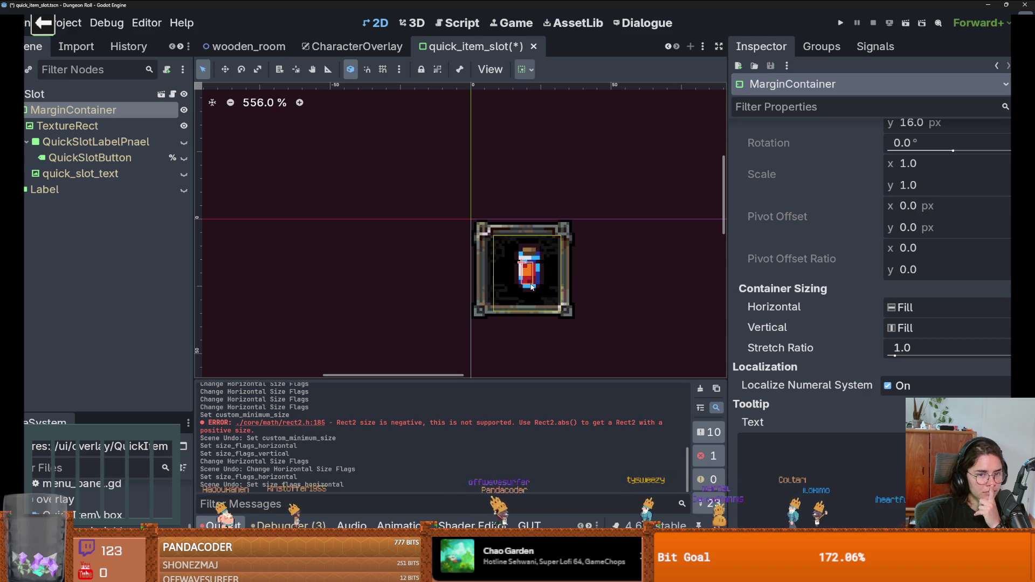
pyautogui.scroll(-2, 539, 286)
pyautogui.scroll(1, 569, 288)
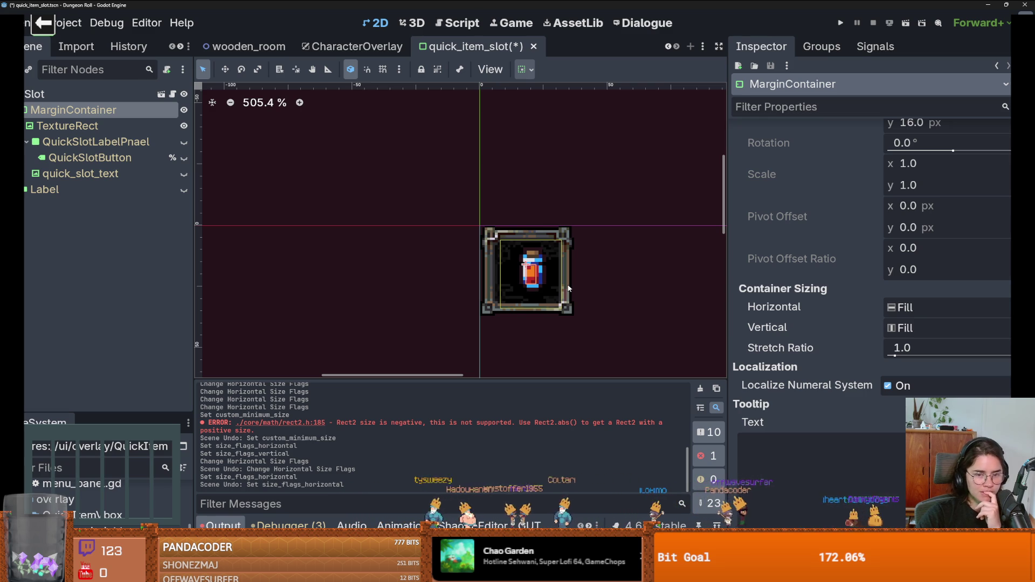
pyautogui.click(523, 69)
pyautogui.click(573, 116)
pyautogui.click(573, 115)
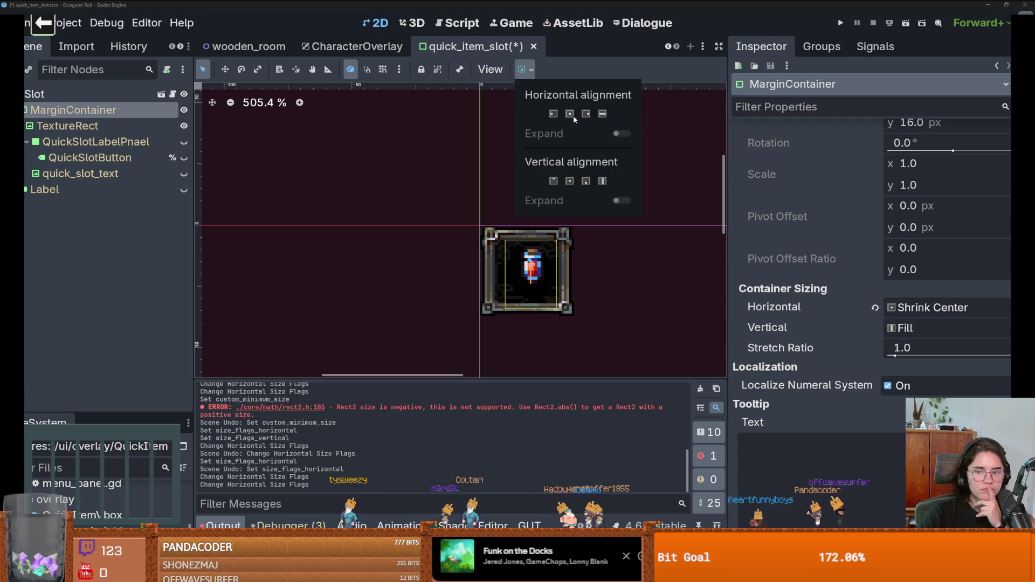
pyautogui.click(647, 249)
pyautogui.hotkey('ctrl', 'z')
pyautogui.hotkey('ctrl', 'z')
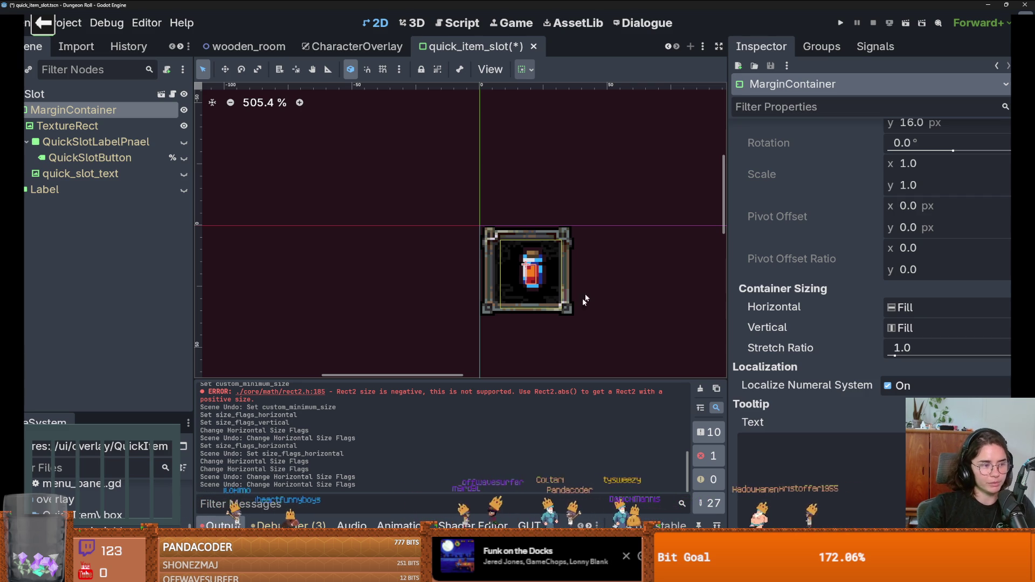
pyautogui.hscroll(2, 475, 310)
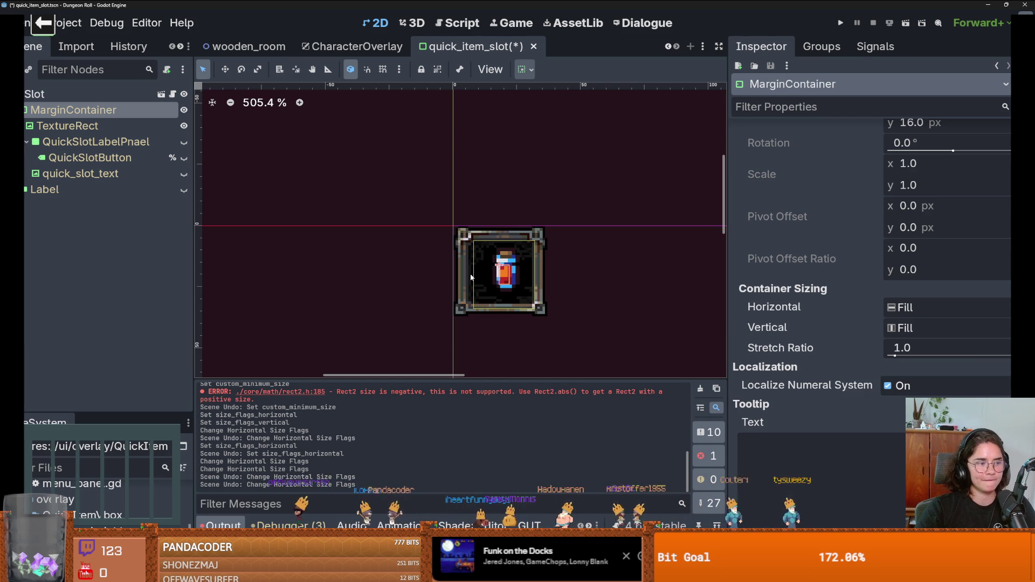
pyautogui.scroll(-4, 470, 278)
pyautogui.scroll(5, 407, 297)
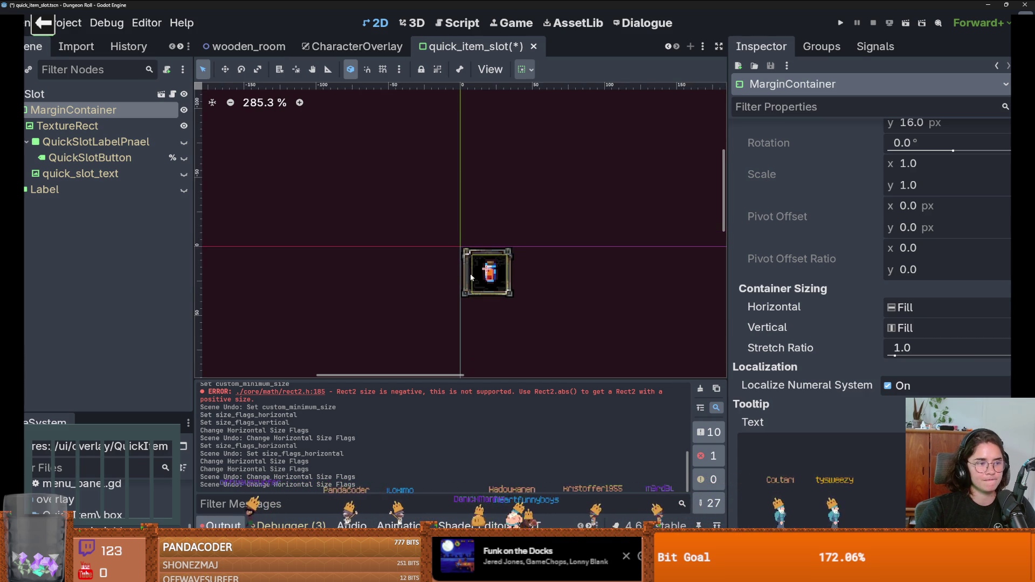
pyautogui.hotkey('ctrl', 's')
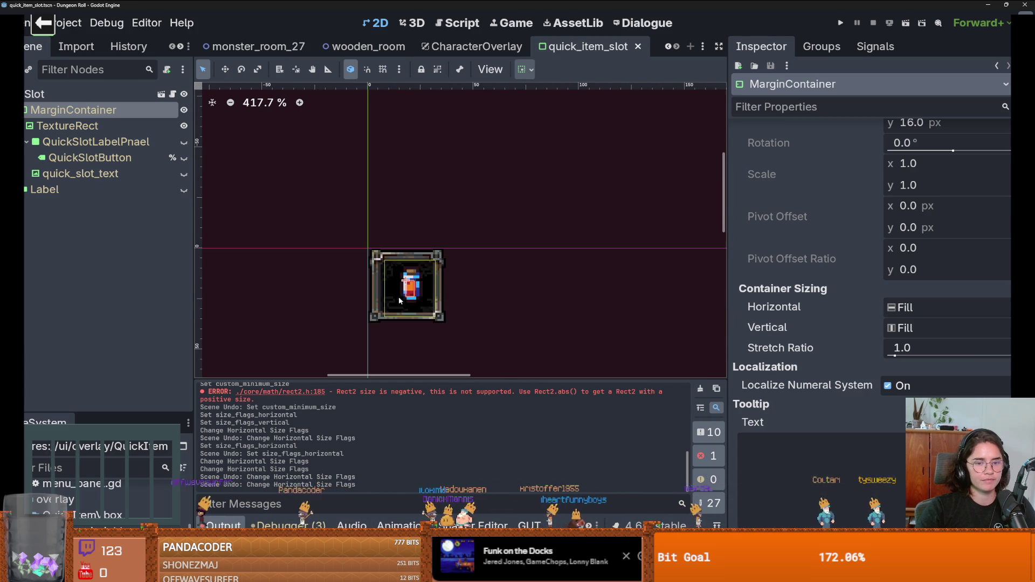
pyautogui.scroll(4, 434, 296)
pyautogui.click(430, 286)
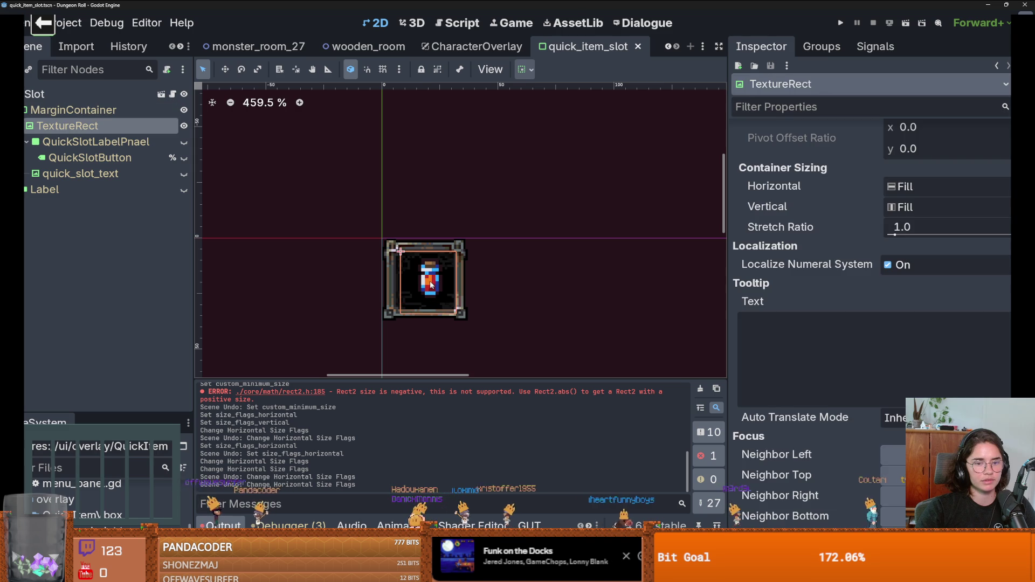
pyautogui.scroll(8, 844, 394)
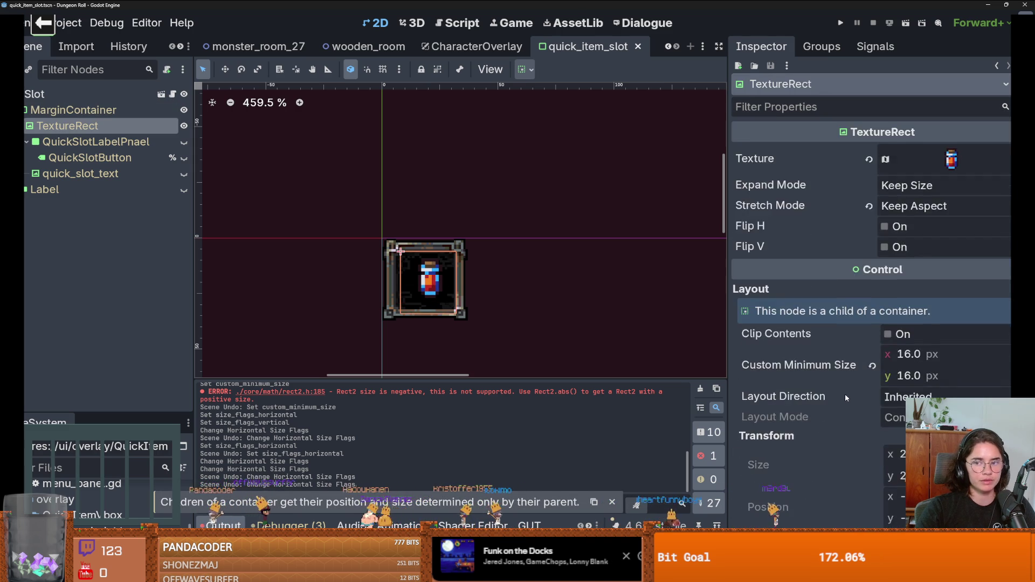
pyautogui.scroll(-2, 845, 393)
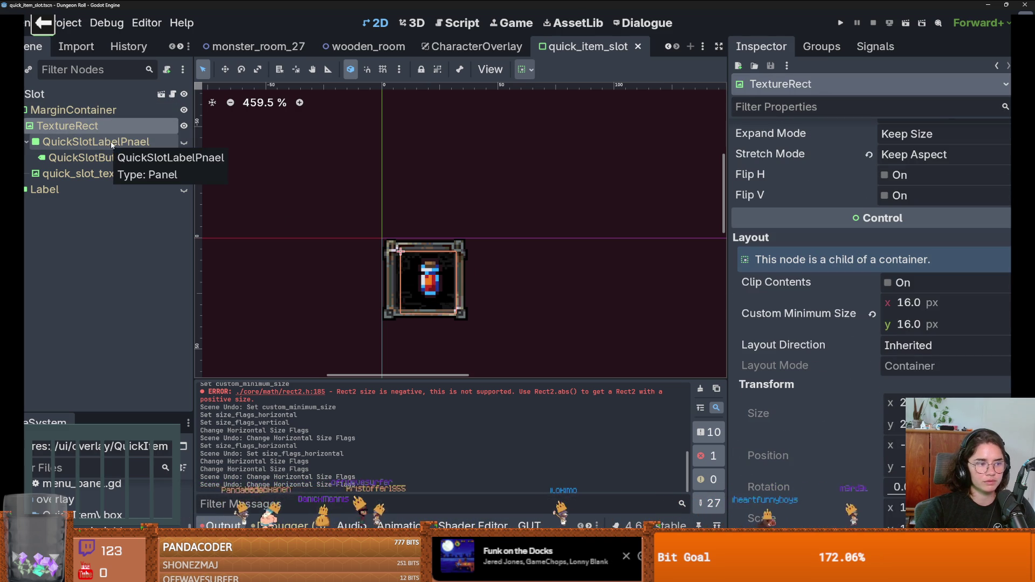
pyautogui.click(98, 112)
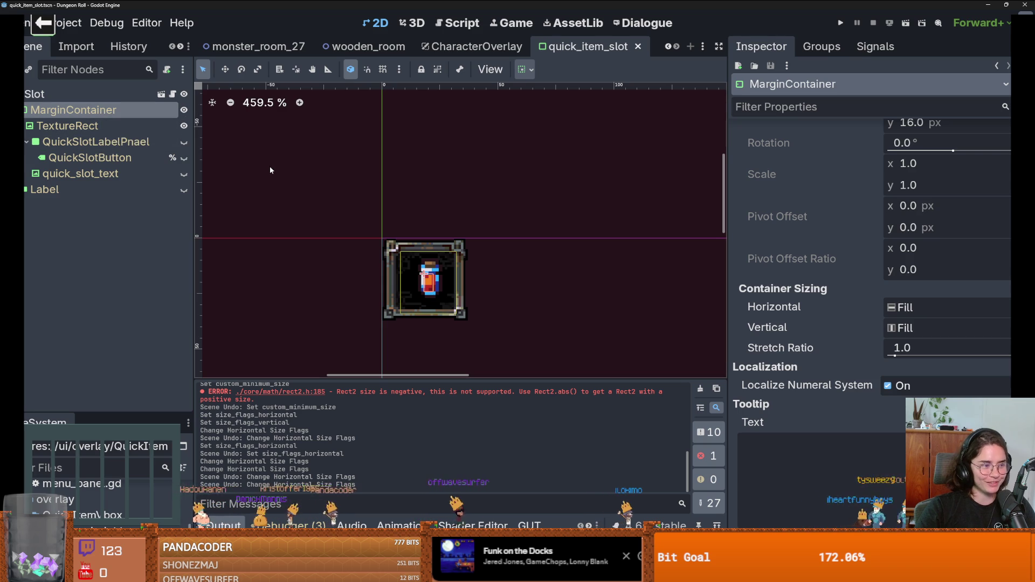
pyautogui.scroll(5, 790, 265)
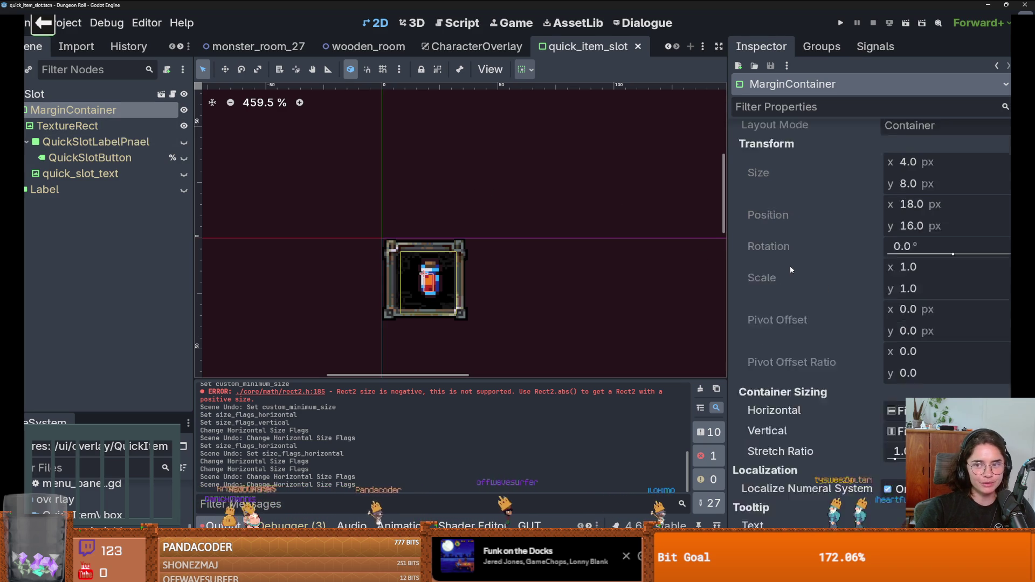
pyautogui.moveTo(791, 270)
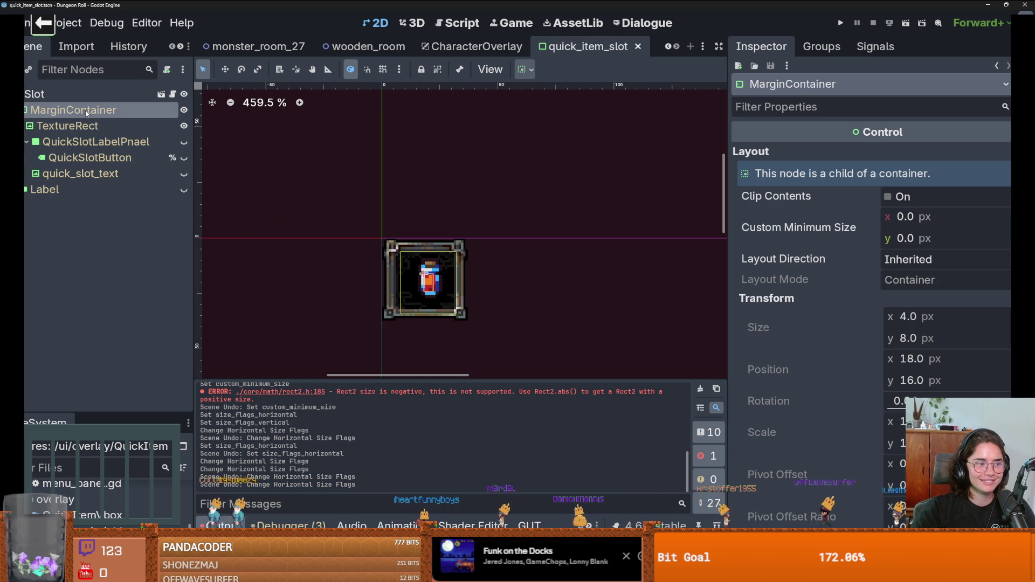
pyautogui.scroll(-2, 864, 329)
pyautogui.scroll(-4, 865, 329)
pyautogui.scroll(3, 864, 327)
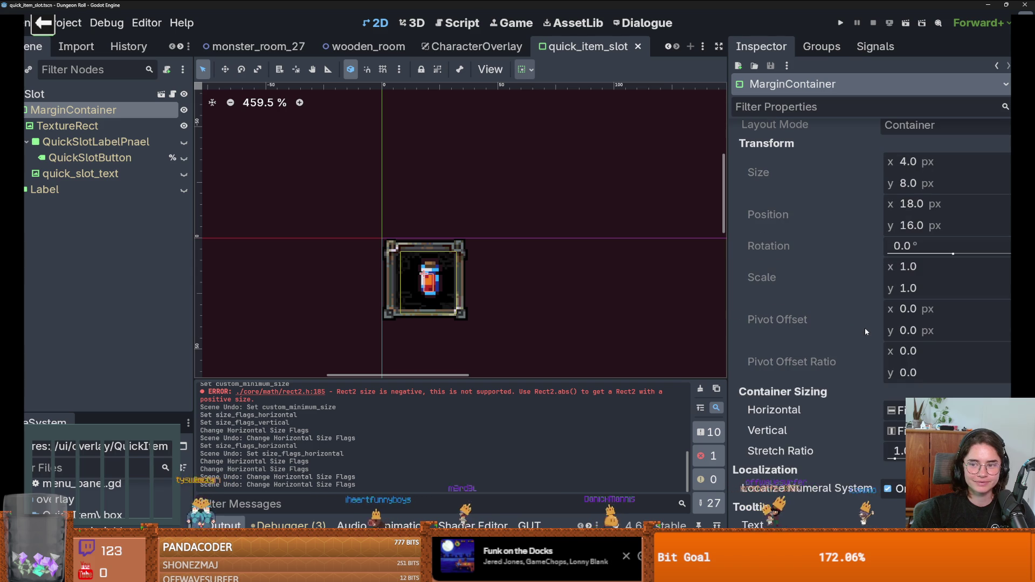
pyautogui.moveTo(859, 333)
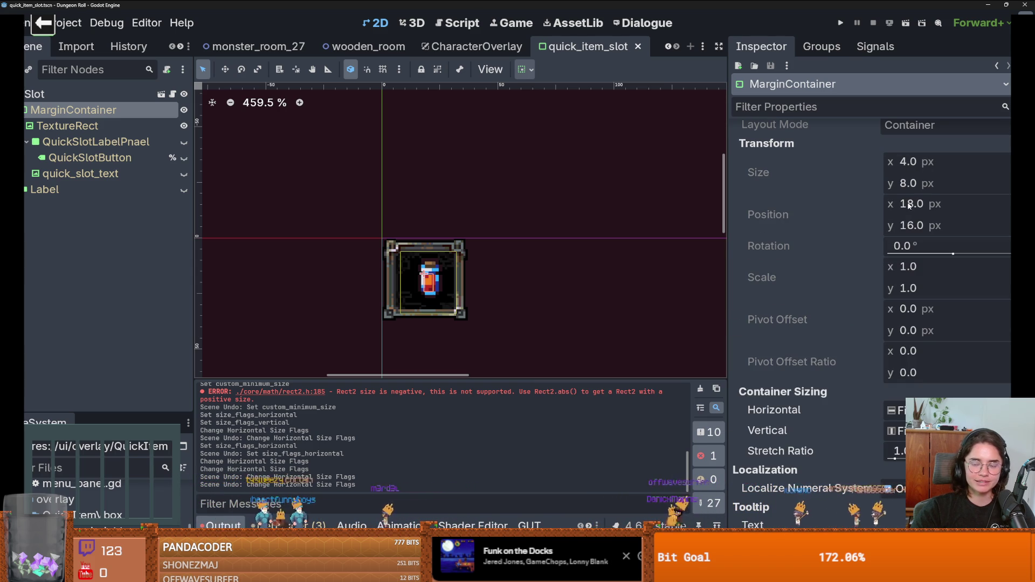
pyautogui.scroll(-1, 863, 322)
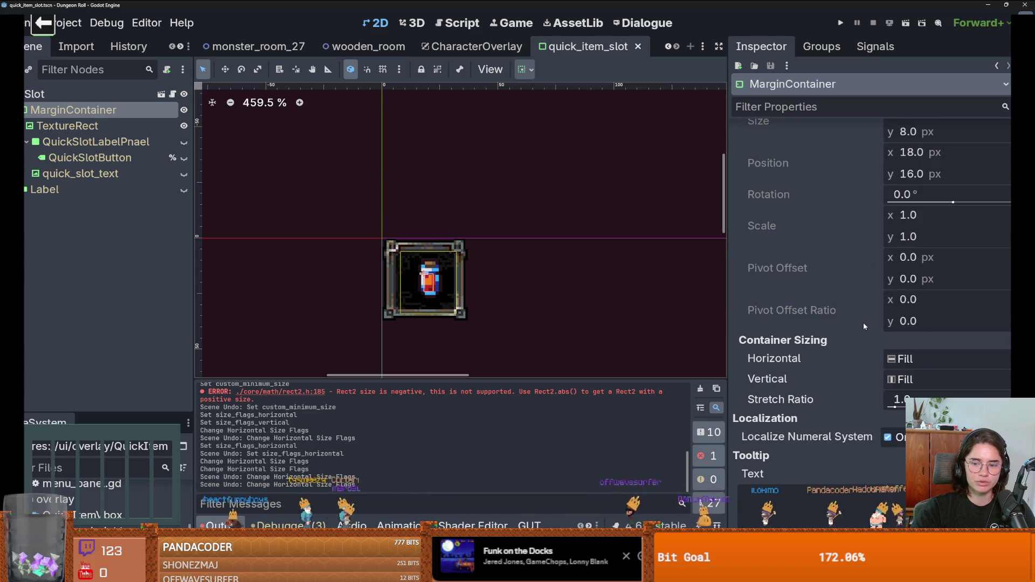
pyautogui.moveTo(901, 405); pyautogui.dragTo(938, 405)
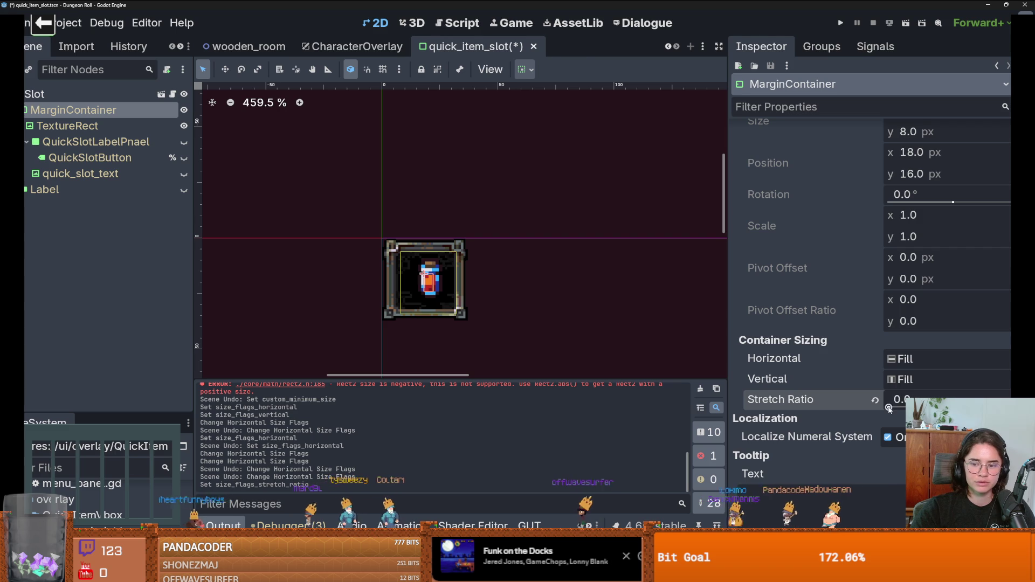
pyautogui.hotkey('ctrl', 's')
pyautogui.scroll(5, 868, 384)
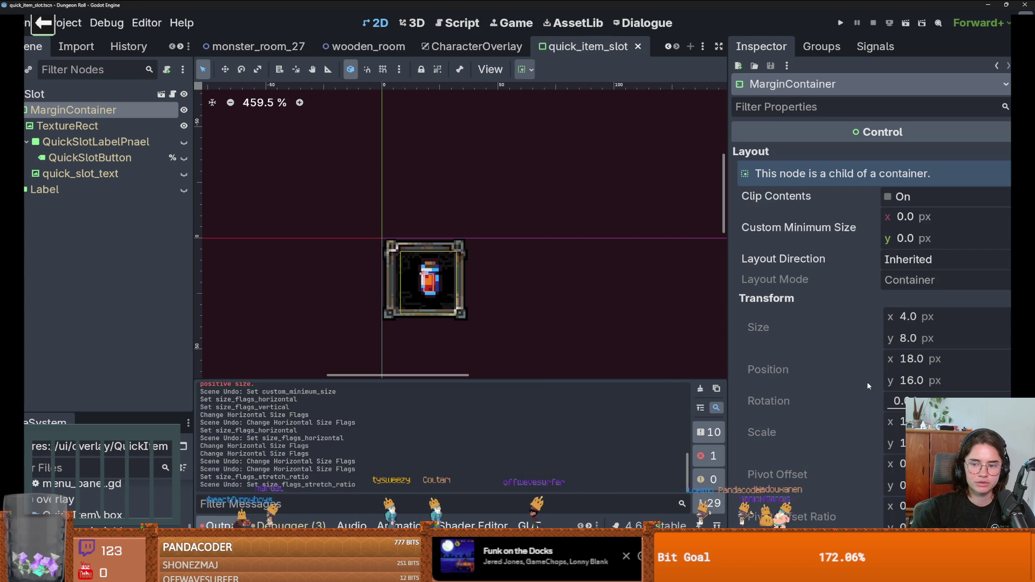
# Open the Slot instance's slot_panel scene and inspect the sizes of its nodes.
pyautogui.click(162, 94)
pyautogui.click(143, 113)
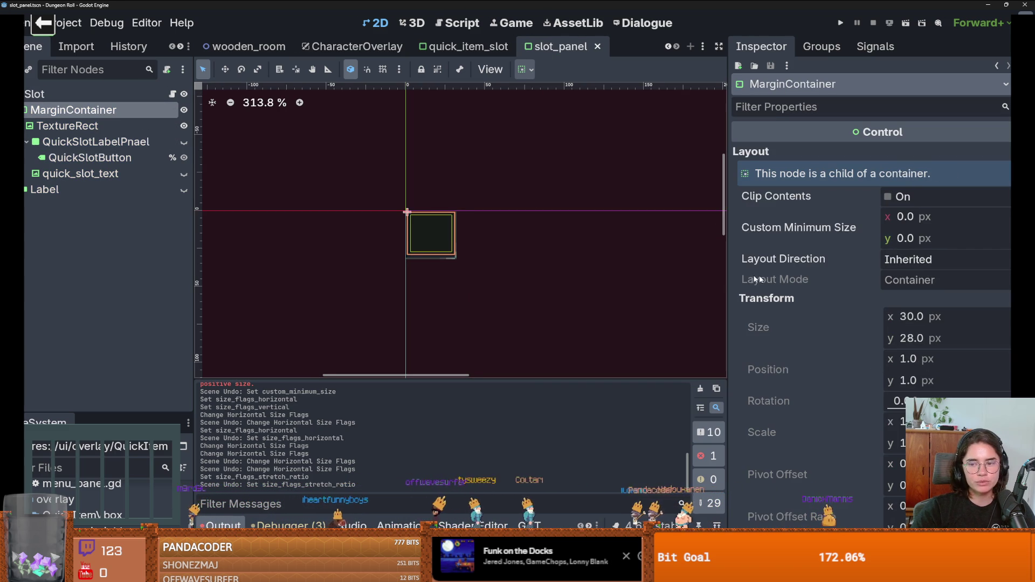
pyautogui.scroll(5, 404, 230)
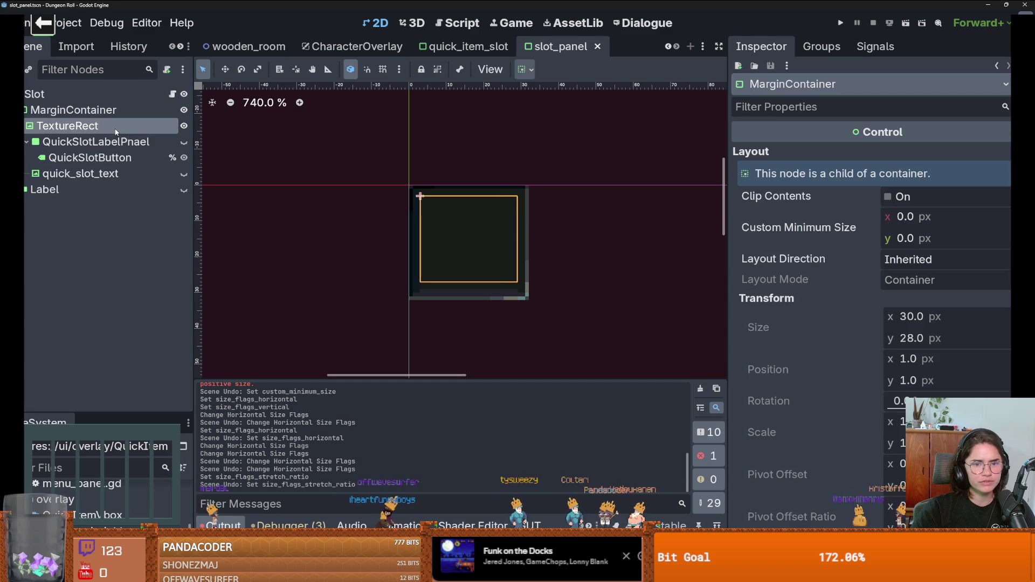
pyautogui.click(96, 142)
pyautogui.click(80, 173)
pyautogui.click(90, 157)
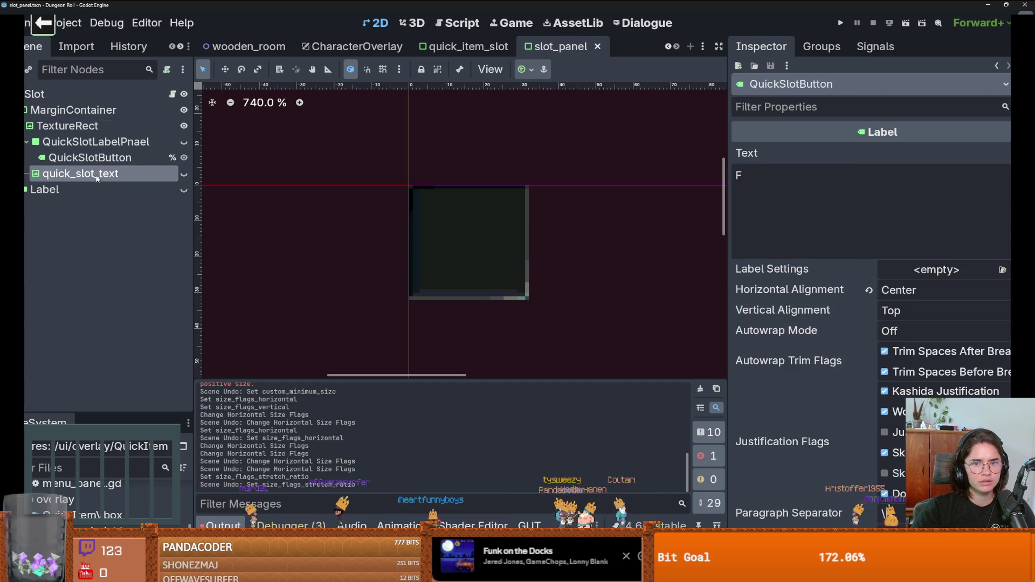
pyautogui.click(97, 173)
pyautogui.click(87, 128)
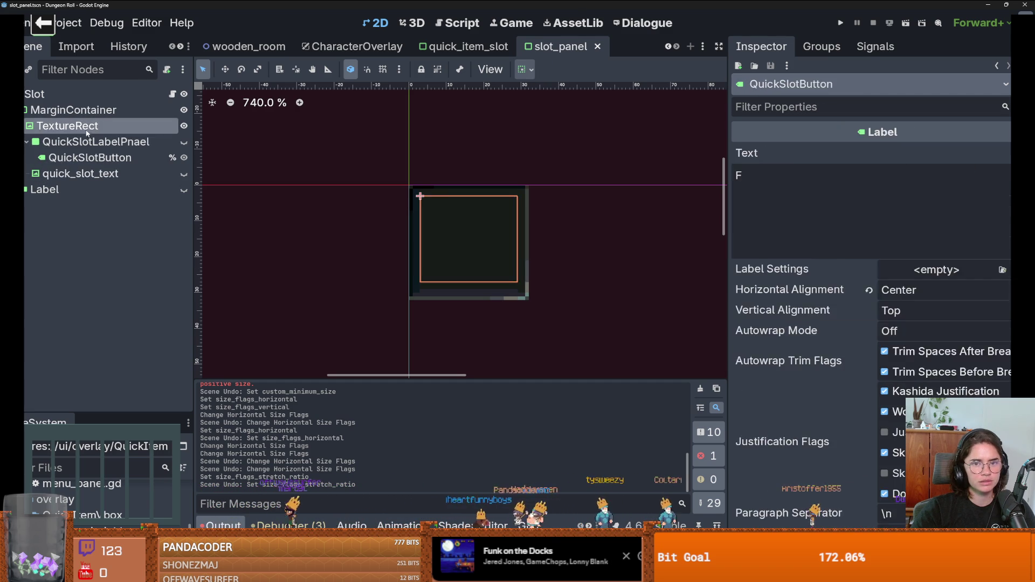
pyautogui.click(87, 113)
pyautogui.click(35, 94)
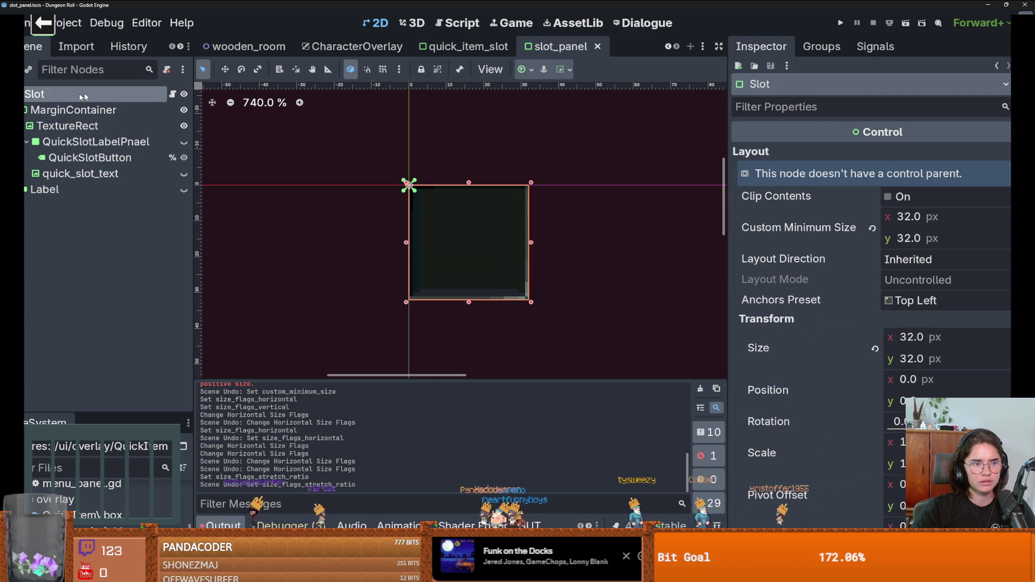
# Compare slot_panel's 30x28 MarginContainer, then return to quick_item_slot and select Slot.
pyautogui.click(459, 51)
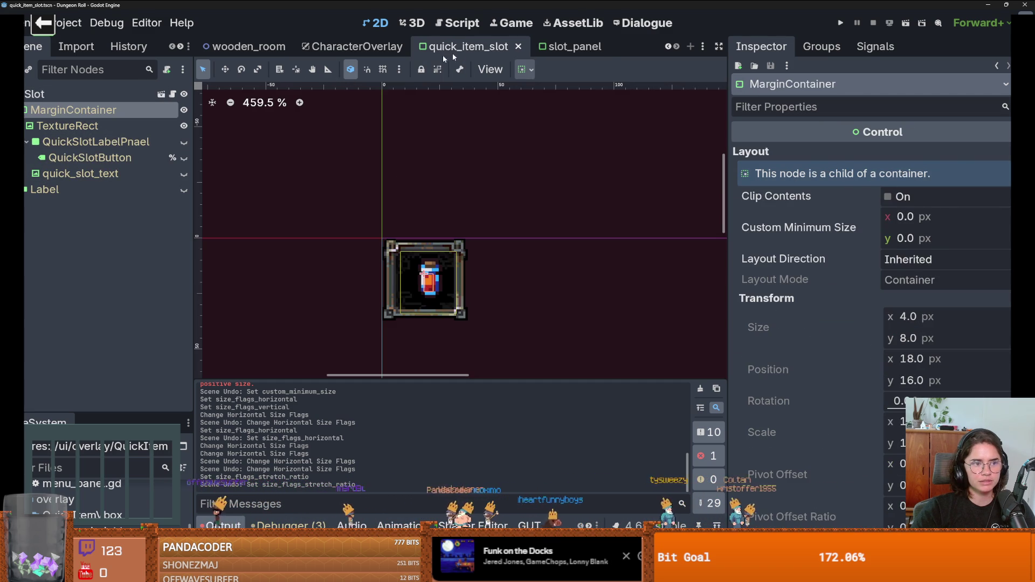
pyautogui.click(566, 47)
pyautogui.click(25, 110)
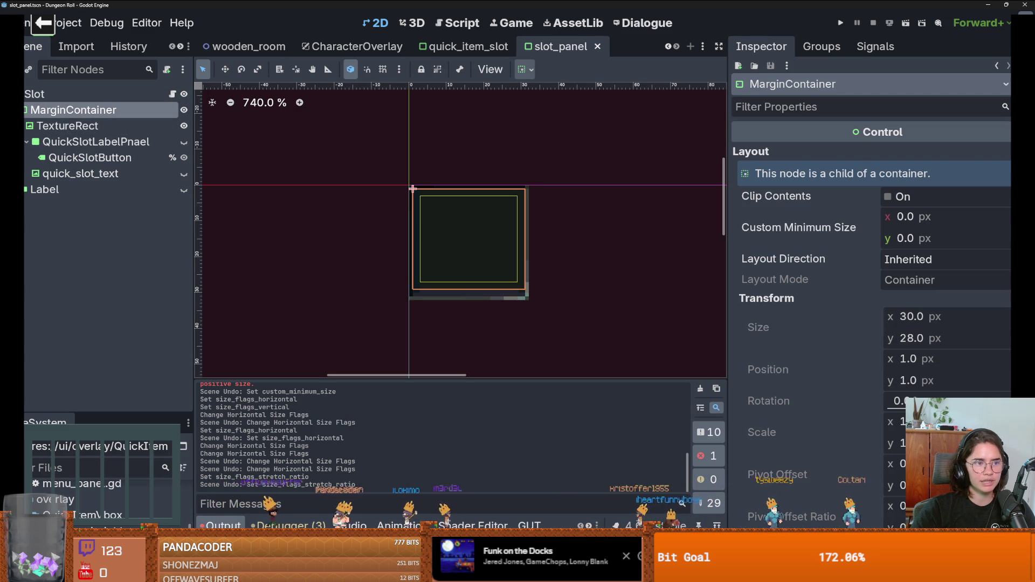
pyautogui.click(64, 96)
pyautogui.click(468, 46)
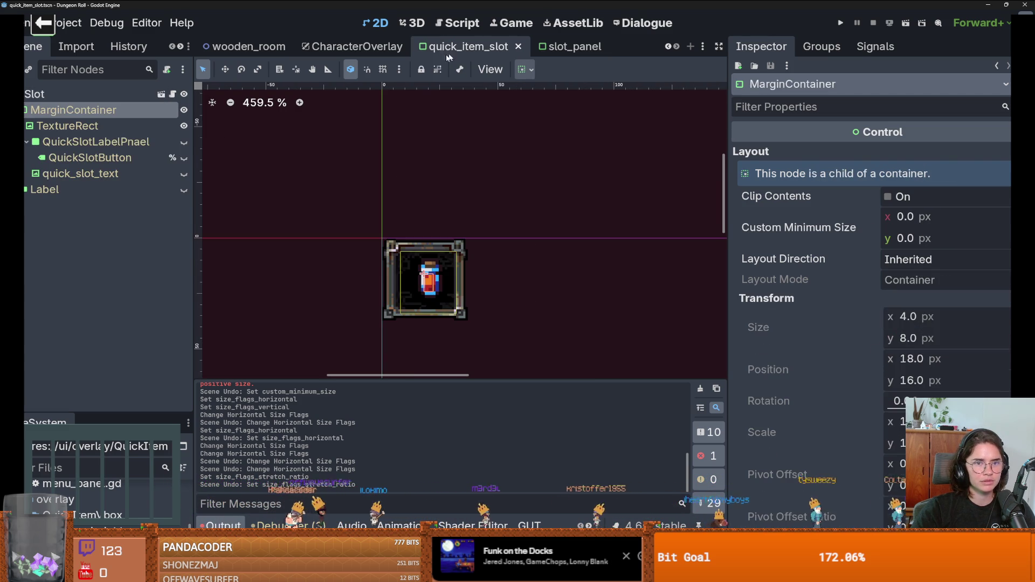
pyautogui.click(63, 95)
pyautogui.scroll(-10, 868, 328)
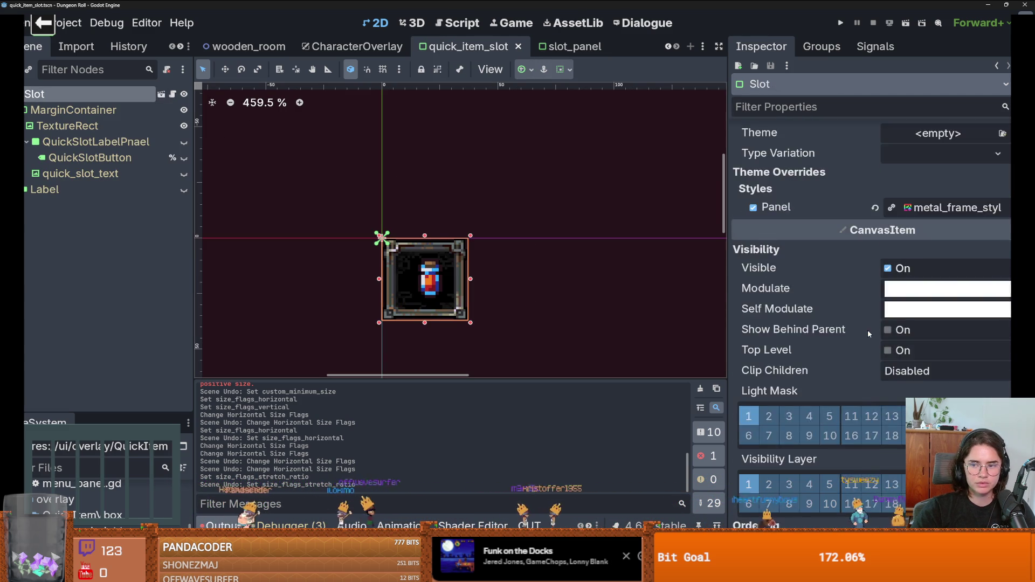
pyautogui.scroll(2, 869, 329)
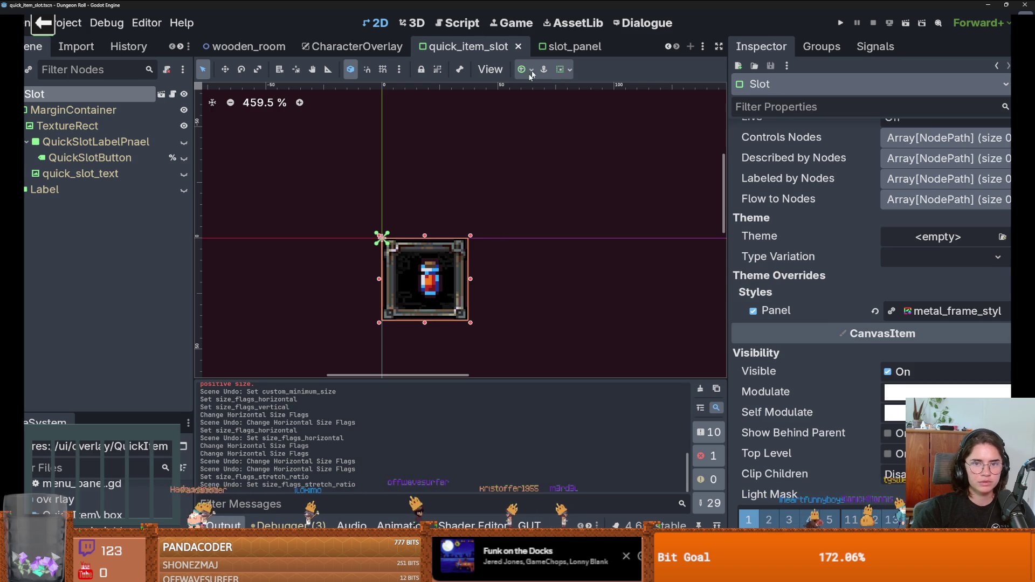
# Replace the Slot's metal_frame_style panel override with trinket_slot.tres.
pyautogui.click(933, 315)
pyautogui.click(941, 317)
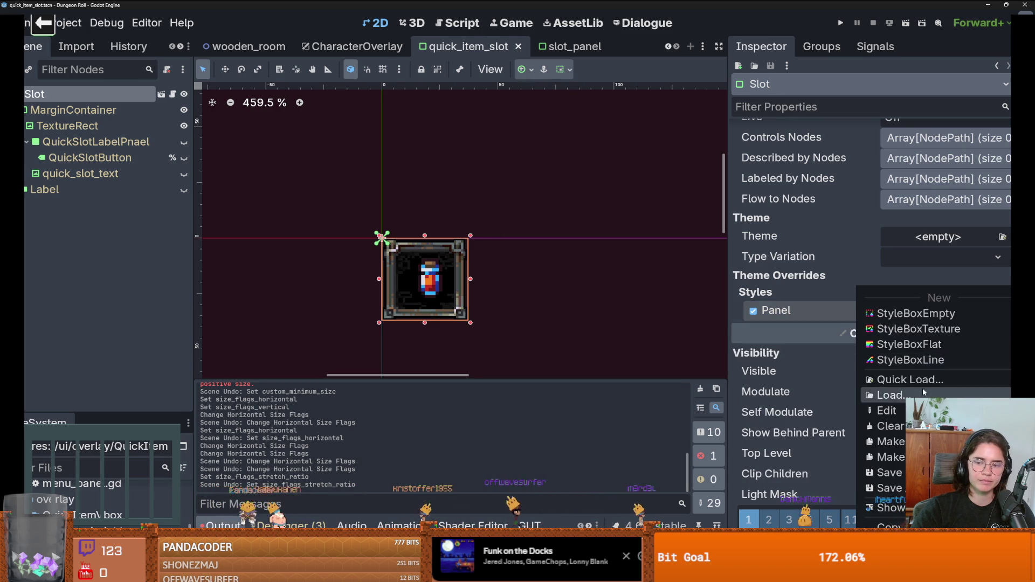
pyautogui.click(910, 380)
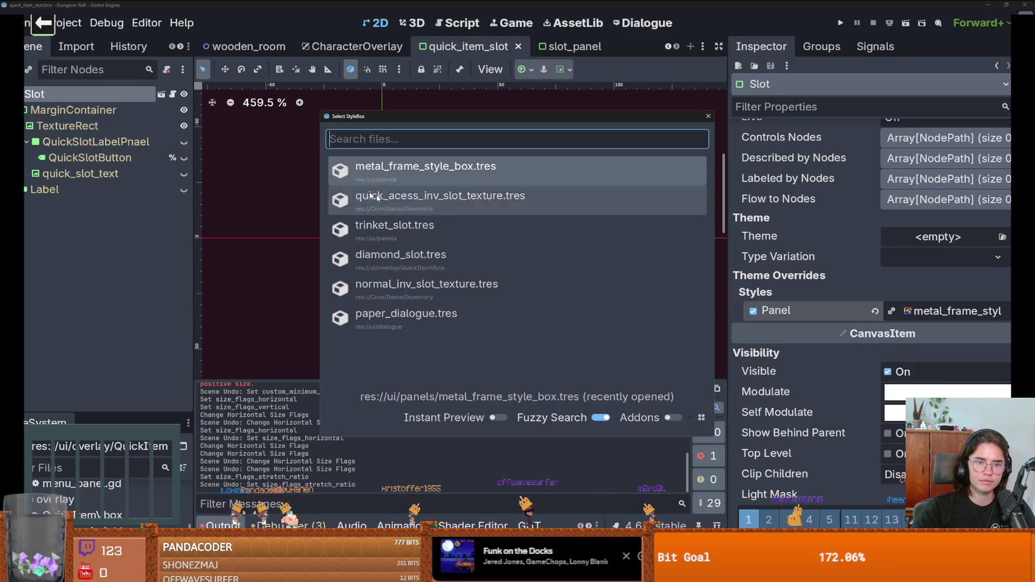
pyautogui.click(424, 230)
pyautogui.scroll(1, 505, 273)
pyautogui.scroll(-3, 506, 273)
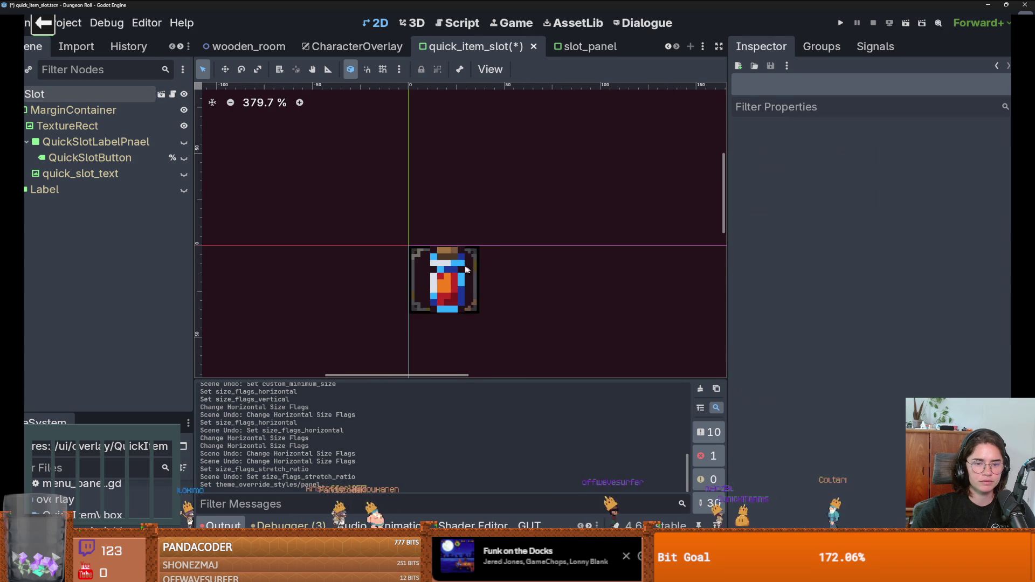
# Check the sizes of the TextureRect, MarginContainer and root Slot.
pyautogui.click(442, 275)
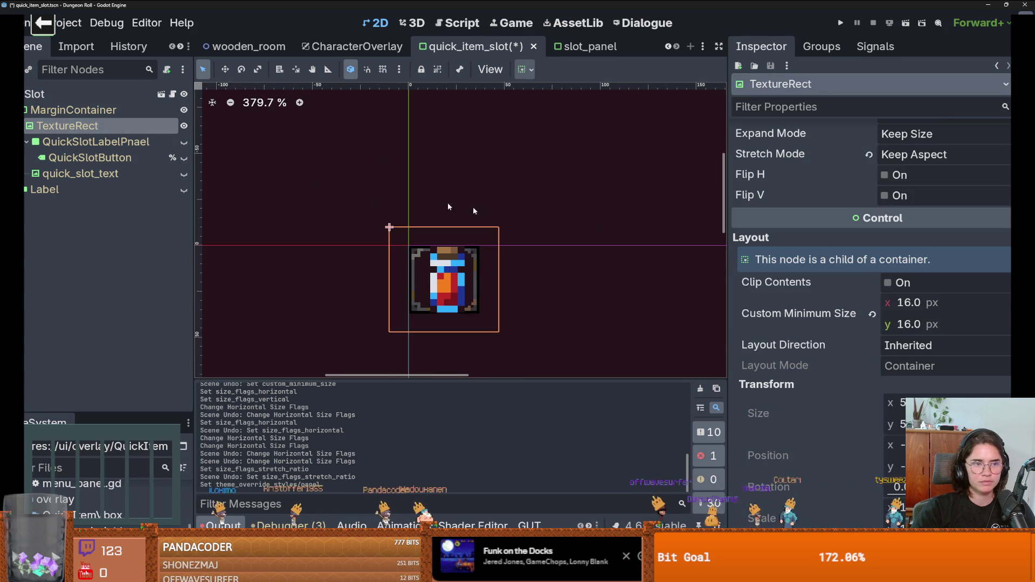
pyautogui.scroll(2, 872, 284)
pyautogui.scroll(5, 321, 205)
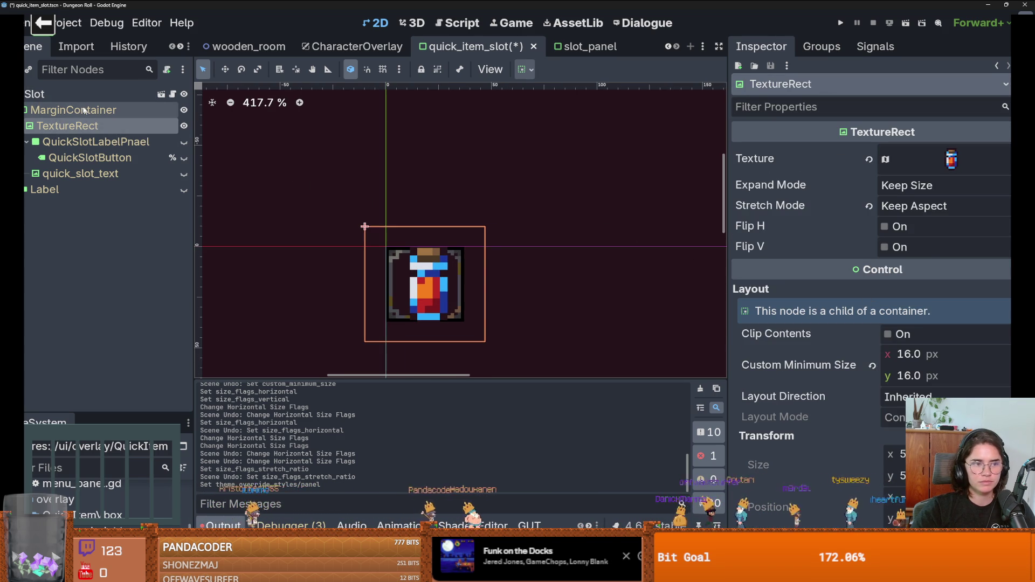
pyautogui.click(73, 110)
pyautogui.scroll(-3, 218, 200)
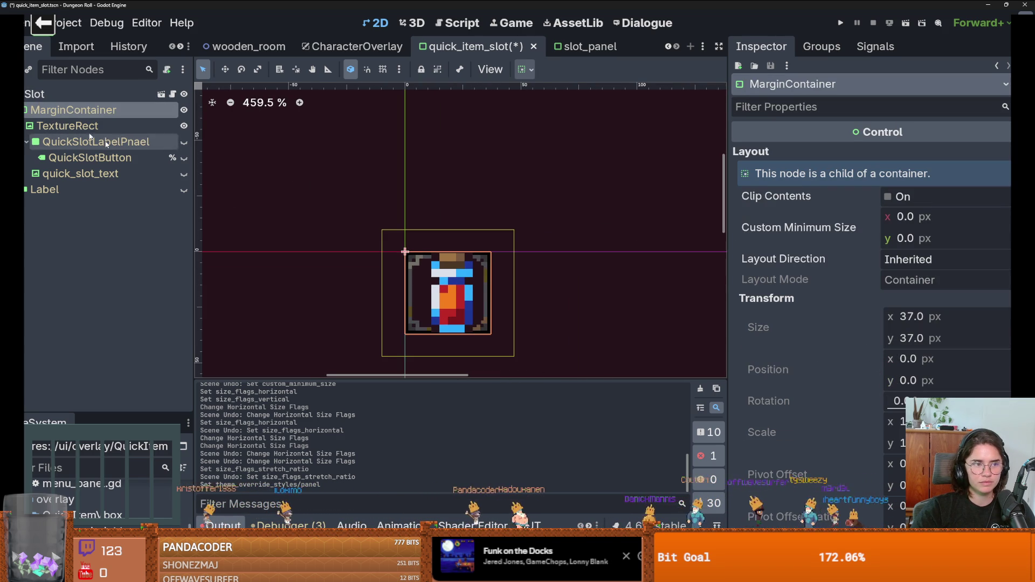
pyautogui.click(34, 94)
pyautogui.scroll(10, 942, 304)
pyautogui.scroll(5, 942, 305)
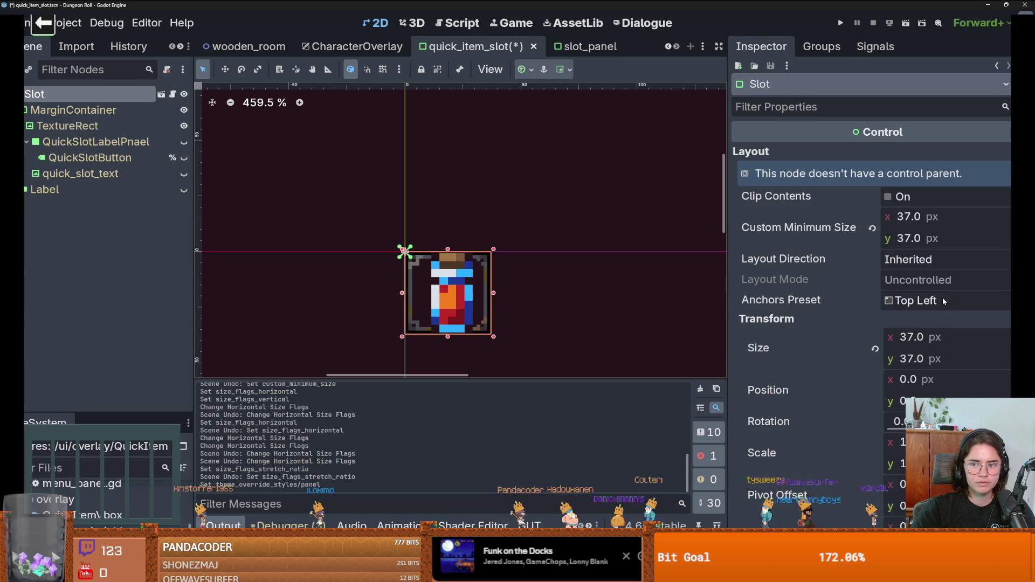
pyautogui.scroll(4, 510, 303)
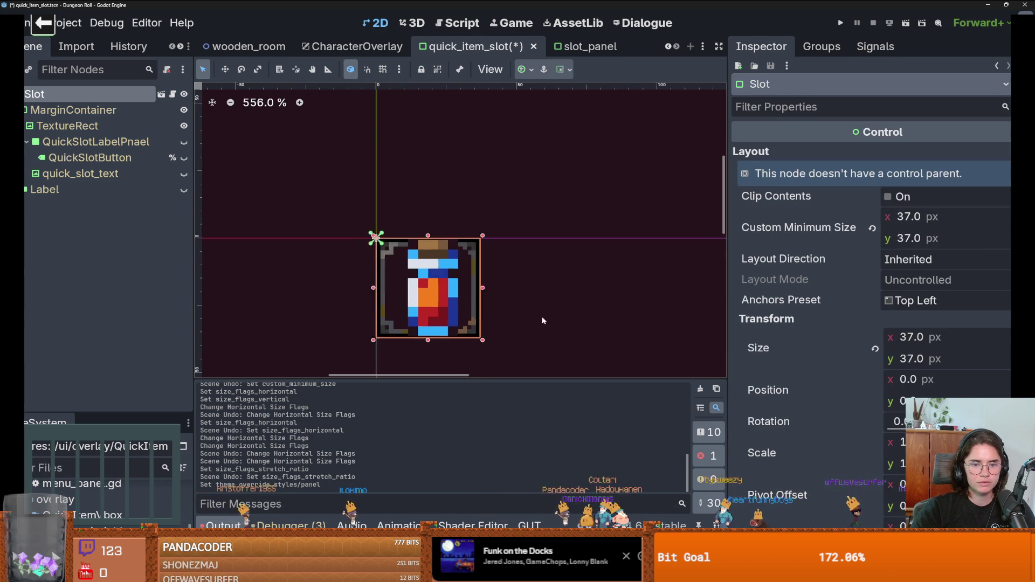
# Center the item TextureRect horizontally and vertically in the slot and save the scene.
pyautogui.click(67, 125)
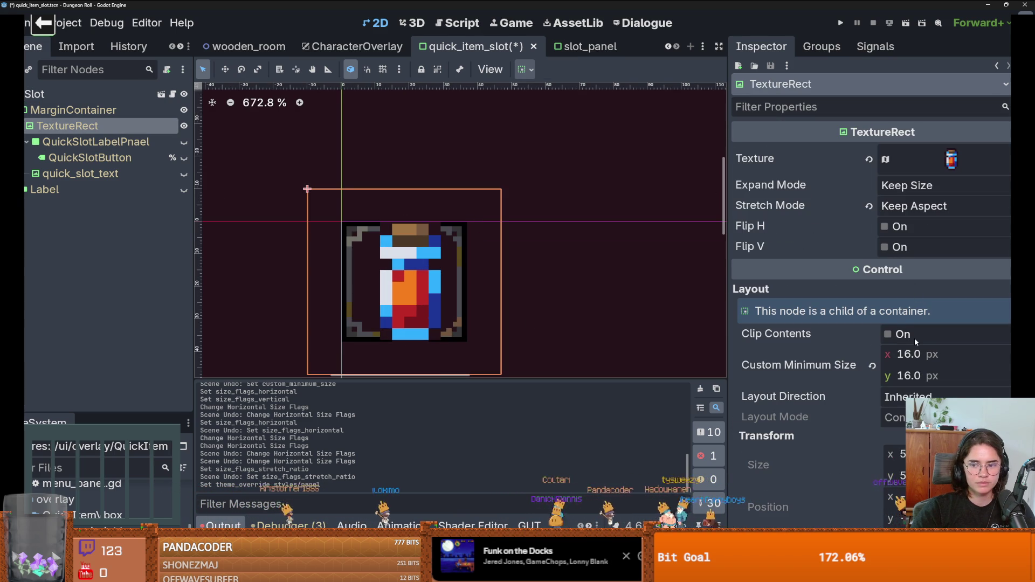
pyautogui.click(521, 70)
pyautogui.click(570, 114)
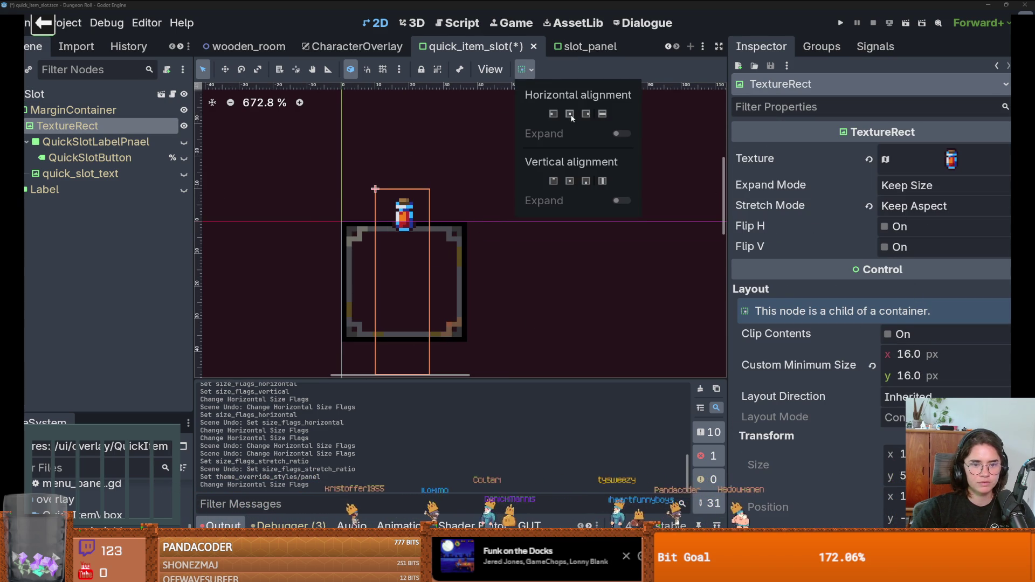
pyautogui.click(570, 181)
pyautogui.scroll(2, 534, 262)
pyautogui.click(509, 274)
pyautogui.hotkey('ctrl', 's')
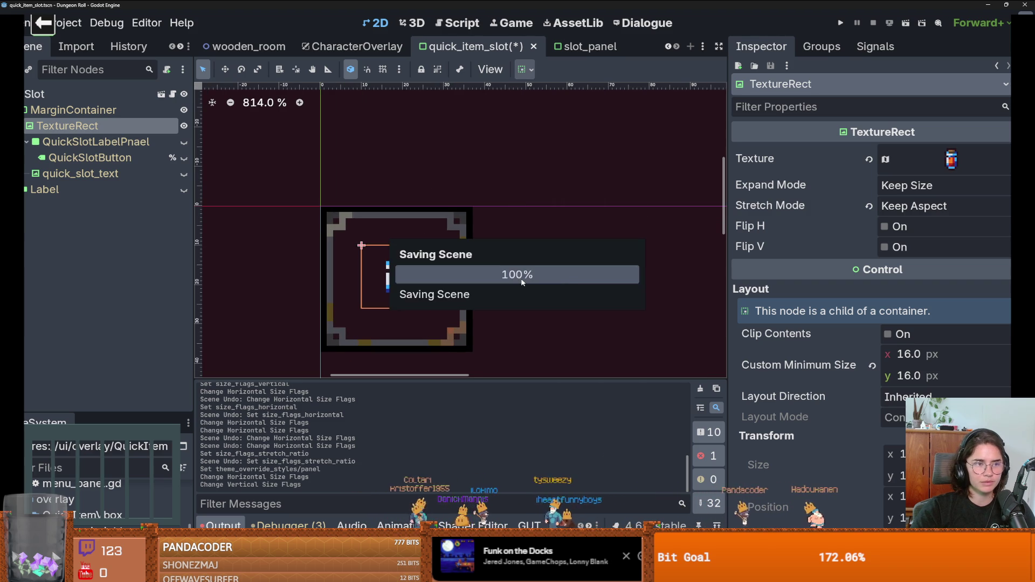
pyautogui.press('Up')
pyautogui.press('Up')
# Leave the Slot's focus recursion setting at Inherited.
pyautogui.scroll(-15, 870, 269)
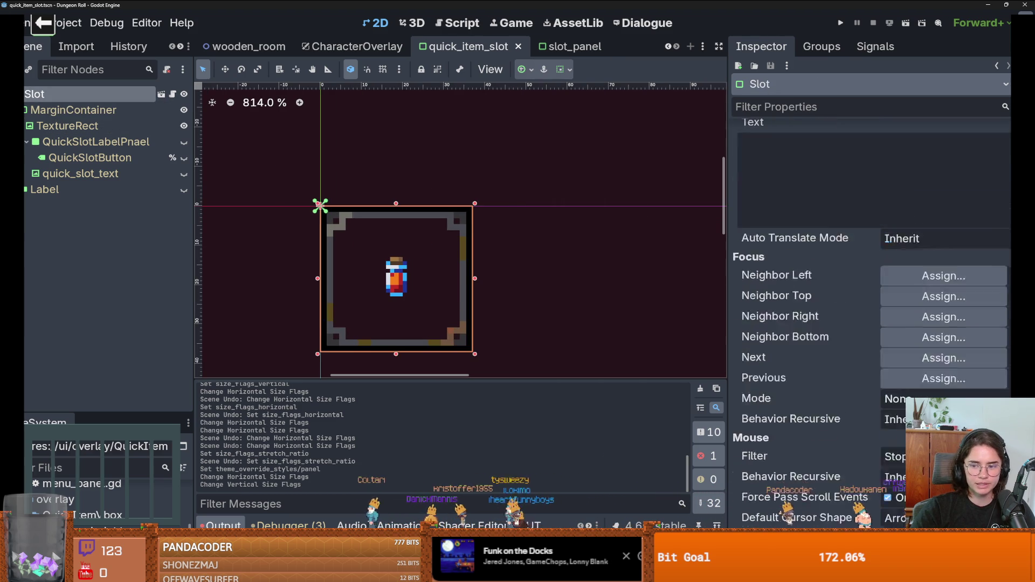
pyautogui.scroll(8, 871, 270)
pyautogui.click(907, 316)
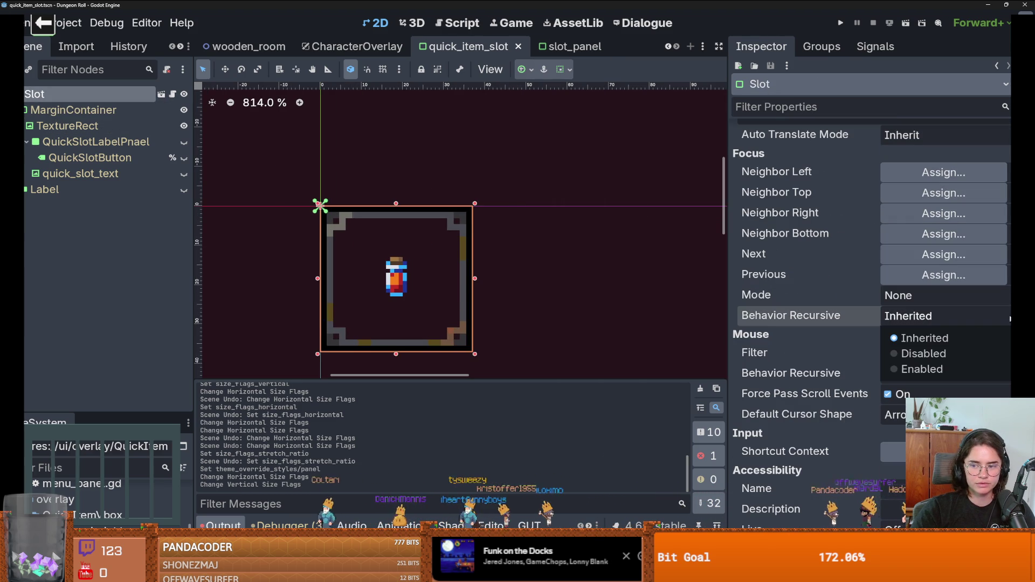
pyautogui.click(854, 338)
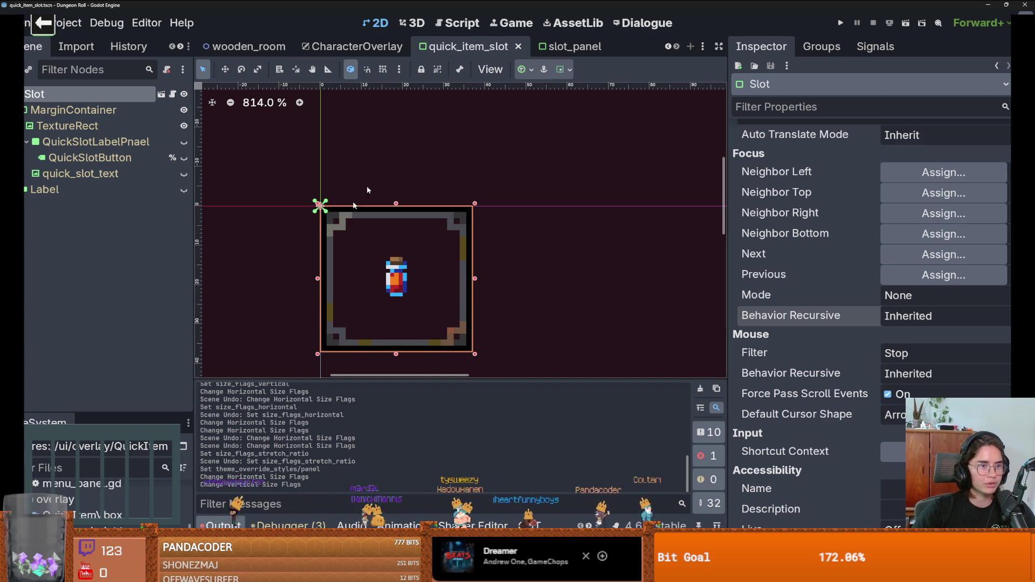
# Select the potion TextureRect and inspect its current atlas texture and region editor.
pyautogui.click(68, 125)
pyautogui.scroll(5, 405, 277)
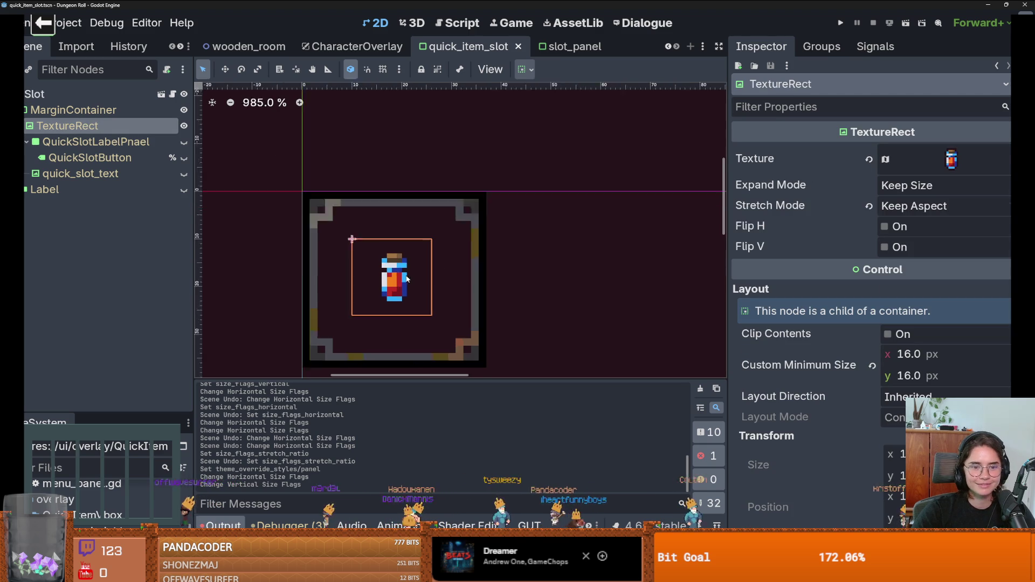
pyautogui.scroll(-2, 410, 275)
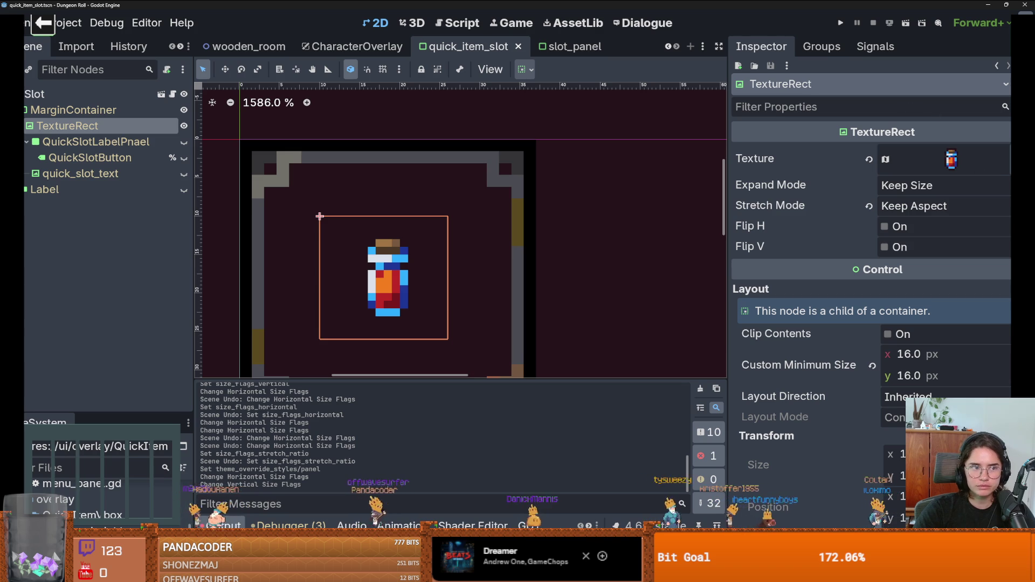
pyautogui.rightClick(951, 159)
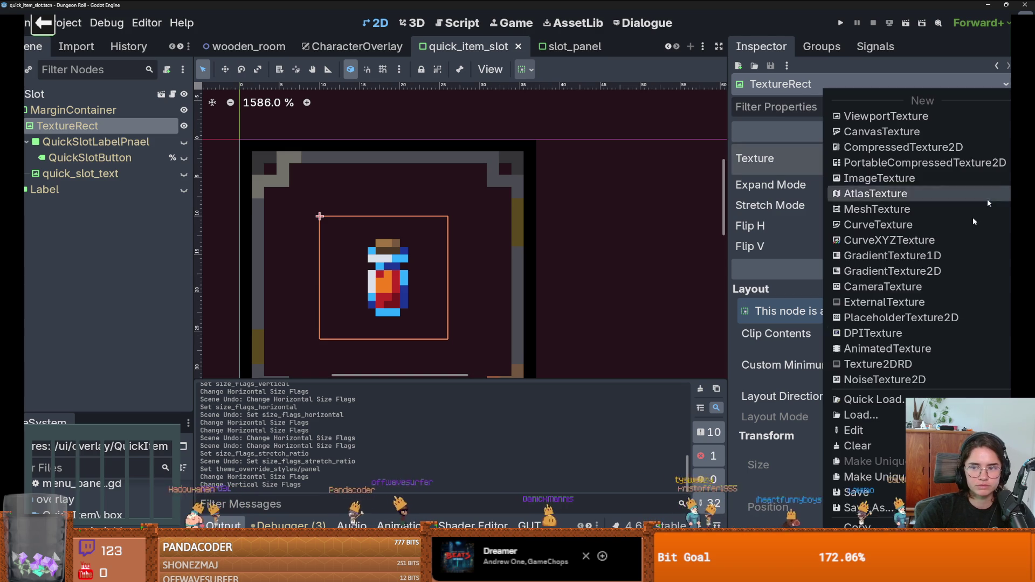
pyautogui.click(845, 399)
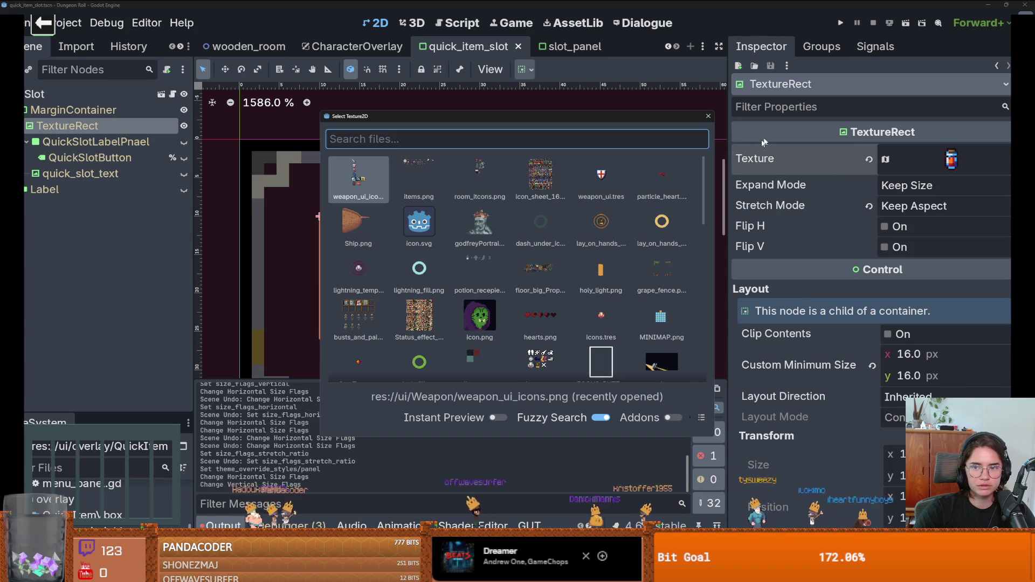
pyautogui.click(708, 116)
pyautogui.click(951, 159)
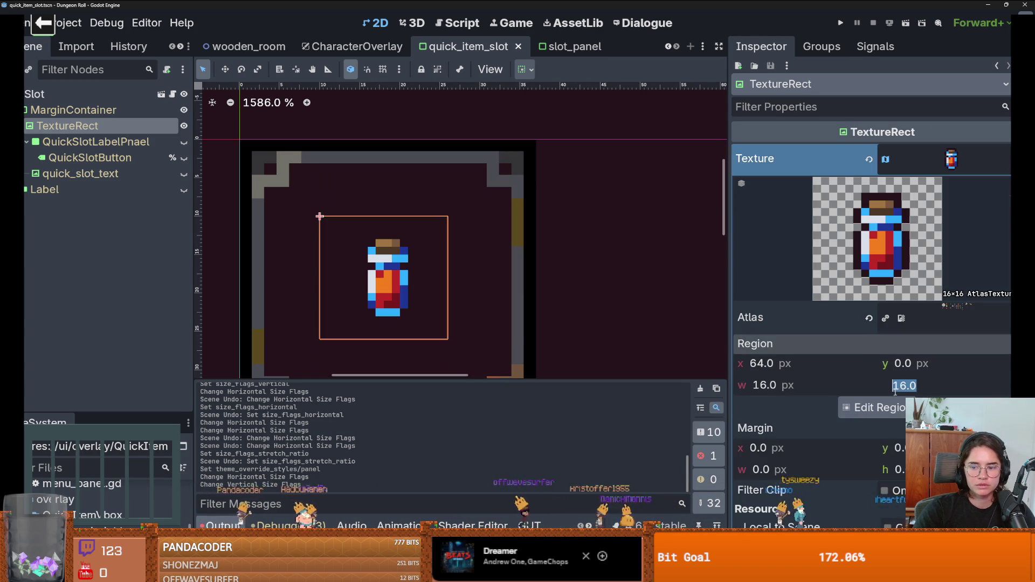
pyautogui.click(884, 407)
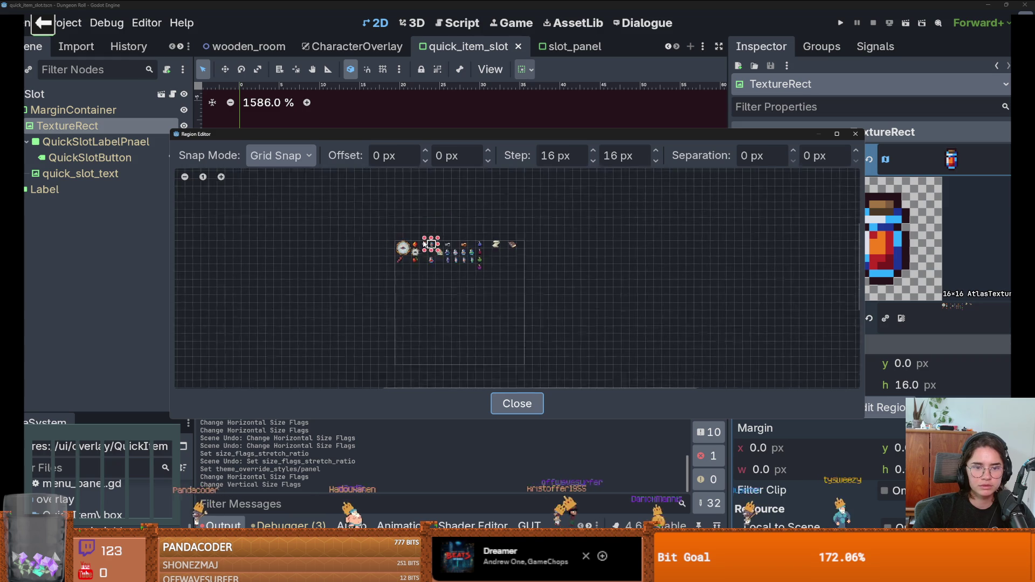
pyautogui.click(855, 133)
# Quick-load weapon_ui_icons.png as the TextureRect's atlas image.
pyautogui.click(1005, 159)
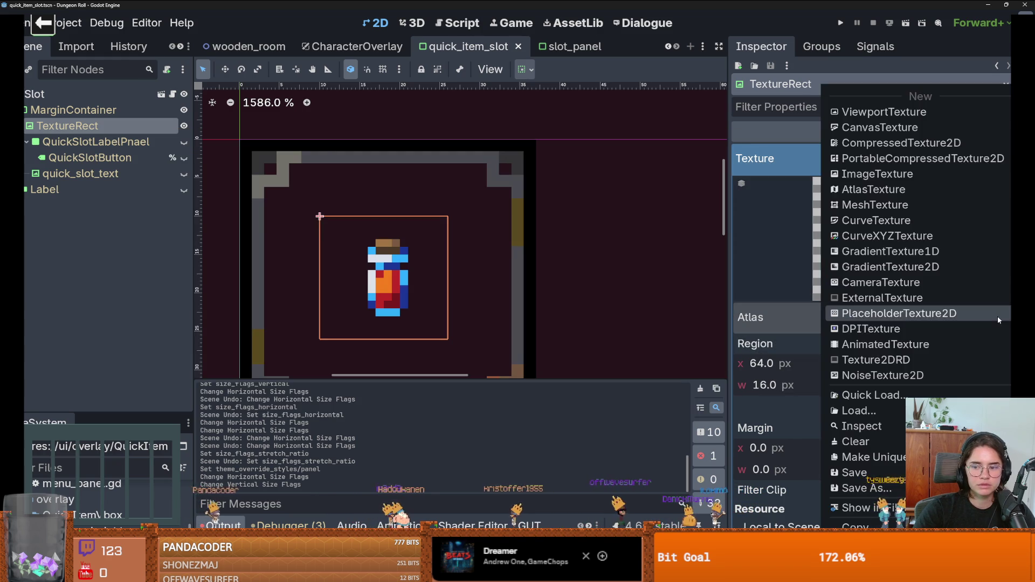
pyautogui.click(849, 393)
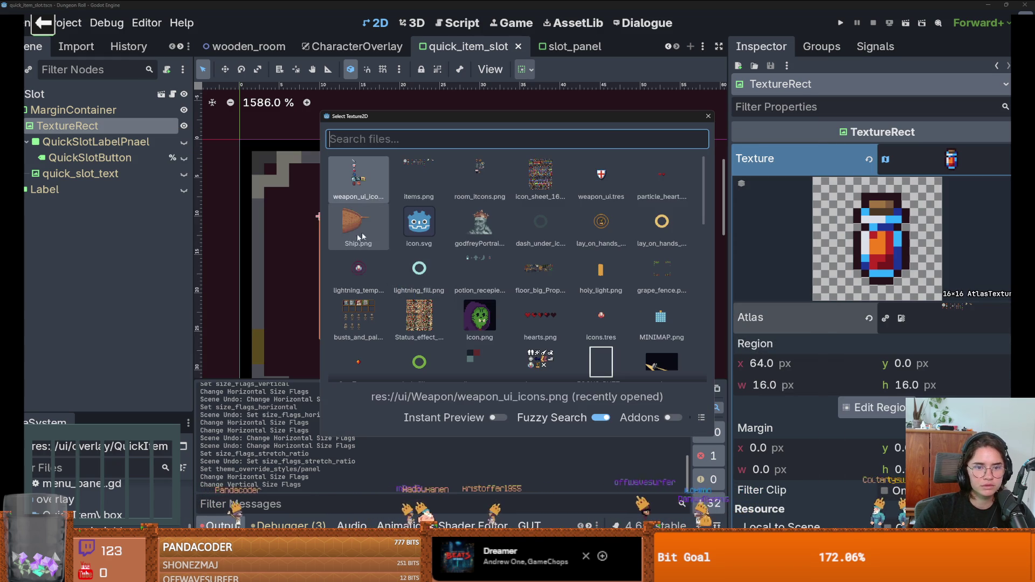
pyautogui.click(358, 178)
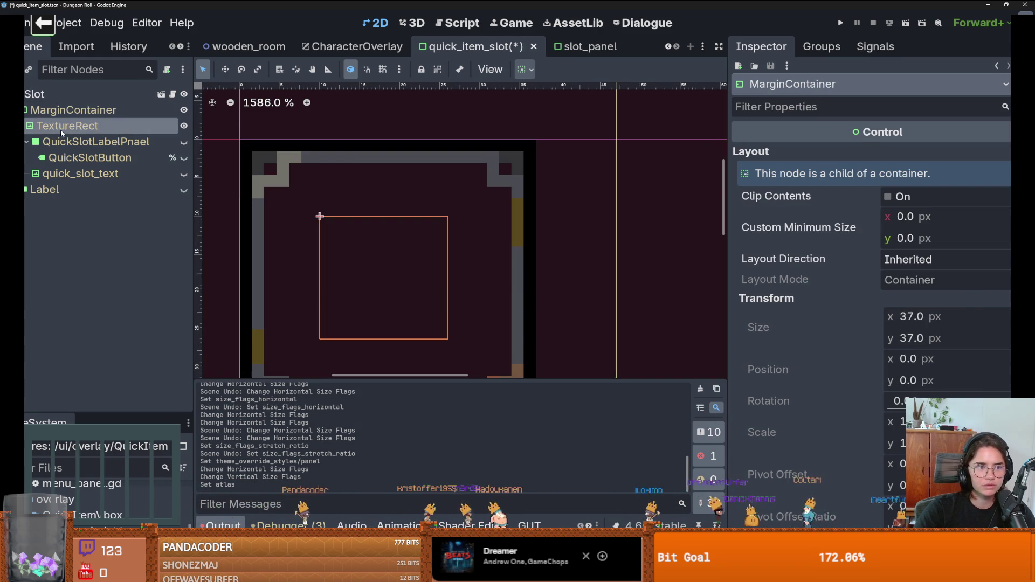
pyautogui.click(67, 125)
# Draw a 32×32 atlas region around the red potion flask and save the scene.
pyautogui.click(878, 407)
pyautogui.scroll(3, 487, 242)
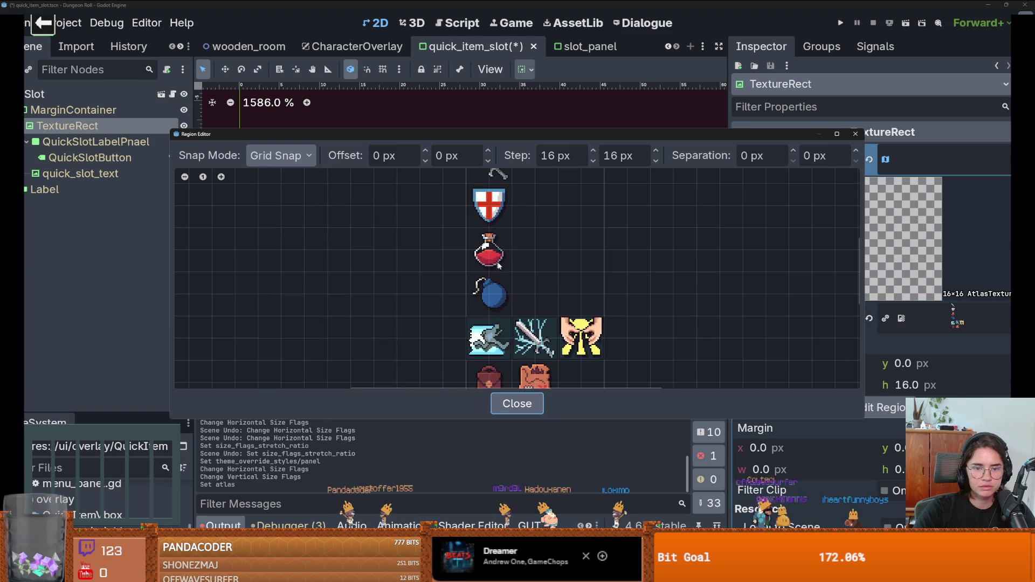
pyautogui.moveTo(509, 270); pyautogui.dragTo(476, 229)
pyautogui.click(856, 134)
pyautogui.scroll(-5, 620, 222)
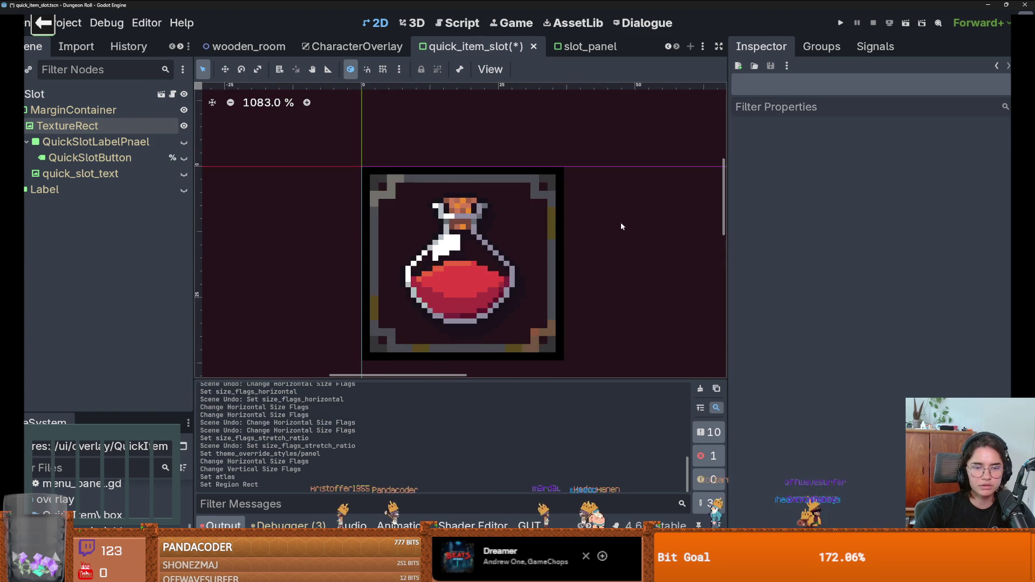
pyautogui.hotkey('ctrl', 's')
pyautogui.scroll(-2, 620, 222)
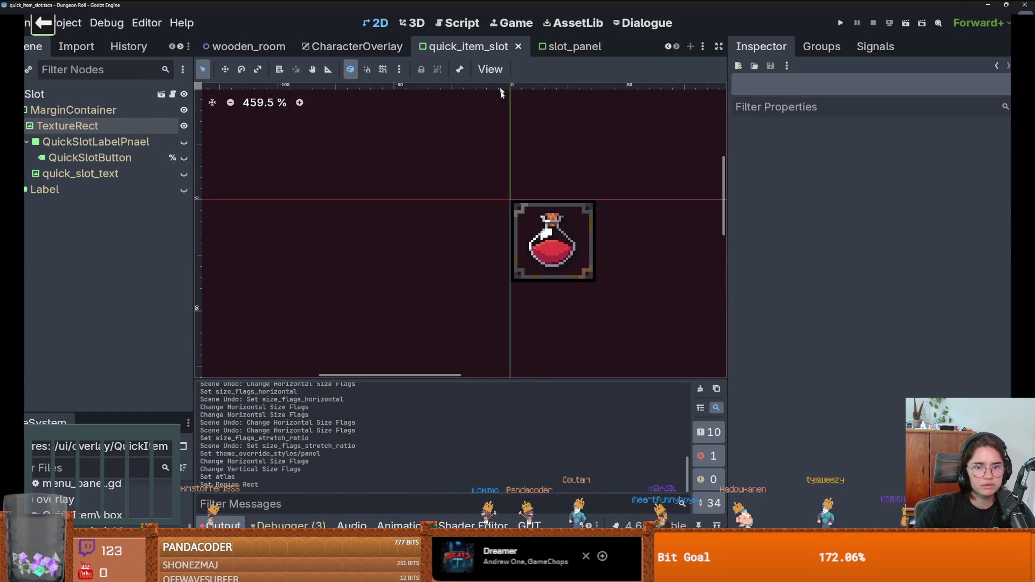
# Clear the potion texture from the quick_item_slot TextureRect.
pyautogui.click(112, 128)
pyautogui.scroll(3, 944, 210)
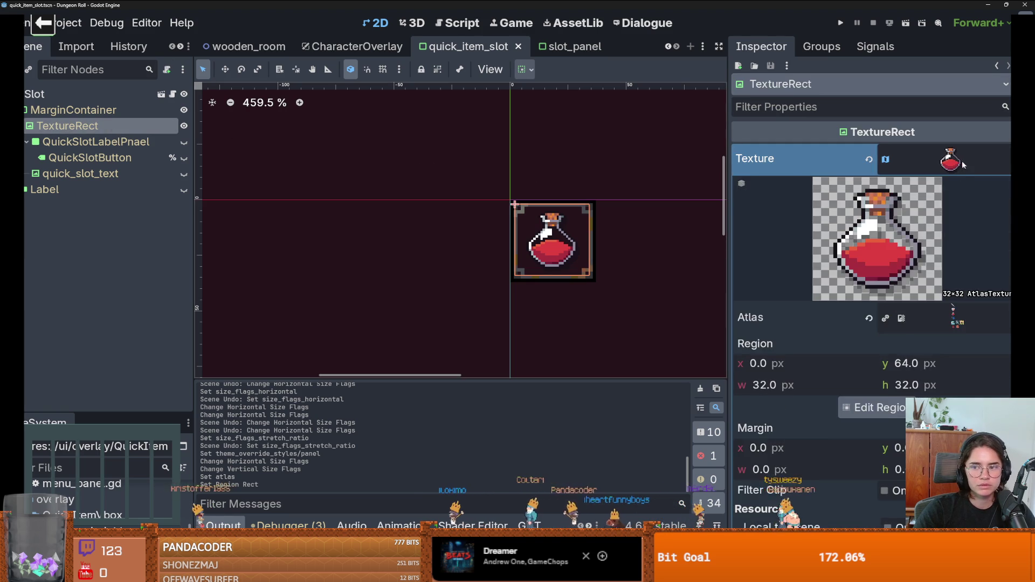
pyautogui.click(950, 159)
pyautogui.click(1010, 158)
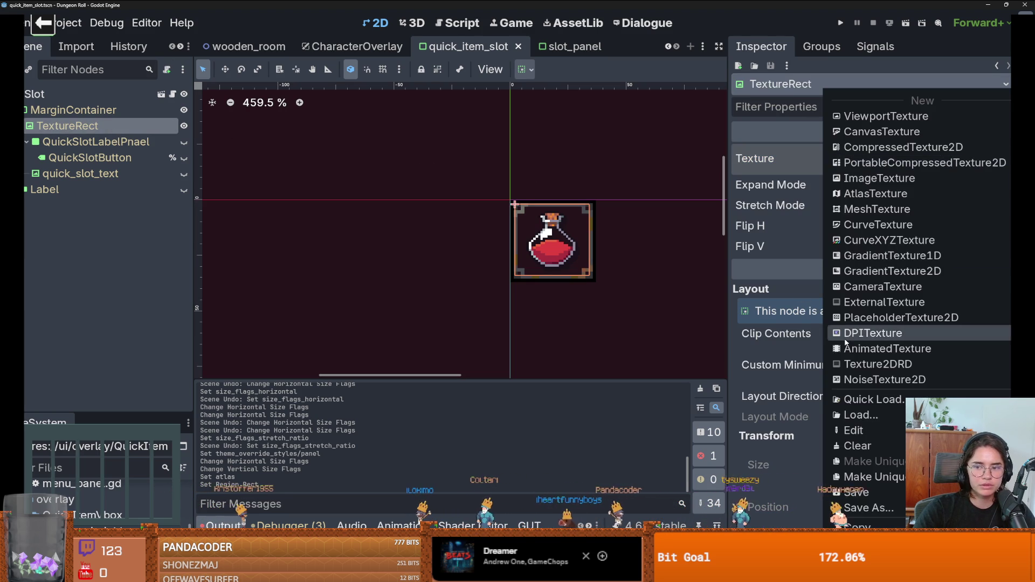
pyautogui.click(857, 445)
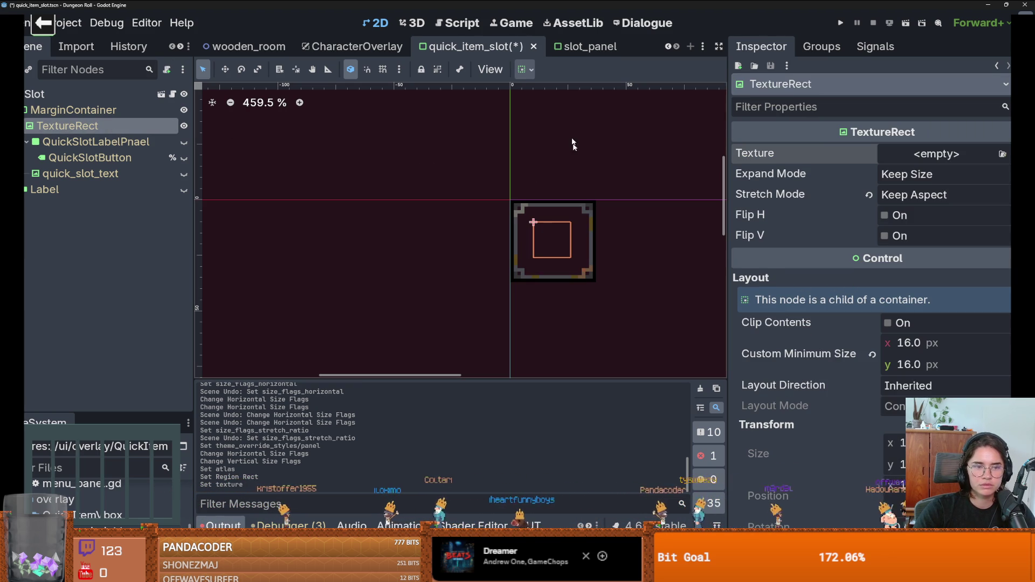
# Check the quick item slots in CharacterOverlay, then reopen the quick_item_slot scene.
pyautogui.click(324, 47)
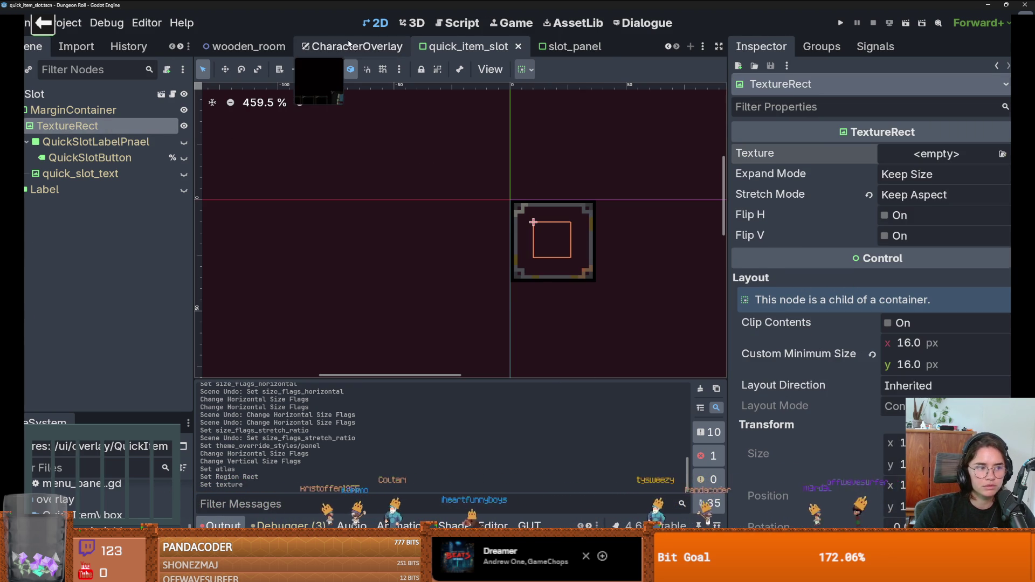
pyautogui.click(444, 182)
pyautogui.scroll(5, 377, 238)
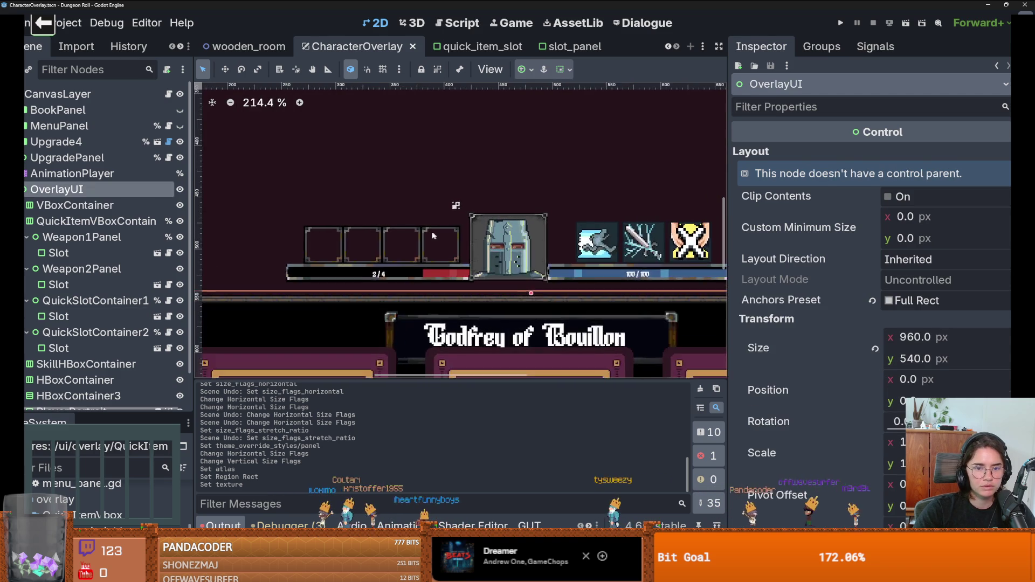
pyautogui.click(435, 243)
pyautogui.click(391, 248)
pyautogui.click(339, 248)
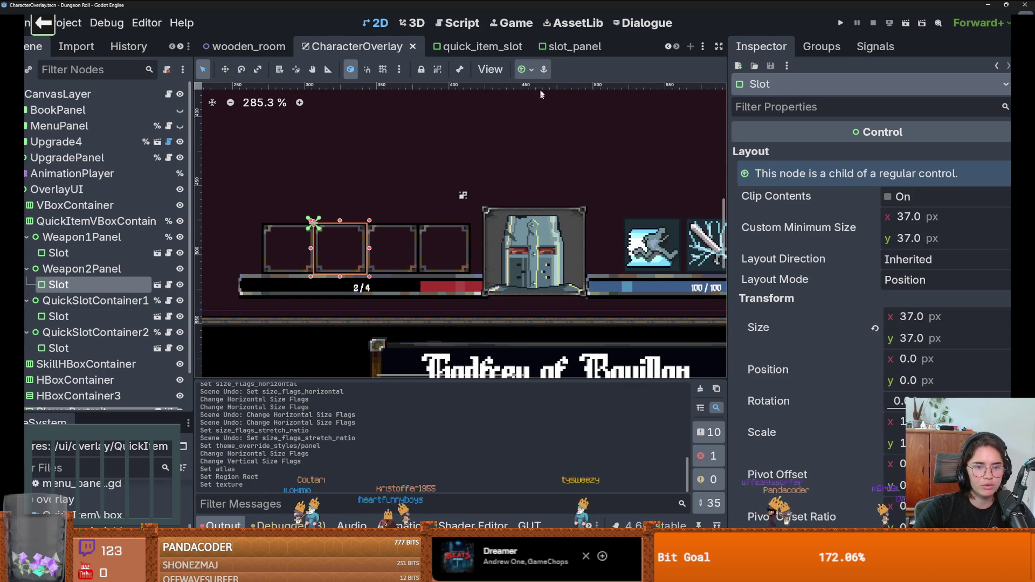
pyautogui.click(156, 286)
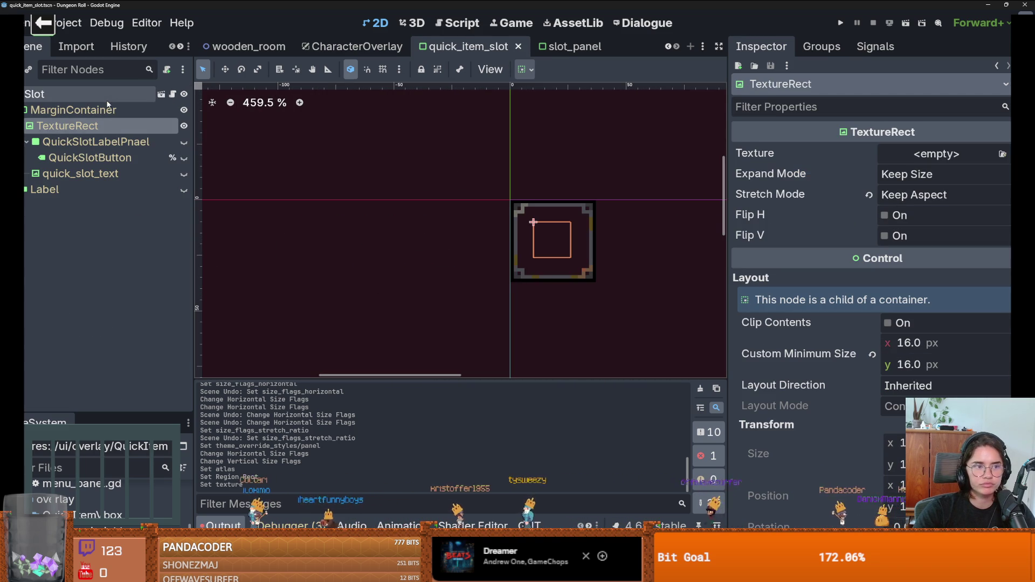
# Try a metal frame Panel style on the Slot root, then undo it.
pyautogui.click(35, 94)
pyautogui.scroll(-5, 814, 338)
pyautogui.scroll(6, 952, 350)
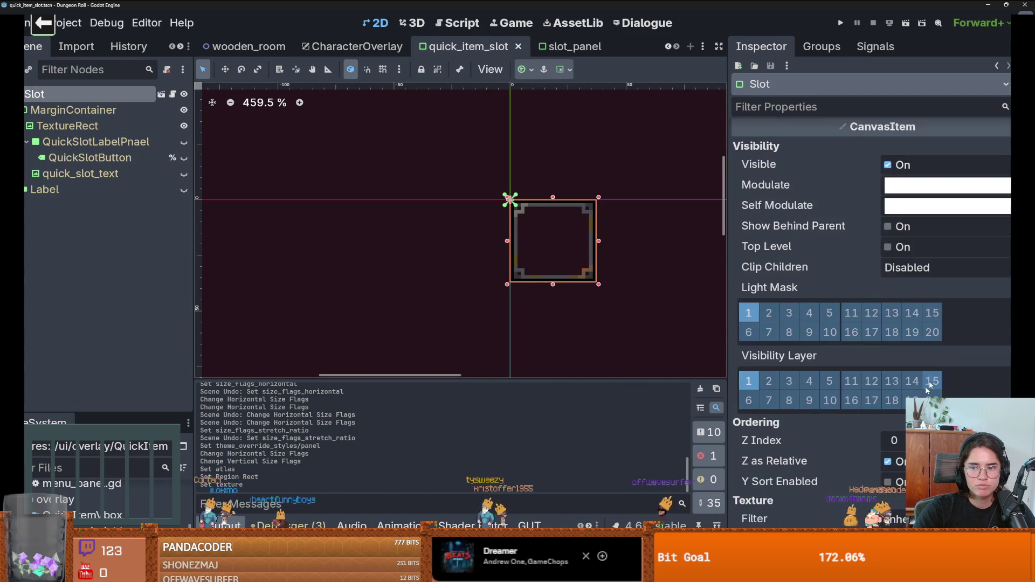
pyautogui.click(1006, 259)
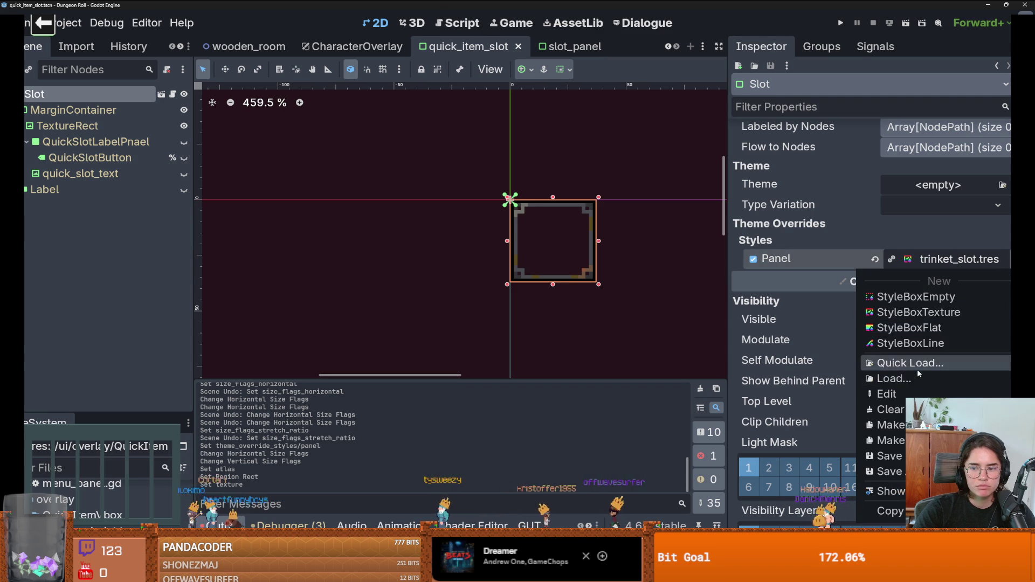
pyautogui.click(887, 360)
pyautogui.doubleClick(513, 200)
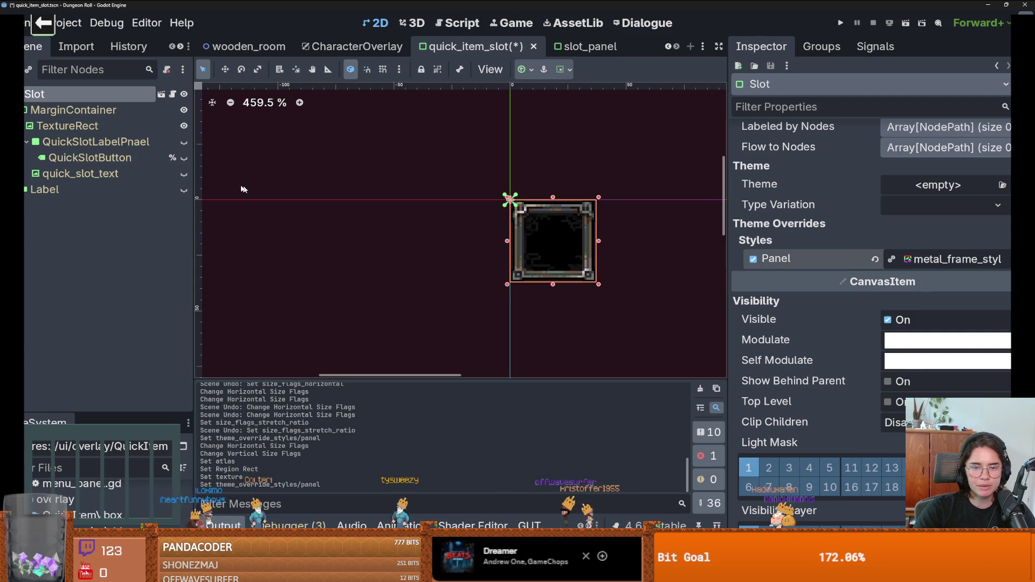
pyautogui.click(73, 110)
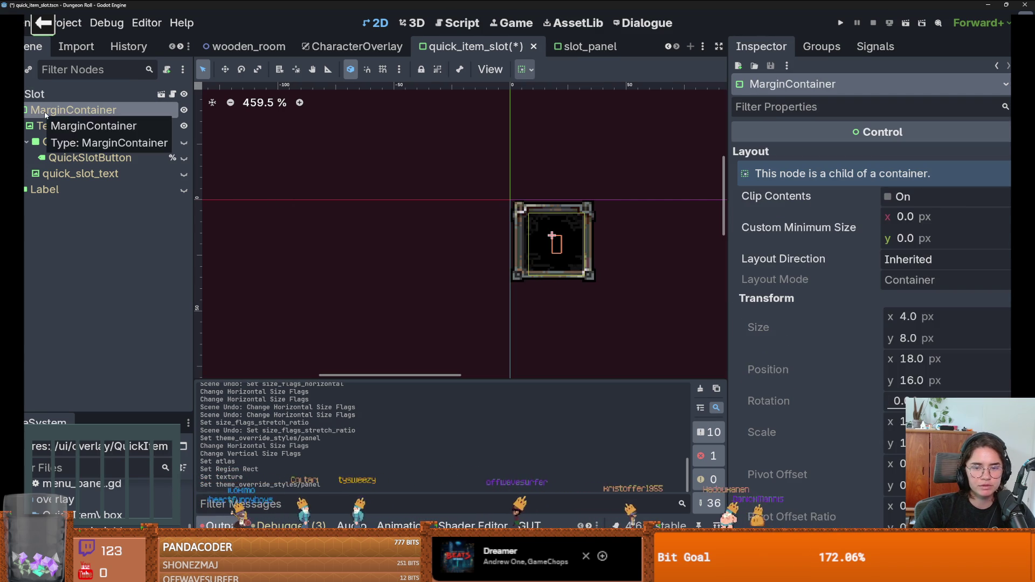
pyautogui.hotkey('ctrl', 'z')
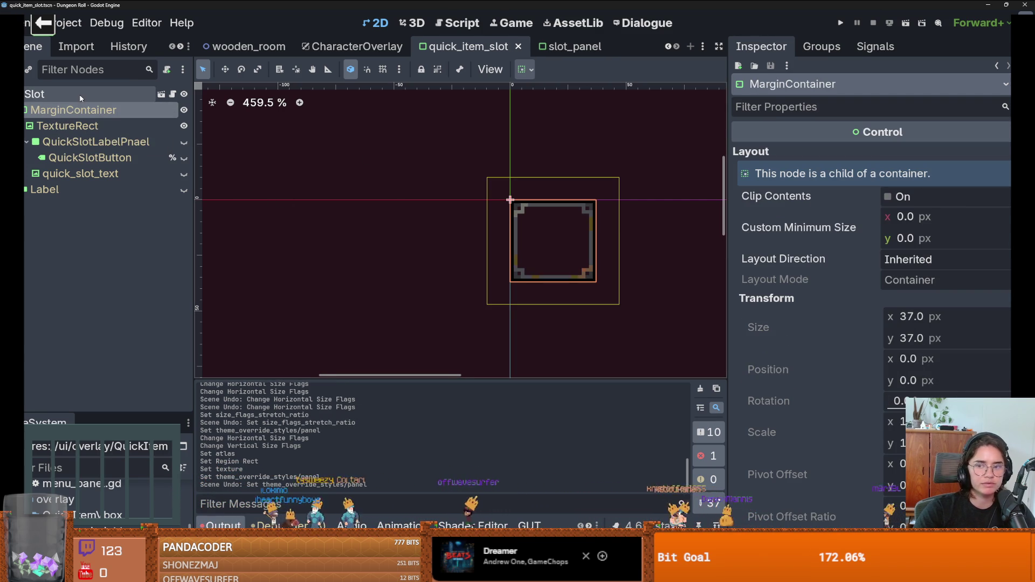
# Set the MarginContainer's left, top, right and bottom margins to 2 and save.
pyautogui.scroll(-10, 810, 365)
pyautogui.scroll(8, 823, 372)
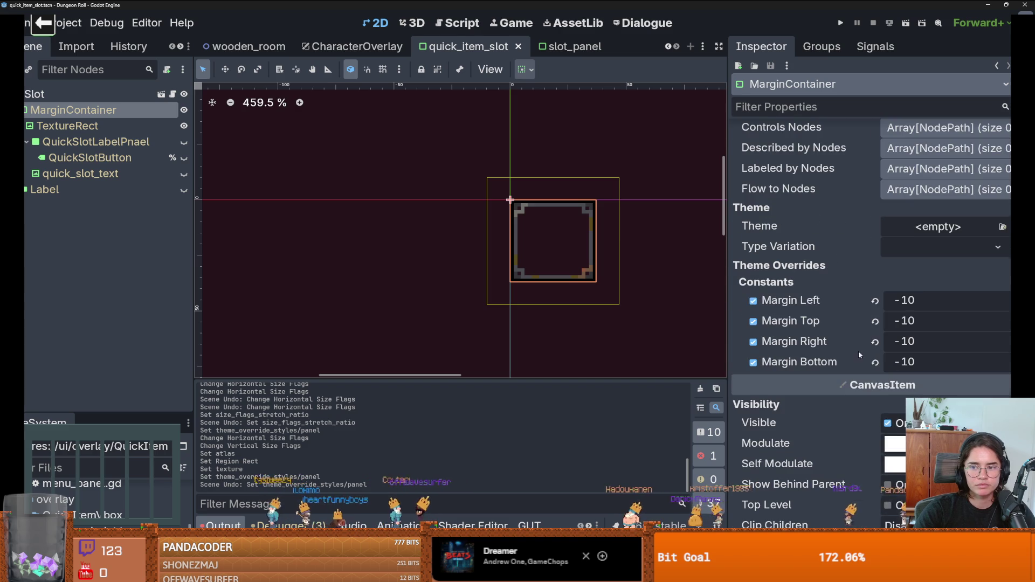
pyautogui.click(921, 299)
pyautogui.write('2')
pyautogui.press('Tab')
pyautogui.write('2')
pyautogui.press('Tab')
pyautogui.write('2')
pyautogui.press('Tab')
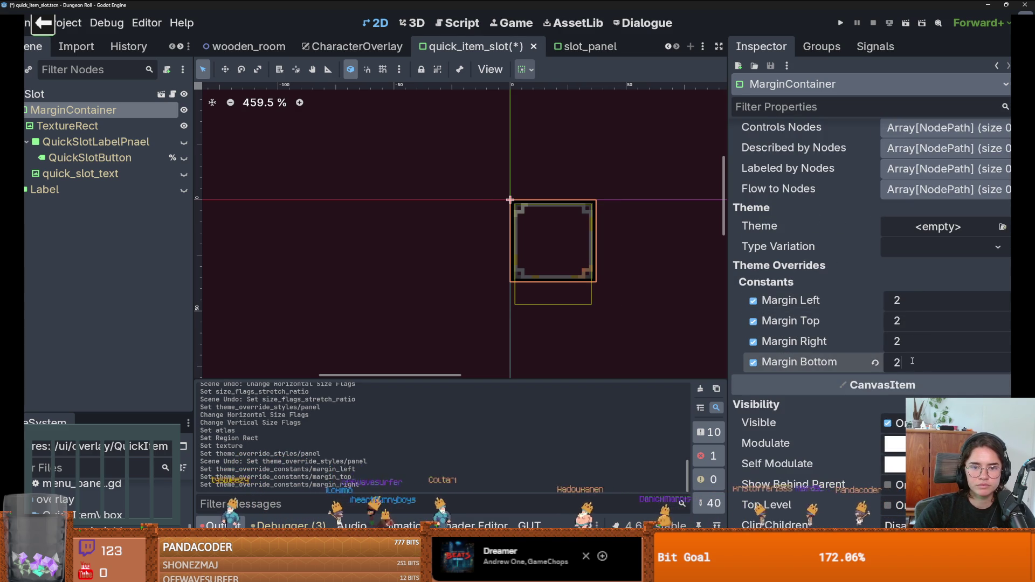
pyautogui.write('2')
pyautogui.hotkey('ctrl', 's')
# Select the TextureRect node, then switch to the Streamer.bot window.
pyautogui.scroll(5, 839, 286)
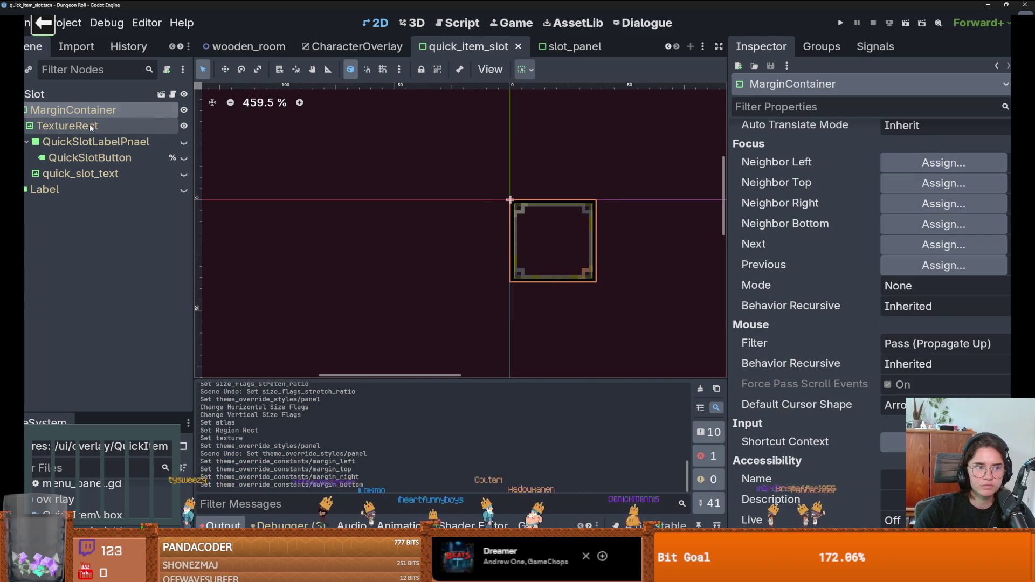
pyautogui.click(68, 125)
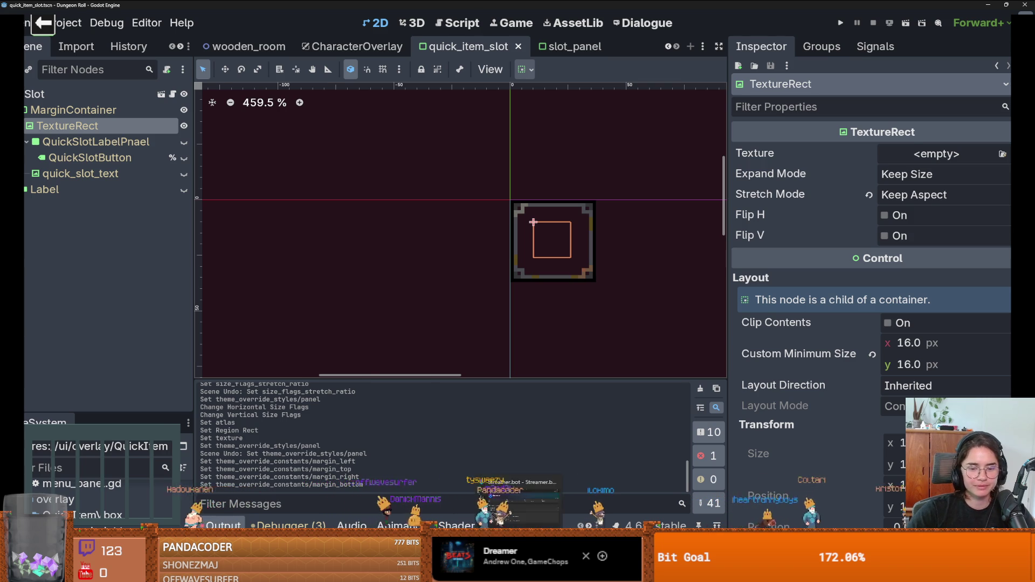
pyautogui.hotkey('alt', 'Tab')
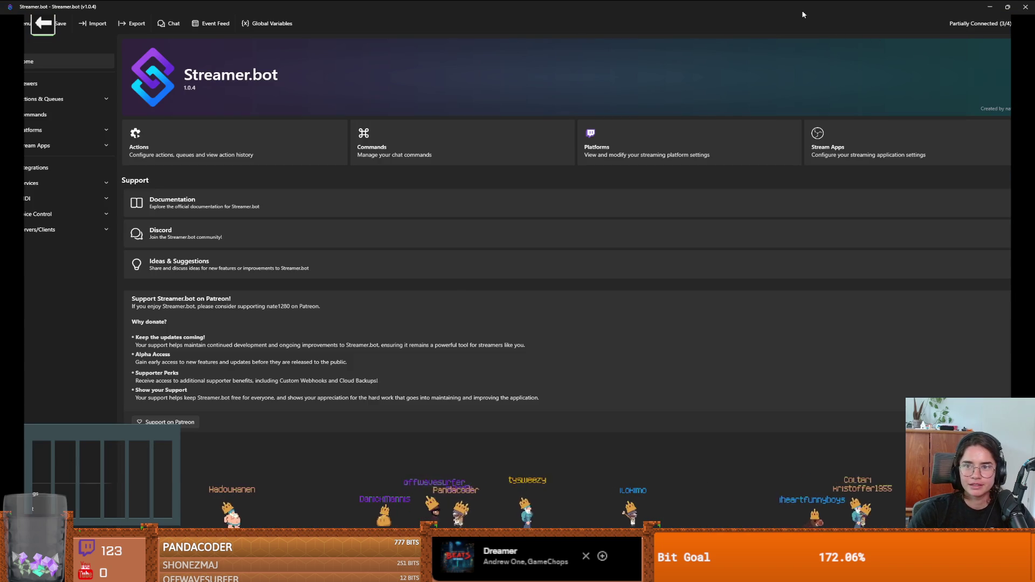
# Switch from Streamer.bot back to the Godot editor.
pyautogui.hotkey('alt', 'Tab')
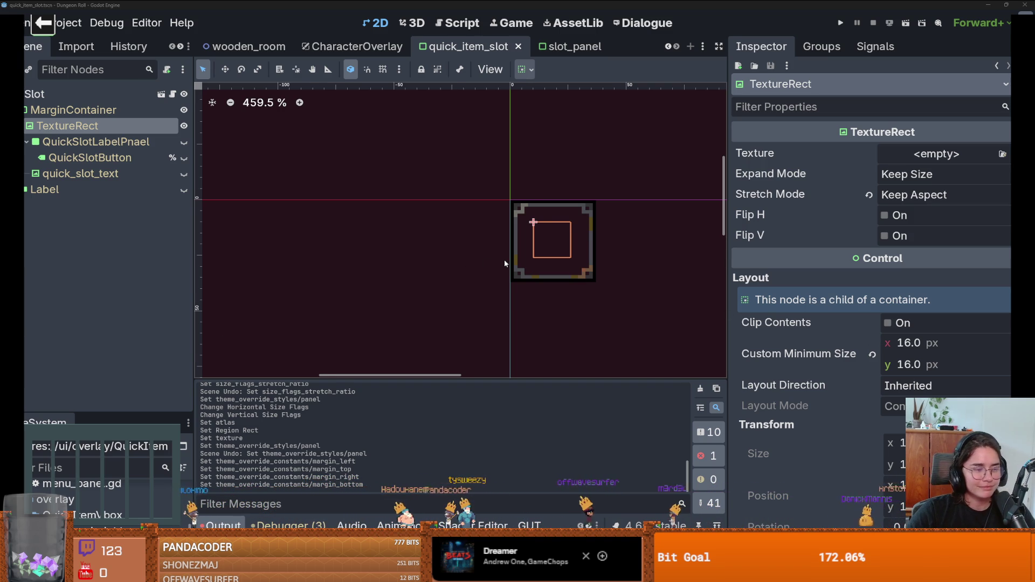
# Save quick_item_slot, deselect the TextureRect on the canvas, and save again.
pyautogui.scroll(2, 504, 261)
pyautogui.hscroll(3, 409, 249)
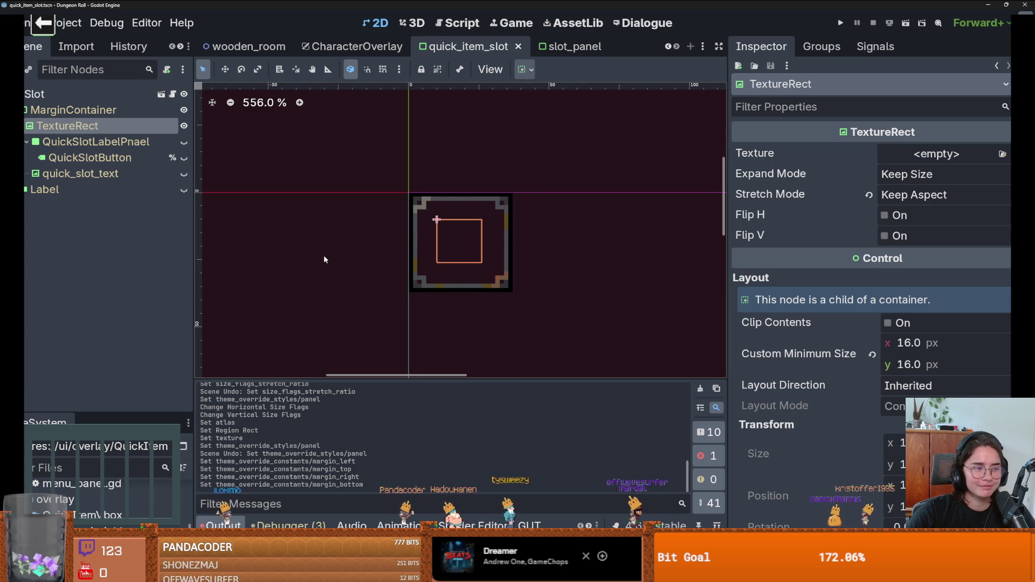
pyautogui.hotkey('ctrl', 's')
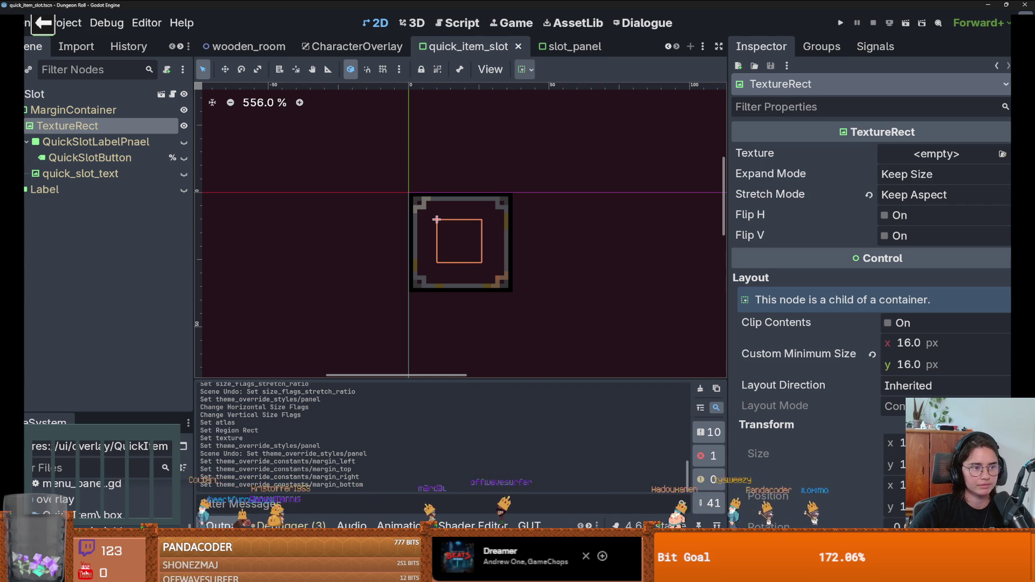
pyautogui.click(208, 224)
pyautogui.hotkey('ctrl', 's')
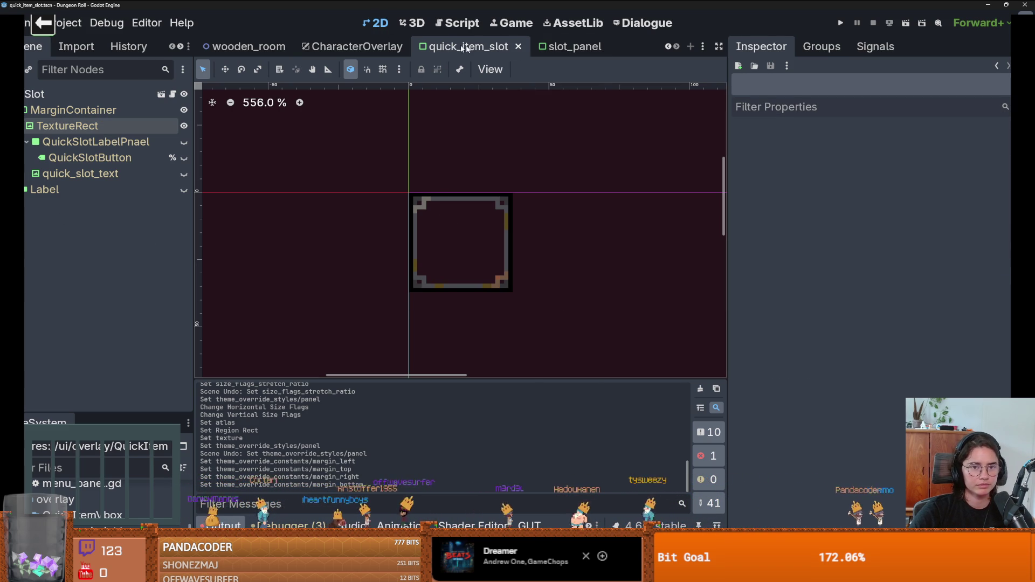
# Switch to the CharacterOverlay scene and save it.
pyautogui.click(321, 42)
pyautogui.scroll(-3, 552, 238)
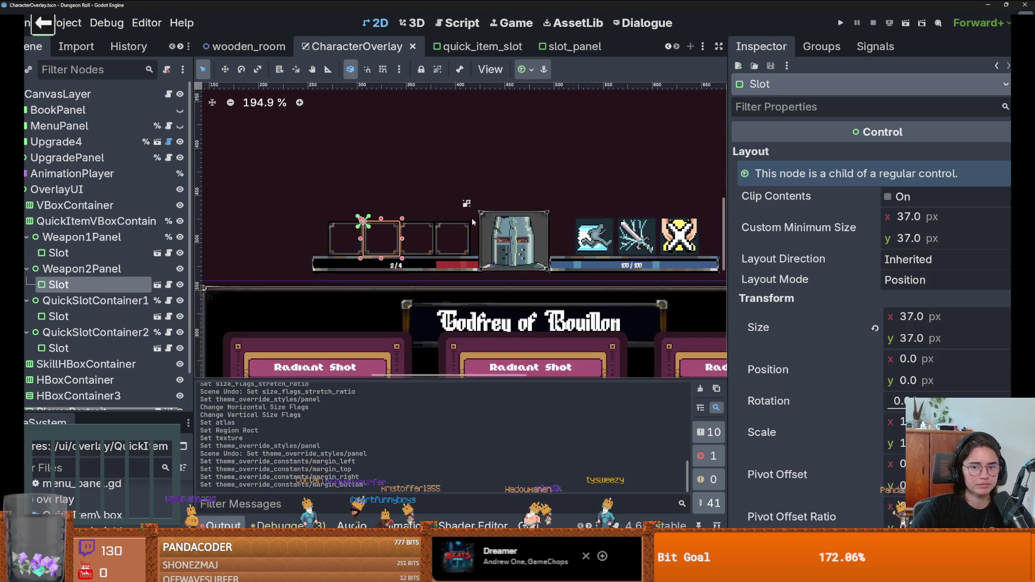
pyautogui.scroll(2, 554, 241)
pyautogui.scroll(-3, 553, 241)
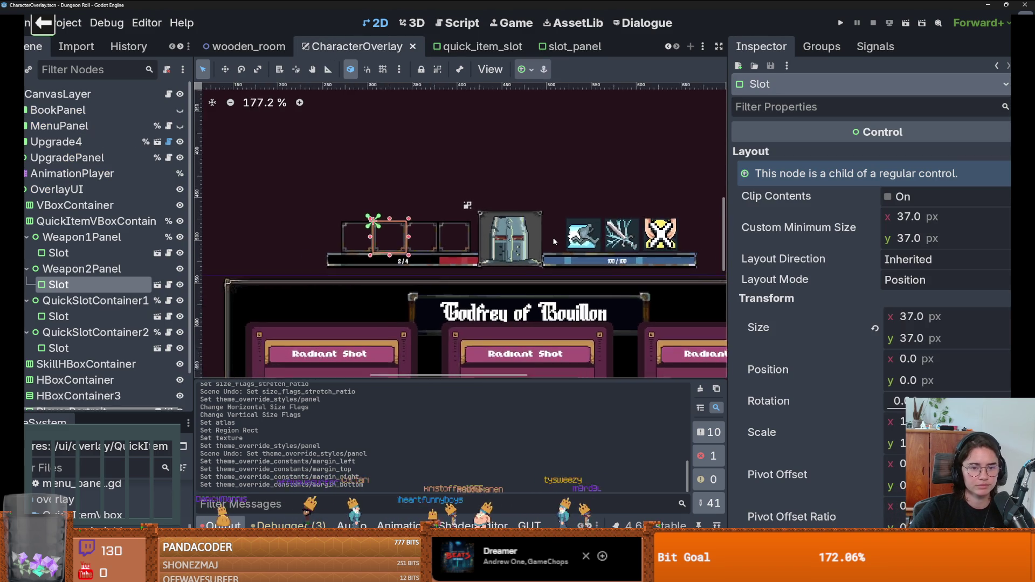
pyautogui.scroll(3, 558, 178)
pyautogui.hotkey('ctrl', 's')
pyautogui.scroll(1, 573, 205)
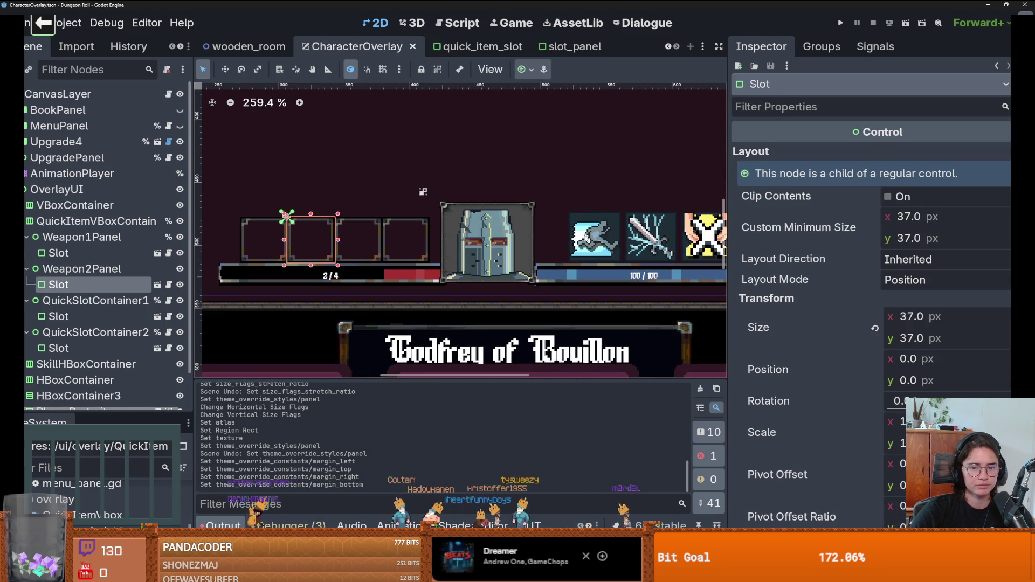
# Select the third quick-item slot and expand its Panel style override.
pyautogui.click(593, 236)
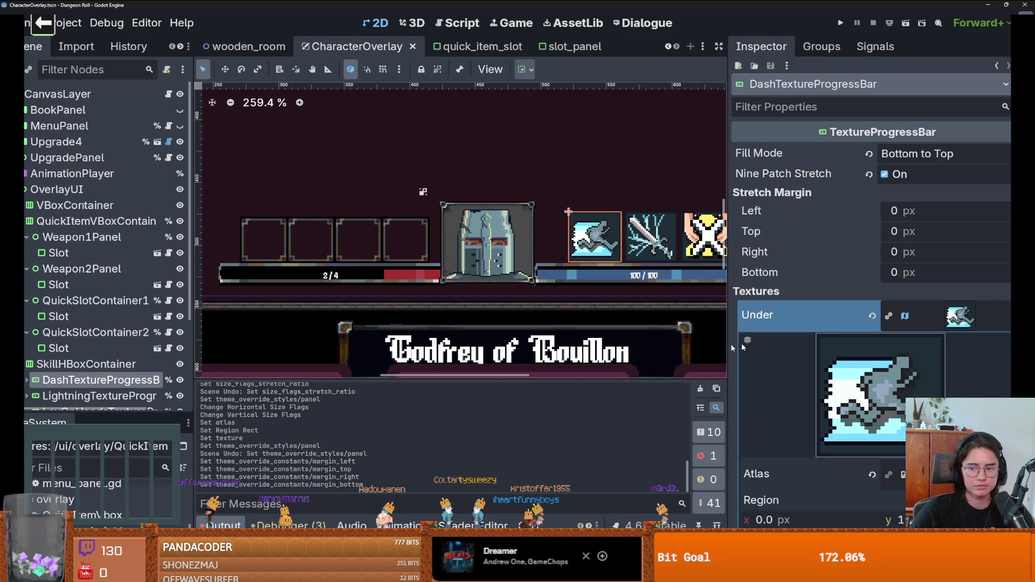
pyautogui.click(374, 237)
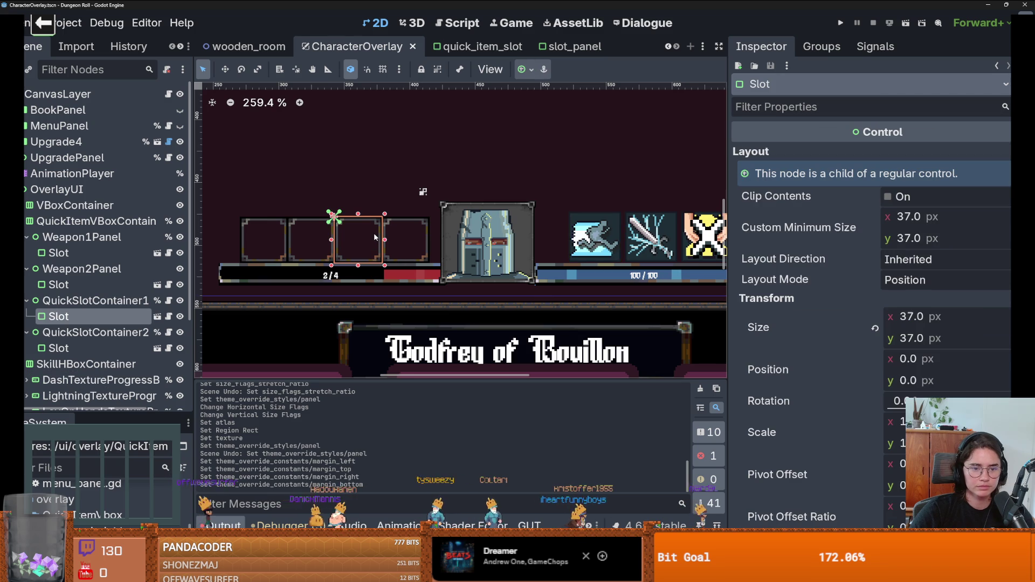
pyautogui.scroll(-10, 912, 235)
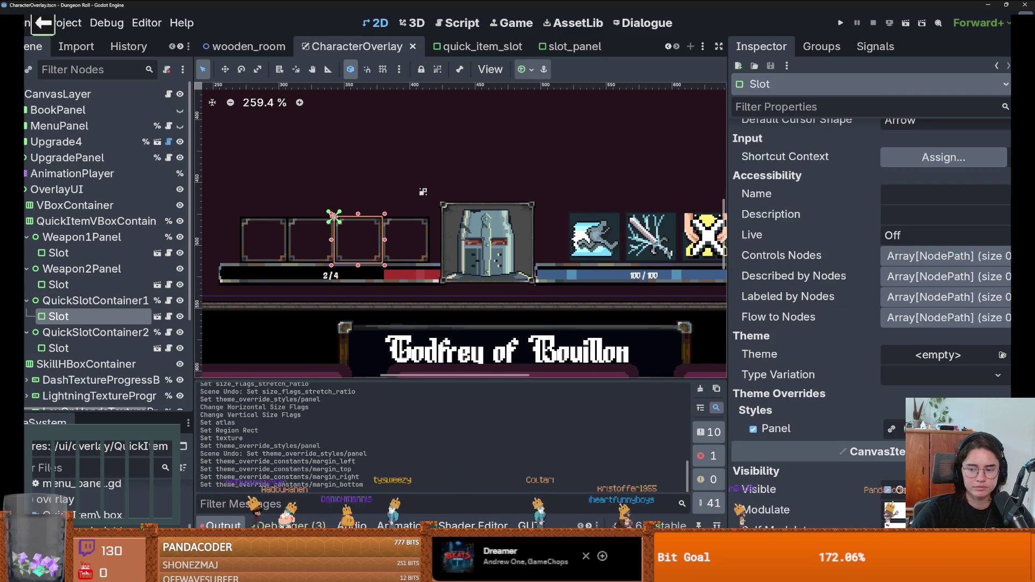
pyautogui.click(948, 428)
pyautogui.scroll(-5, 874, 324)
# Locate the panel texture's file in the FileSystem dock, then dismiss a file's options menu.
pyautogui.click(987, 326)
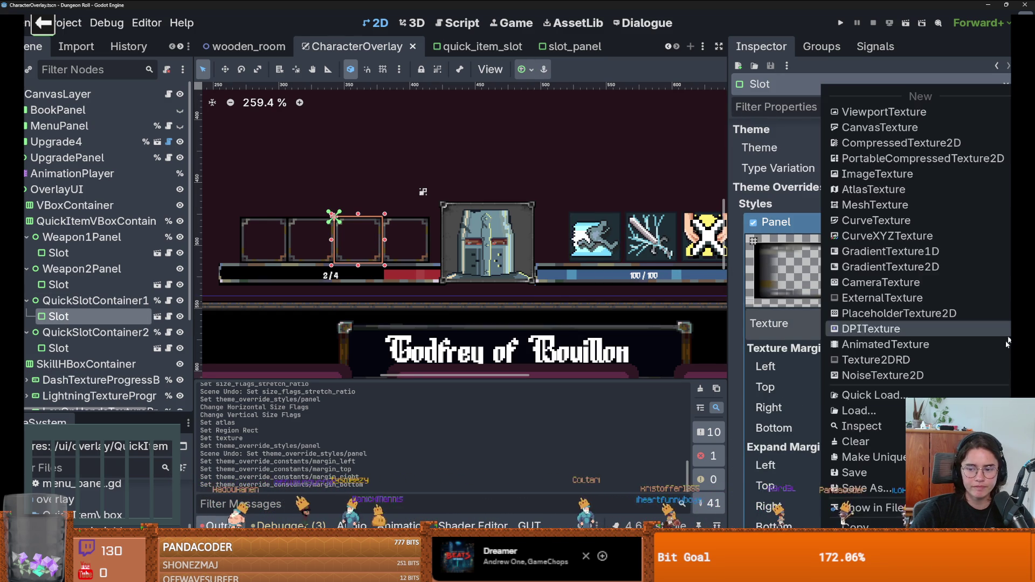
pyautogui.click(878, 505)
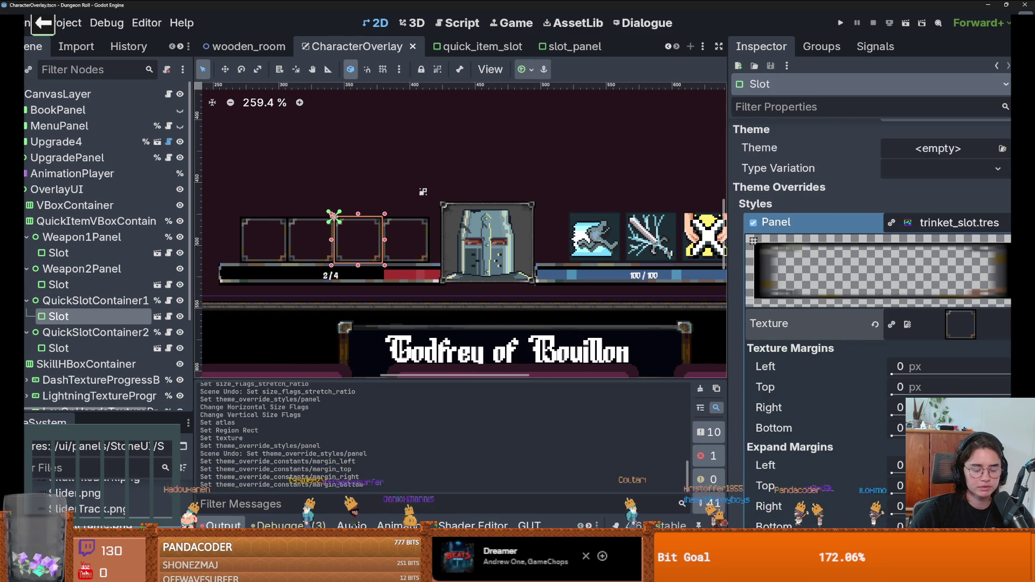
pyautogui.rightClick(110, 510)
pyautogui.click(162, 510)
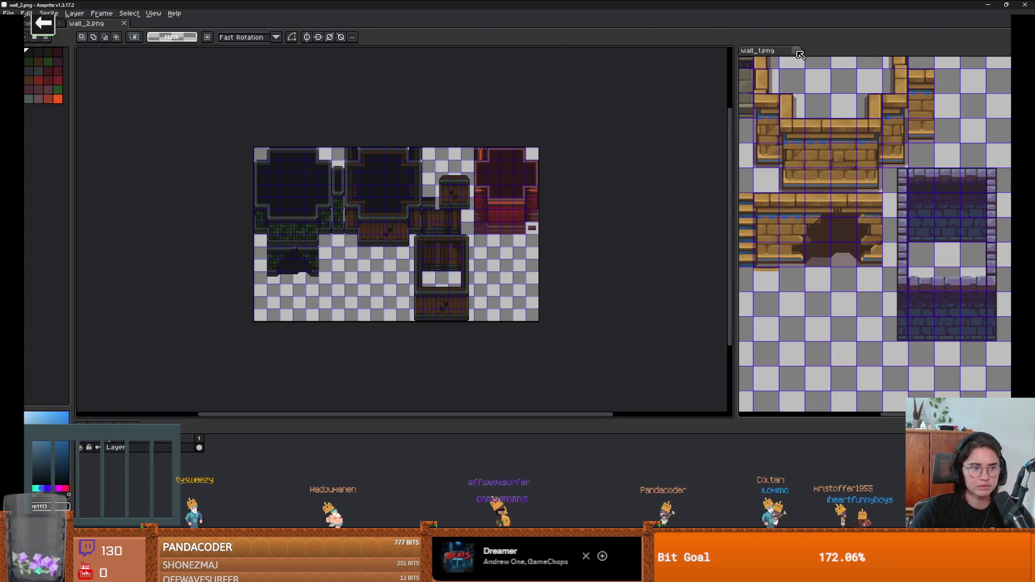
# Close the wall_1.png side view and check the recent files without opening one.
pyautogui.click(798, 52)
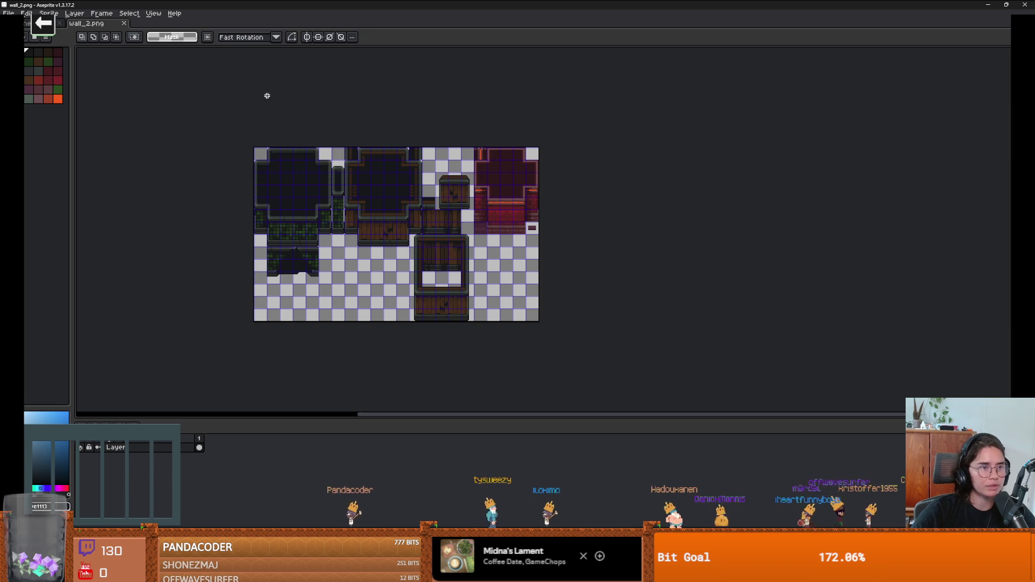
pyautogui.click(9, 13)
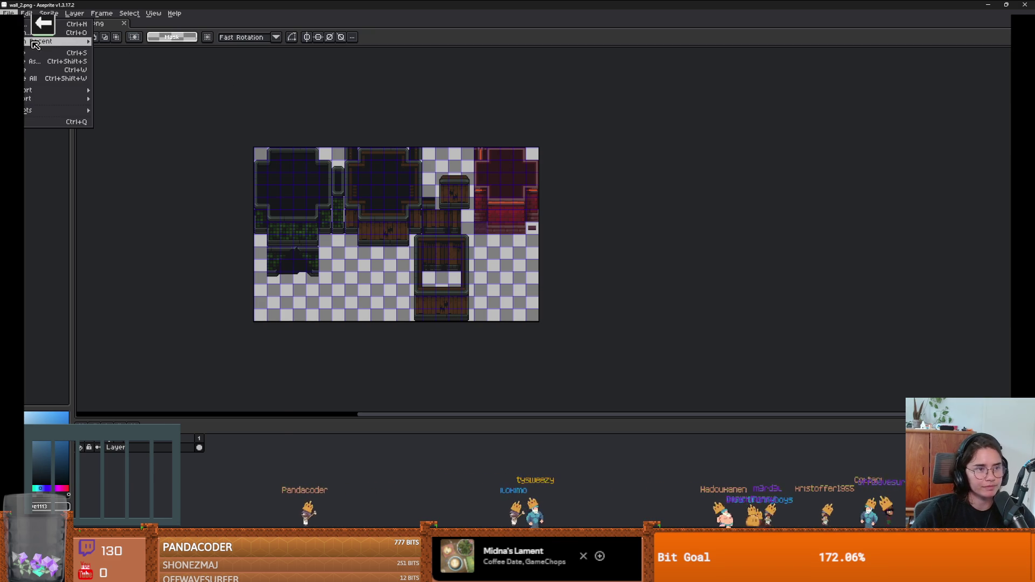
pyautogui.moveTo(36, 43)
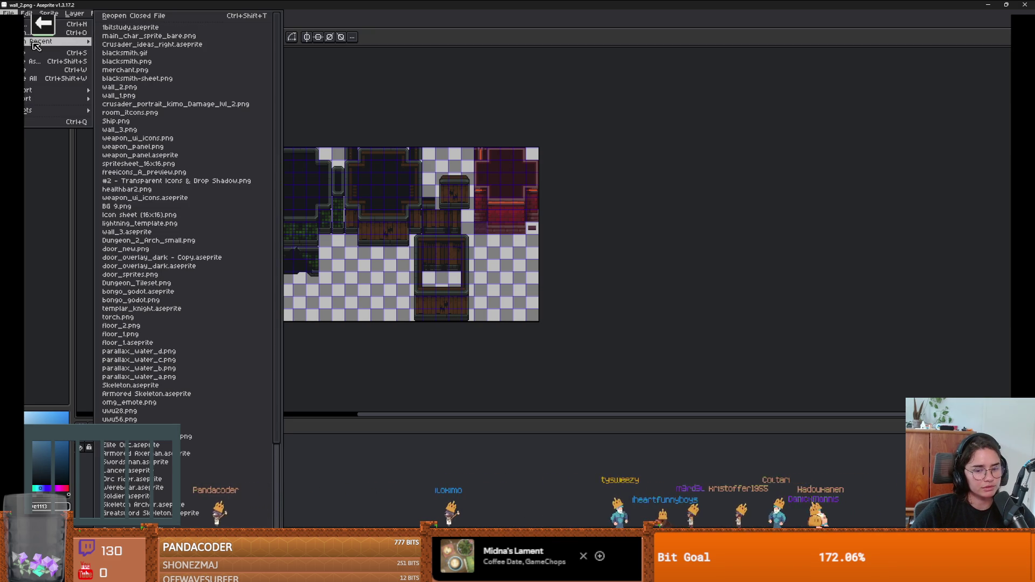
pyautogui.click(448, 87)
# Browse the recent files again without opening anything, then switch to Chrome.
pyautogui.scroll(3, 285, 135)
pyautogui.scroll(-3, 280, 180)
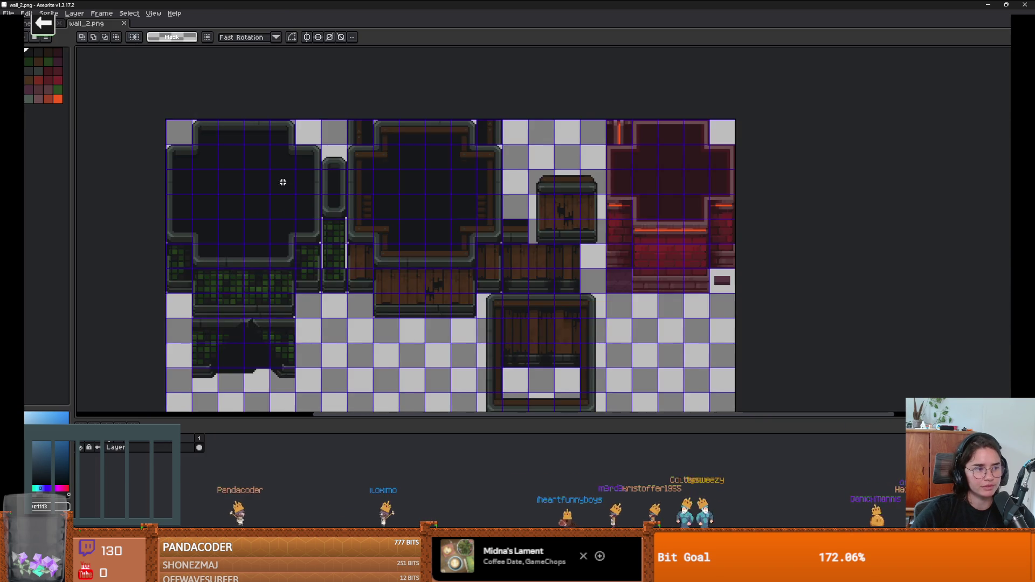
pyautogui.scroll(1, 271, 167)
pyautogui.scroll(-1, 271, 167)
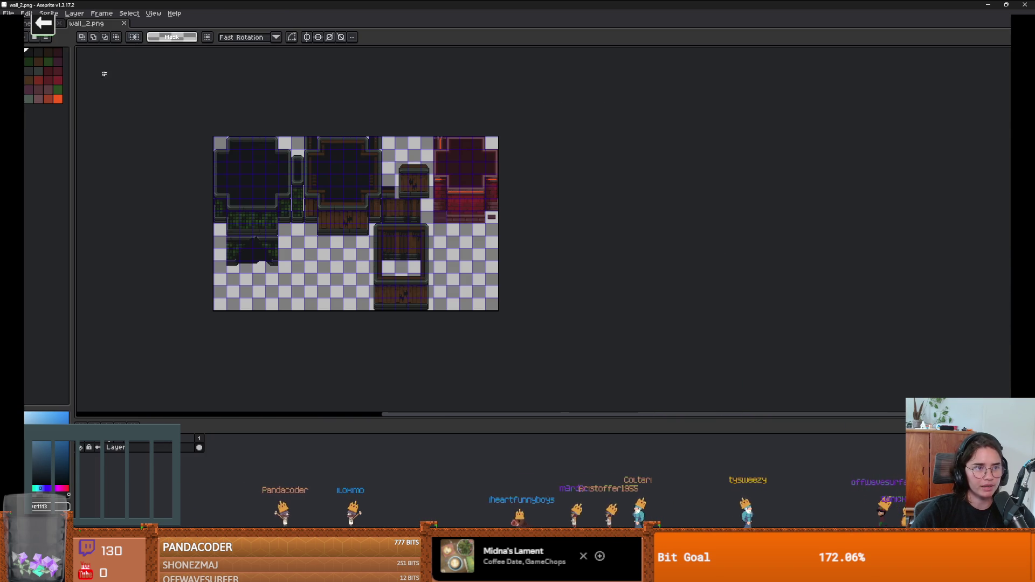
pyautogui.click(8, 12)
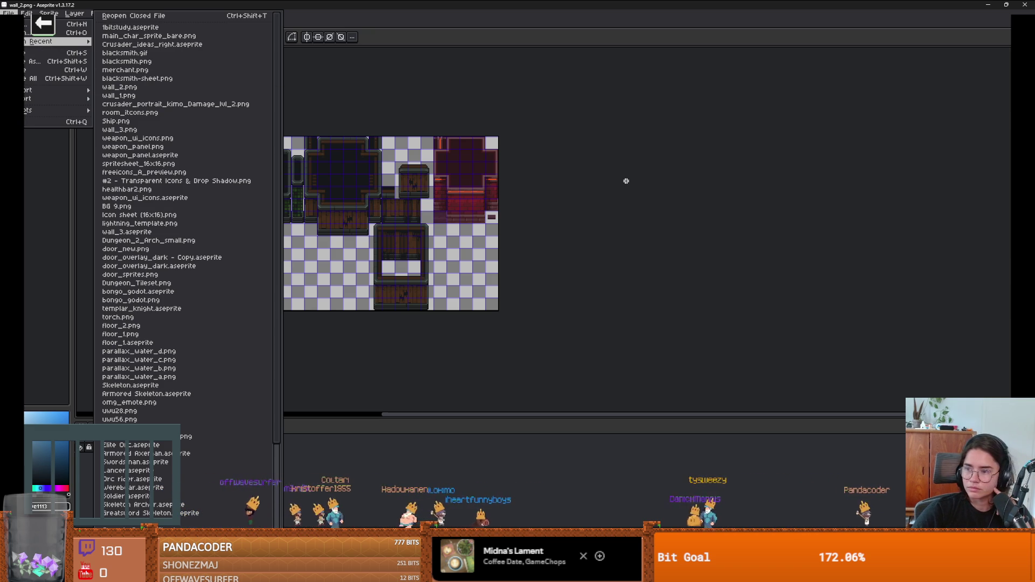
pyautogui.click(625, 182)
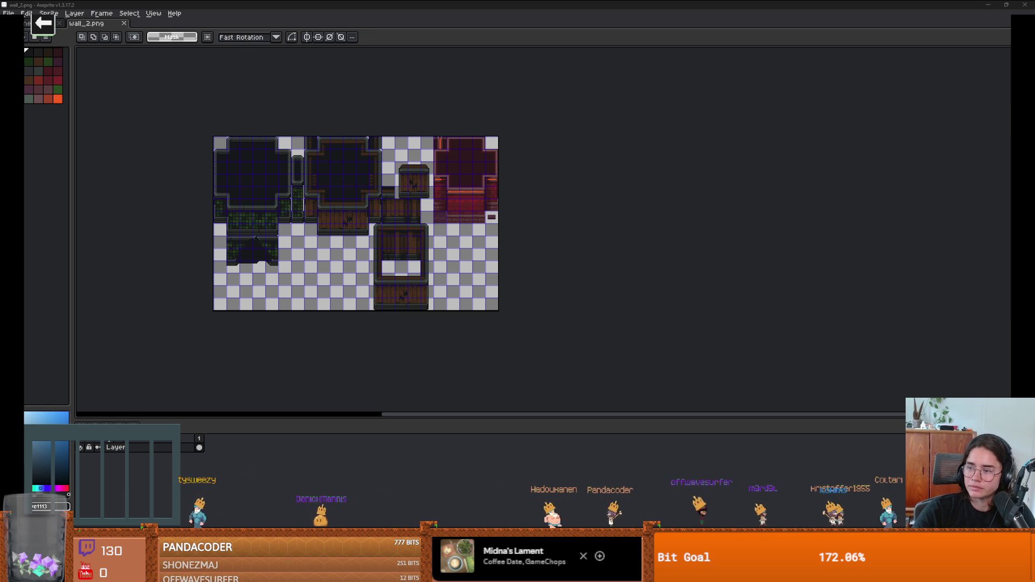
pyautogui.hotkey('alt', 'Tab')
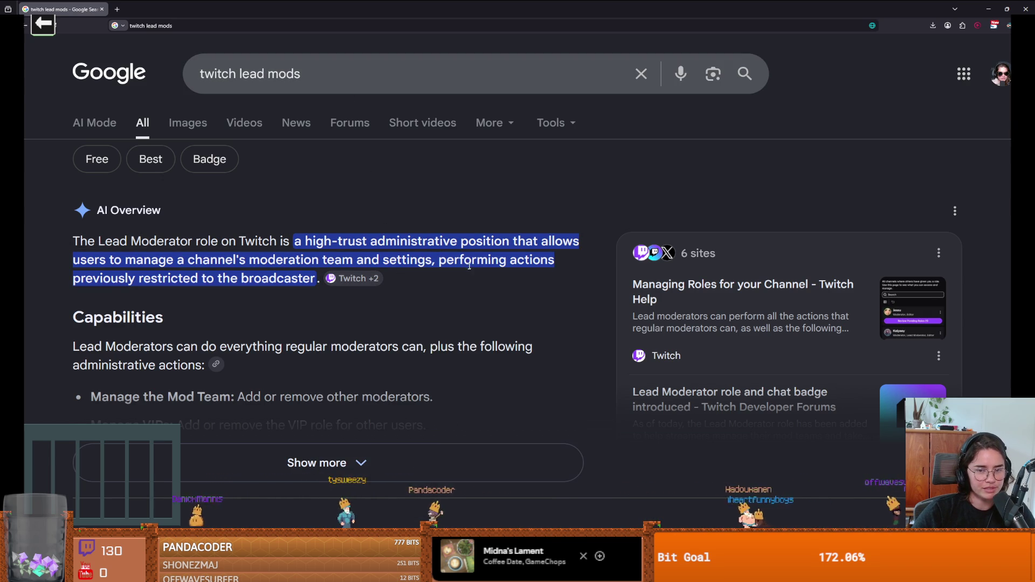
# Expand the AI Overview and highlight lines on managing VIPs, deleting comments and moderation settings.
pyautogui.scroll(-2, 258, 312)
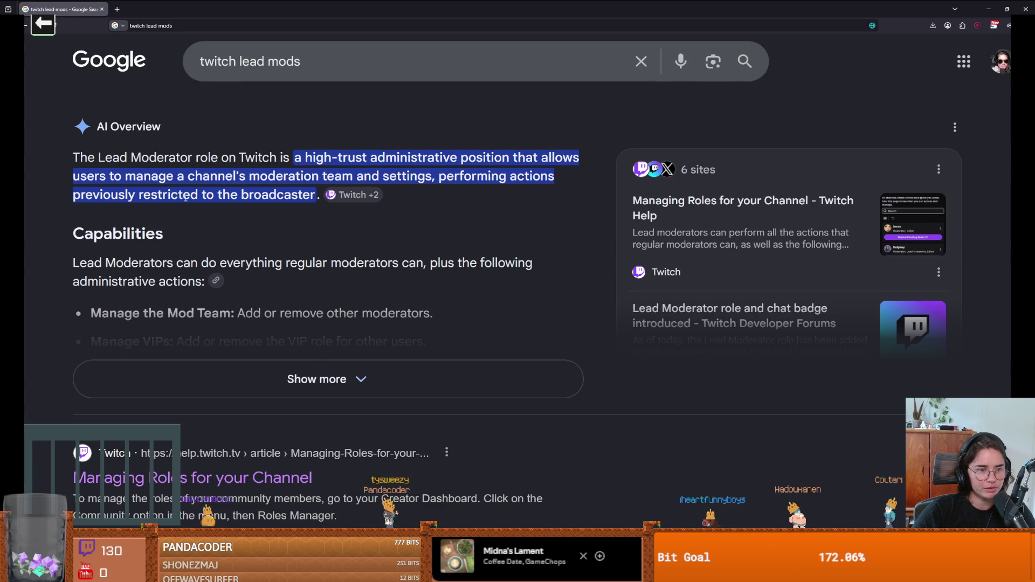
pyautogui.click(326, 384)
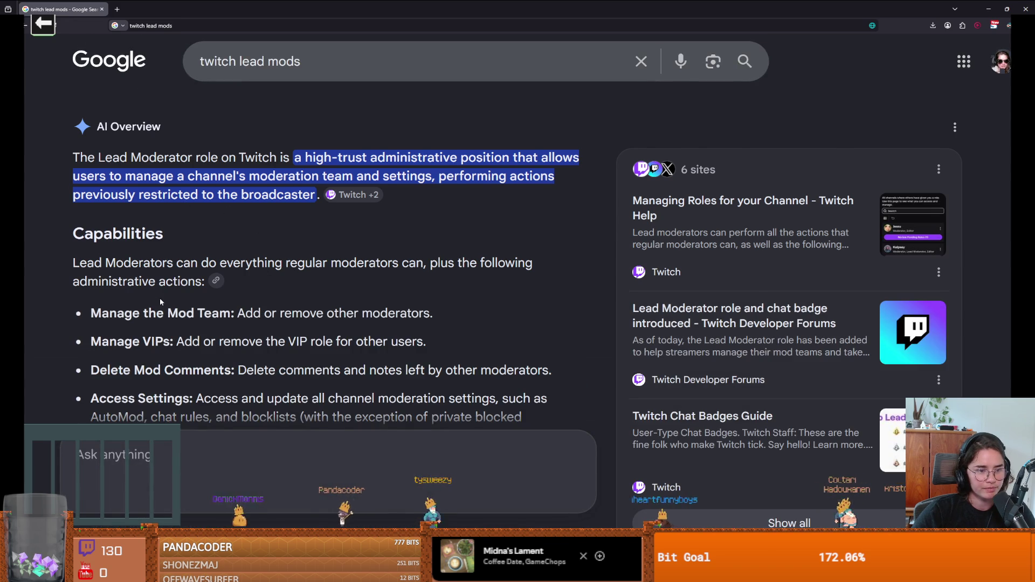
pyautogui.scroll(-2, 151, 259)
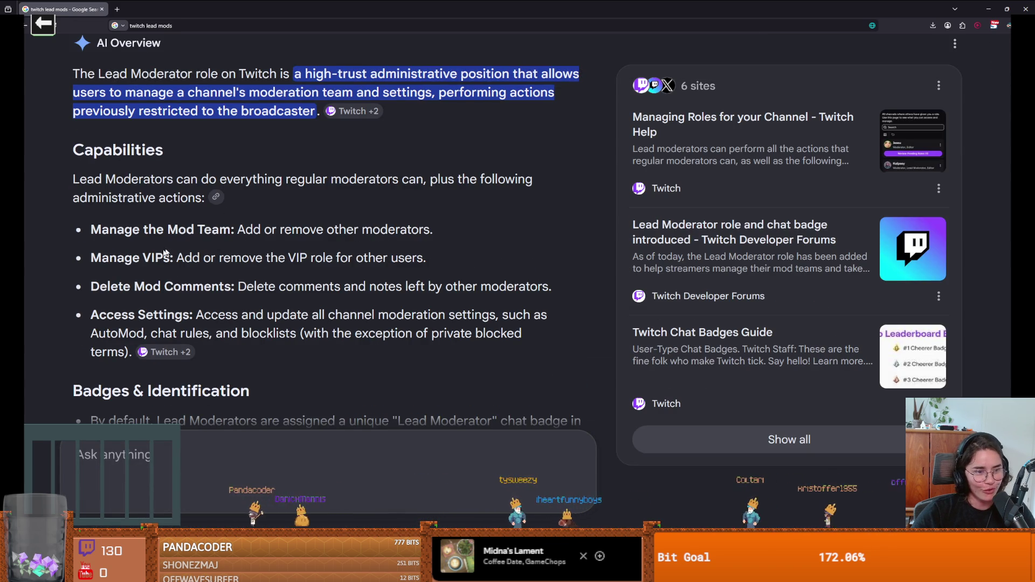
pyautogui.moveTo(200, 257); pyautogui.dragTo(375, 261)
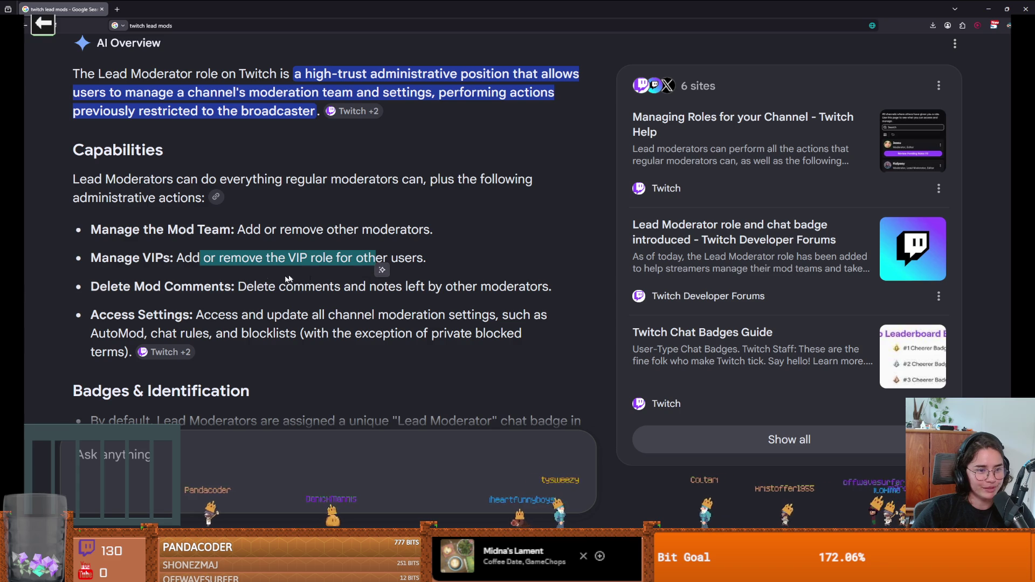
pyautogui.moveTo(244, 286); pyautogui.dragTo(306, 287)
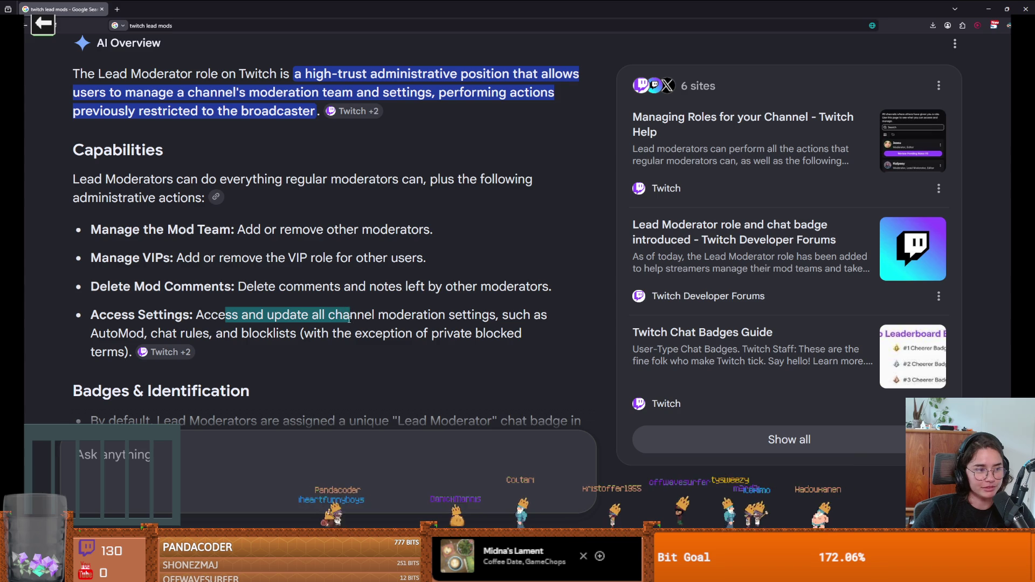
pyautogui.moveTo(350, 318); pyautogui.dragTo(366, 320)
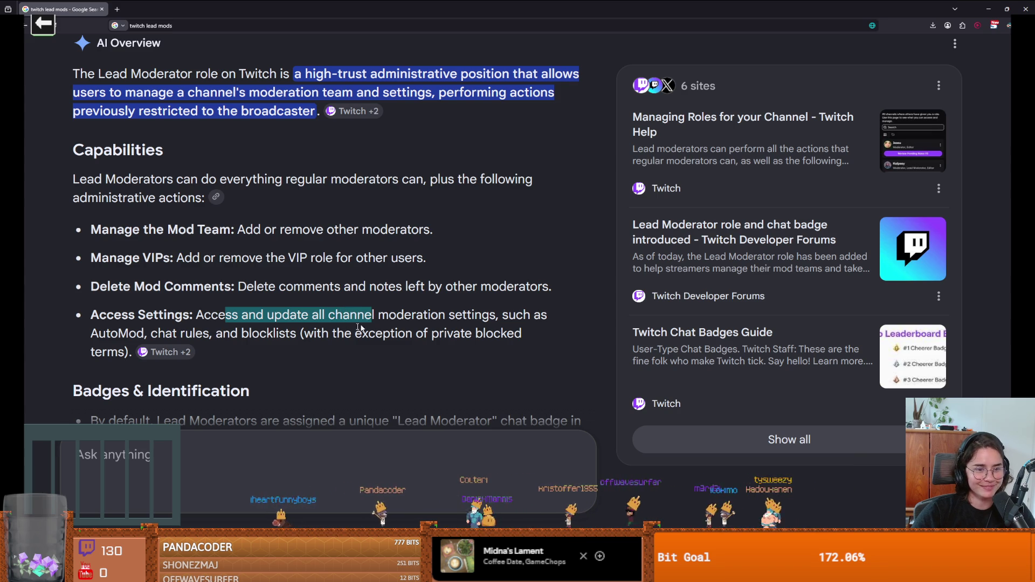
pyautogui.click(315, 317)
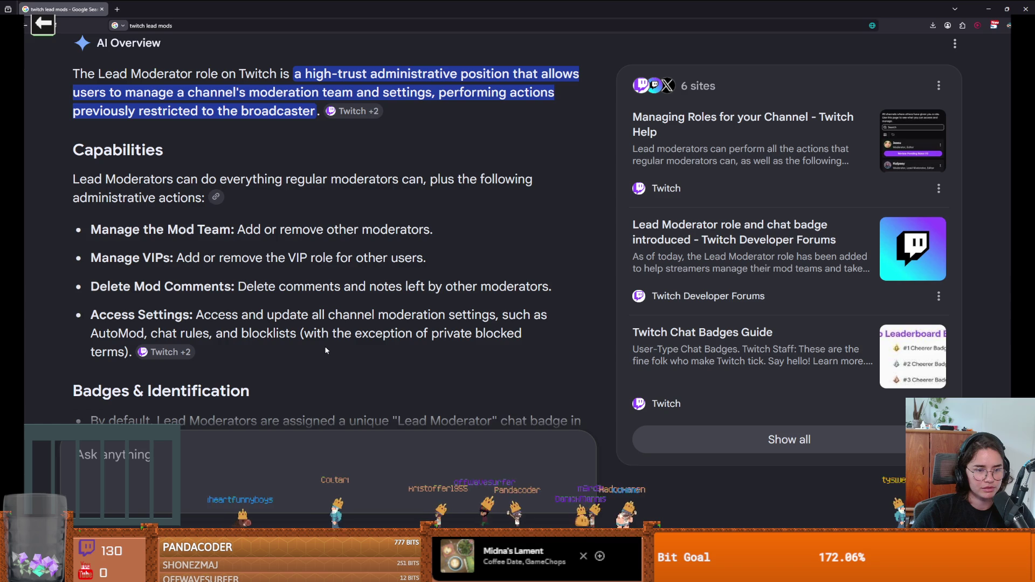
# Scroll through the rest of the lead moderator results, then return to Aseprite.
pyautogui.scroll(-3, 326, 350)
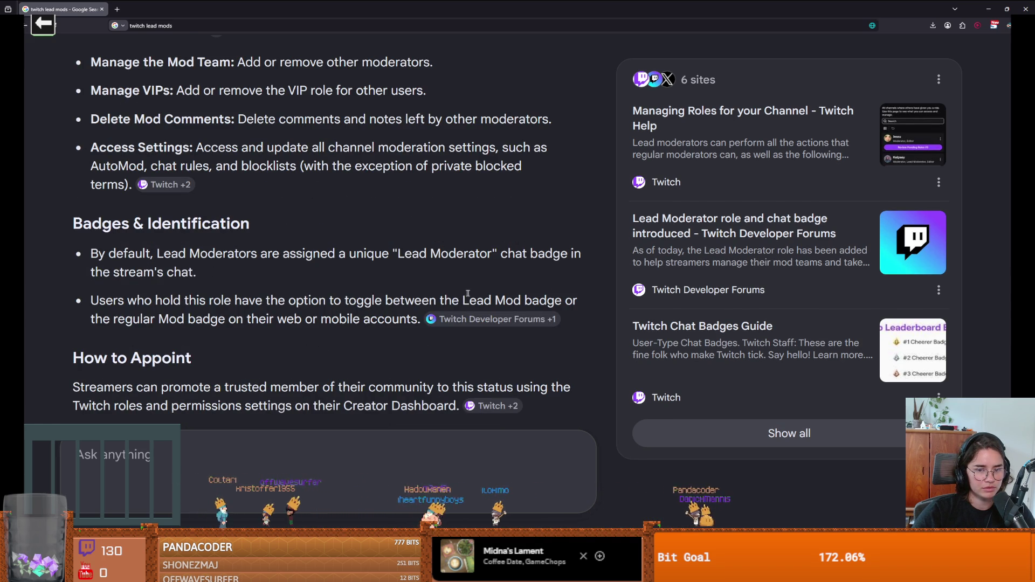
pyautogui.scroll(-2, 252, 345)
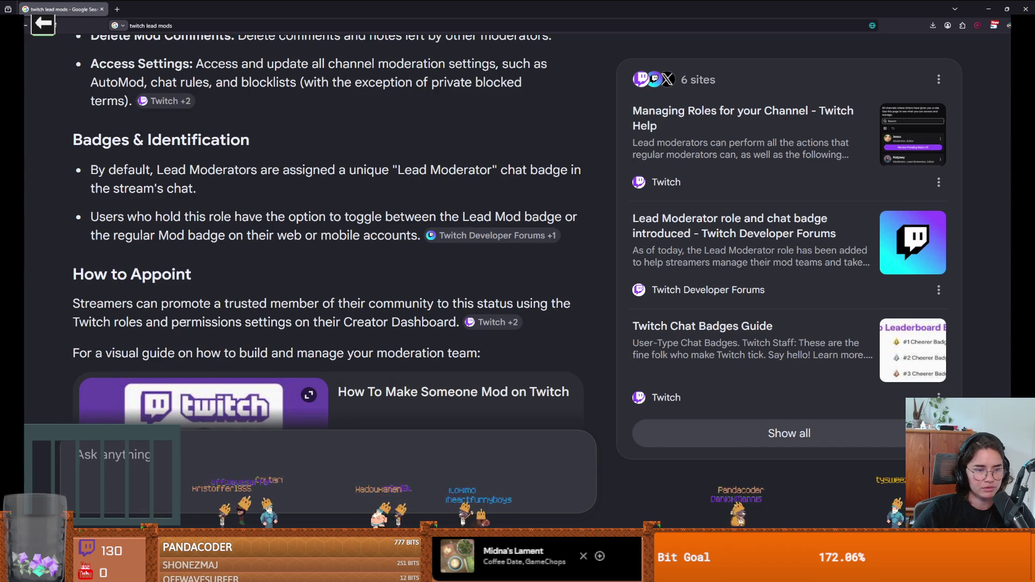
pyautogui.scroll(-5, 261, 338)
pyautogui.scroll(10, 261, 337)
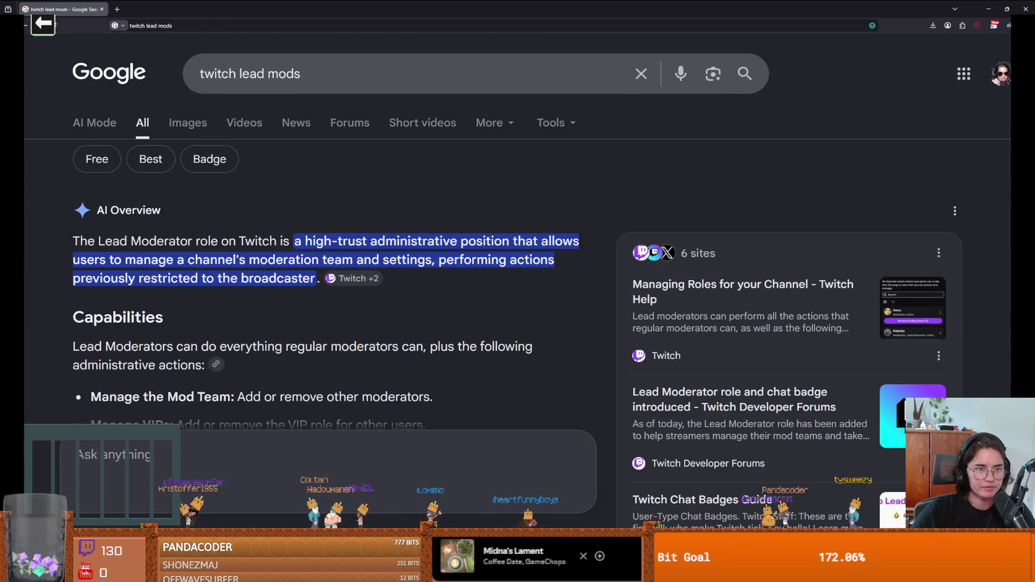
pyautogui.hotkey('alt', 'Tab')
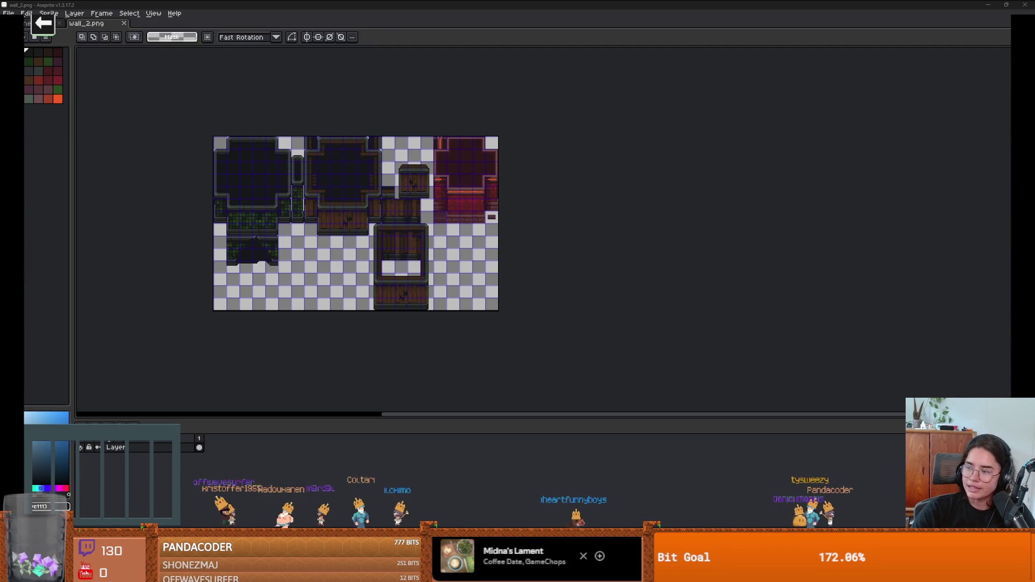
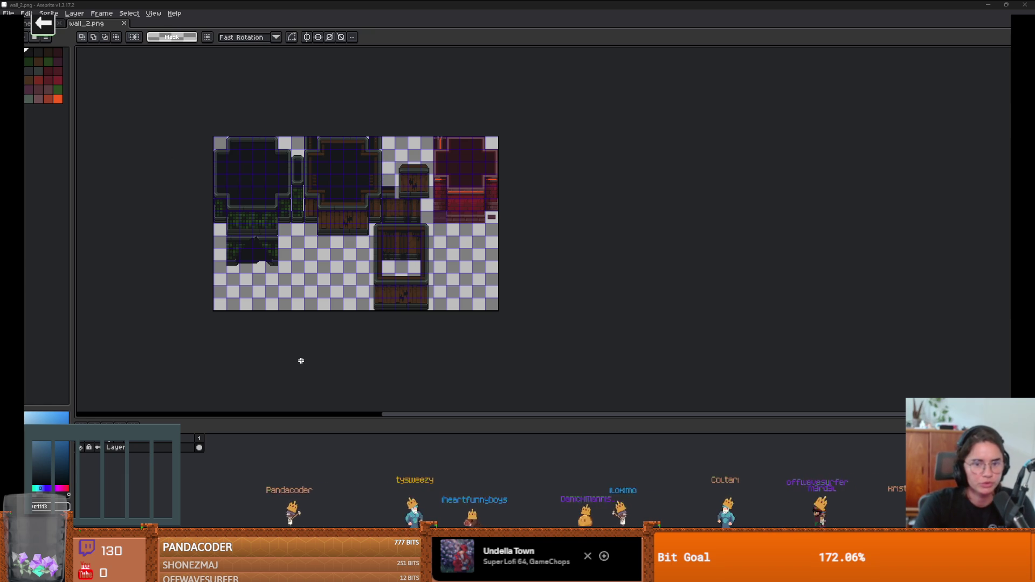
# Restore Aseprite to a smaller window, check Godot's CharacterOverlay scene, then return to Aseprite.
pyautogui.doubleClick(434, 4)
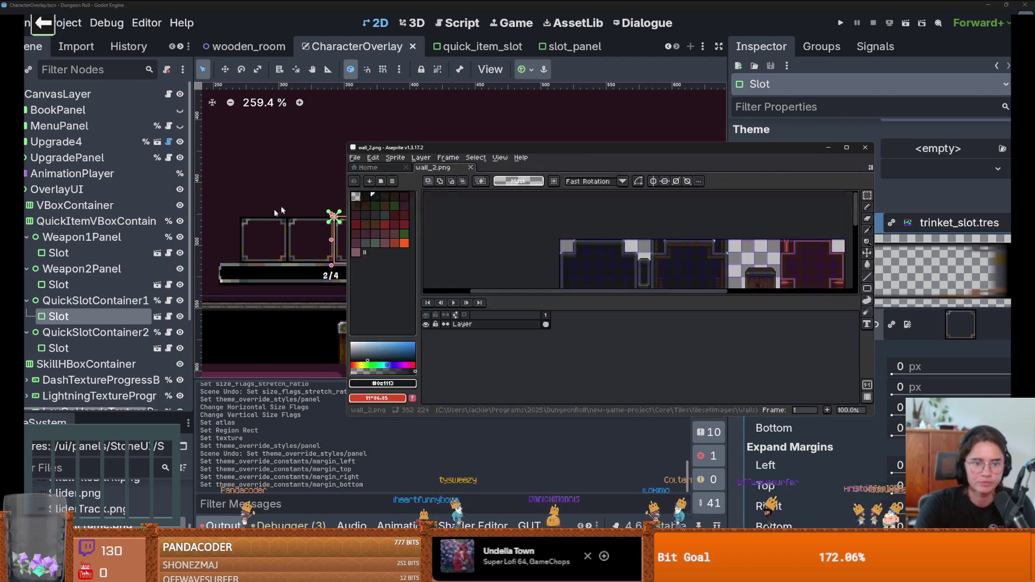
pyautogui.click(877, 323)
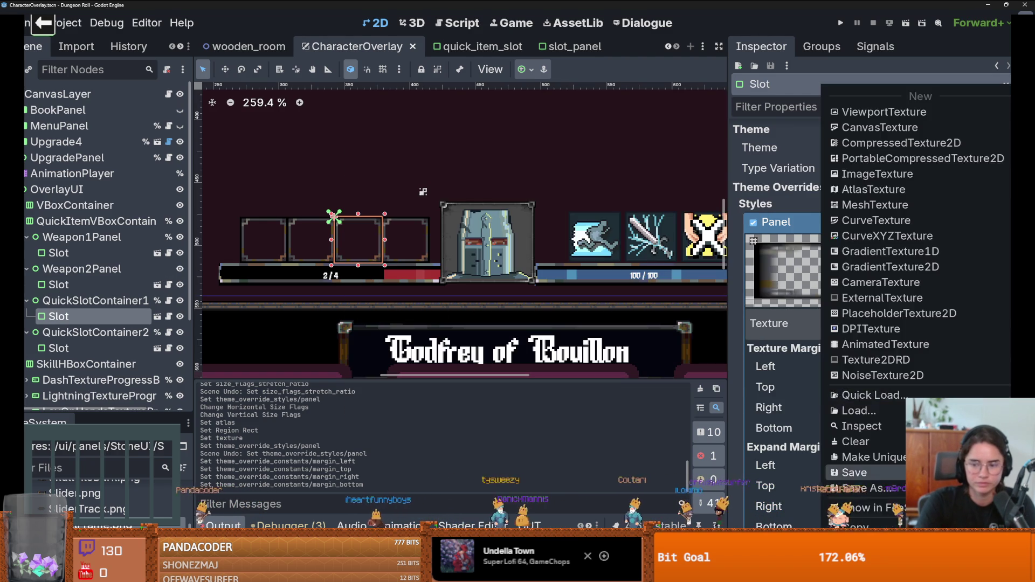
pyautogui.scroll(-1, 108, 502)
pyautogui.rightClick(108, 507)
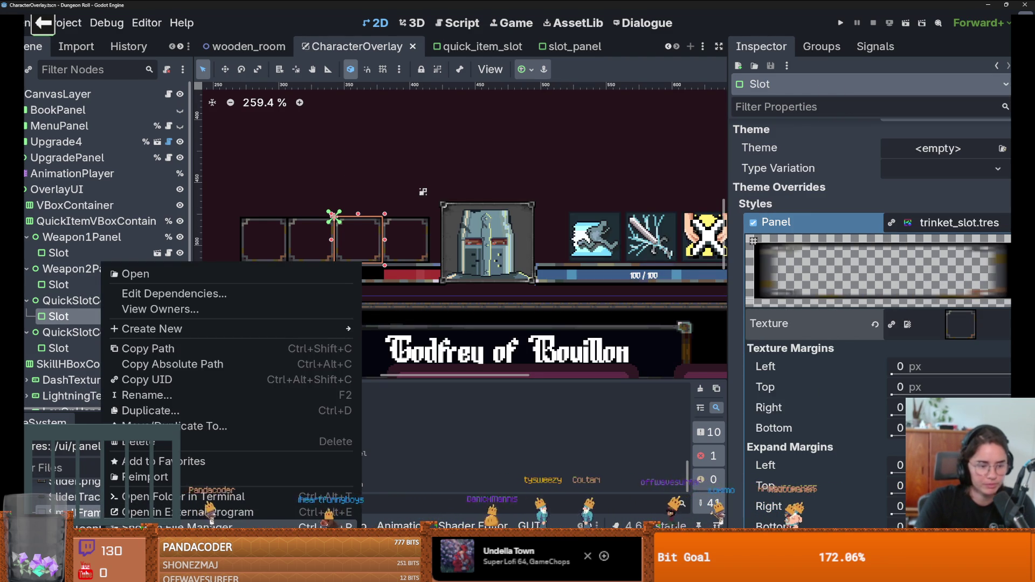
pyautogui.press('Escape')
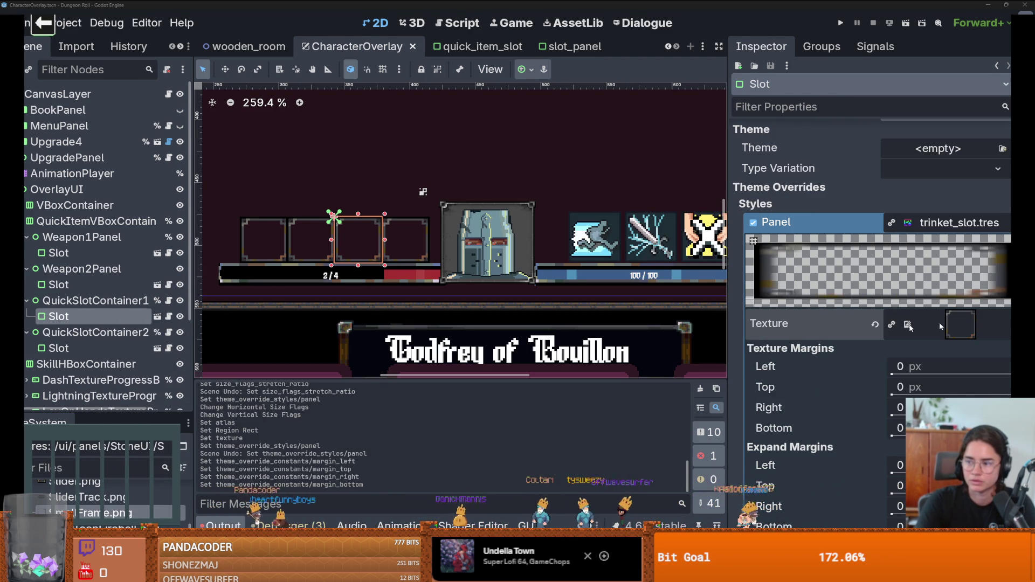
pyautogui.hotkey('alt', 'Tab')
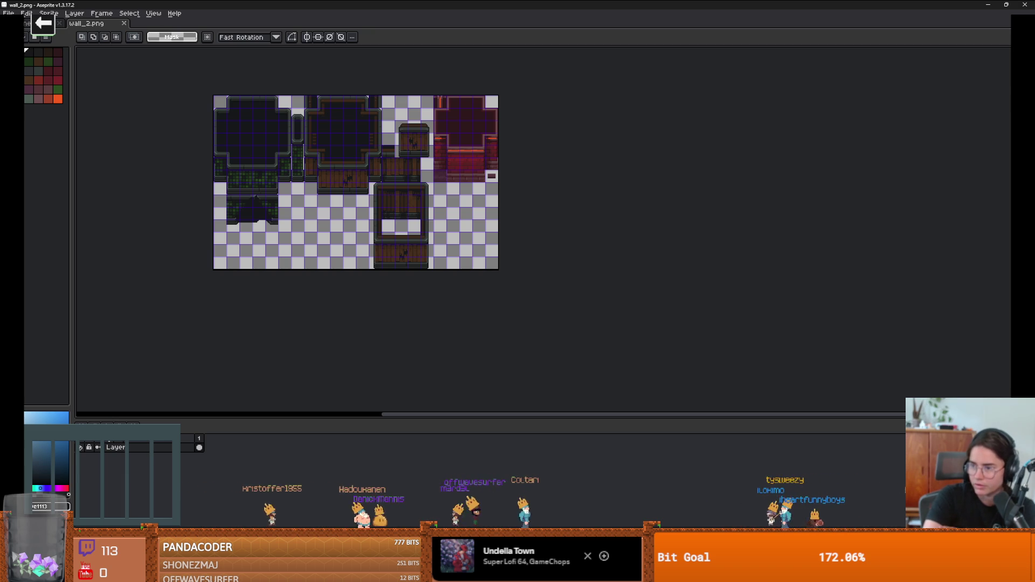
# Open SmallFrame.png in Aseprite next to the wall_2.png tileset.
pyautogui.press('Return')
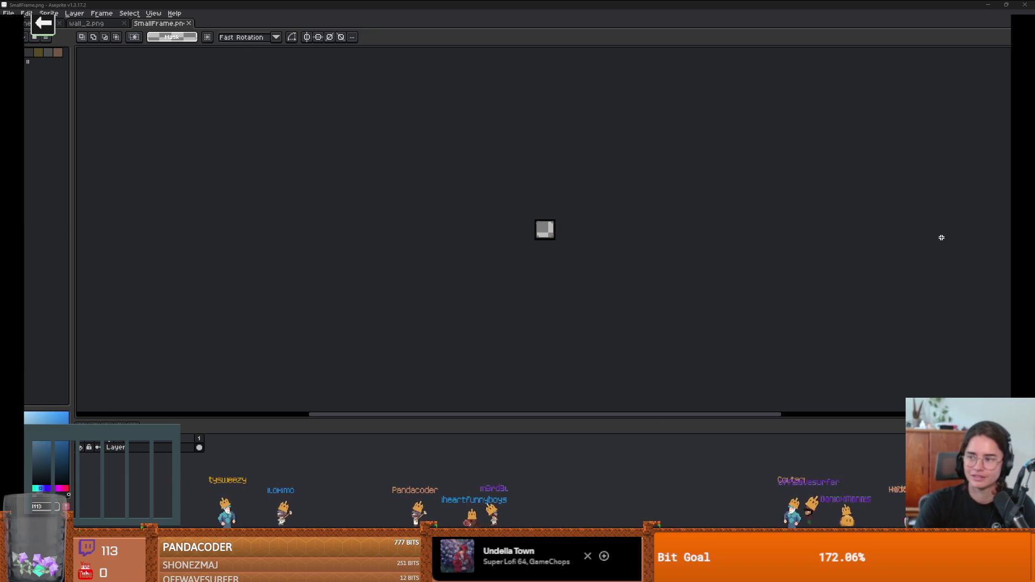
# Open the weapon_ui_icons files in Aseprite and preview weapon_ui_icons.png (96 x 224) in an image viewer.
pyautogui.hotkey('alt', 'Tab')
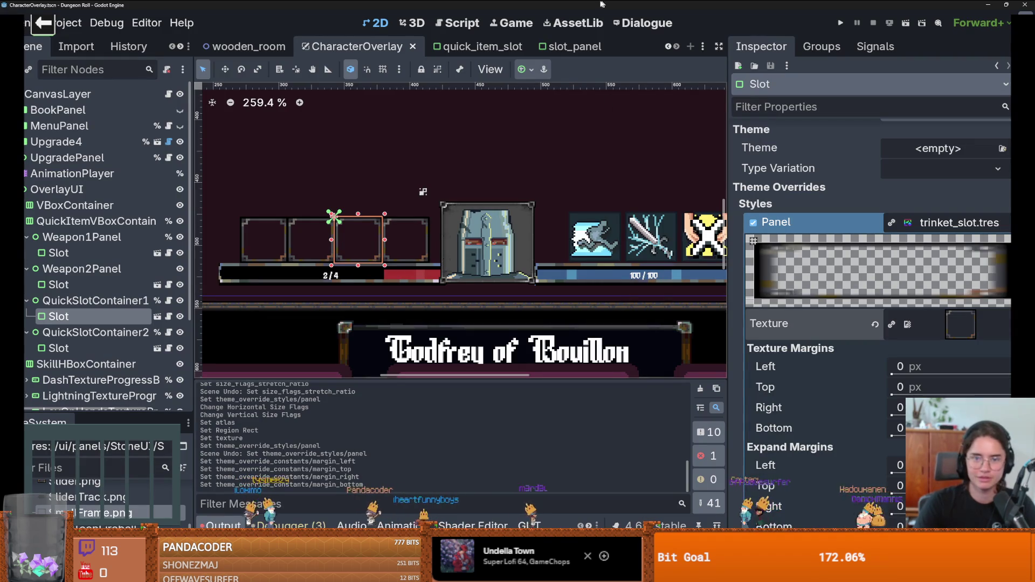
pyautogui.hotkey('alt', 'Tab')
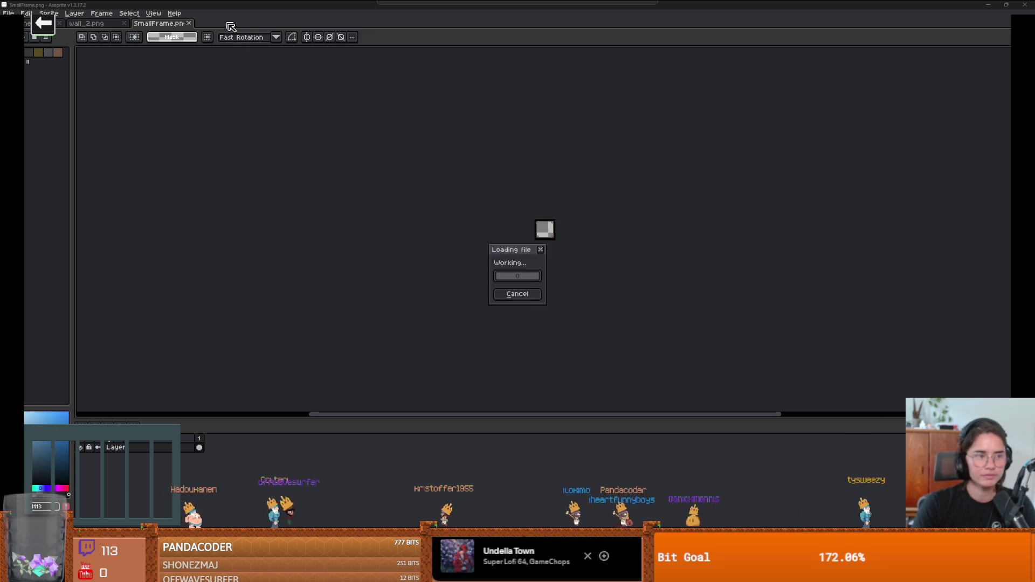
pyautogui.scroll(1, 388, 231)
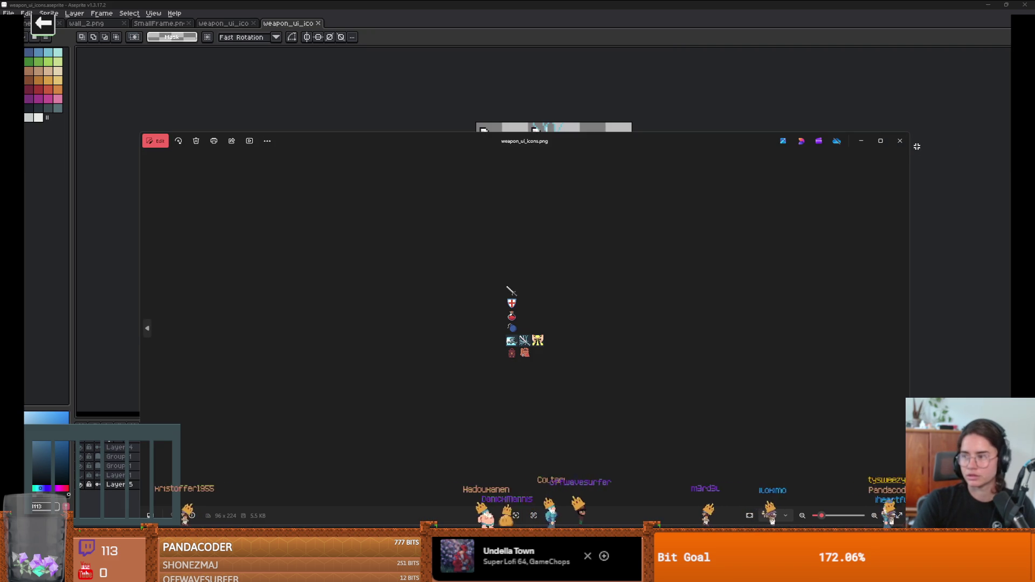
# Close the image viewer and bring up the weapon_ui_icons.png sheet.
pyautogui.click(901, 142)
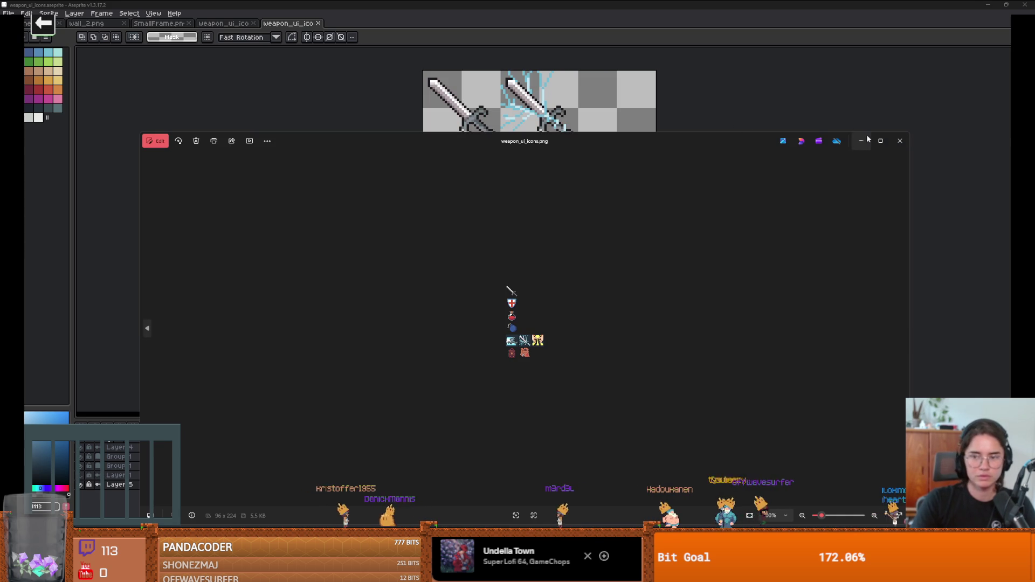
pyautogui.click(900, 141)
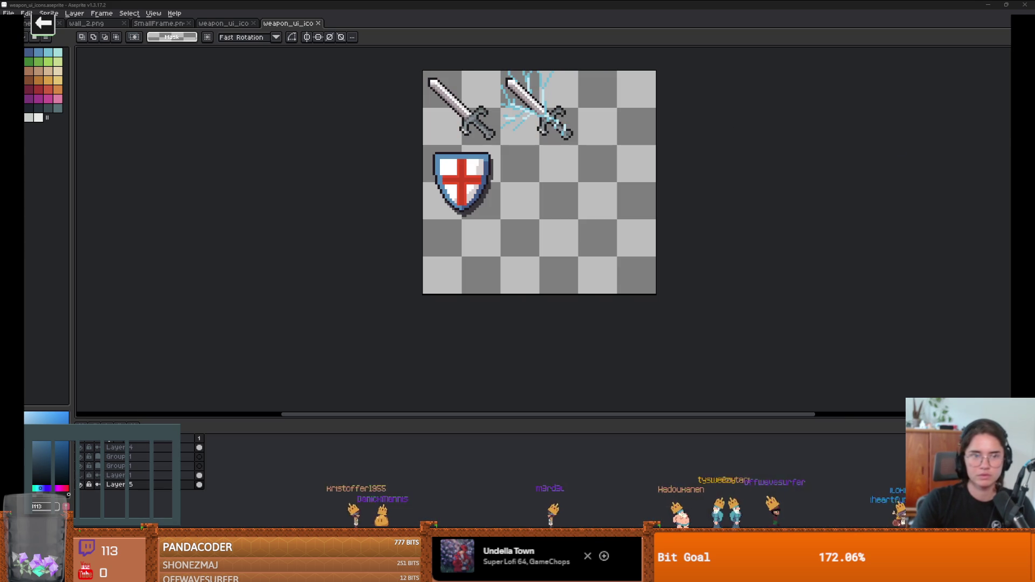
pyautogui.click(236, 23)
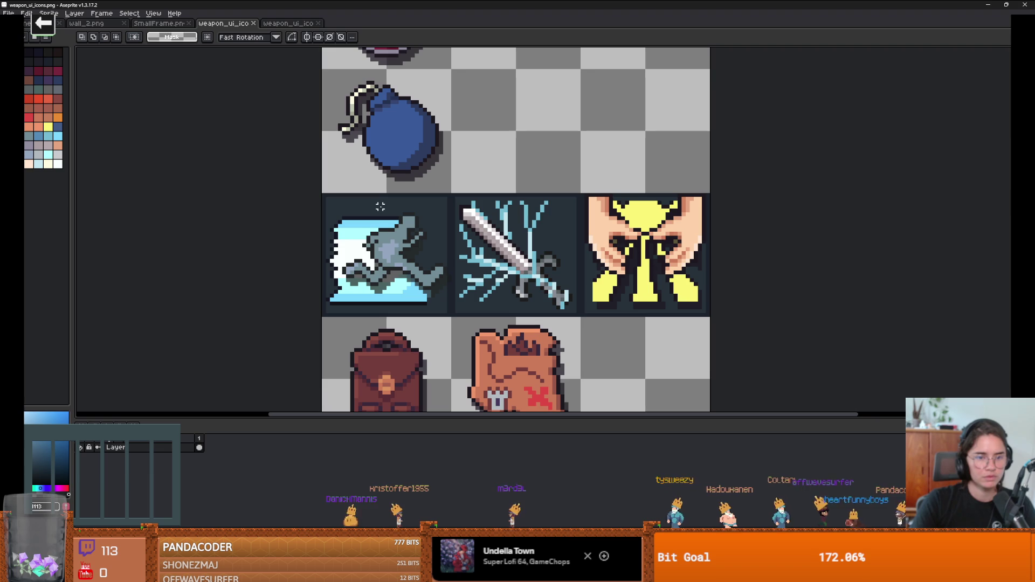
pyautogui.press('b')
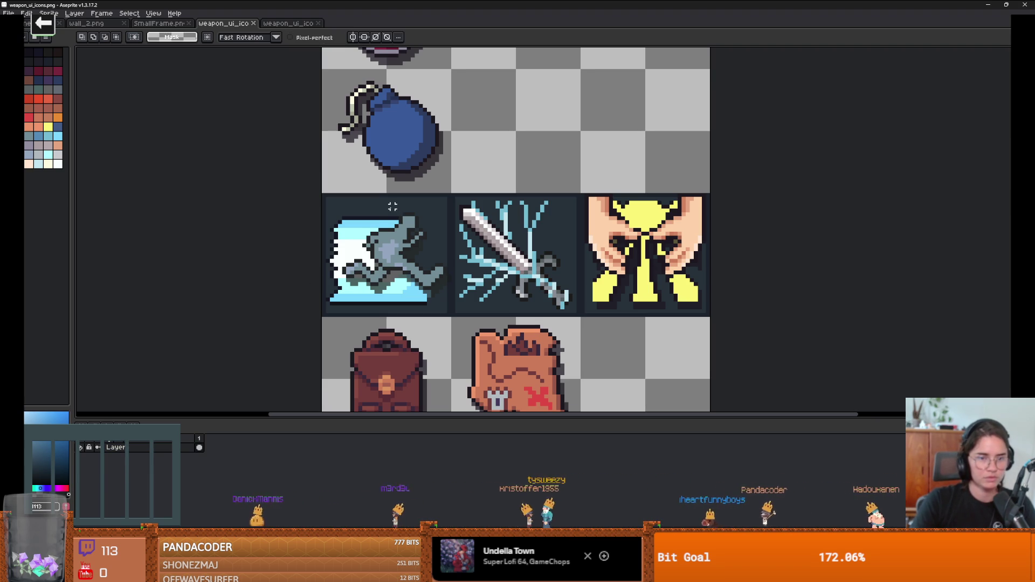
# Magic-wand the dark backgrounds behind the dash, sword and hands icons, delete them, and deselect.
pyautogui.click(392, 206)
pyautogui.press('w')
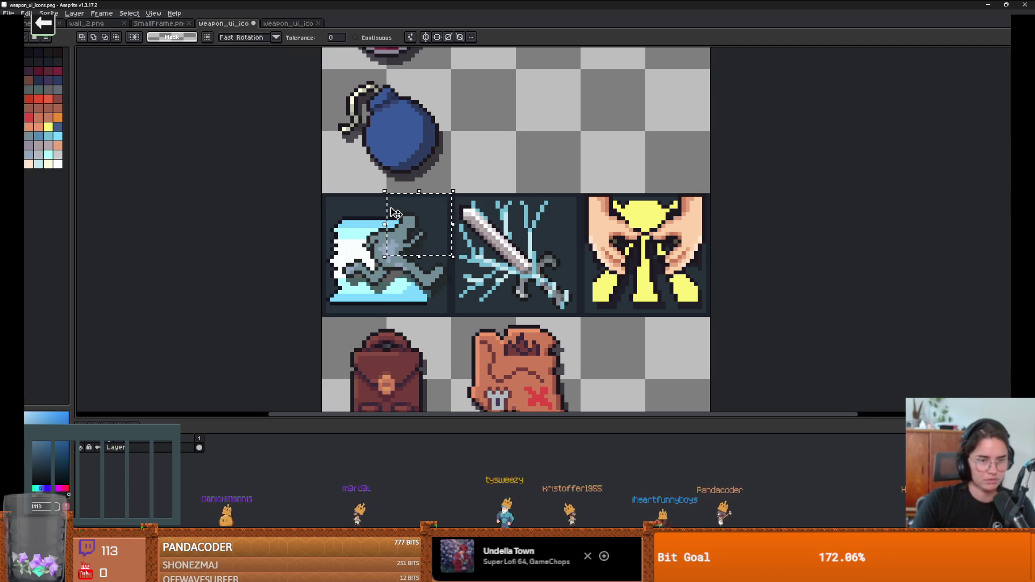
pyautogui.click(353, 212)
pyautogui.press('Delete')
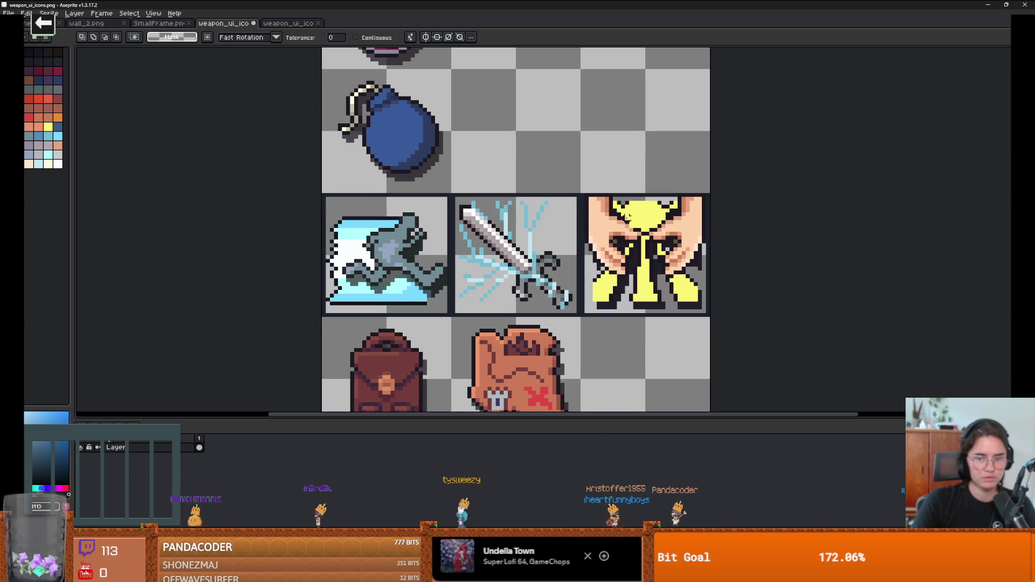
pyautogui.hotkey('ctrl', 'shift', 'd')
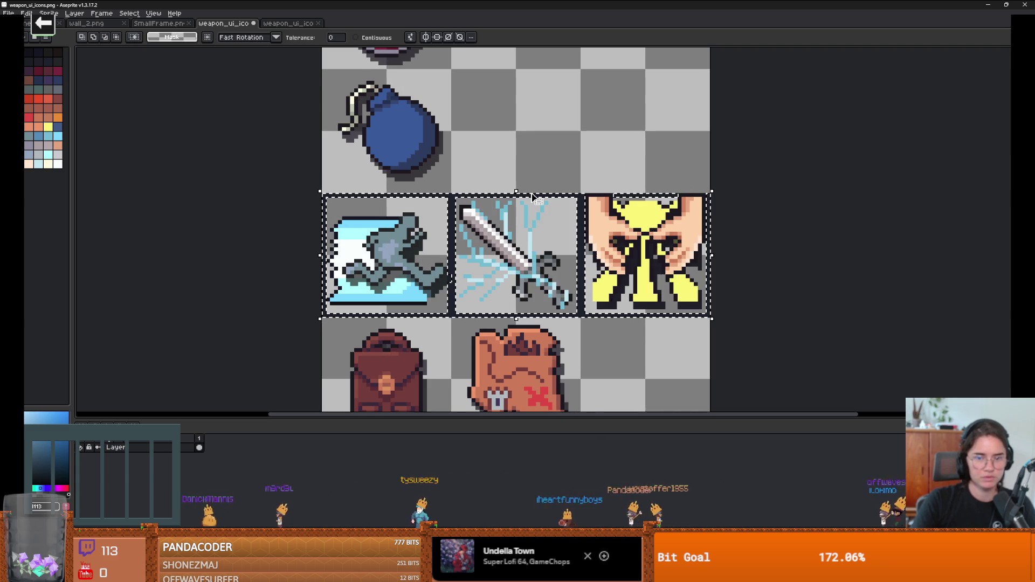
pyautogui.hotkey('ctrl', 'd')
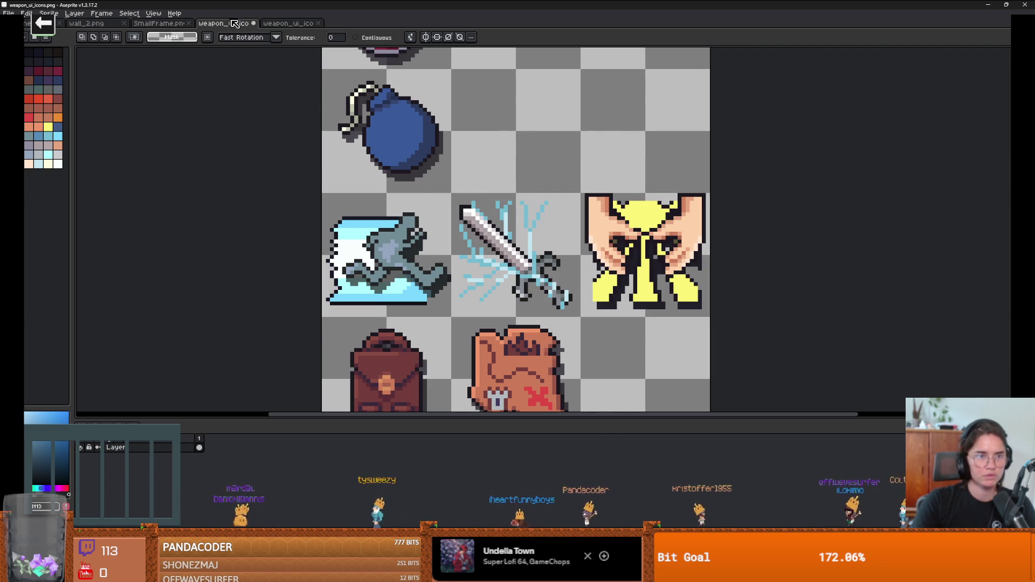
pyautogui.click(287, 23)
pyautogui.click(141, 26)
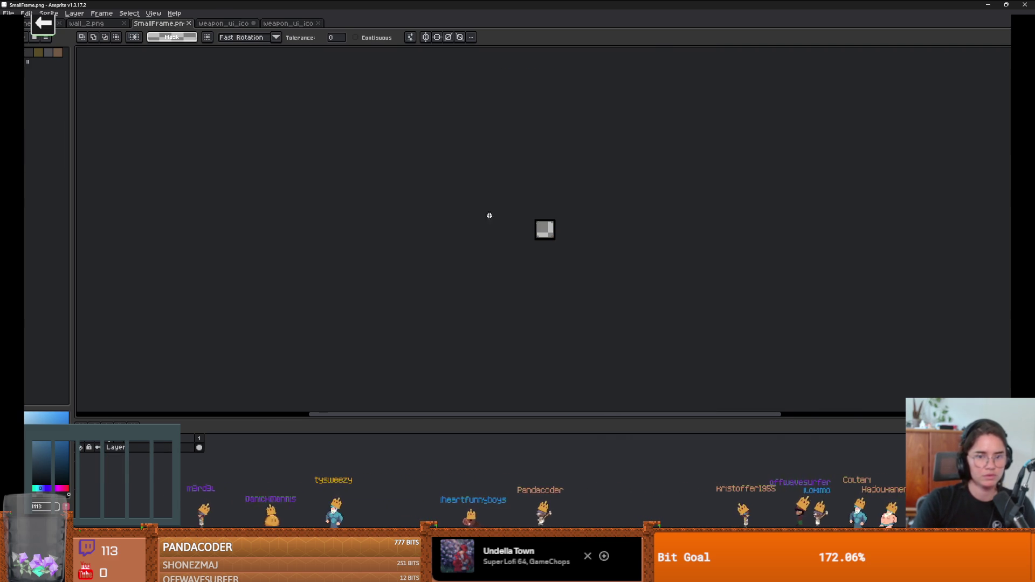
# Copy the SmallFrame.png sprite and switch to the ability icon sheet.
pyautogui.scroll(3, 533, 226)
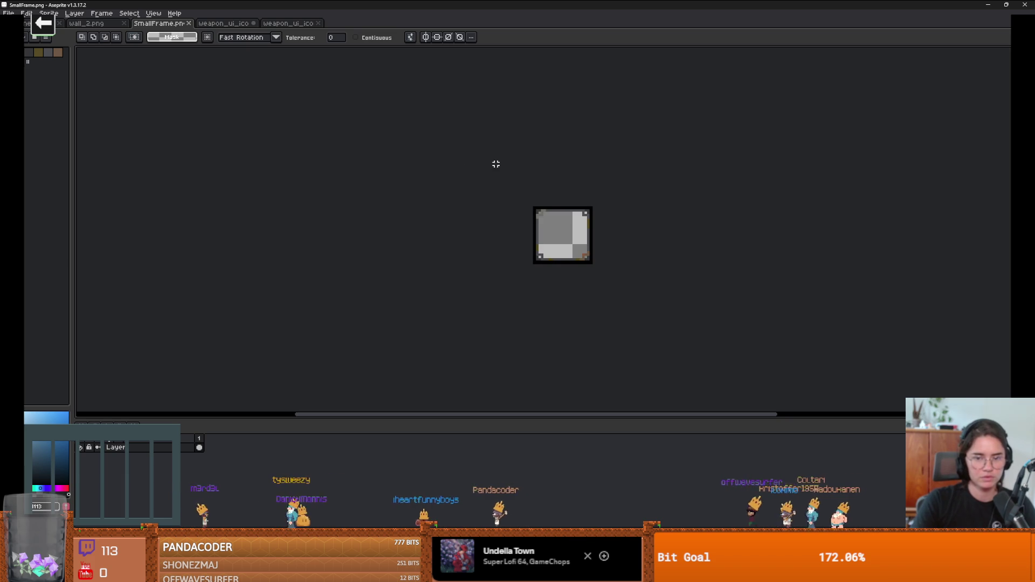
pyautogui.press('m')
pyautogui.moveTo(593, 263); pyautogui.dragTo(560, 223)
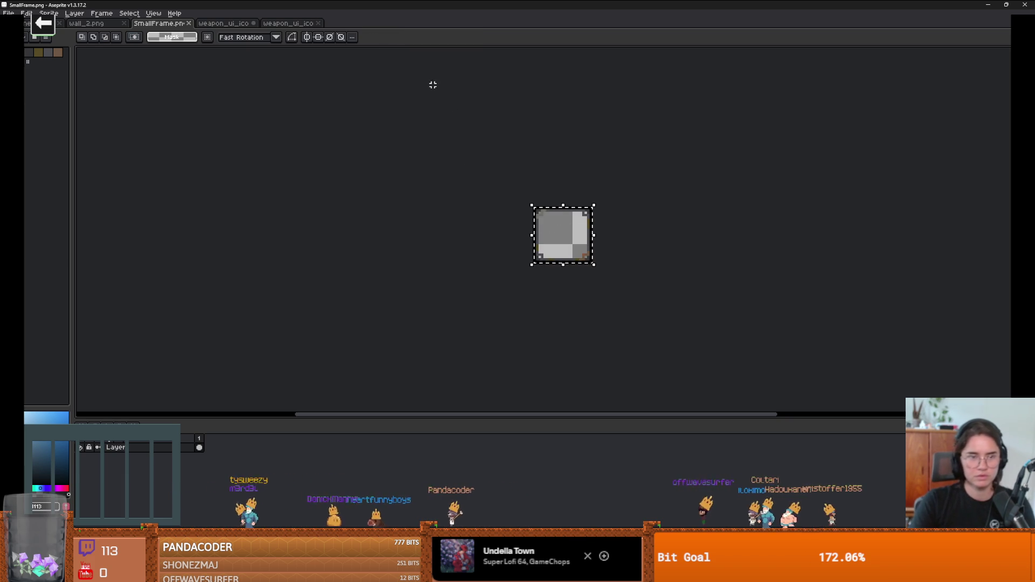
pyautogui.click(286, 24)
pyautogui.click(248, 24)
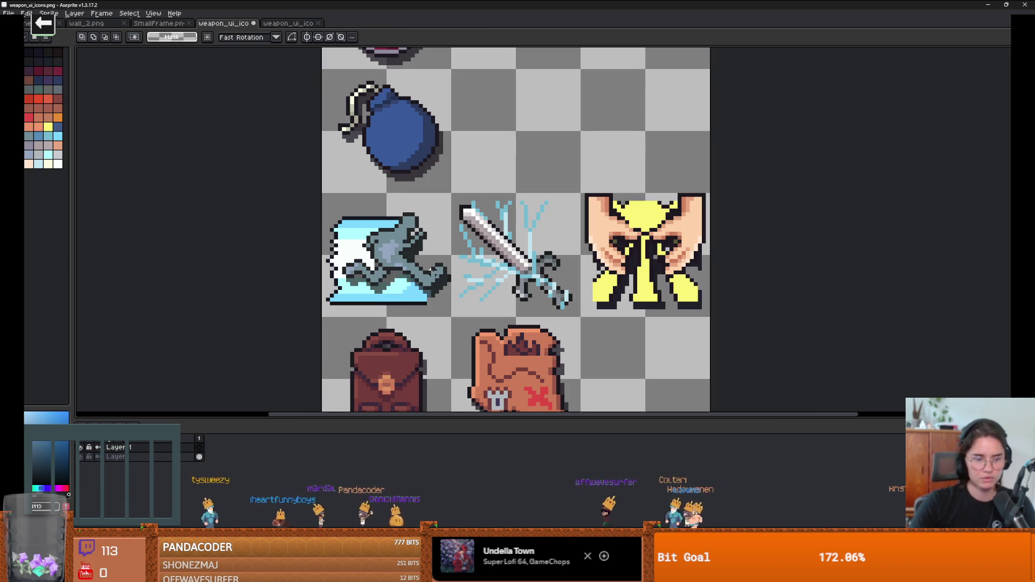
# Paste the frame onto Layer 1 over the dash icon, nudged down one pixel, and commit it.
pyautogui.click(200, 448)
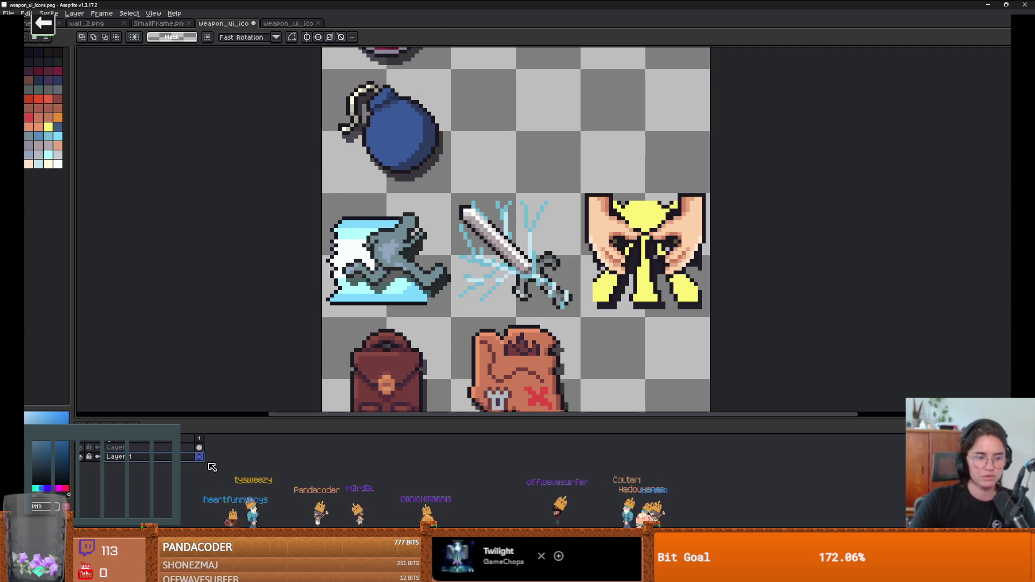
pyautogui.hotkey('ctrl', 'v')
pyautogui.moveTo(387, 226); pyautogui.dragTo(387, 230)
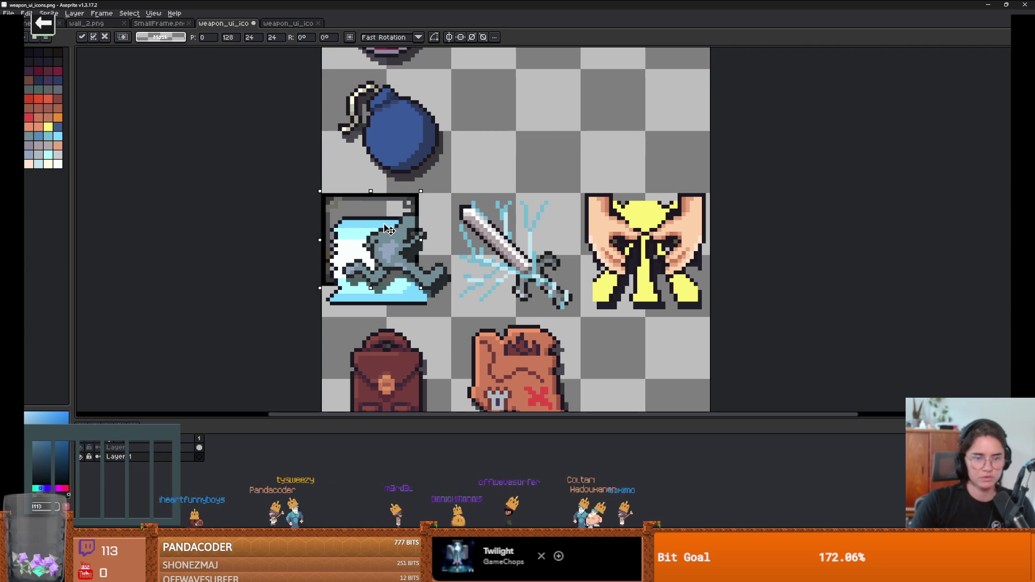
pyautogui.moveTo(418, 286)
pyautogui.mouseDown()
pyautogui.moveTo(467, 327)
pyautogui.moveTo(456, 319)
pyautogui.mouseUp()
pyautogui.scroll(1, 432, 287)
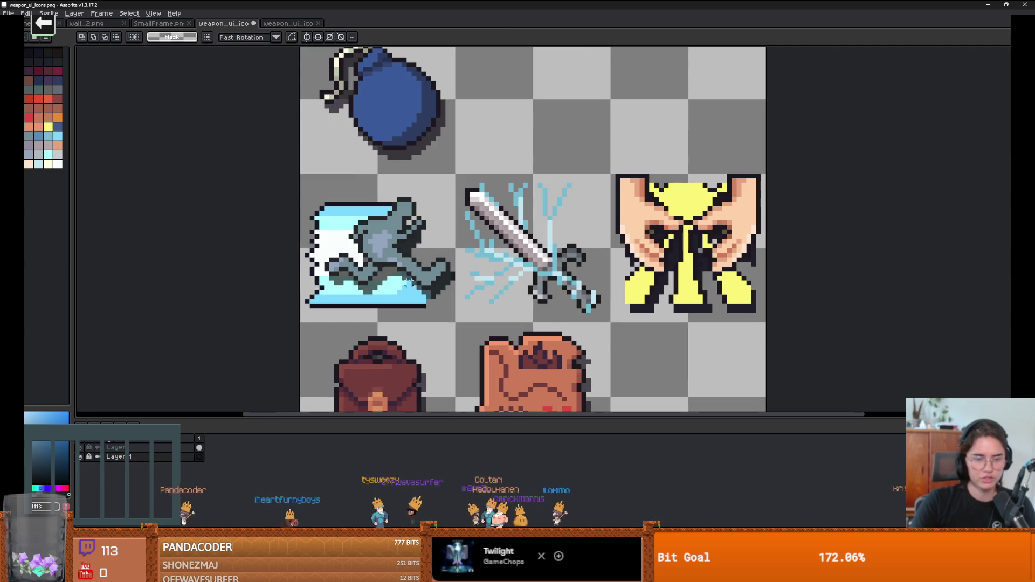
pyautogui.hotkey('ctrl', 'z')
pyautogui.scroll(1, 402, 238)
pyautogui.press('Return')
pyautogui.moveTo(444, 146)
pyautogui.mouseDown()
pyautogui.moveTo(380, 310)
pyautogui.moveTo(356, 310)
pyautogui.mouseUp()
# Stretch the frame by moving its right half about 96 px right and its bottom about 95 px down.
pyautogui.hotkey('ctrl', 'z')
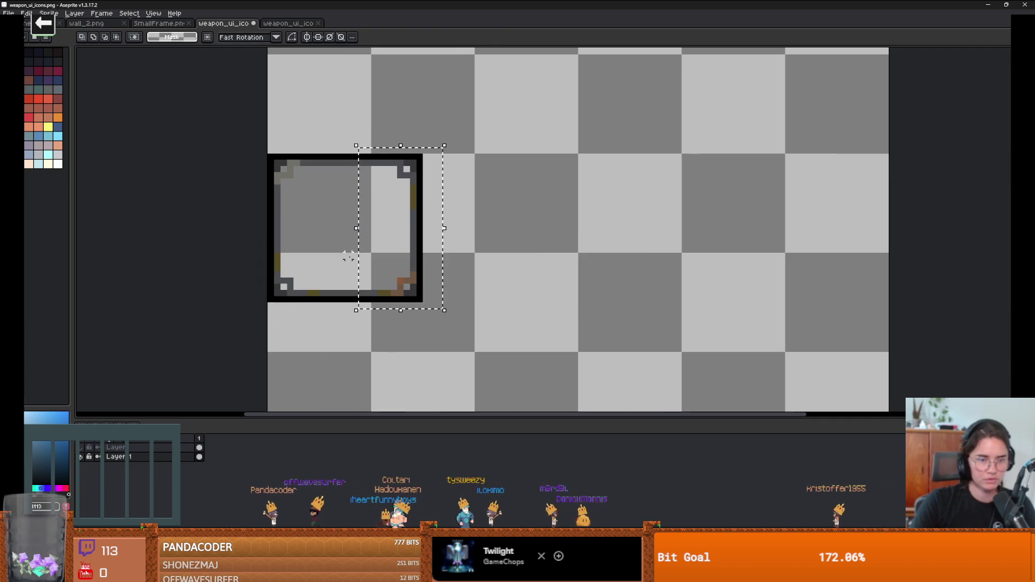
pyautogui.moveTo(432, 297); pyautogui.dragTo(358, 139)
pyautogui.moveTo(392, 196); pyautogui.dragTo(446, 203)
pyautogui.moveTo(502, 340)
pyautogui.mouseDown()
pyautogui.moveTo(278, 268)
pyautogui.moveTo(265, 249)
pyautogui.mouseUp()
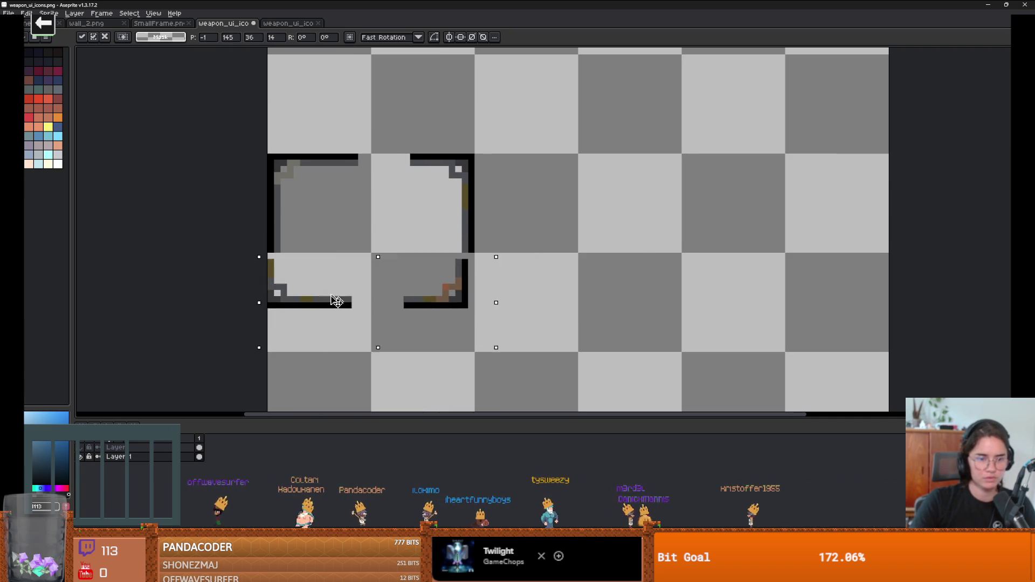
pyautogui.moveTo(335, 291); pyautogui.dragTo(340, 339)
pyautogui.hotkey('ctrl', 'd')
pyautogui.scroll(1, 397, 358)
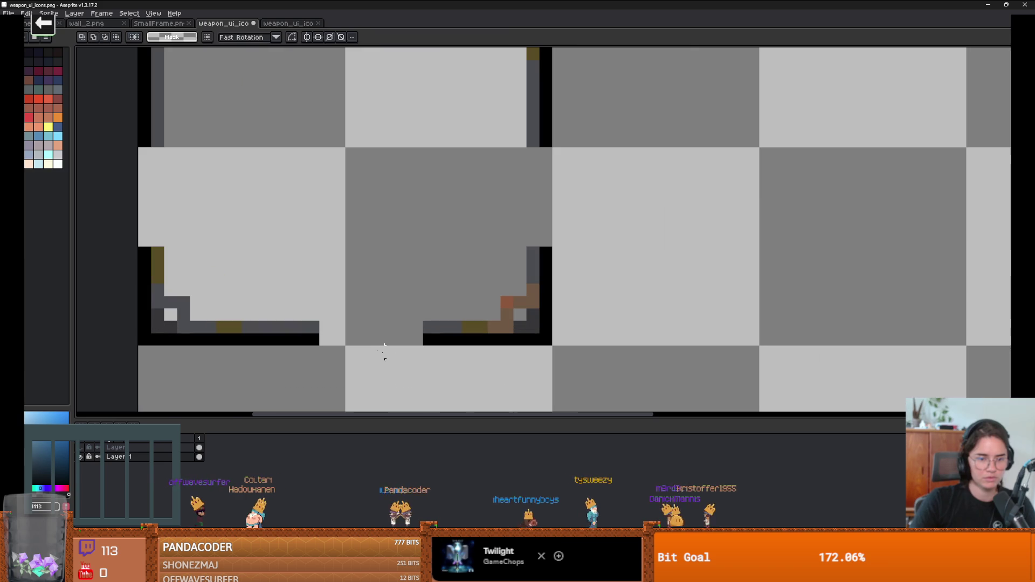
# Paint the bottom edge's grey inner row and black outline, and fill the right wall's gap.
pyautogui.press('b')
pyautogui.moveTo(420, 330); pyautogui.dragTo(320, 328)
pyautogui.keyDown('alt'); pyautogui.click(430, 338); pyautogui.keyUp('alt')
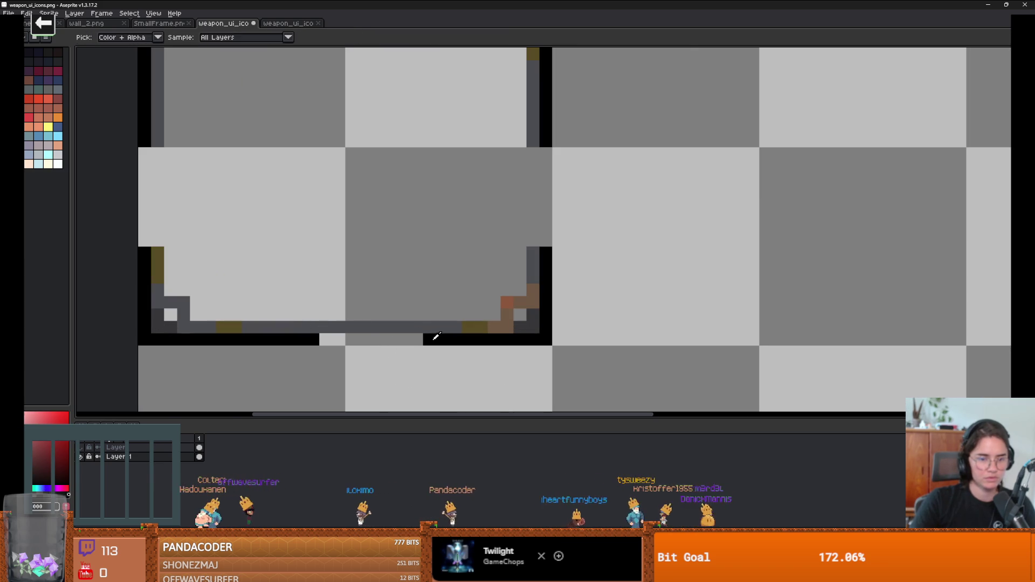
pyautogui.moveTo(430, 338); pyautogui.dragTo(318, 340)
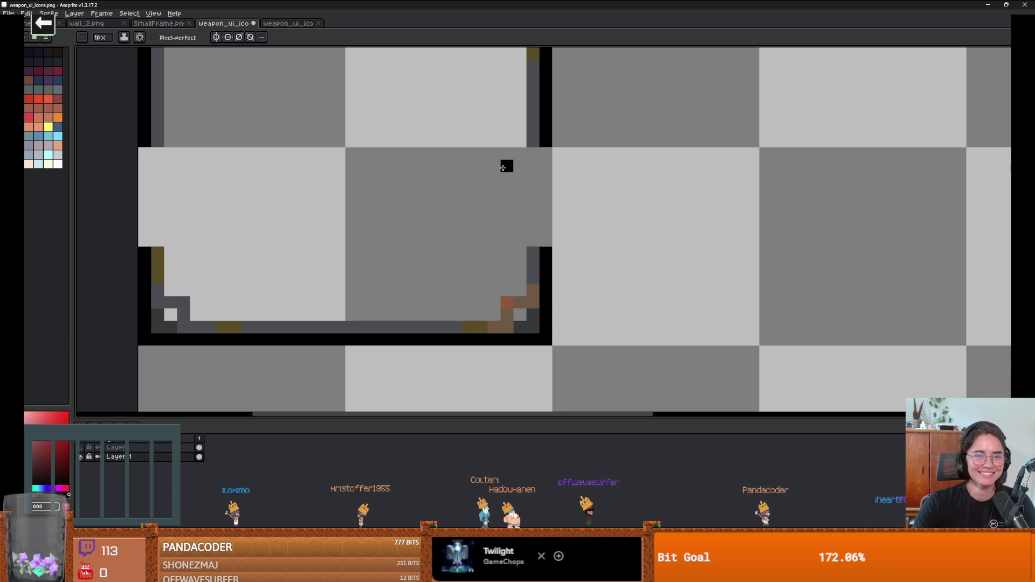
pyautogui.keyDown('alt'); pyautogui.click(549, 143); pyautogui.keyUp('alt')
pyautogui.moveTo(548, 167)
pyautogui.mouseDown()
pyautogui.moveTo(546, 249)
pyautogui.moveTo(566, 184)
pyautogui.mouseUp()
pyautogui.keyDown('alt'); pyautogui.click(565, 265); pyautogui.keyUp('alt')
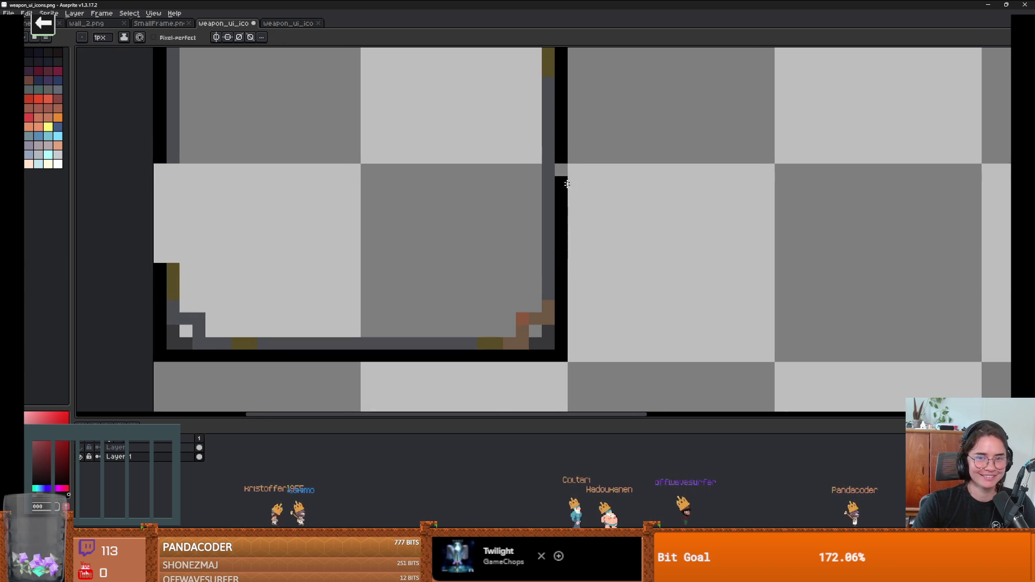
# Paint black and dark-grey columns down the left edge and fill the top border's gap.
pyautogui.hscroll(-5, 301, 205)
pyautogui.moveTo(307, 167); pyautogui.dragTo(304, 248)
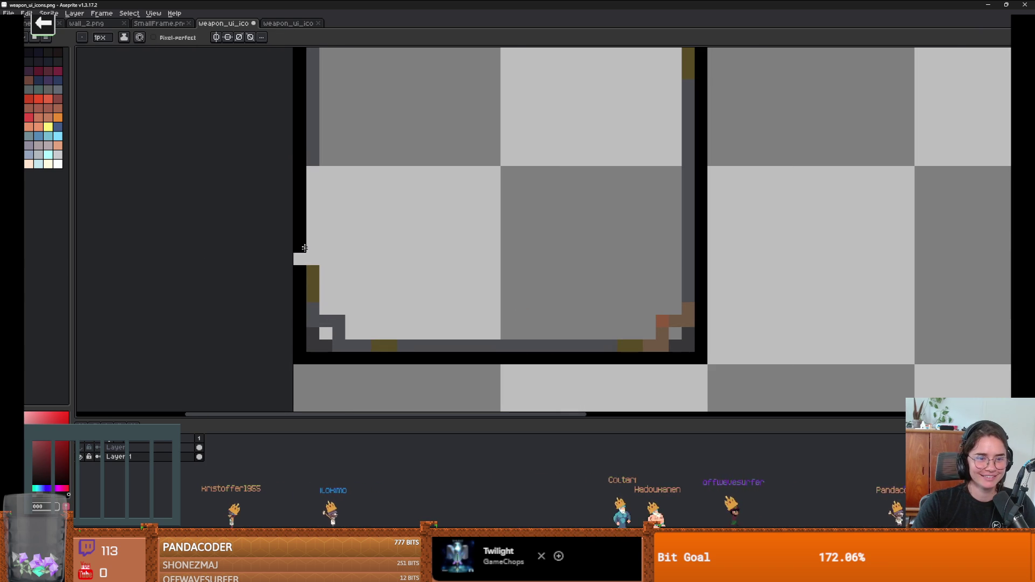
pyautogui.keyDown('alt'); pyautogui.click(311, 162); pyautogui.keyUp('alt')
pyautogui.moveTo(312, 169); pyautogui.dragTo(310, 245)
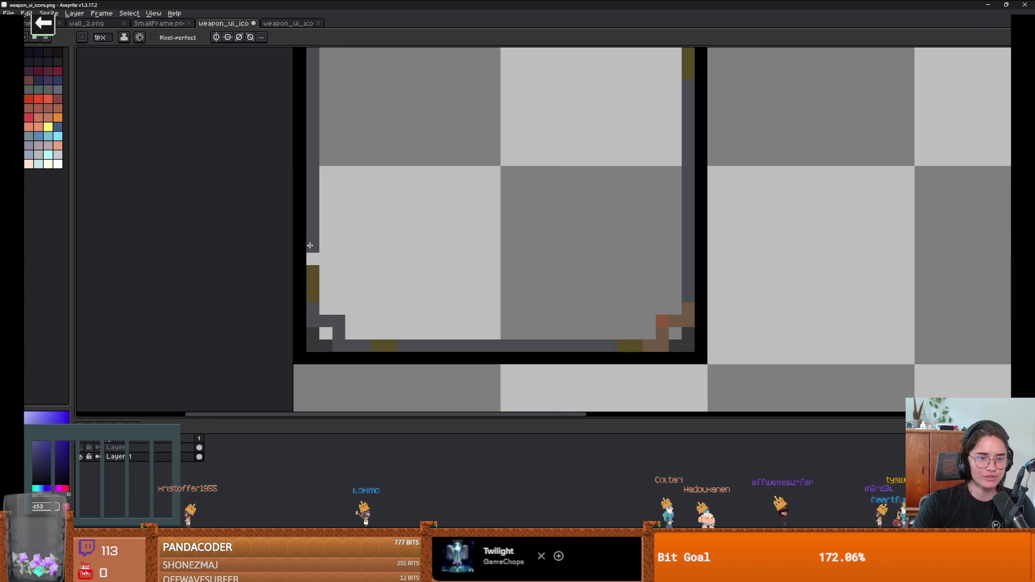
pyautogui.scroll(-3, 386, 259)
pyautogui.scroll(3, 423, 166)
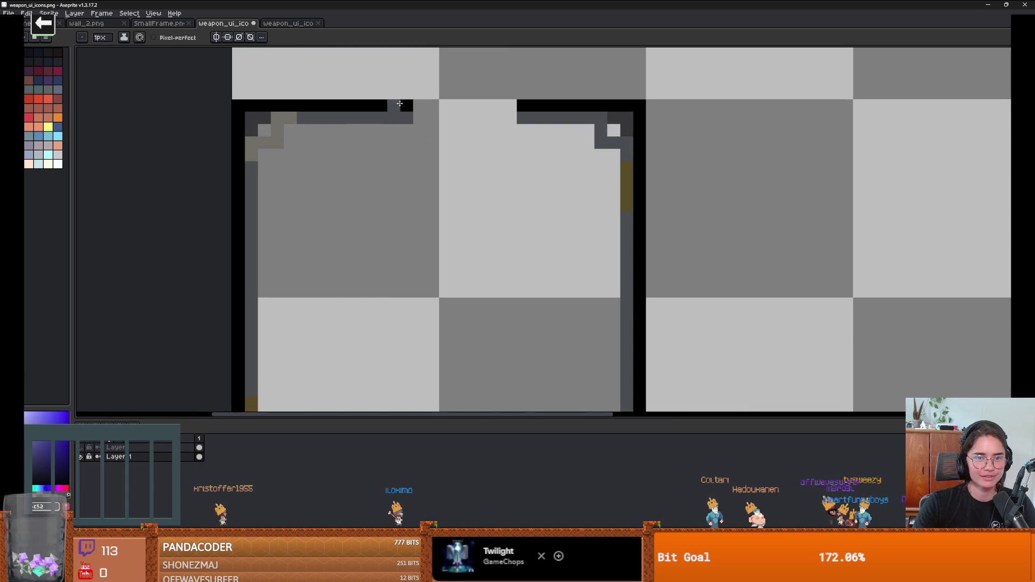
pyautogui.keyDown('alt'); pyautogui.click(399, 104); pyautogui.keyUp('alt')
pyautogui.moveTo(406, 103)
pyautogui.mouseDown()
pyautogui.moveTo(520, 103)
pyautogui.moveTo(414, 123)
pyautogui.mouseUp()
pyautogui.keyDown('alt'); pyautogui.click(519, 118); pyautogui.keyUp('alt')
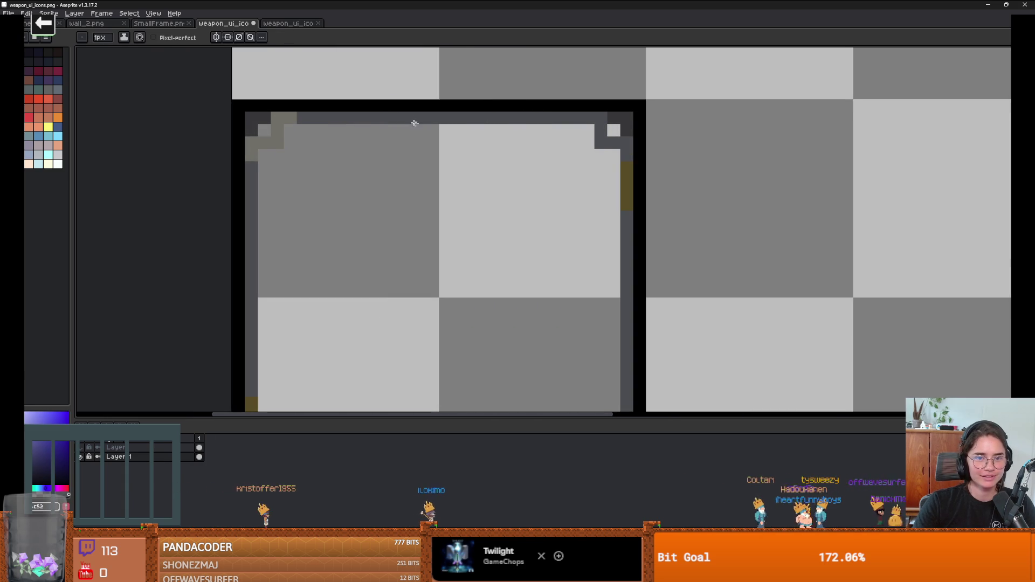
pyautogui.scroll(-2, 415, 123)
pyautogui.keyDown('alt'); pyautogui.click(373, 365); pyautogui.keyUp('alt')
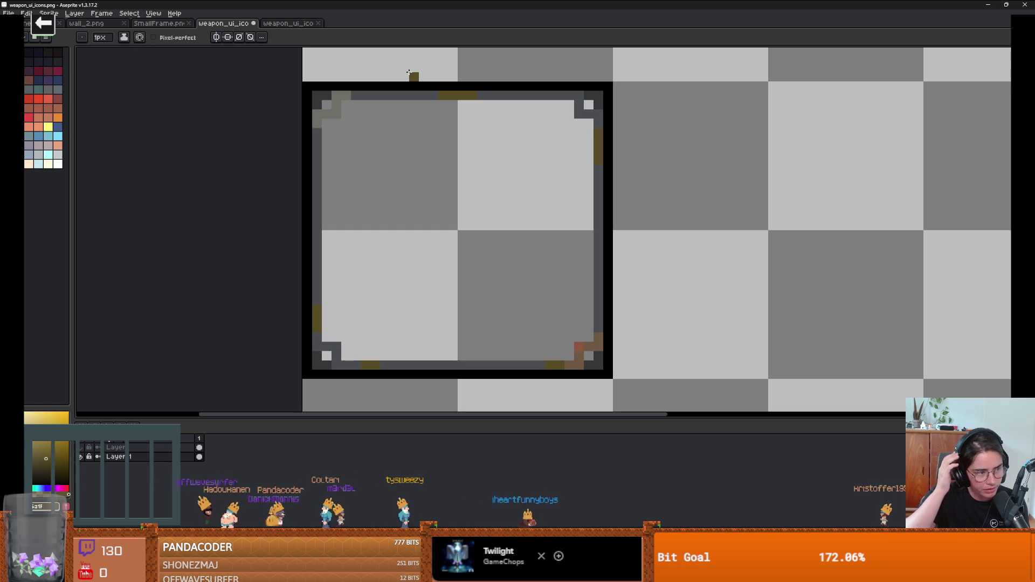
# Duplicate the slot frame twice to the right so the dash, sword and hands icons are each framed.
pyautogui.scroll(-1, 464, 194)
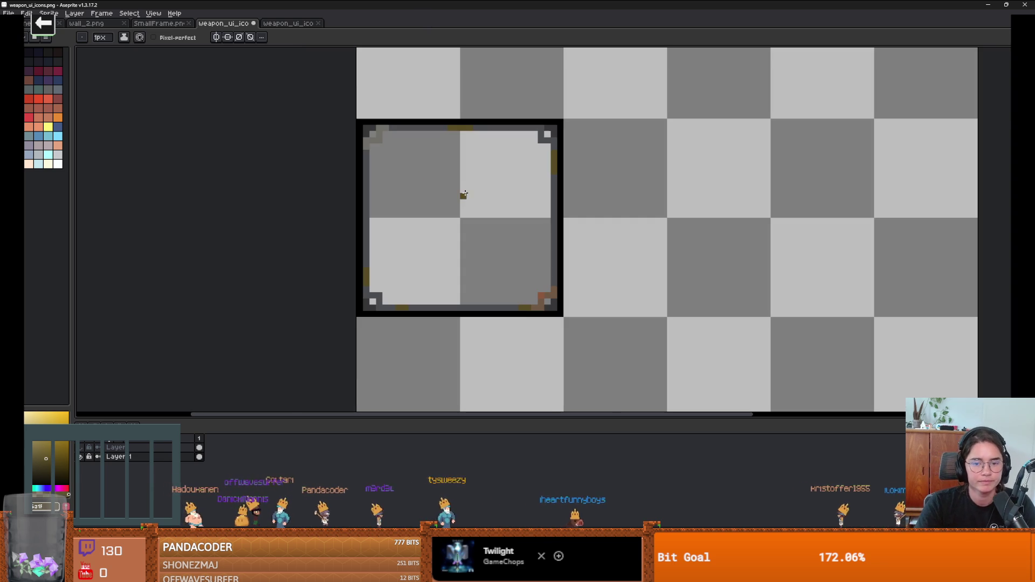
pyautogui.scroll(-1, 437, 334)
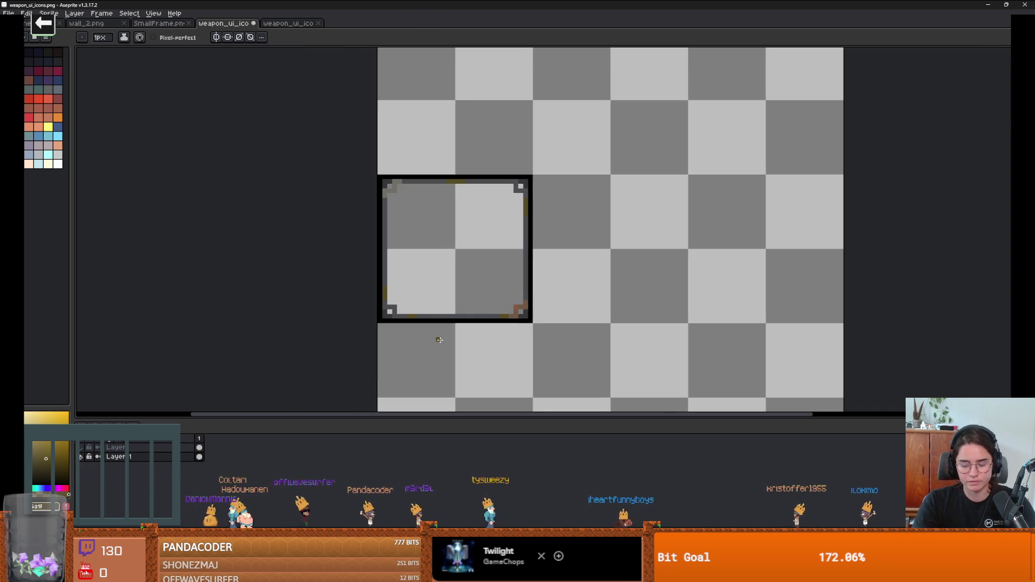
pyautogui.press('m')
pyautogui.moveTo(546, 340); pyautogui.dragTo(377, 162)
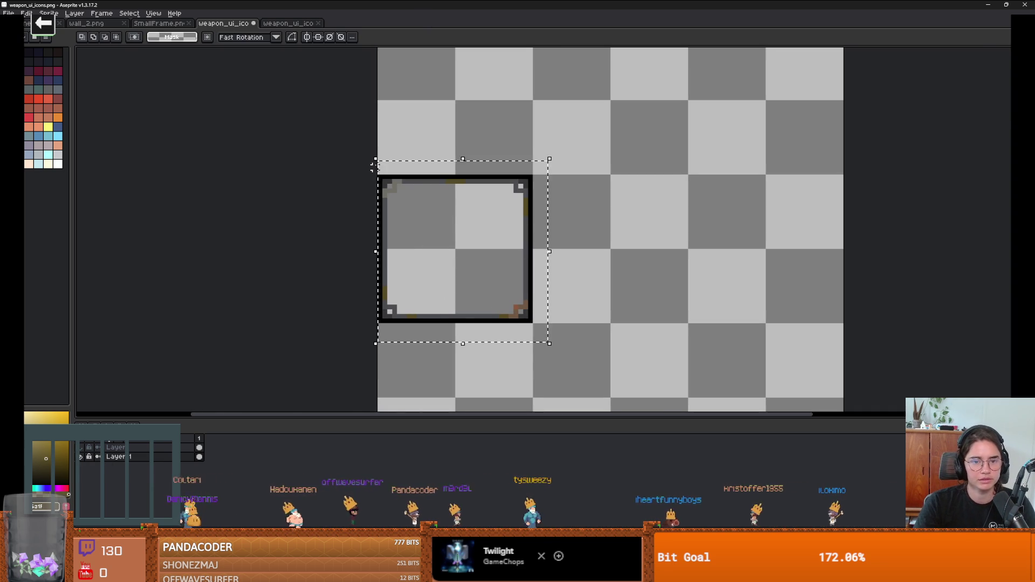
pyautogui.moveTo(478, 233)
pyautogui.mouseDown()
pyautogui.moveTo(802, 238)
pyautogui.moveTo(793, 235)
pyautogui.mouseUp()
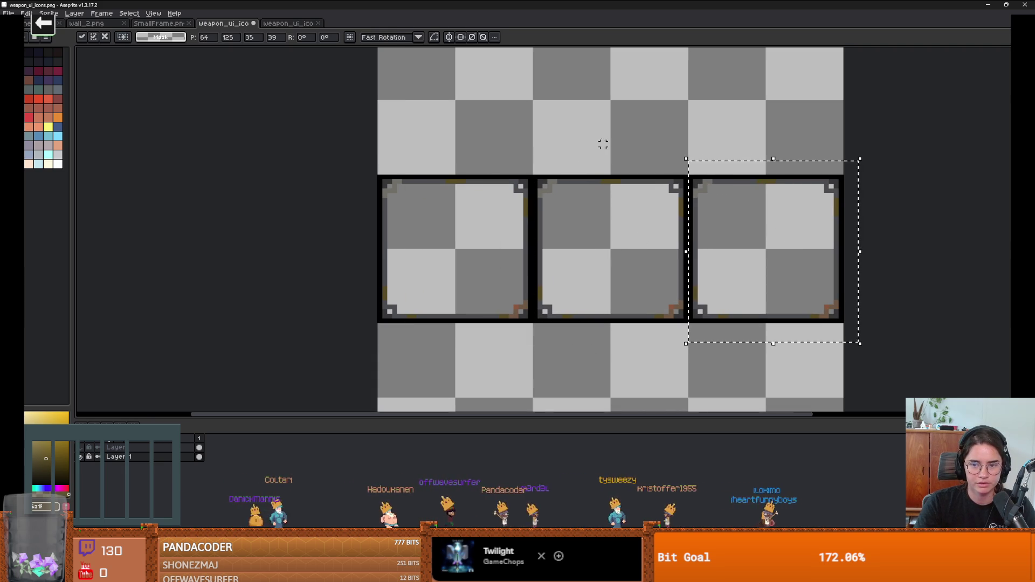
pyautogui.hotkey('ctrl', 'd')
pyautogui.click(82, 447)
pyautogui.scroll(-2, 398, 271)
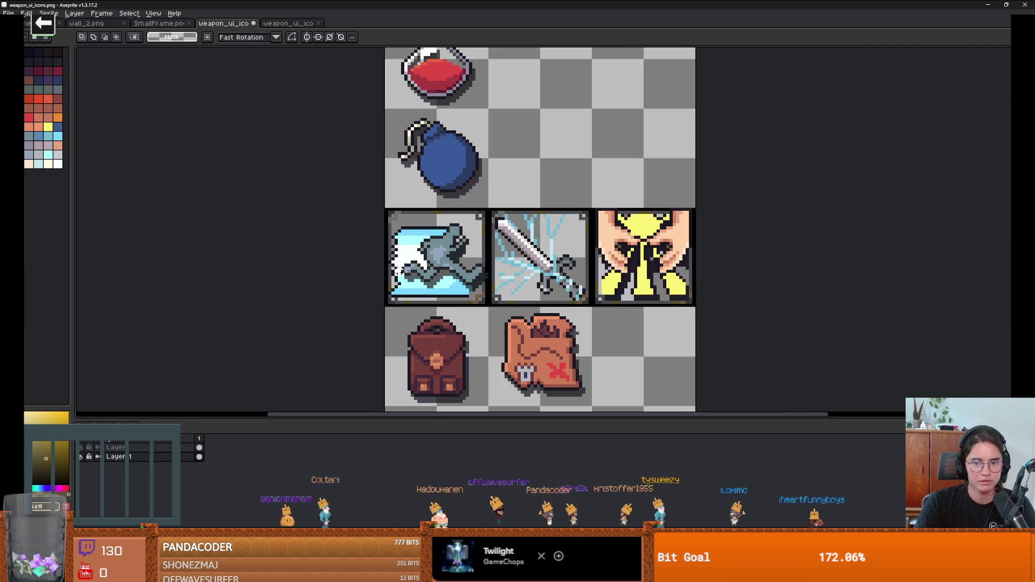
# Save the icon sheet, then test clearing the framed layer and undo it.
pyautogui.hotkey('ctrl', 's')
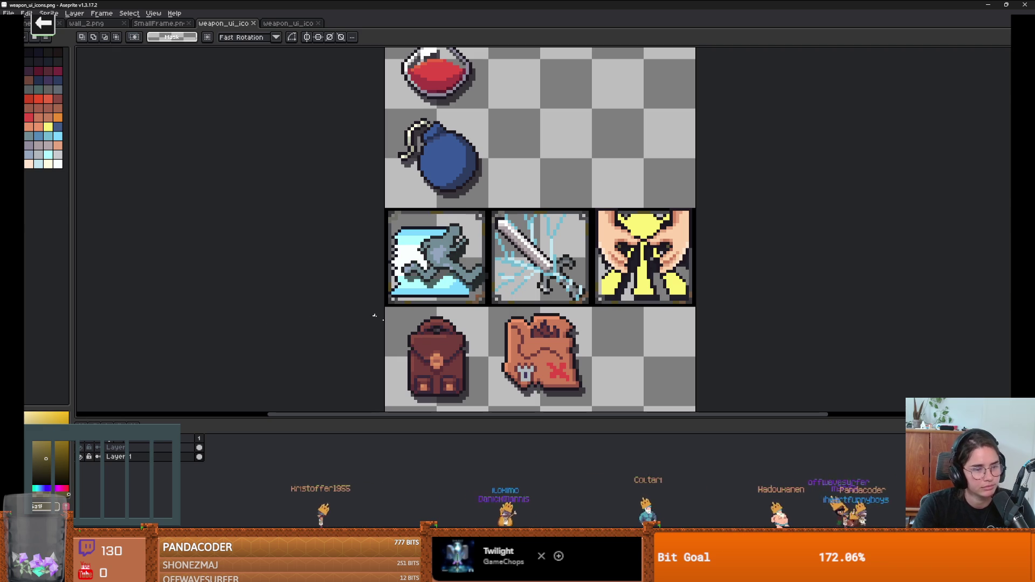
pyautogui.press('Delete')
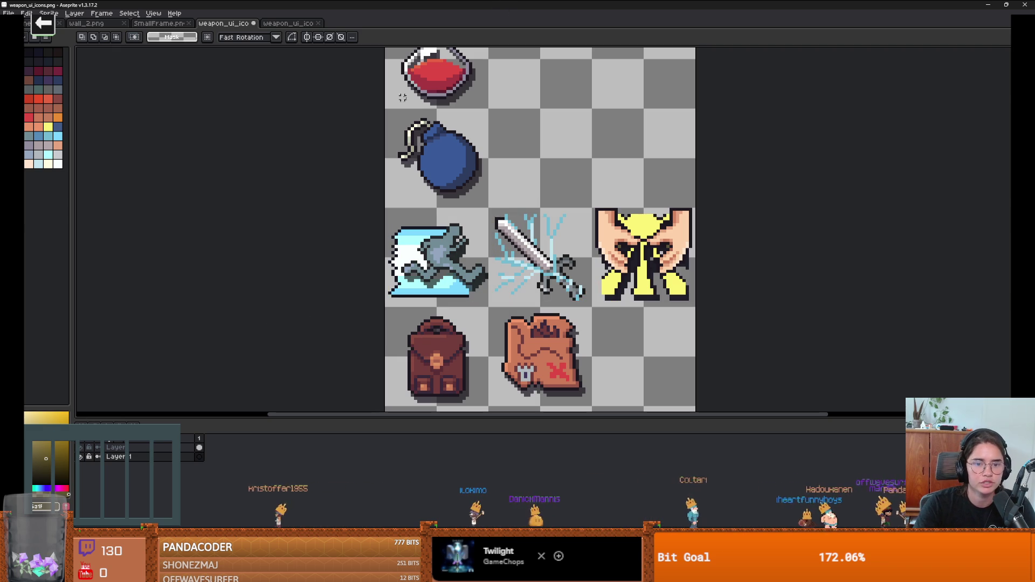
pyautogui.hotkey('ctrl', 'z')
# Save As weapon_ui_icons.png and replace the existing file.
pyautogui.click(8, 13)
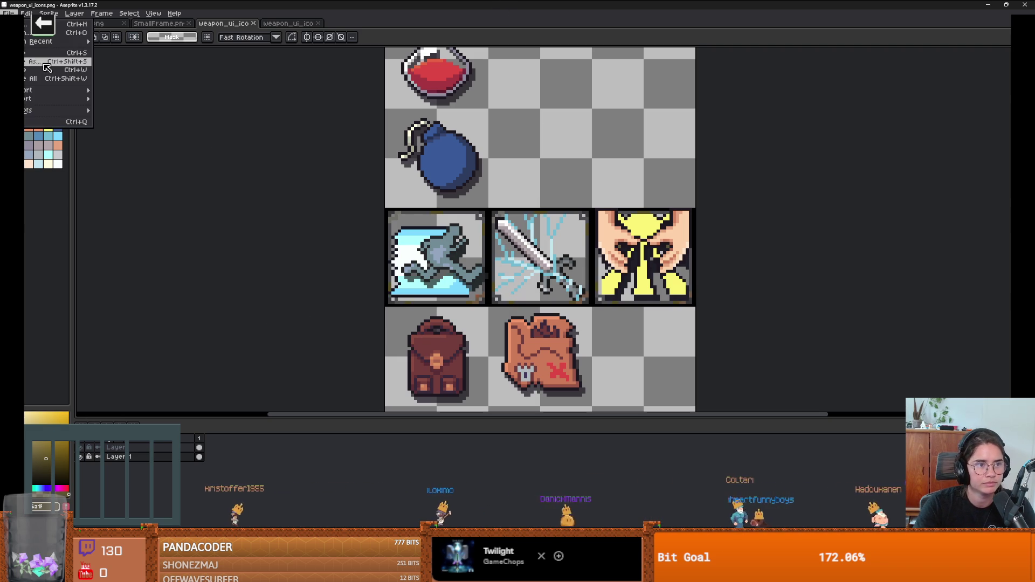
pyautogui.click(45, 62)
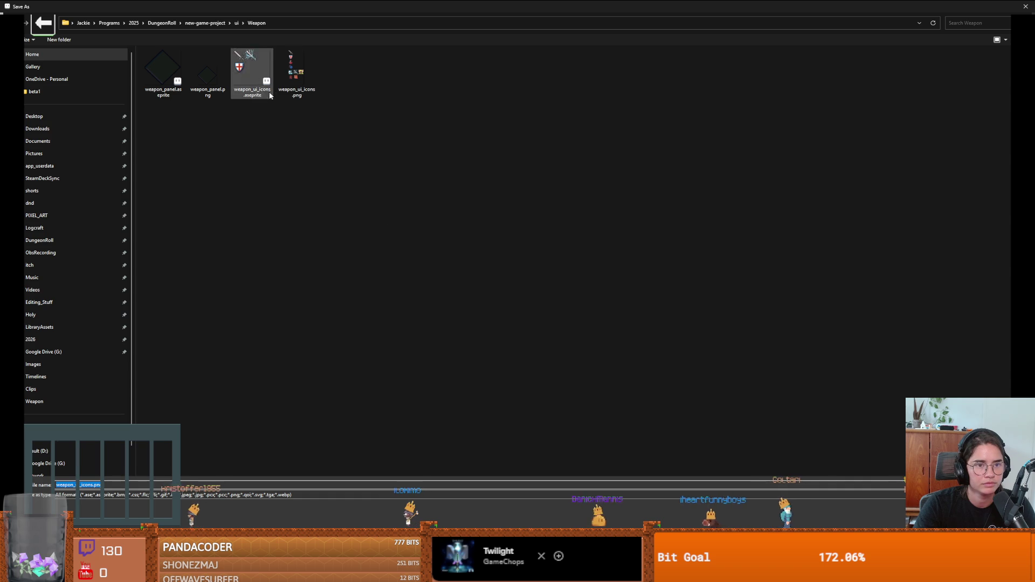
pyautogui.press('Return')
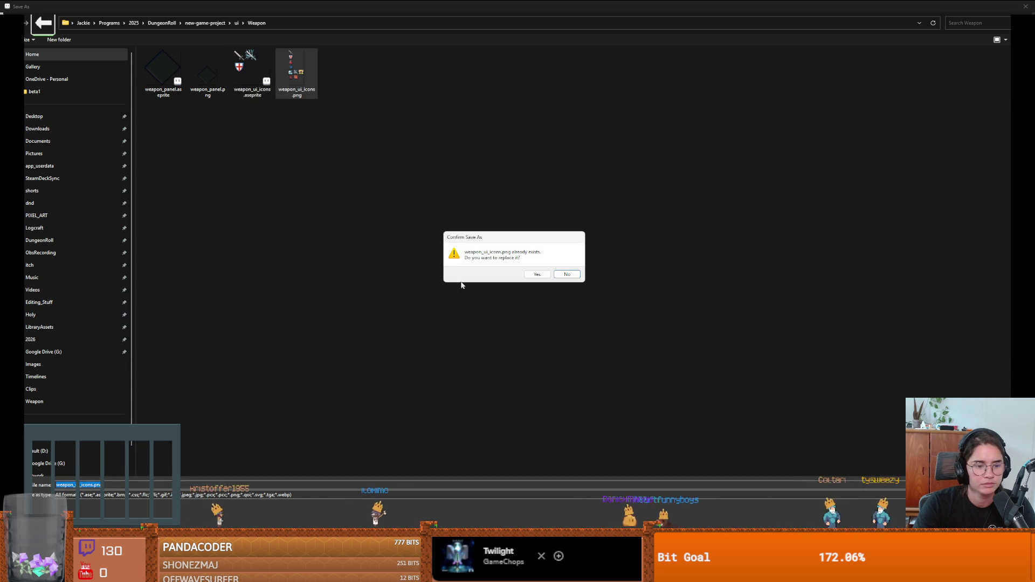
pyautogui.click(536, 274)
pyautogui.scroll(-1, 266, 194)
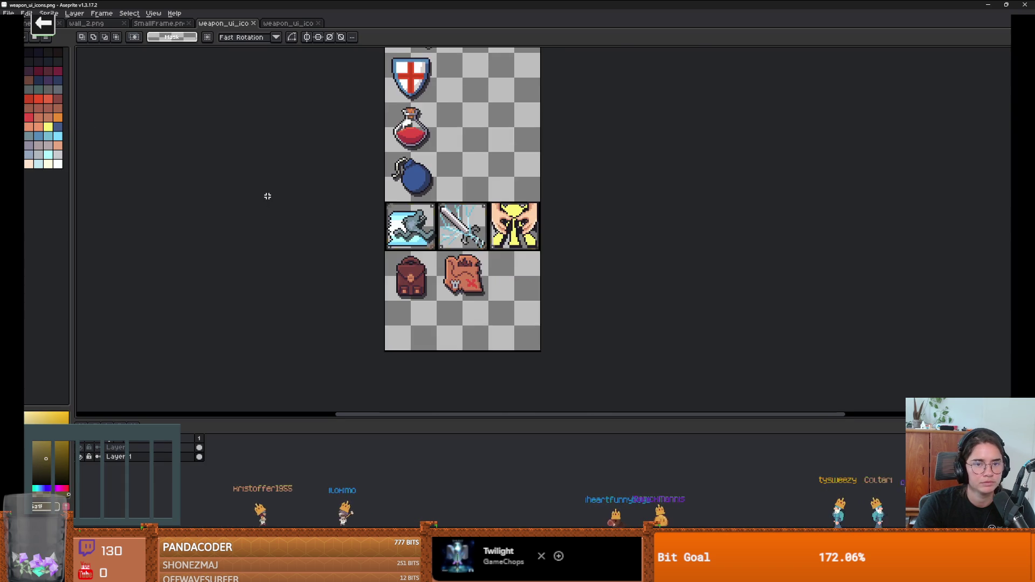
pyautogui.scroll(1, 269, 216)
pyautogui.moveTo(270, 216); pyautogui.dragTo(289, 272)
# Save As weapon_ui_icons.aseprite, replacing the existing file, then switch to the browser.
pyautogui.click(8, 13)
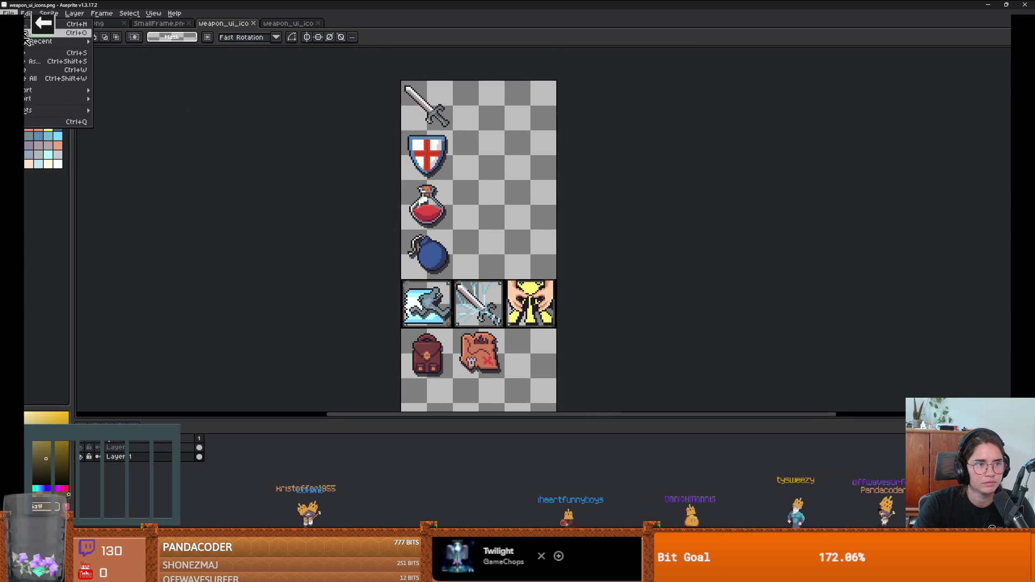
pyautogui.moveTo(33, 90)
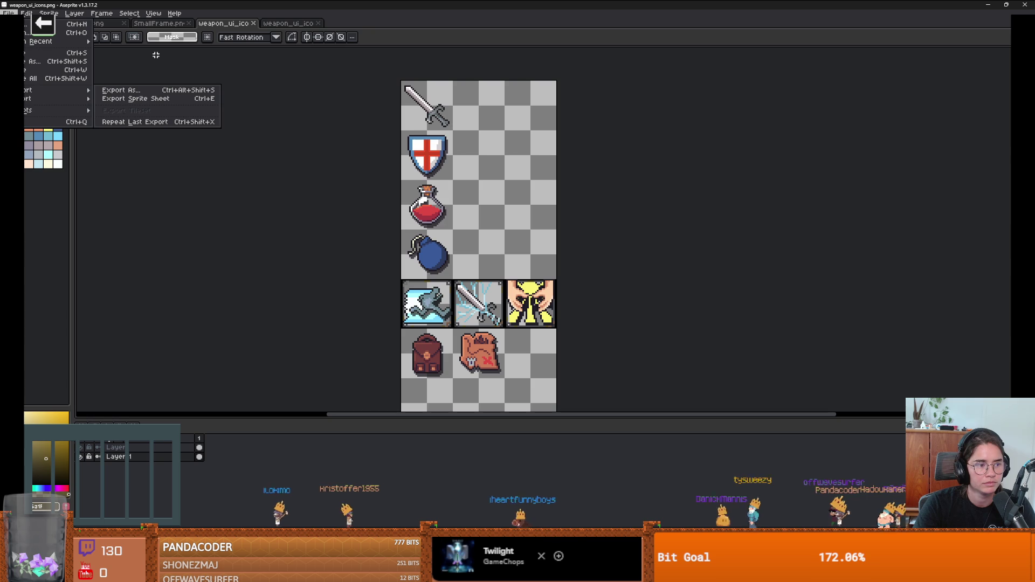
pyautogui.click(32, 60)
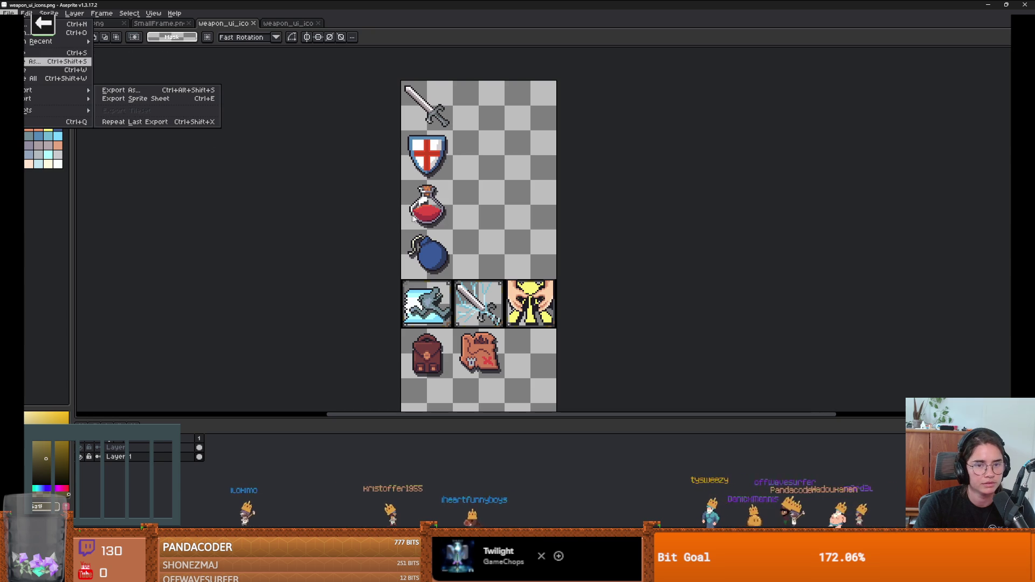
pyautogui.click(251, 73)
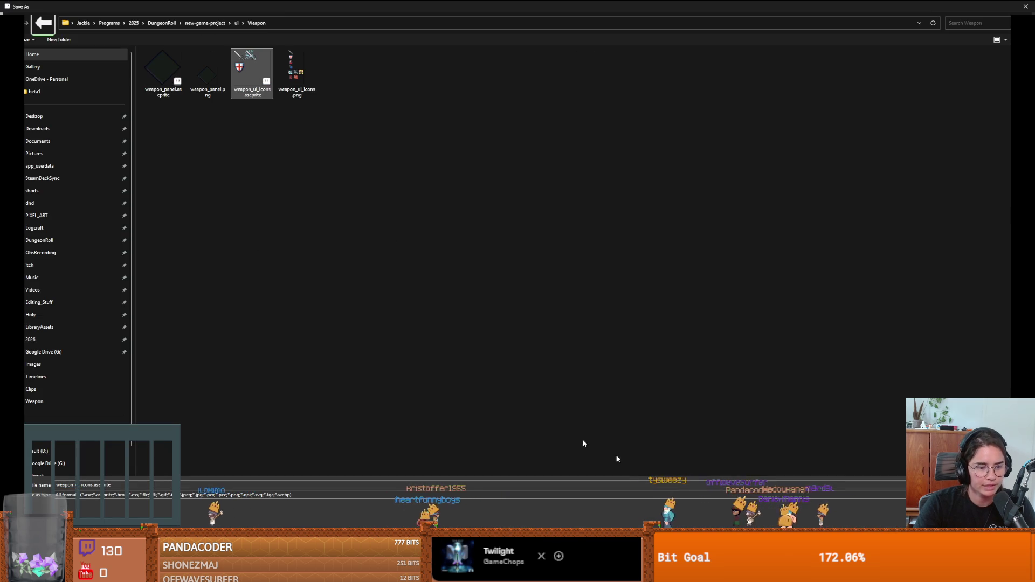
pyautogui.press('Return')
pyautogui.press('y')
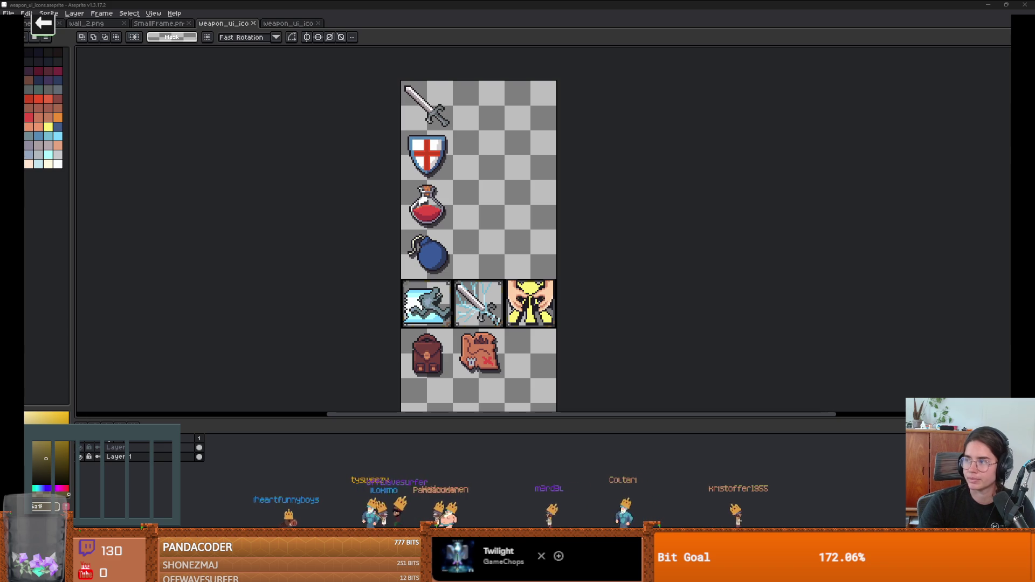
pyautogui.hotkey('alt', 'Tab')
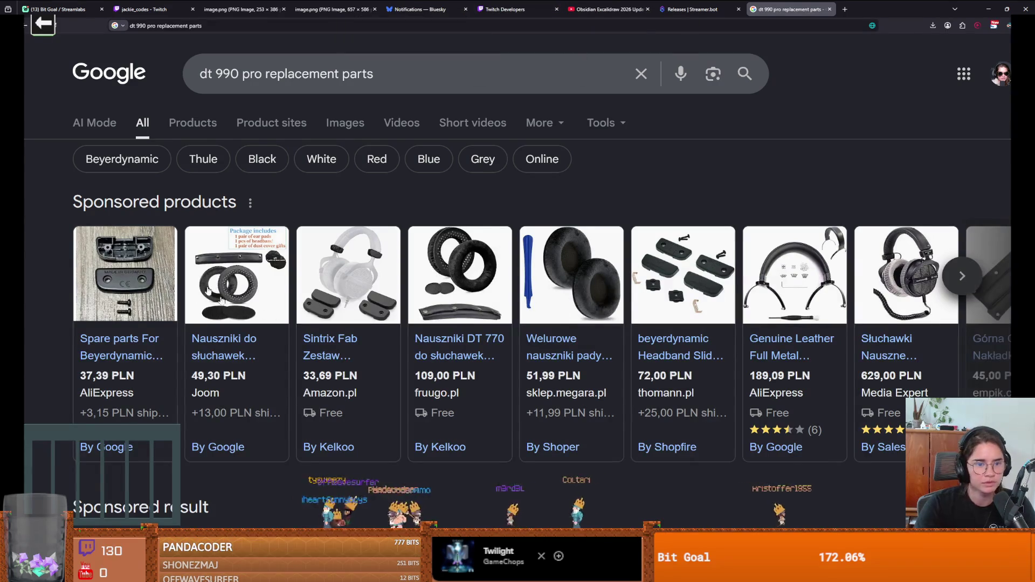
# Look over the 'dt 990 pro replacement parts' results in Chrome, then return to Aseprite.
pyautogui.moveTo(307, 308)
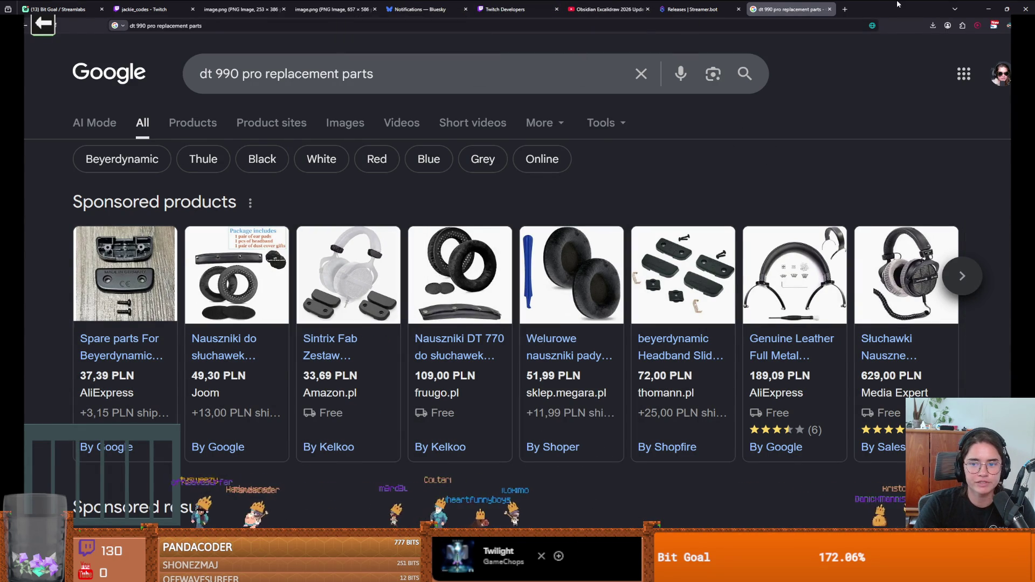
pyautogui.hotkey('alt', 'Tab')
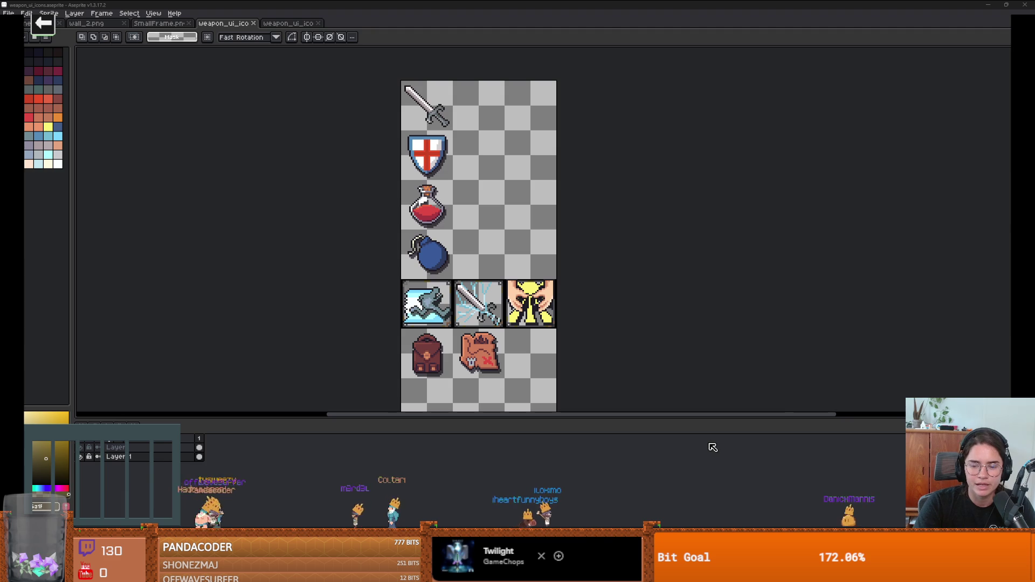
# Pan around the framed weapon_ui_icons sheet, then bring up Godot's CharacterOverlay HUD.
pyautogui.moveTo(323, 573)
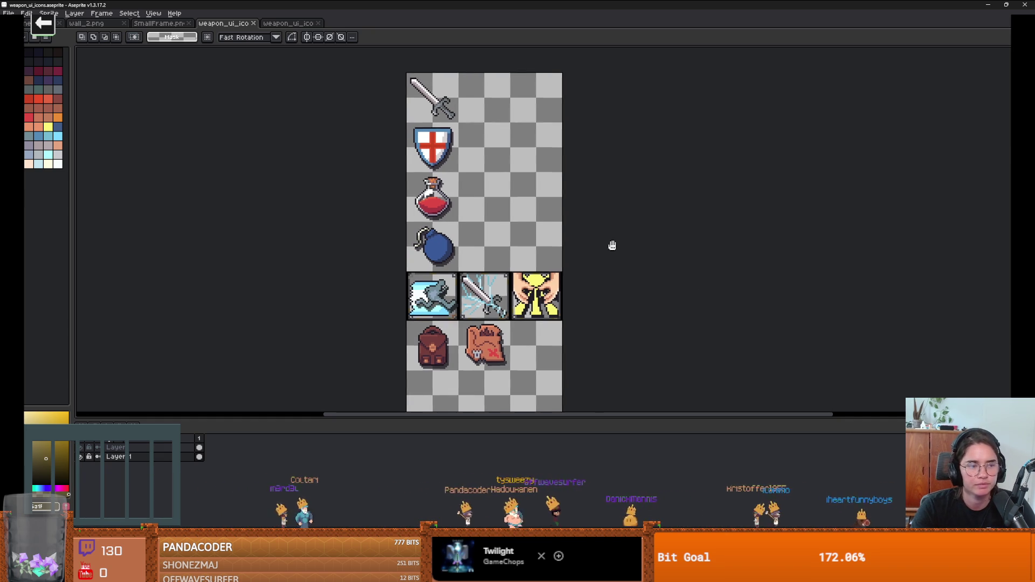
pyautogui.scroll(1, 615, 238)
pyautogui.scroll(-1, 616, 238)
pyautogui.moveTo(615, 238); pyautogui.dragTo(623, 219)
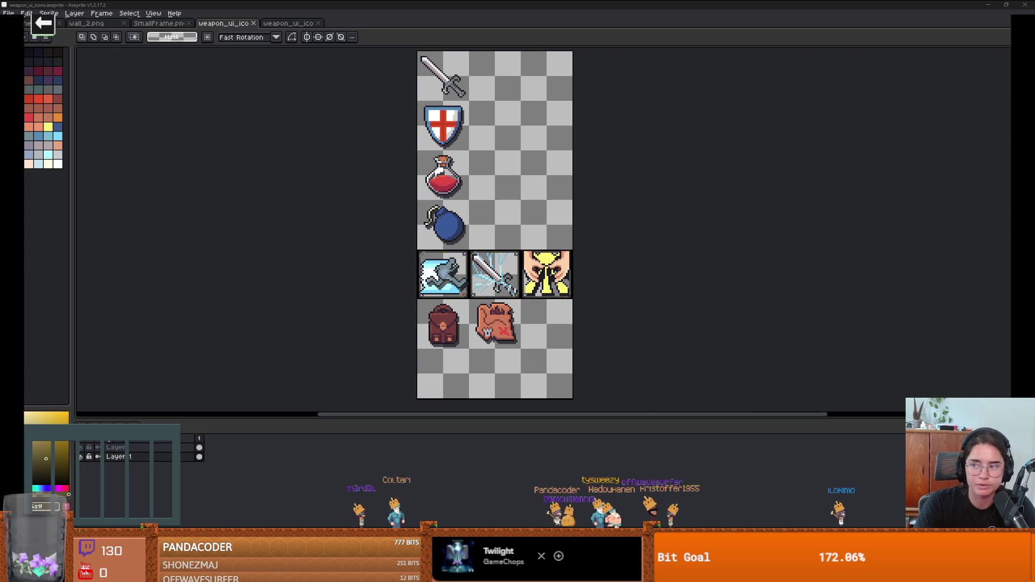
pyautogui.hotkey('alt', 'Tab')
pyautogui.scroll(-1, 567, 237)
# Collapse the Under texture preview and inspect the third quick slot's settings.
pyautogui.scroll(2, 567, 238)
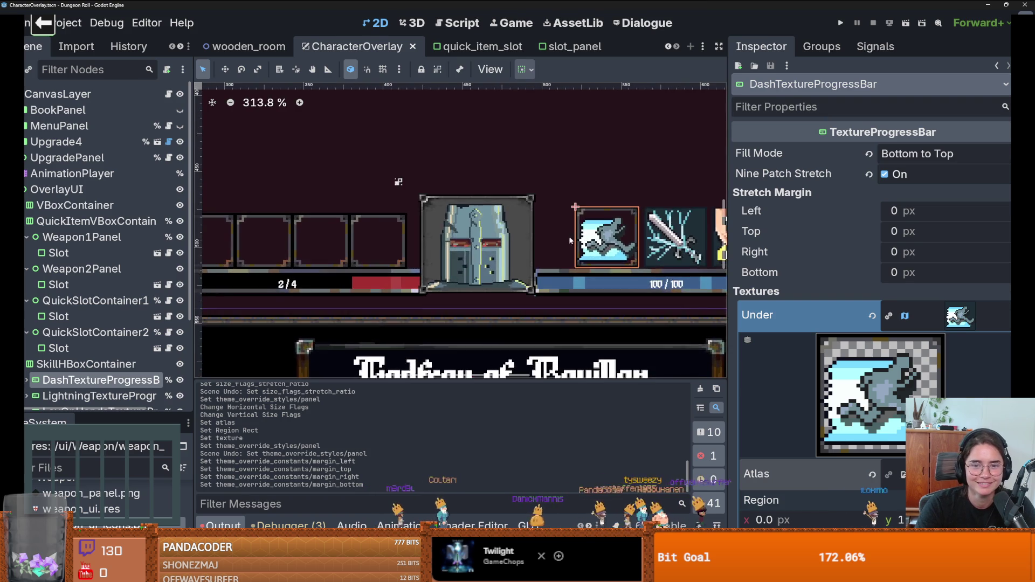
pyautogui.scroll(-1, 567, 237)
pyautogui.scroll(-3, 81, 334)
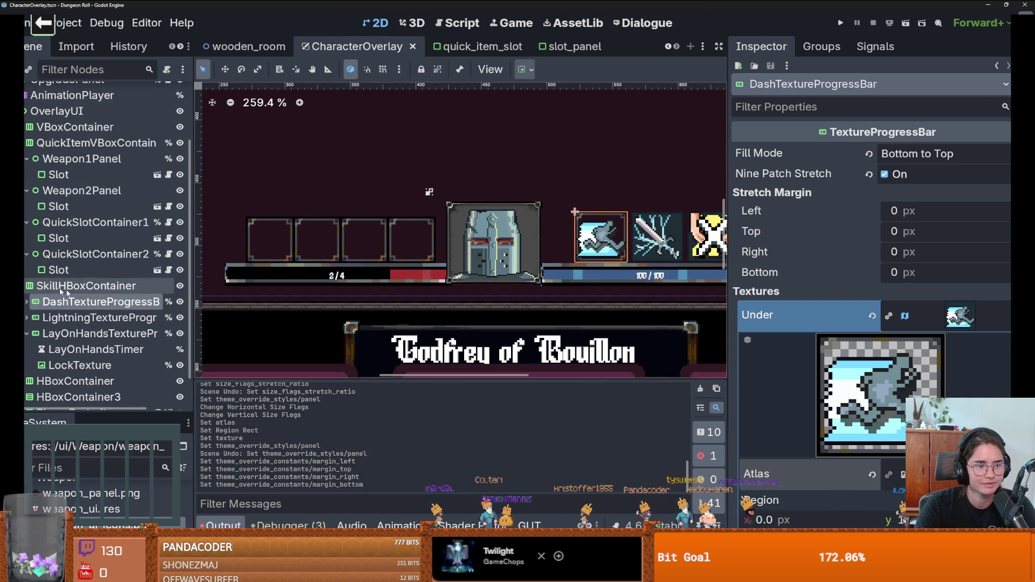
pyautogui.click(921, 316)
pyautogui.scroll(-7, 794, 348)
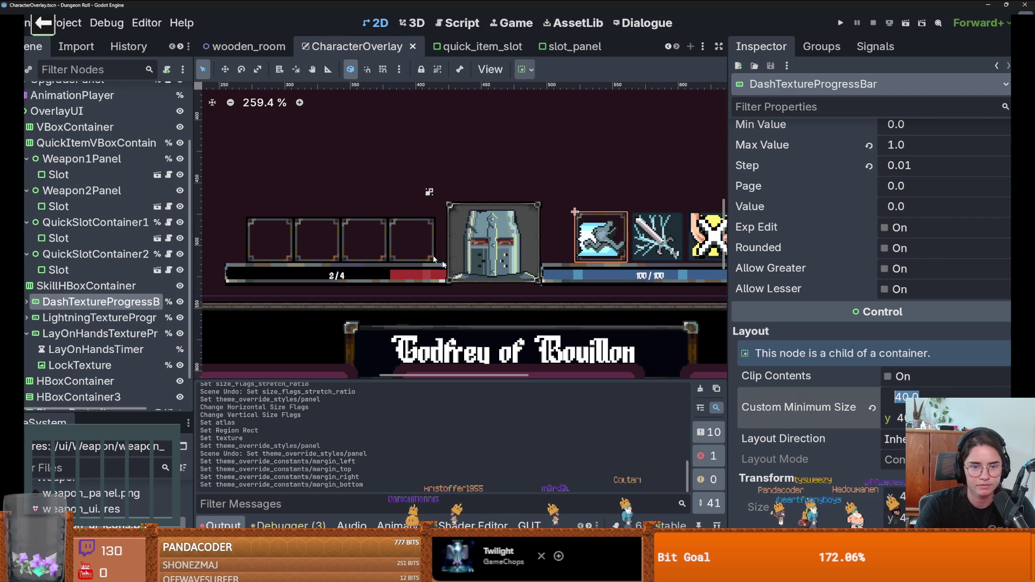
pyautogui.click(493, 243)
pyautogui.click(363, 240)
pyautogui.scroll(15, 870, 324)
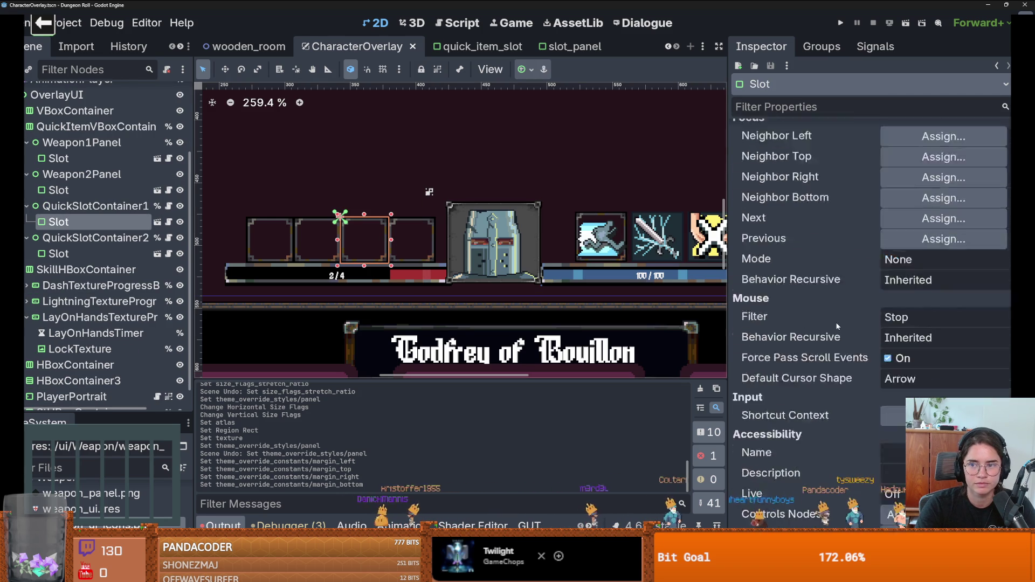
pyautogui.scroll(-3, 542, 279)
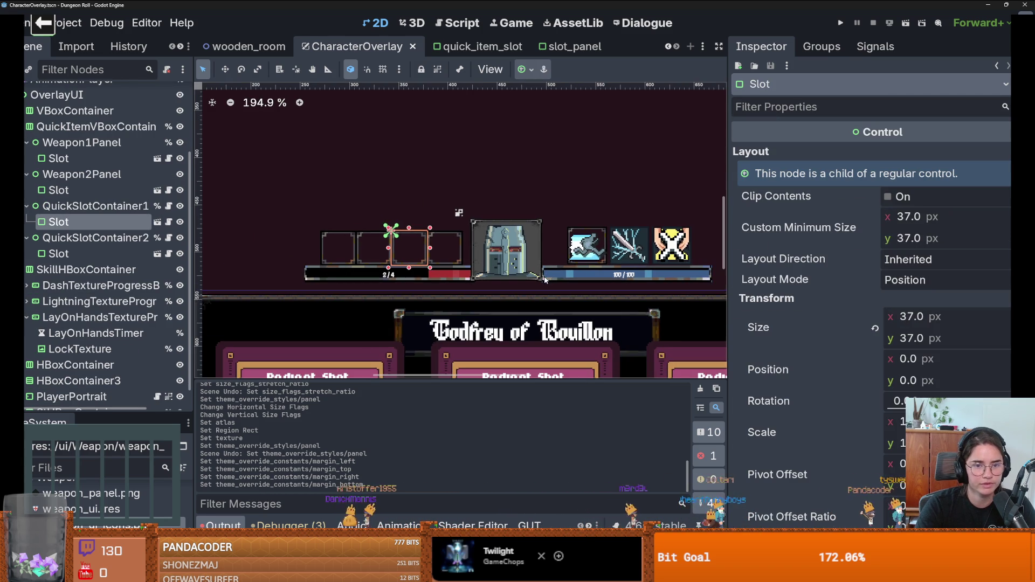
# Set the dash skill icon's Custom Minimum Size to 37 × 37.
pyautogui.click(596, 249)
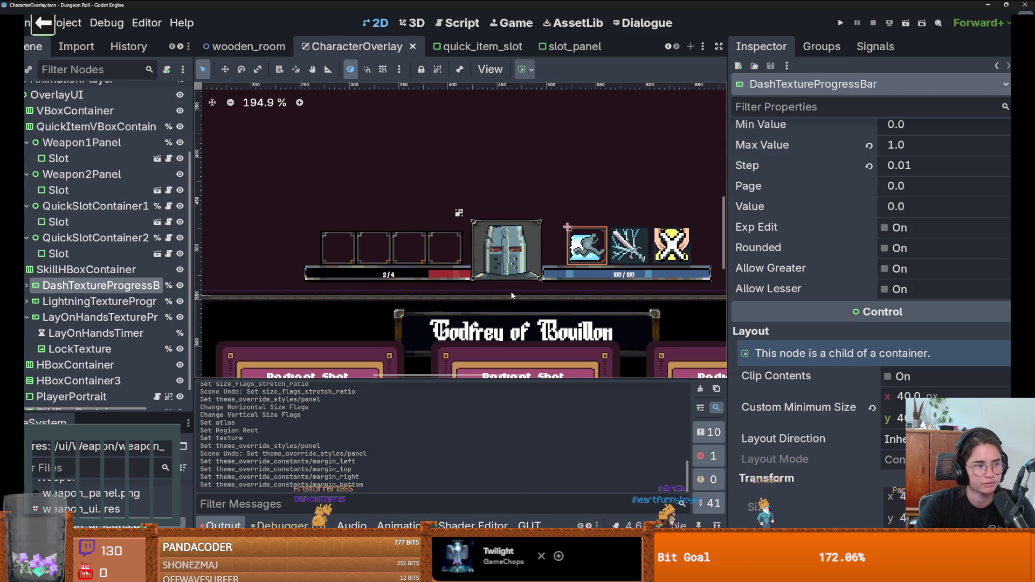
pyautogui.click(942, 397)
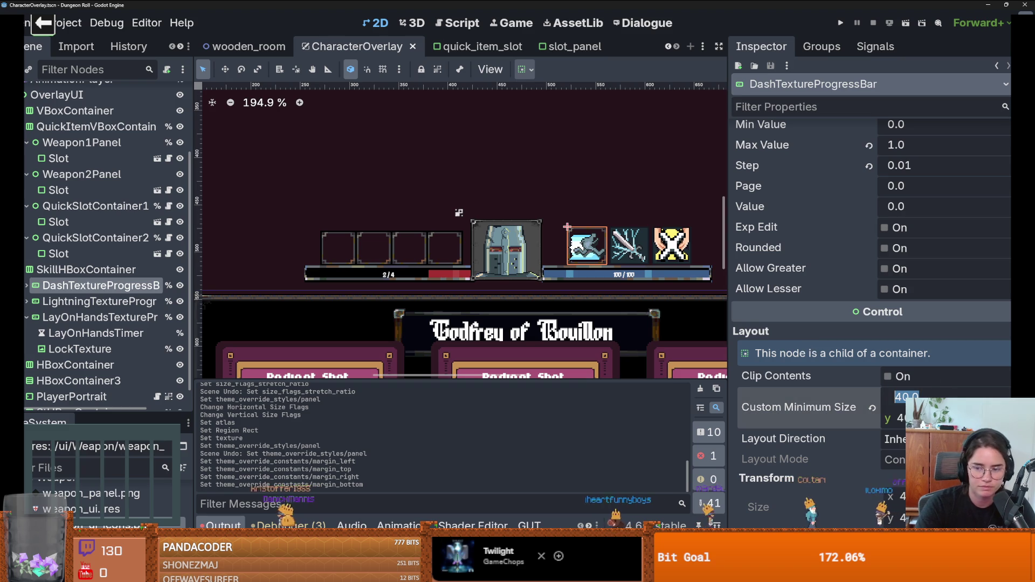
pyautogui.write('373')
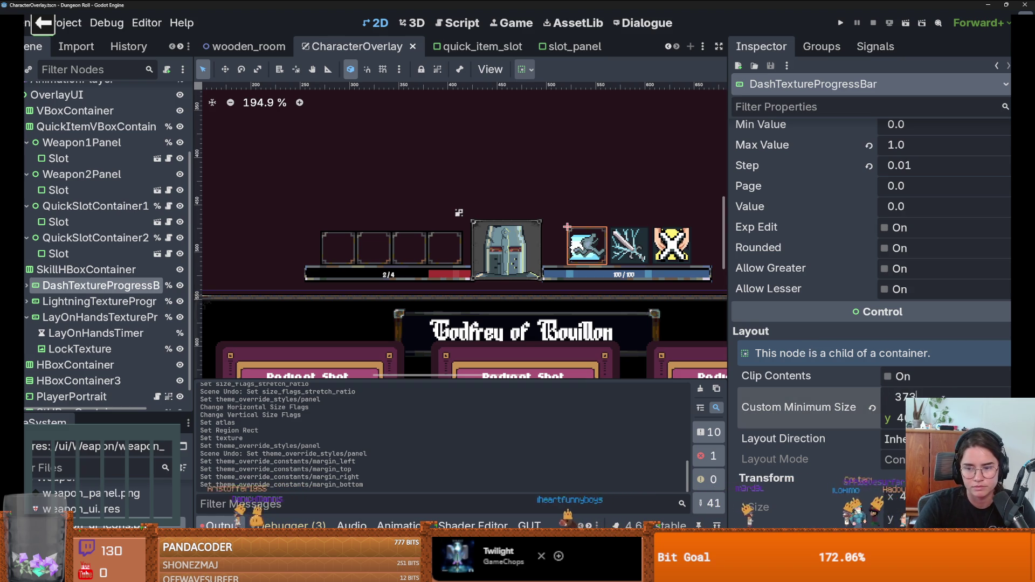
pyautogui.press('Tab')
pyautogui.write('37')
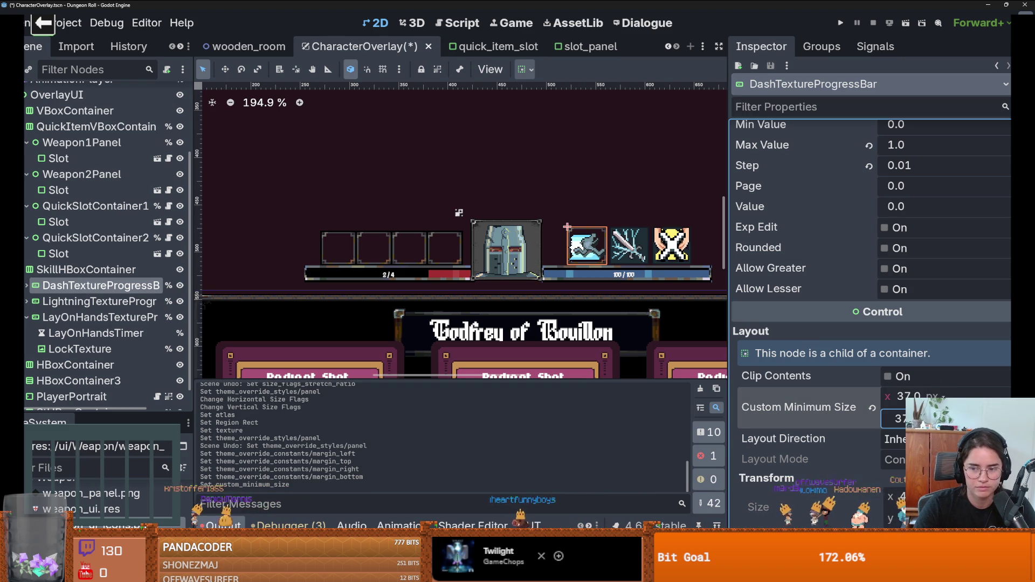
pyautogui.press('Return')
# Drag the SkillHBoxContainer skill icon row further left in the viewport.
pyautogui.scroll(3, 616, 242)
pyautogui.scroll(-2, 616, 242)
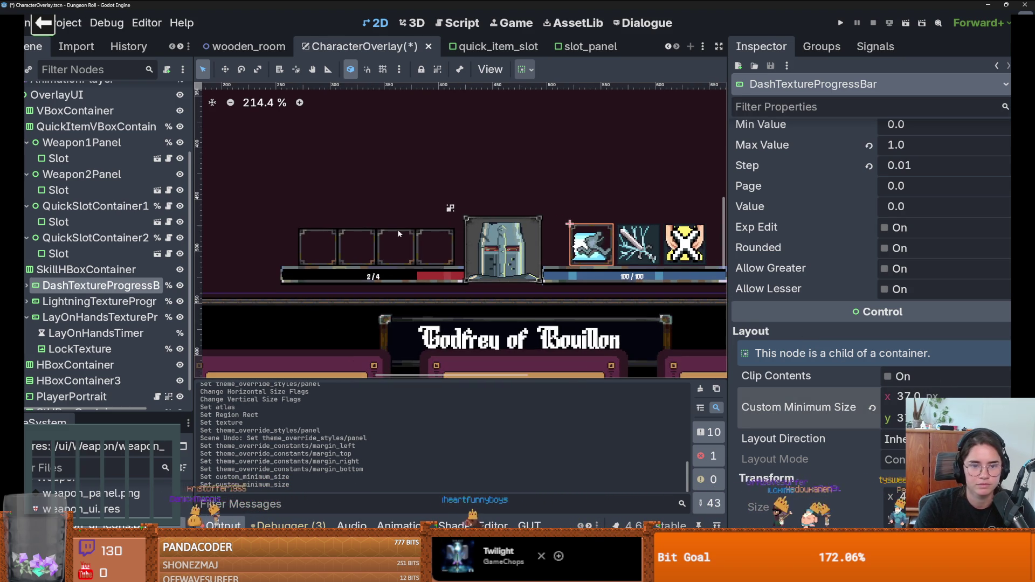
pyautogui.click(632, 226)
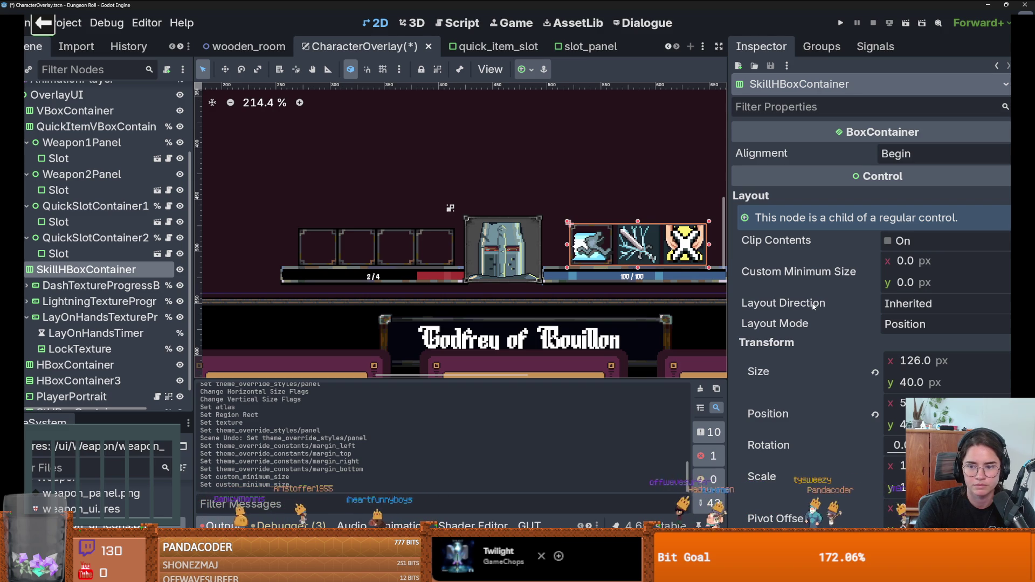
pyautogui.click(906, 381)
pyautogui.write('3')
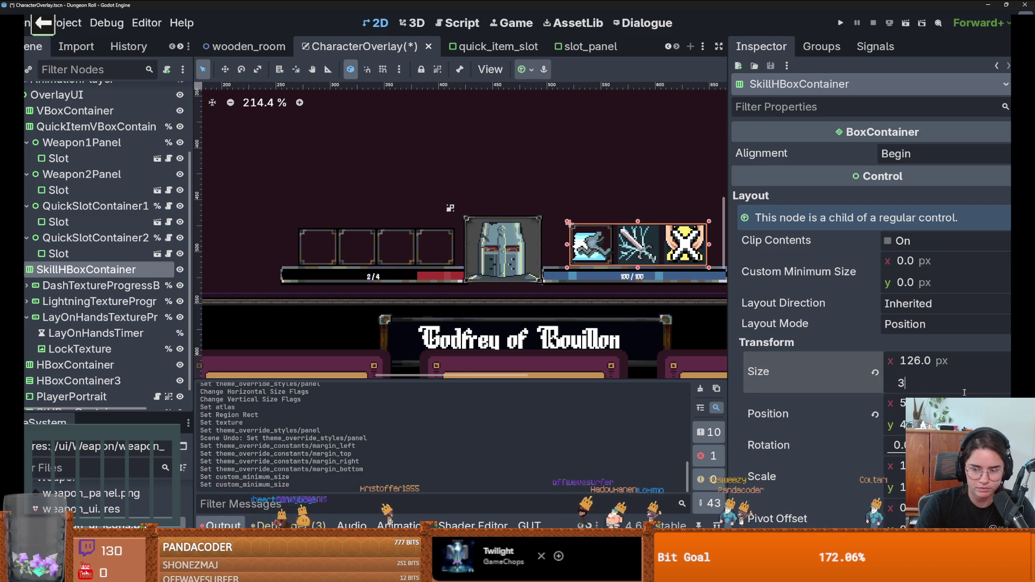
pyautogui.press('Return')
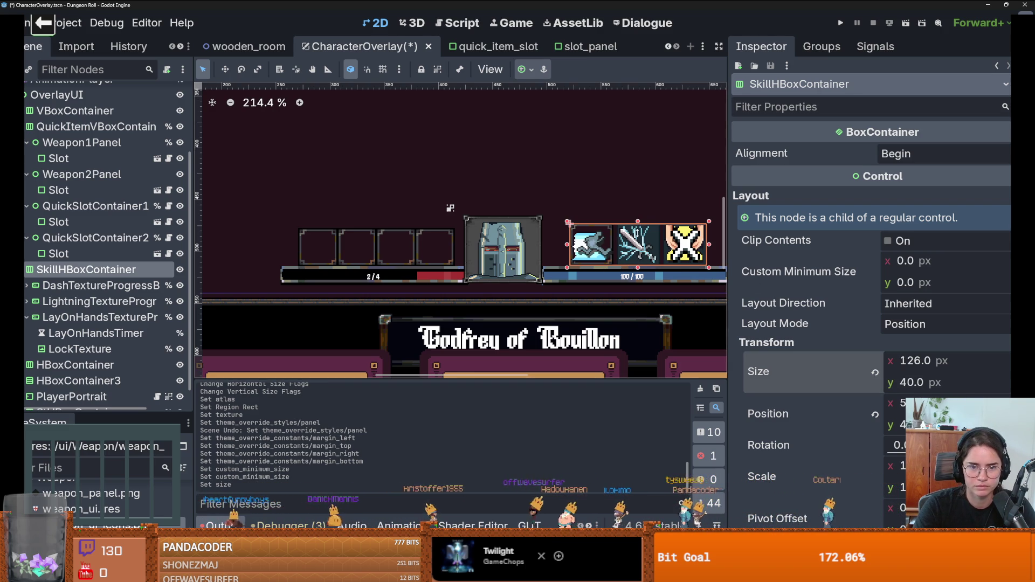
pyautogui.moveTo(647, 248)
pyautogui.mouseDown()
pyautogui.moveTo(621, 258)
pyautogui.moveTo(426, 244)
pyautogui.mouseUp()
pyautogui.scroll(2, 621, 258)
pyautogui.scroll(1, 621, 259)
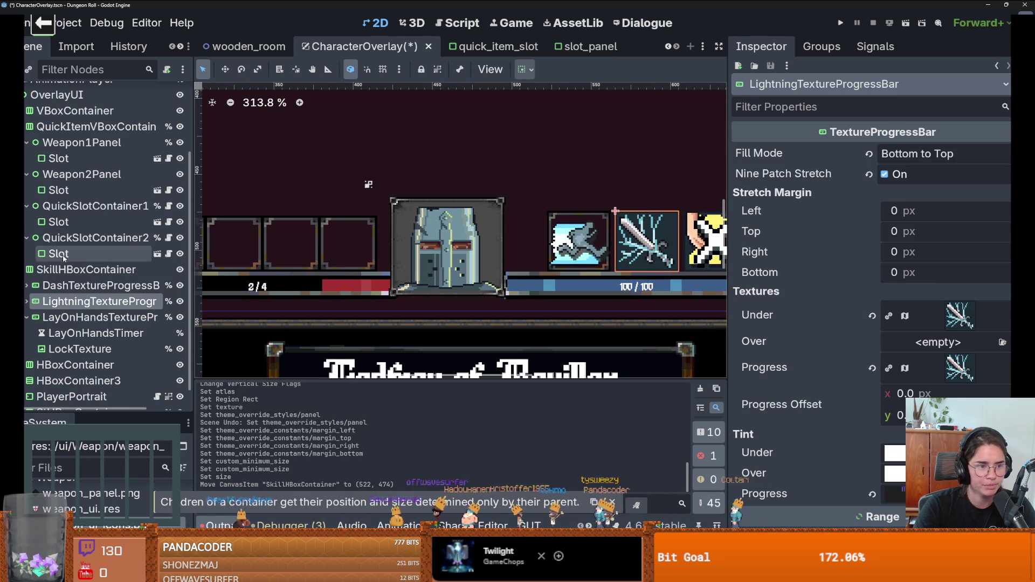
pyautogui.click(86, 270)
pyautogui.moveTo(642, 246)
pyautogui.mouseDown()
pyautogui.moveTo(417, 241)
pyautogui.moveTo(663, 246)
pyautogui.mouseUp()
# Save the CharacterOverlay scene.
pyautogui.hotkey('ctrl', 's')
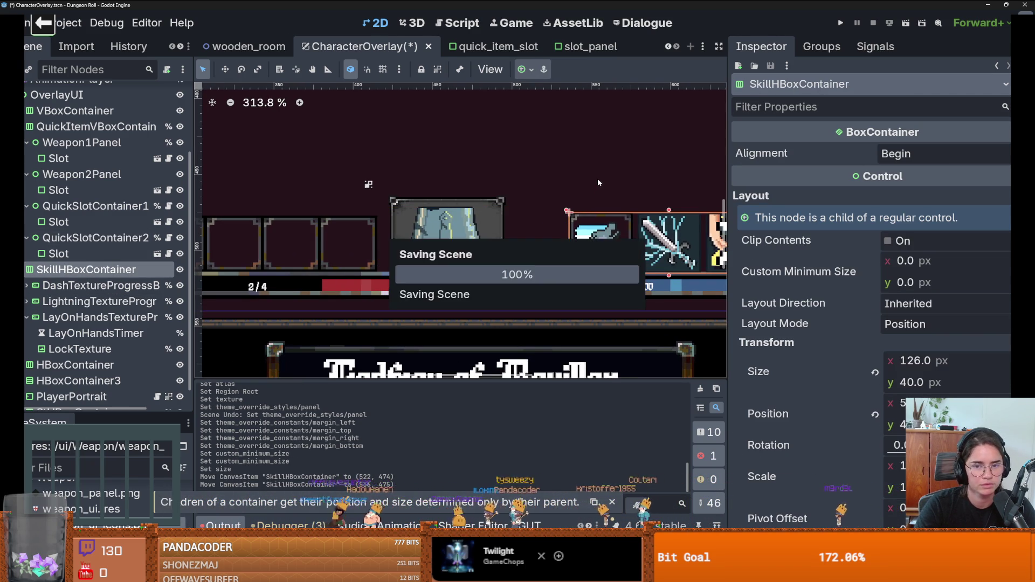
pyautogui.scroll(-6, 596, 192)
pyautogui.scroll(2, 543, 213)
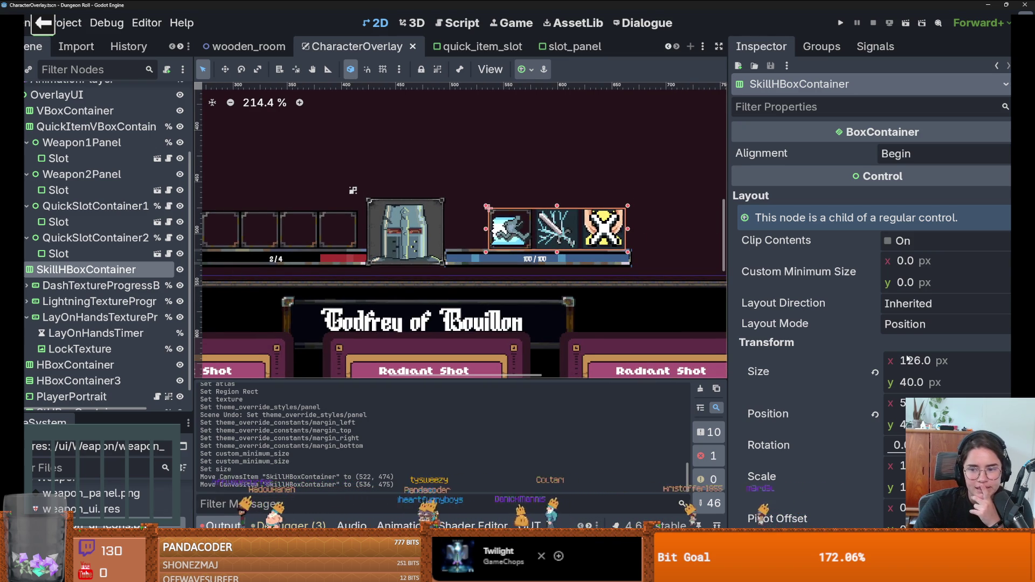
pyautogui.scroll(3, 108, 242)
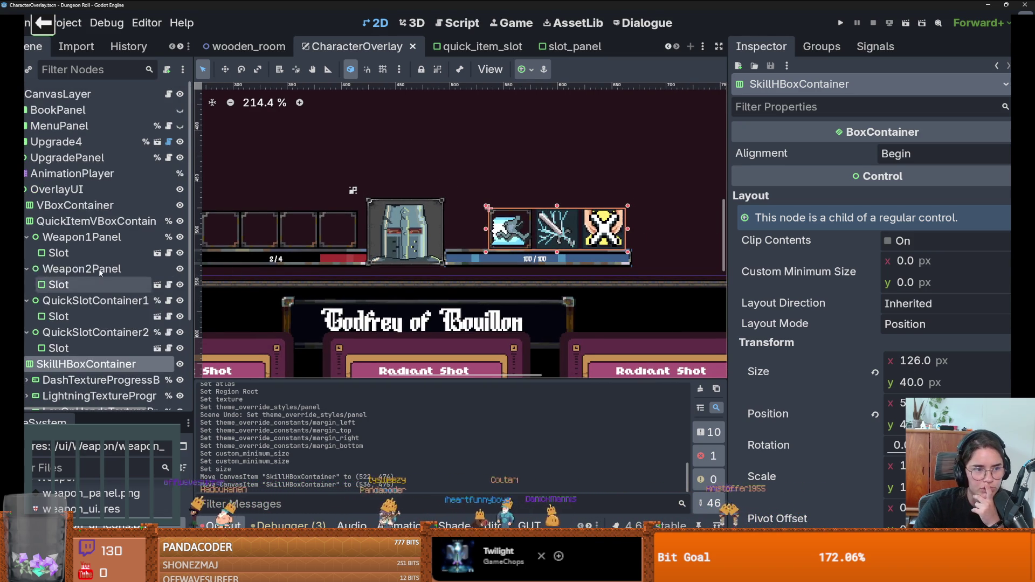
# Set the lightning icon's LockTexture overlay height to 37.
pyautogui.click(24, 221)
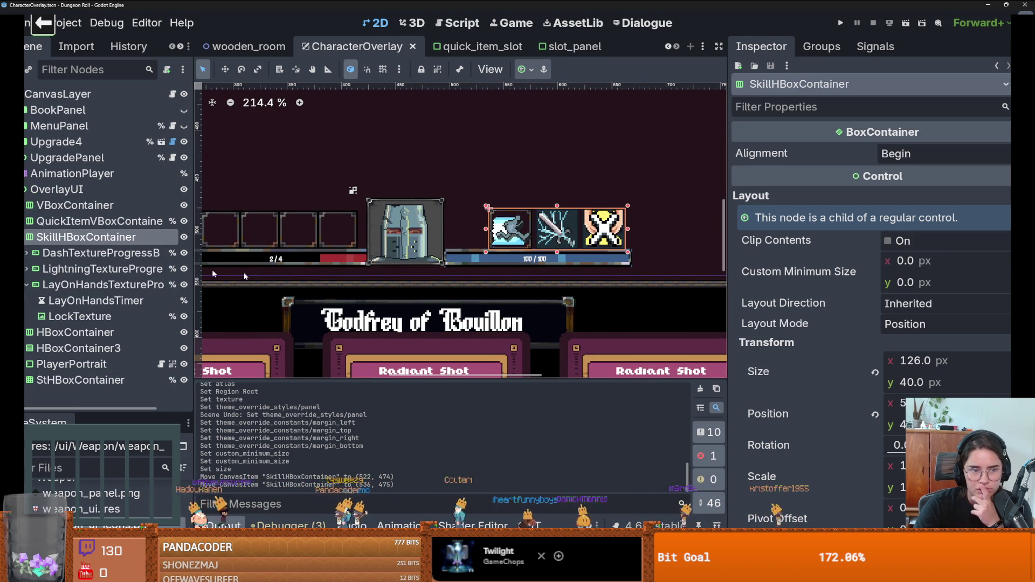
pyautogui.click(27, 253)
pyautogui.click(32, 268)
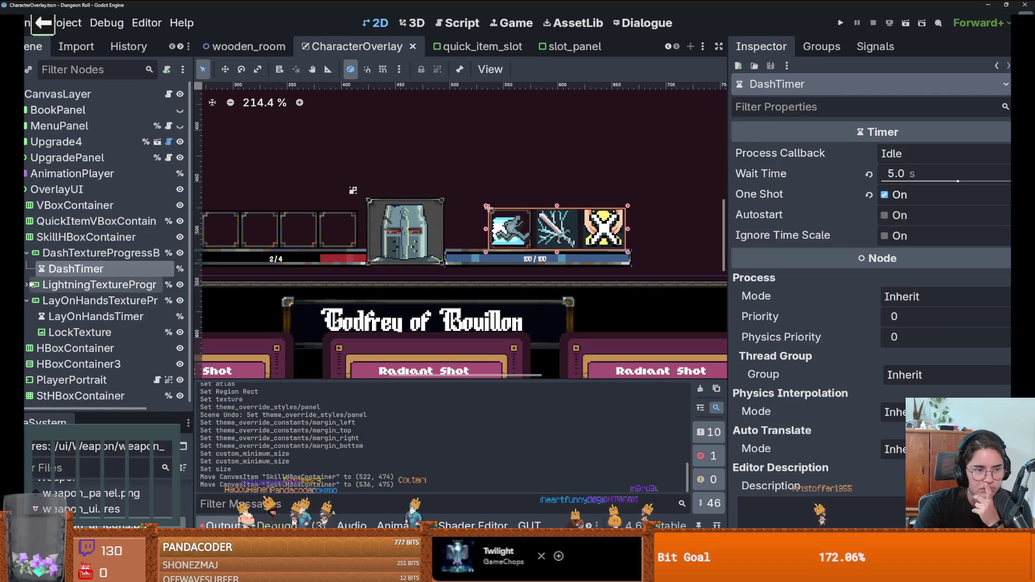
pyautogui.click(27, 284)
pyautogui.click(80, 348)
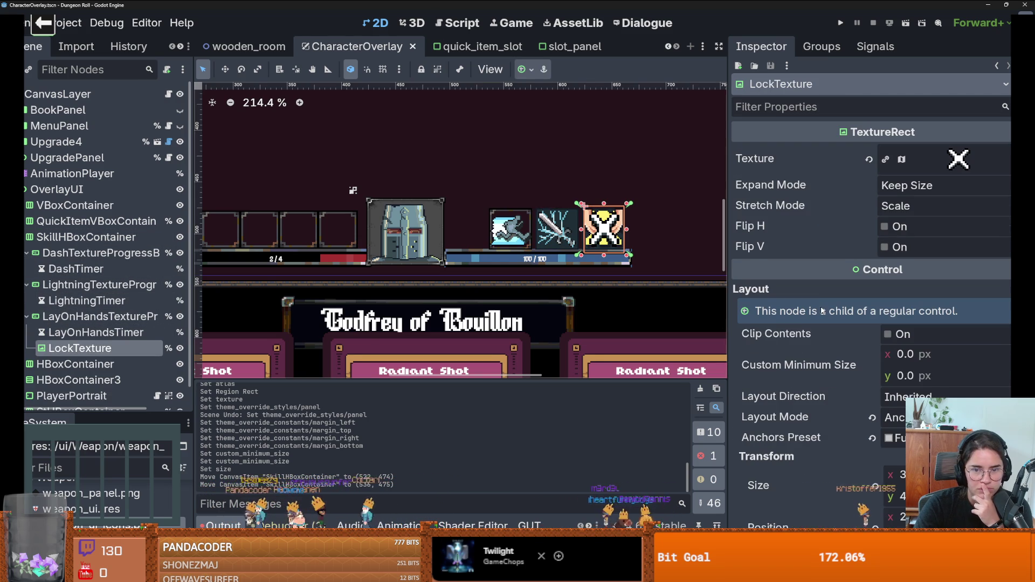
pyautogui.scroll(-2, 906, 332)
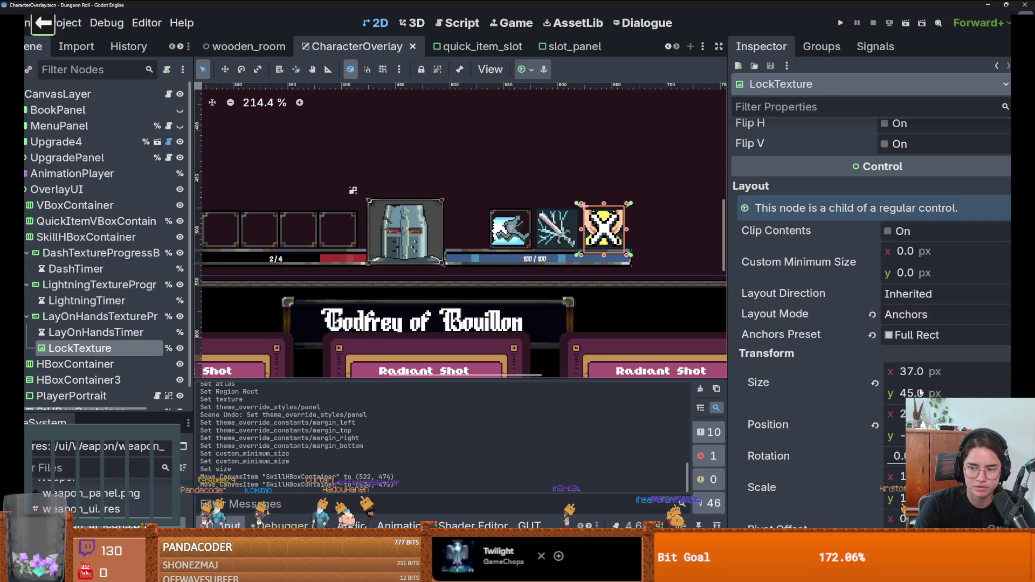
pyautogui.click(920, 393)
pyautogui.write('37')
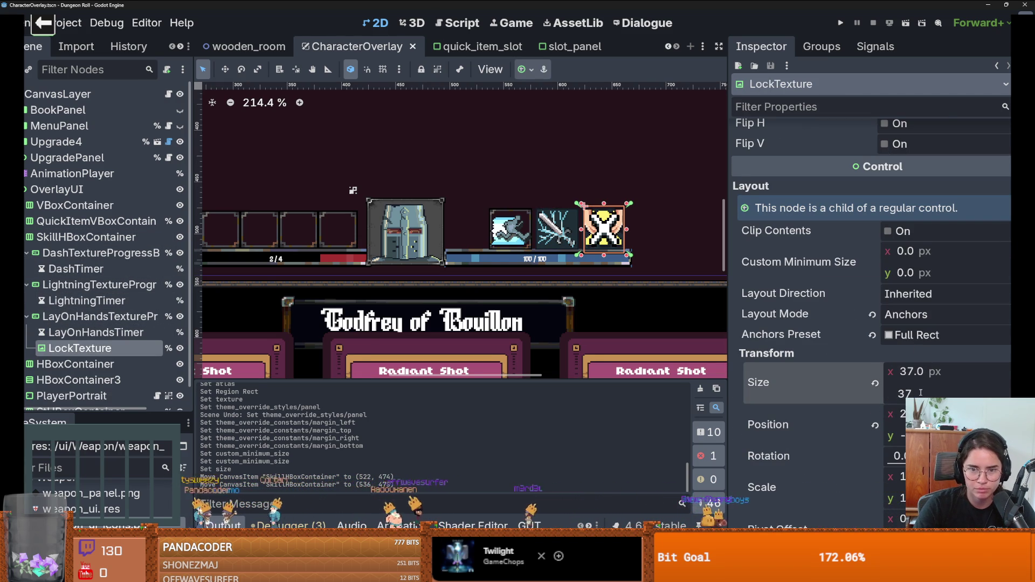
pyautogui.press('Return')
pyautogui.scroll(3, 641, 258)
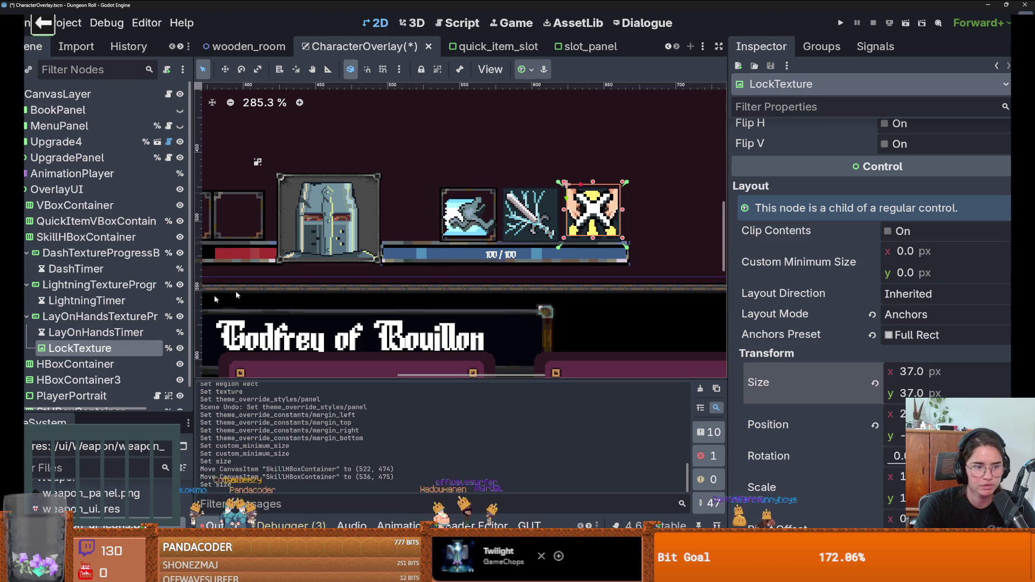
# Set the lay-on-hands icon's Custom Minimum Size to 37 × 37.
pyautogui.click(100, 316)
pyautogui.scroll(-10, 921, 278)
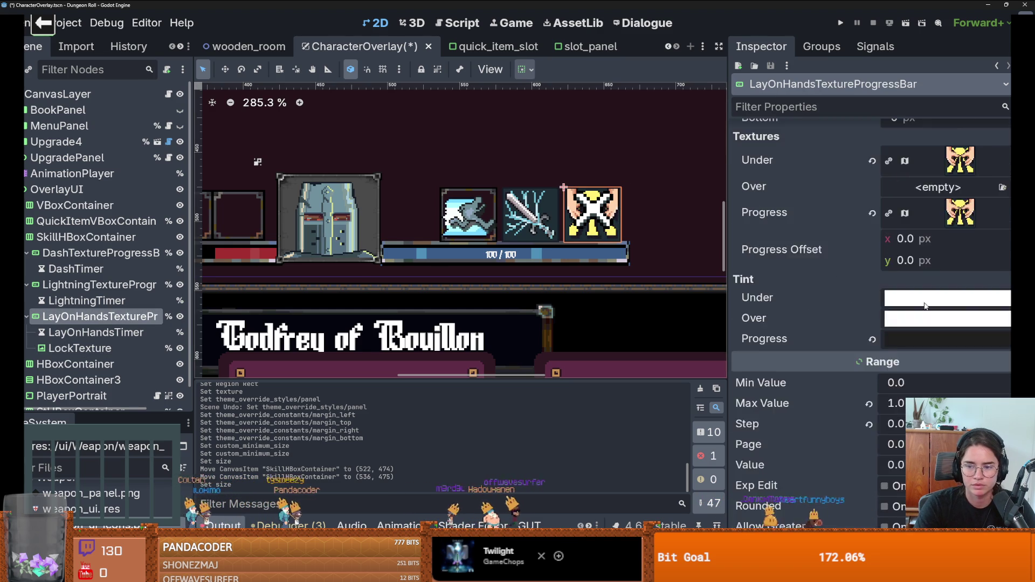
pyautogui.click(911, 263)
pyautogui.write('32')
pyautogui.click(919, 246)
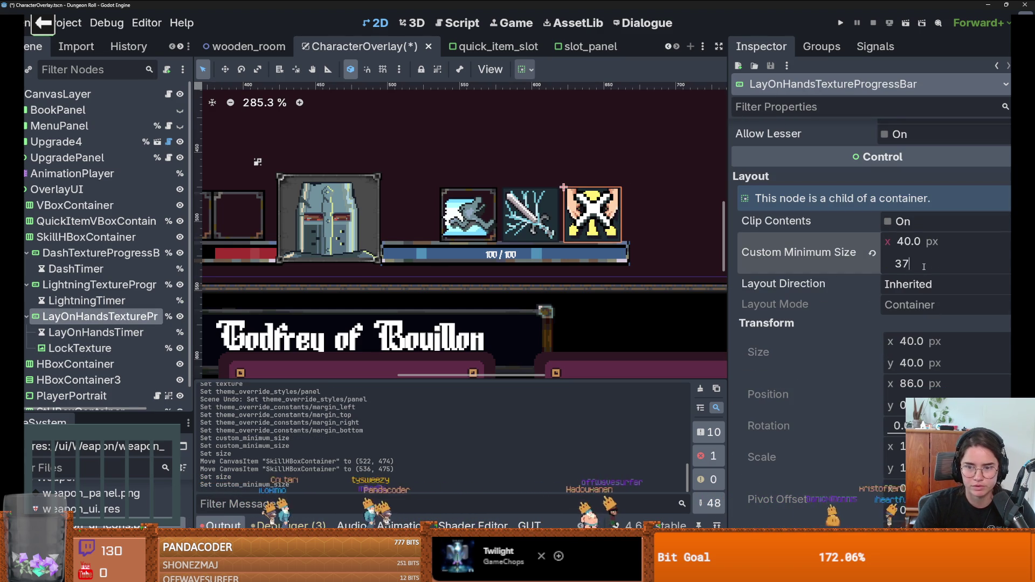
pyautogui.press('Return')
pyautogui.click(916, 241)
pyautogui.write('37')
pyautogui.press('Return')
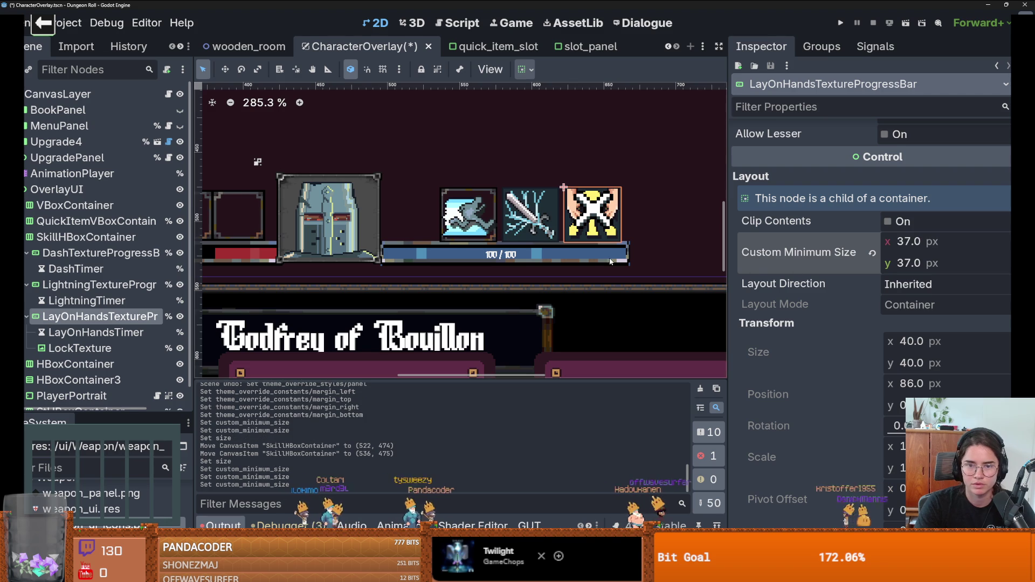
# Set the lightning icon's minimum width to 37.
pyautogui.click(530, 216)
pyautogui.scroll(-10, 898, 336)
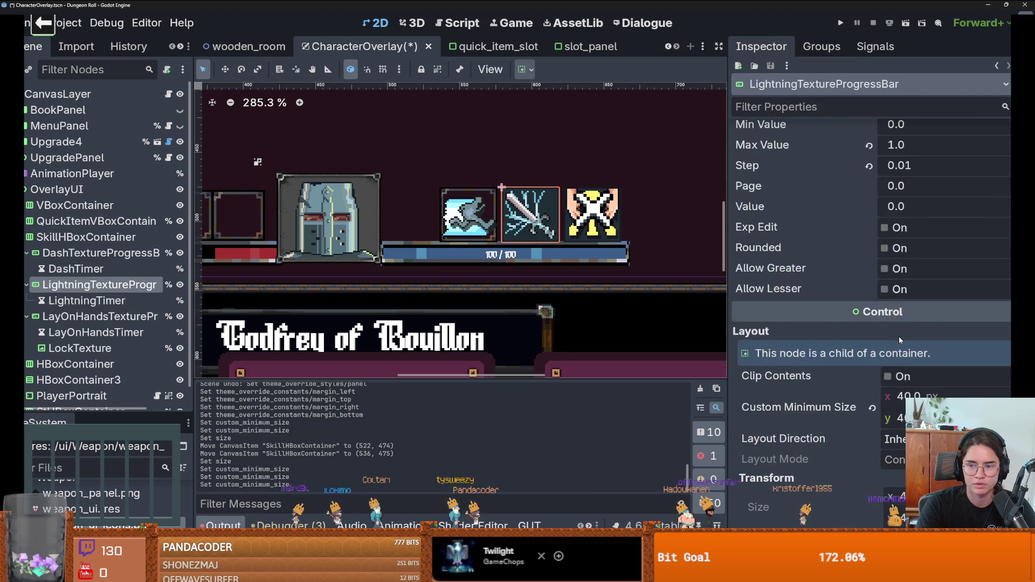
pyautogui.click(907, 242)
pyautogui.write('37')
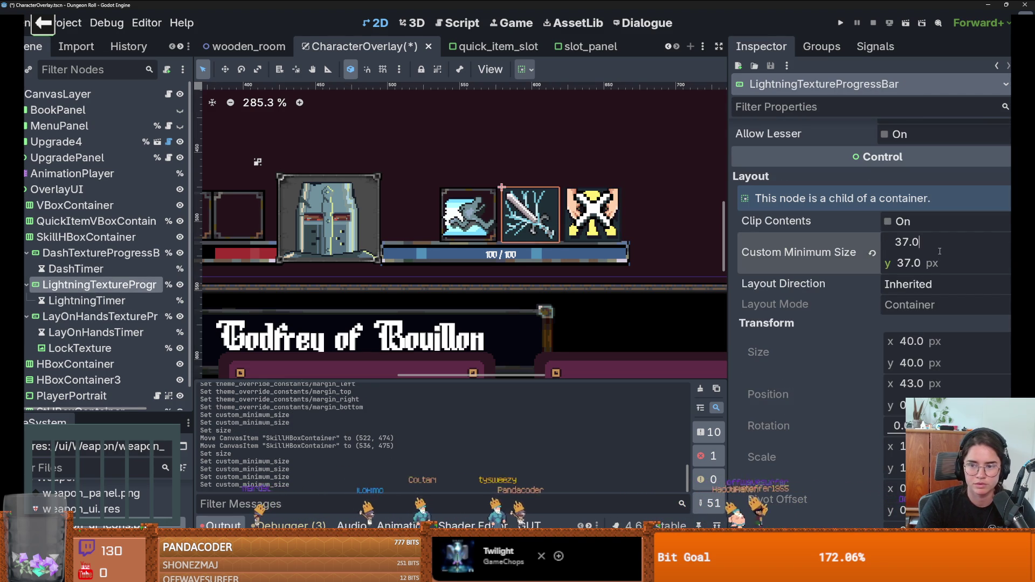
pyautogui.click(468, 216)
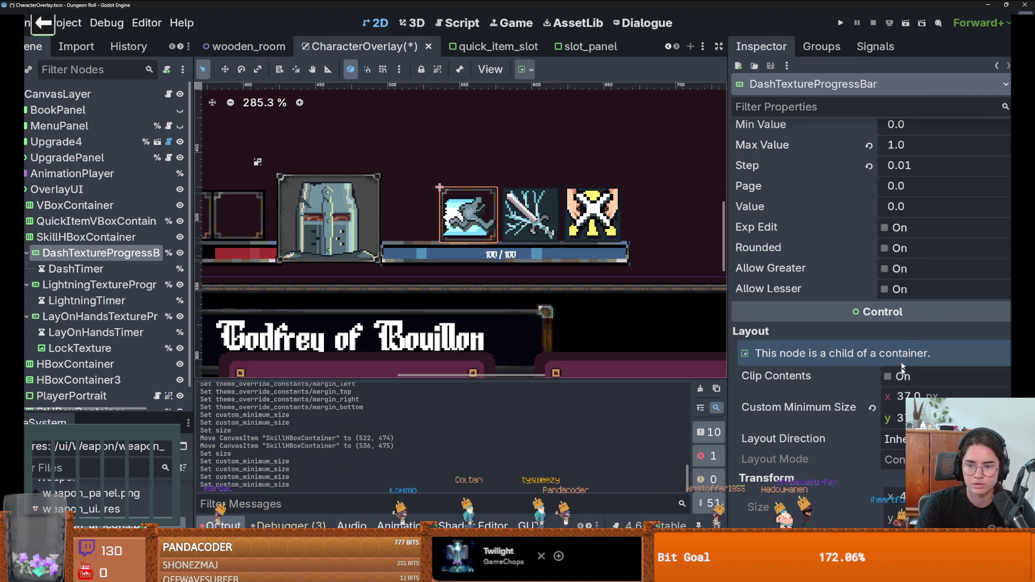
# Shorten the skill row to 37 px, shift it left, then return to Aseprite.
pyautogui.click(542, 191)
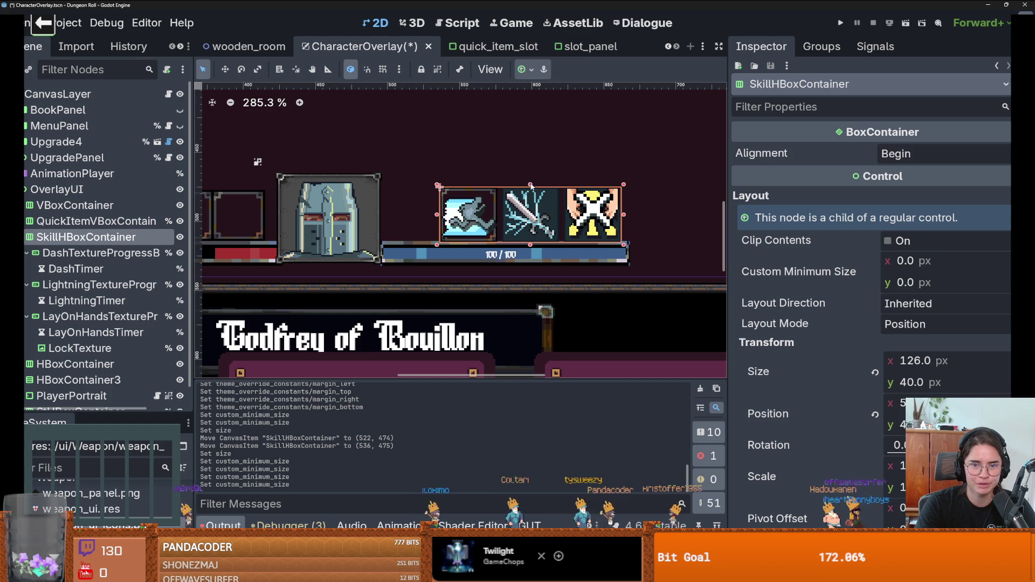
pyautogui.moveTo(531, 186)
pyautogui.mouseDown()
pyautogui.moveTo(256, 215)
pyautogui.moveTo(480, 216)
pyautogui.moveTo(462, 214)
pyautogui.mouseUp()
pyautogui.scroll(-3, 485, 235)
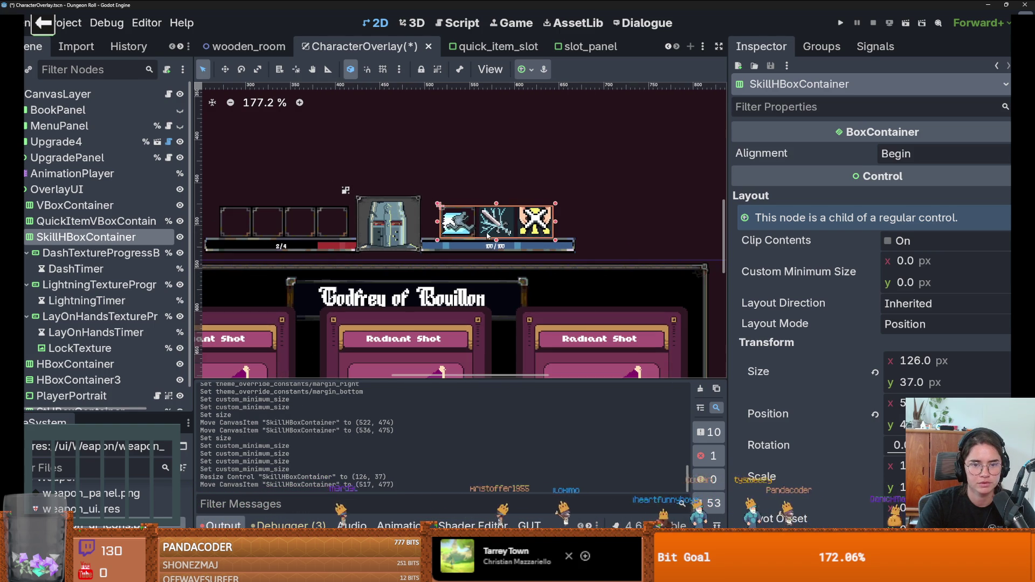
pyautogui.click(539, 210)
pyautogui.scroll(3, 426, 226)
pyautogui.scroll(-1, 426, 227)
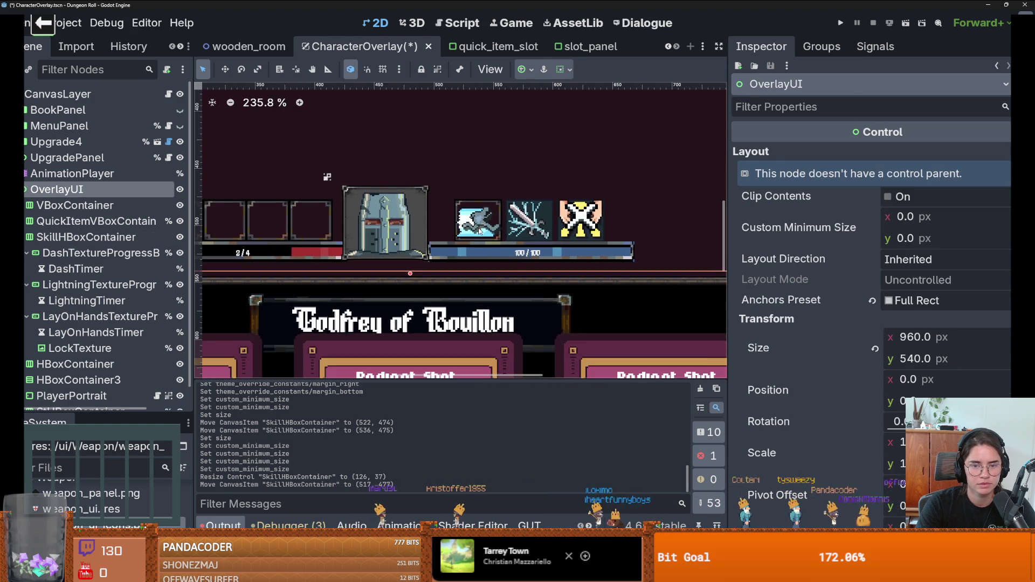
pyautogui.scroll(2, 479, 231)
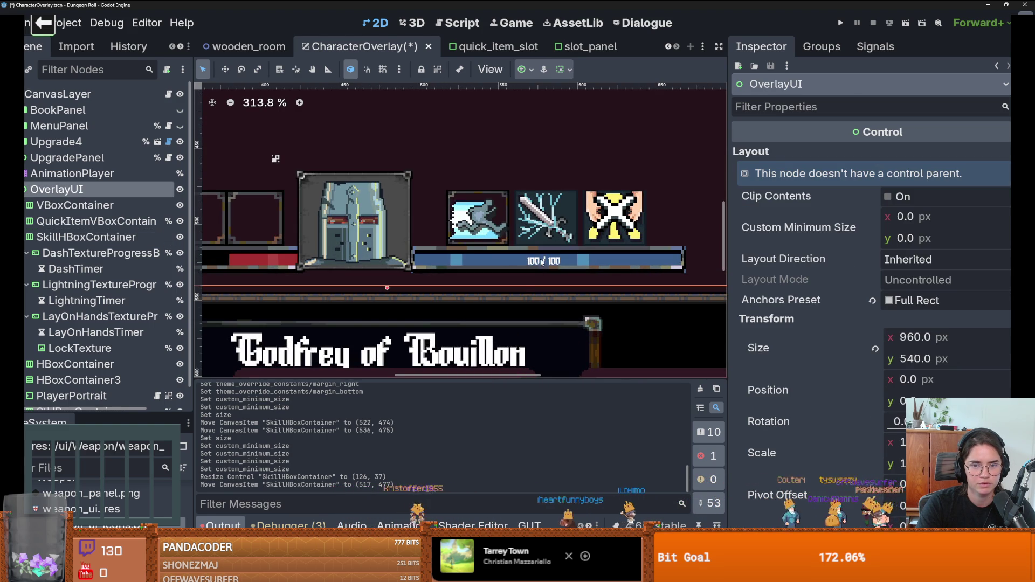
pyautogui.hotkey('alt', 'Tab')
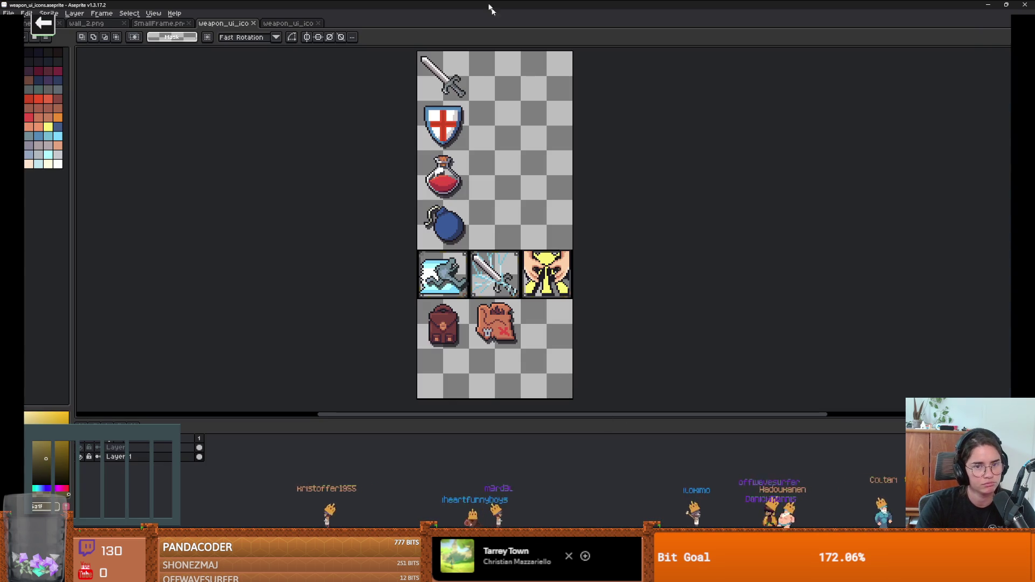
# Return to Godot and select the lightning skill progress bar on the canvas.
pyautogui.hotkey('alt', 'Tab')
pyautogui.click(546, 227)
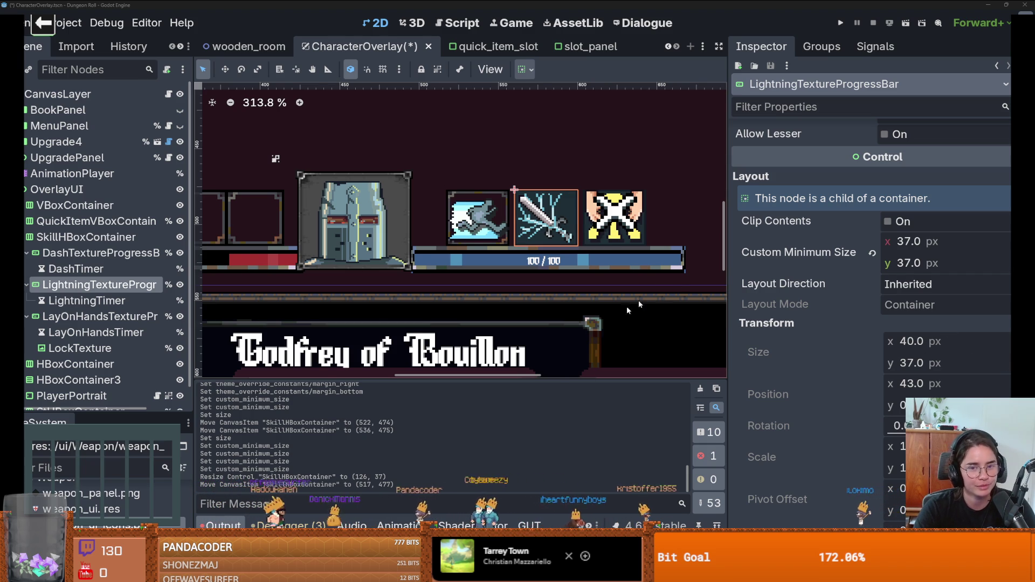
# Save the scene, widen the Inspector, and expand the lightning bar's Under texture.
pyautogui.scroll(-1, 500, 269)
pyautogui.hotkey('ctrl', 's')
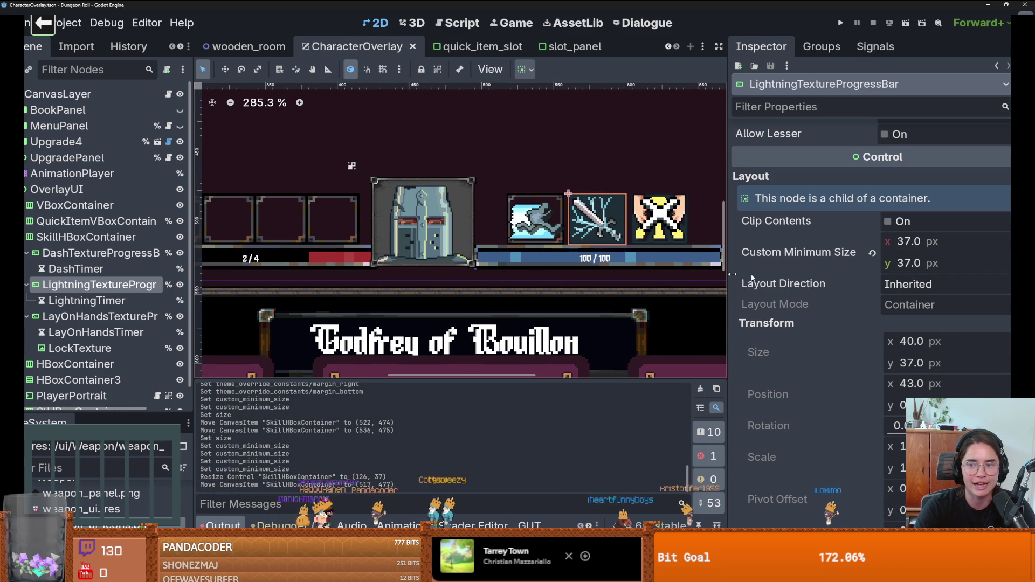
pyautogui.moveTo(727, 314); pyautogui.dragTo(637, 294)
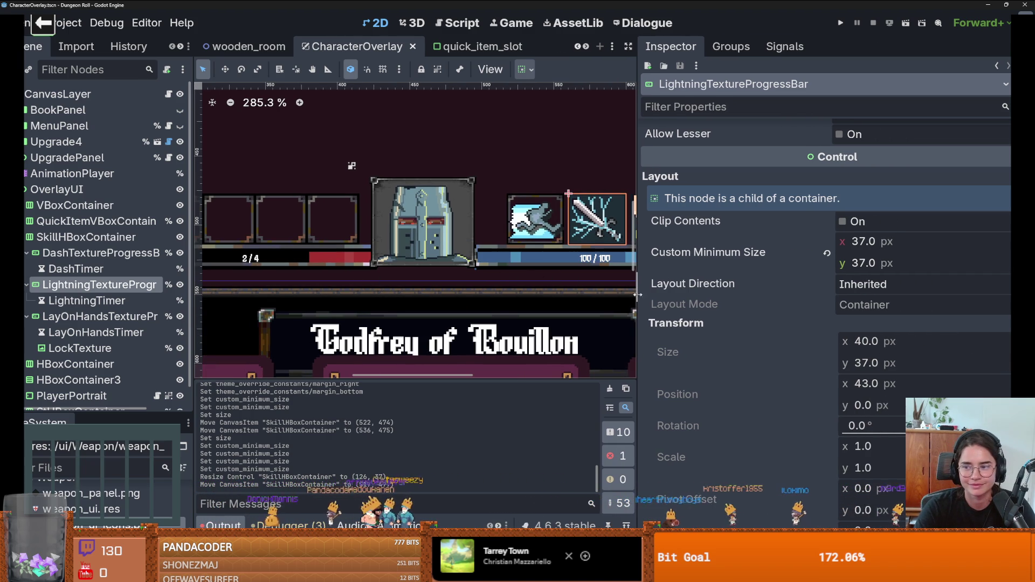
pyautogui.scroll(5, 809, 366)
pyautogui.scroll(-2, 808, 363)
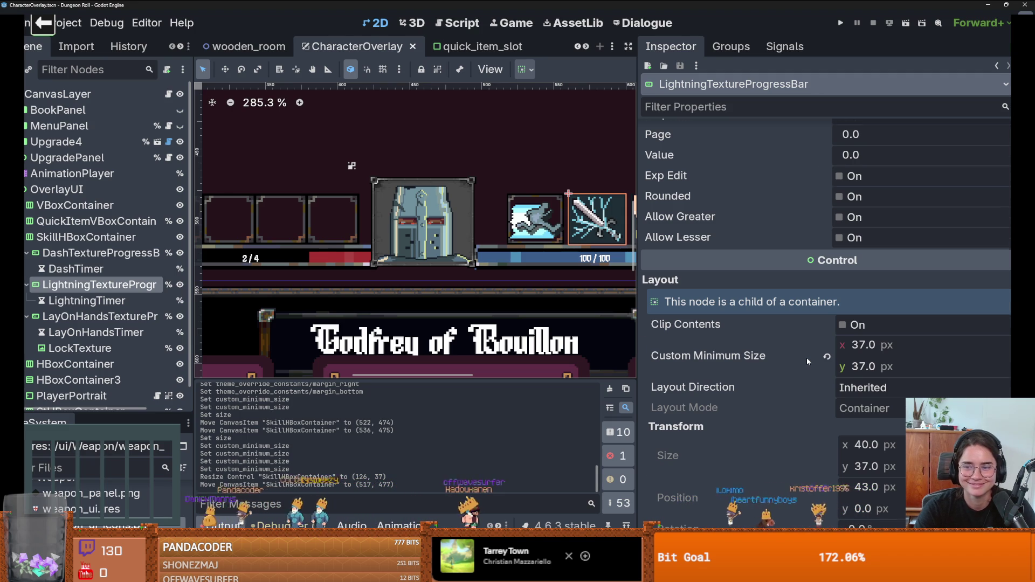
pyautogui.scroll(3, 807, 357)
pyautogui.scroll(-3, 805, 355)
pyautogui.scroll(7, 805, 356)
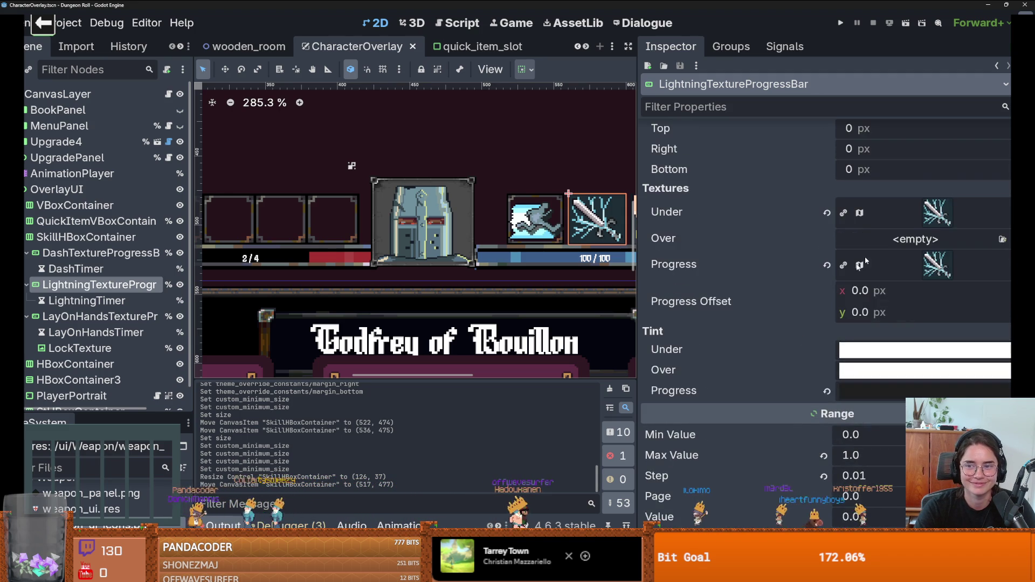
pyautogui.click(937, 212)
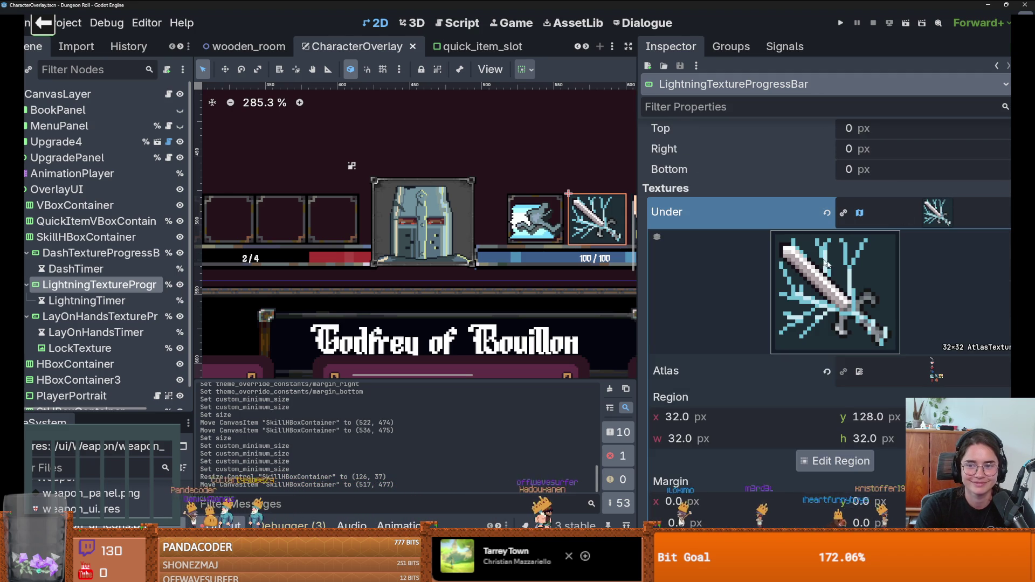
pyautogui.click(835, 461)
pyautogui.scroll(-2, 613, 298)
pyautogui.scroll(3, 614, 280)
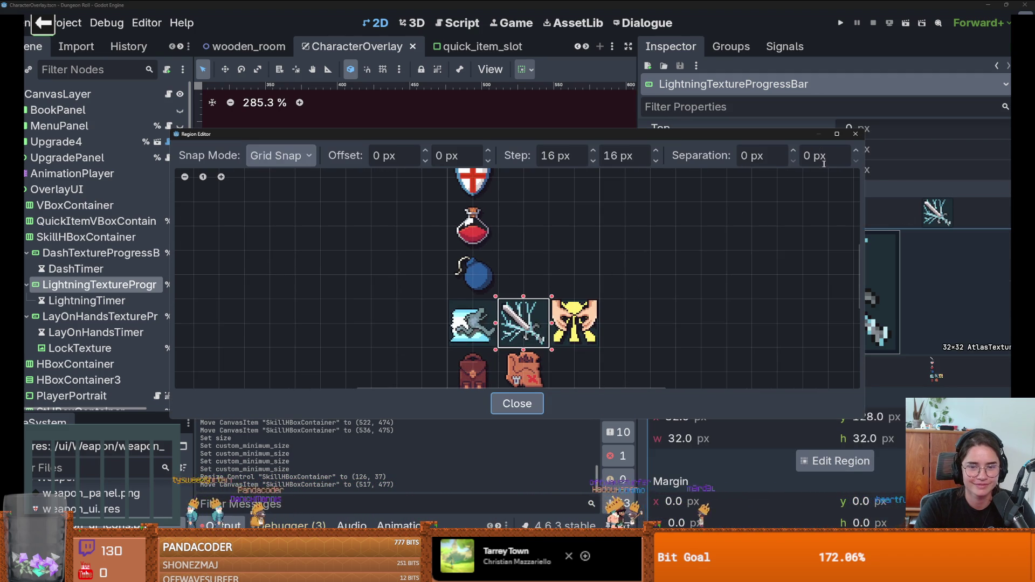
pyautogui.click(856, 134)
pyautogui.rightClick(933, 374)
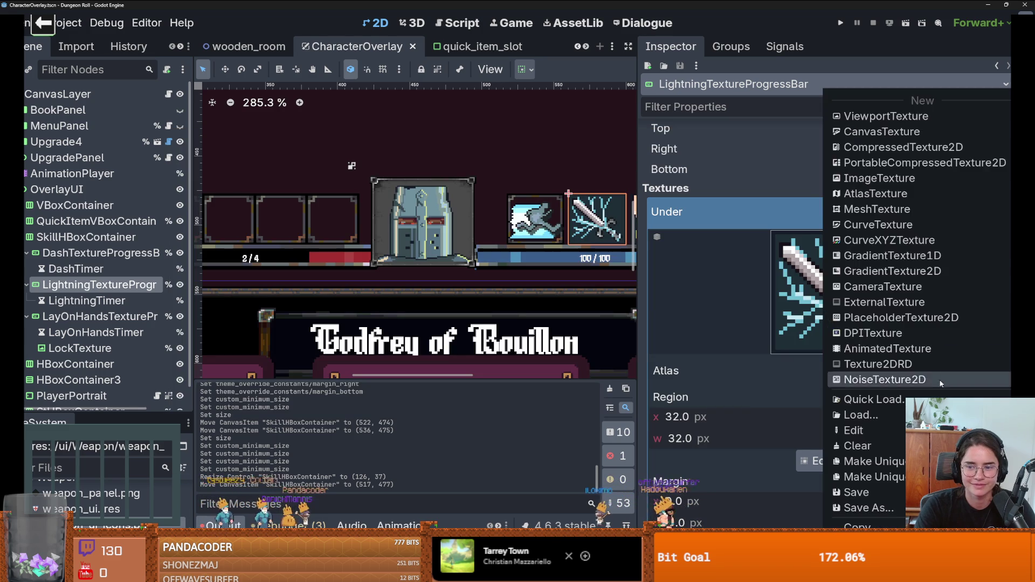
pyautogui.press('Escape')
pyautogui.rightClick(931, 384)
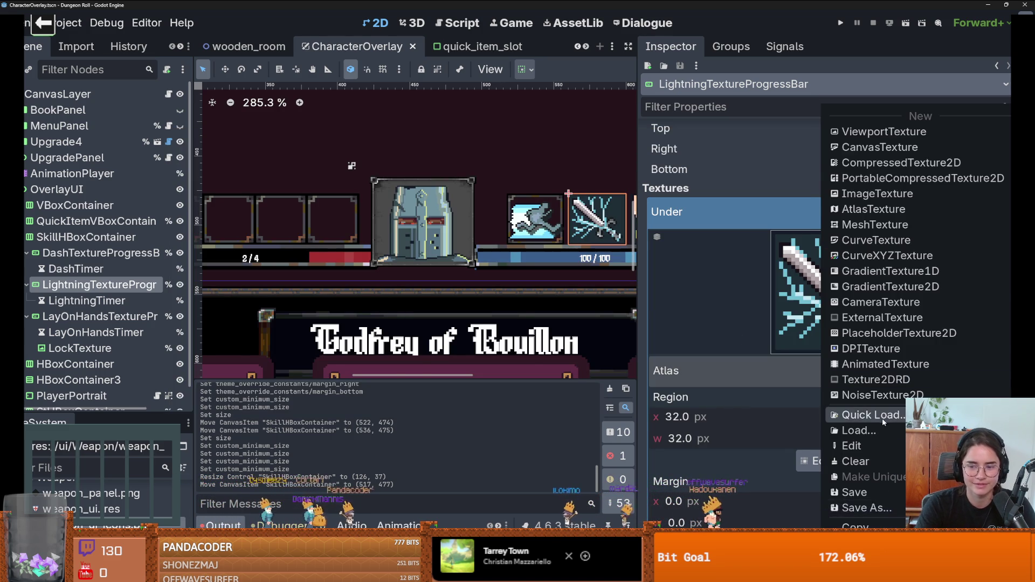
pyautogui.click(896, 418)
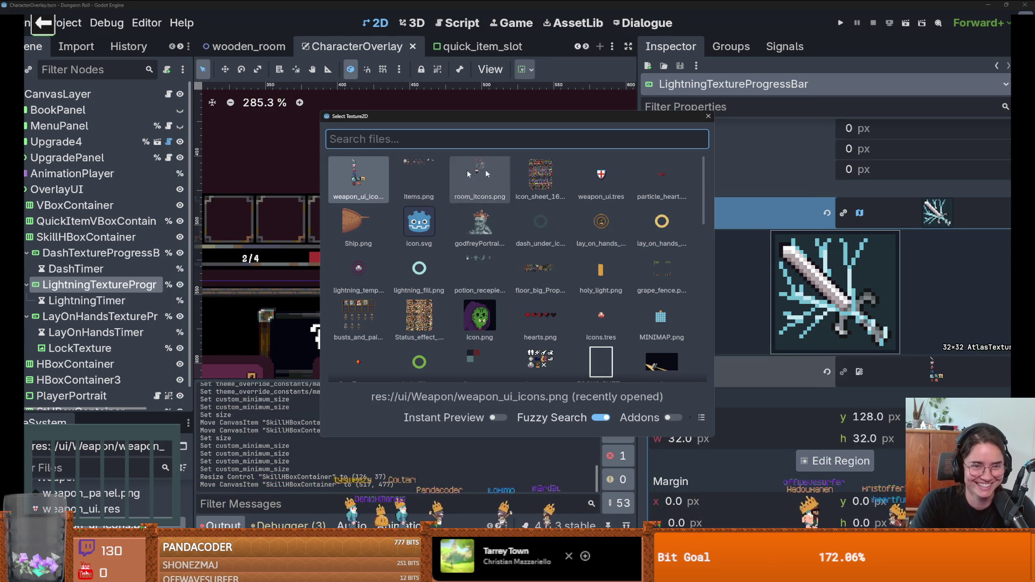
pyautogui.click(708, 116)
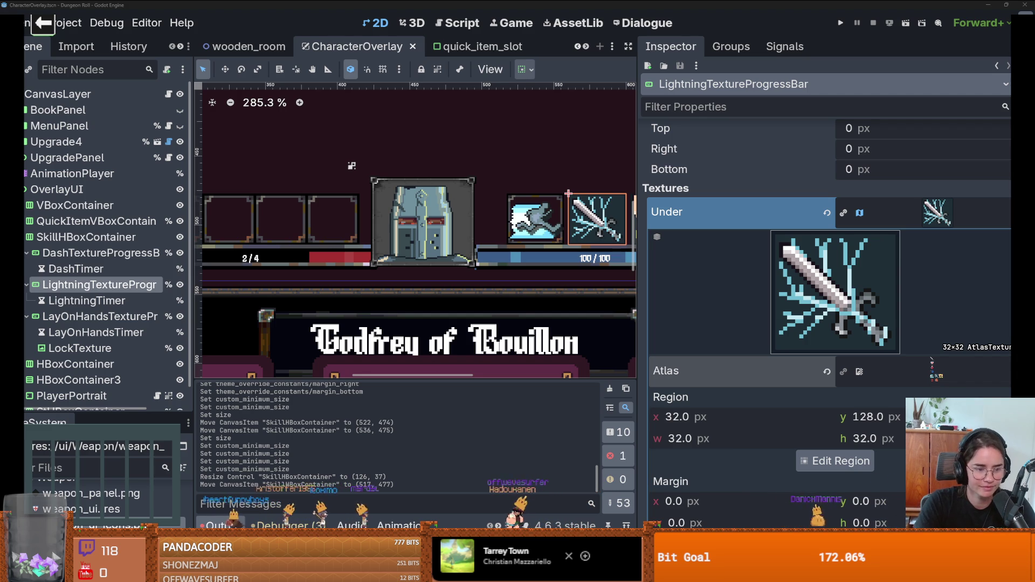
# Refresh the lightning bar's Under atlas with the updated weapon_ui_icons.png.
pyautogui.click(936, 372)
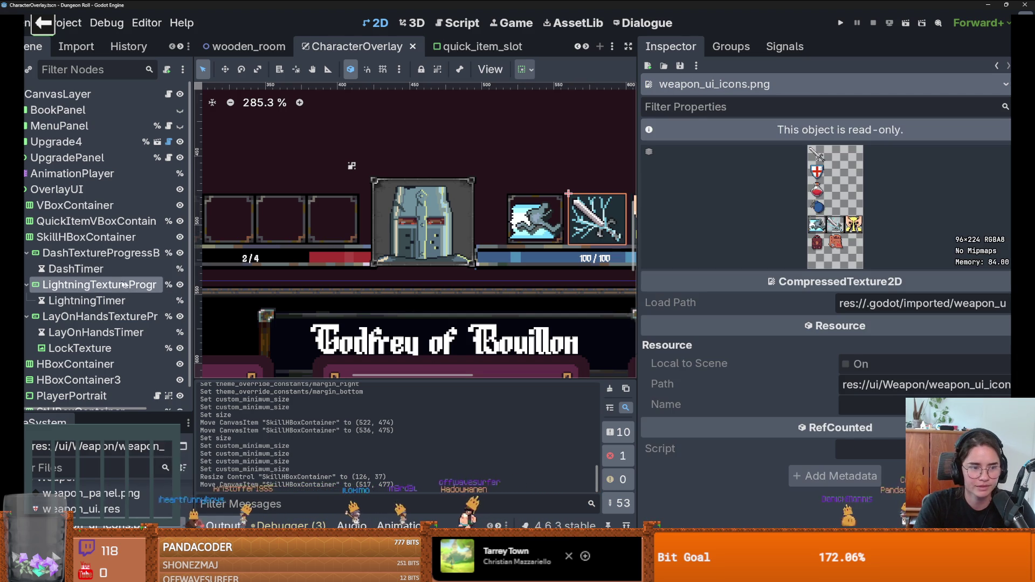
pyautogui.click(99, 284)
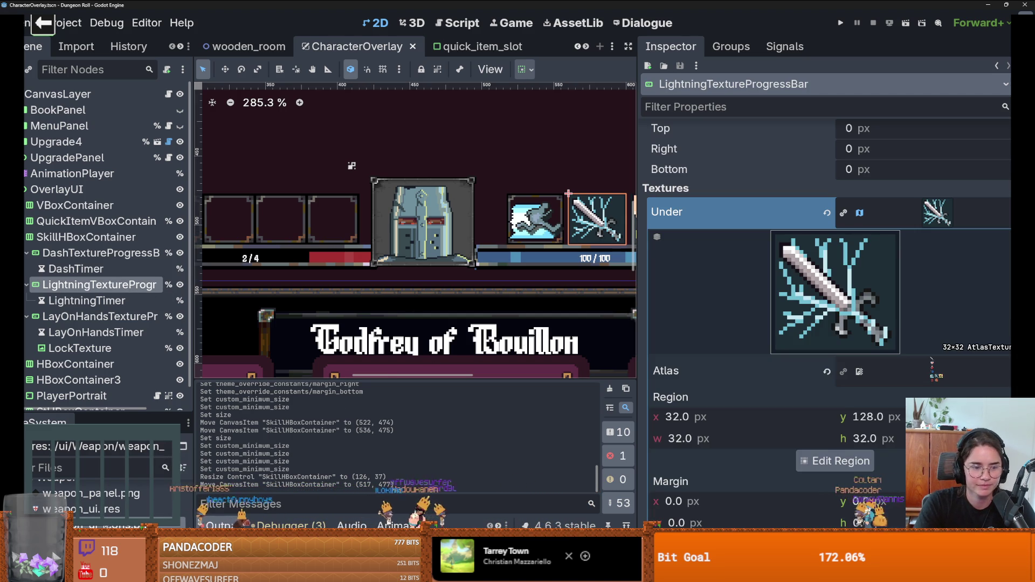
pyautogui.click(887, 371)
pyautogui.scroll(-2, 265, 241)
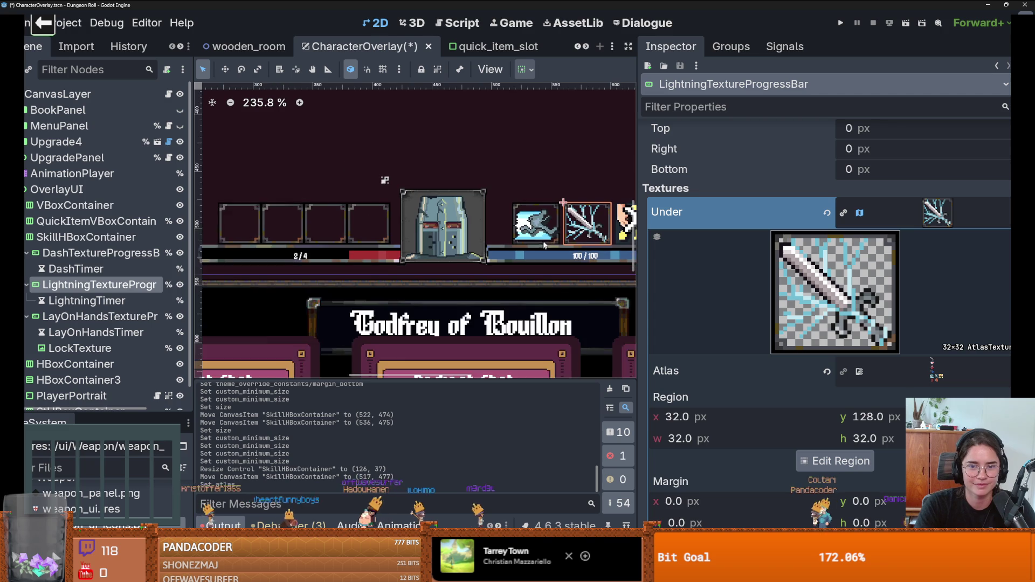
# Set weapon_ui_icons.png as the lay-on-hands bar's Under atlas and save the scene.
pyautogui.click(80, 347)
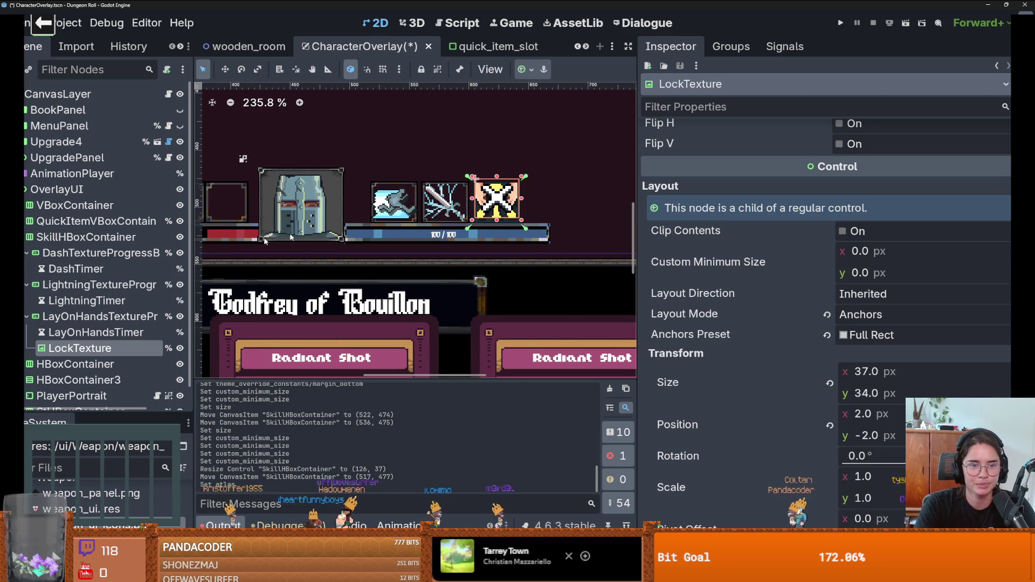
pyautogui.click(99, 317)
pyautogui.scroll(5, 898, 323)
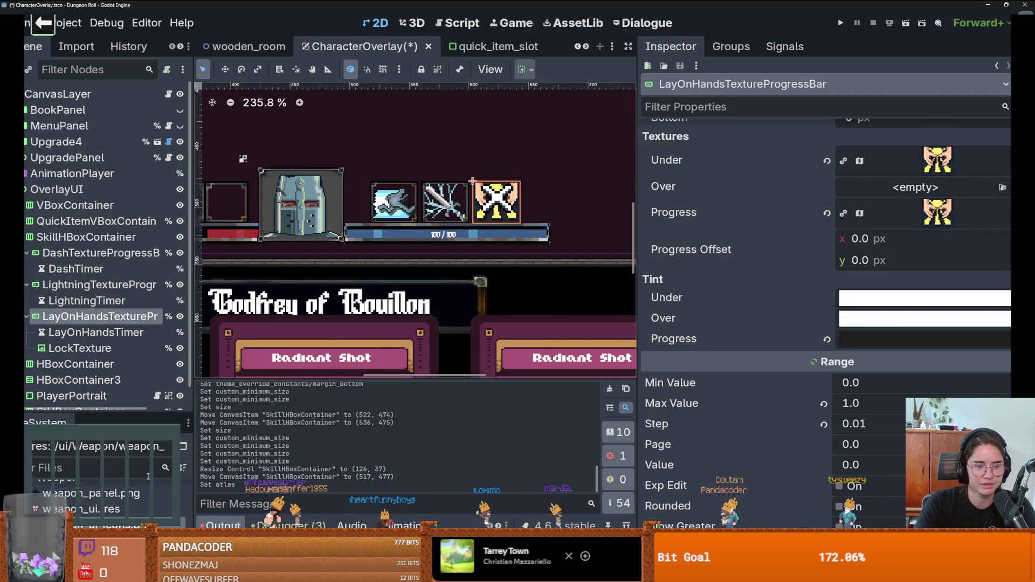
pyautogui.moveTo(938, 160)
pyautogui.mouseDown()
pyautogui.moveTo(766, 323)
pyautogui.moveTo(941, 160)
pyautogui.mouseUp()
pyautogui.click(959, 152)
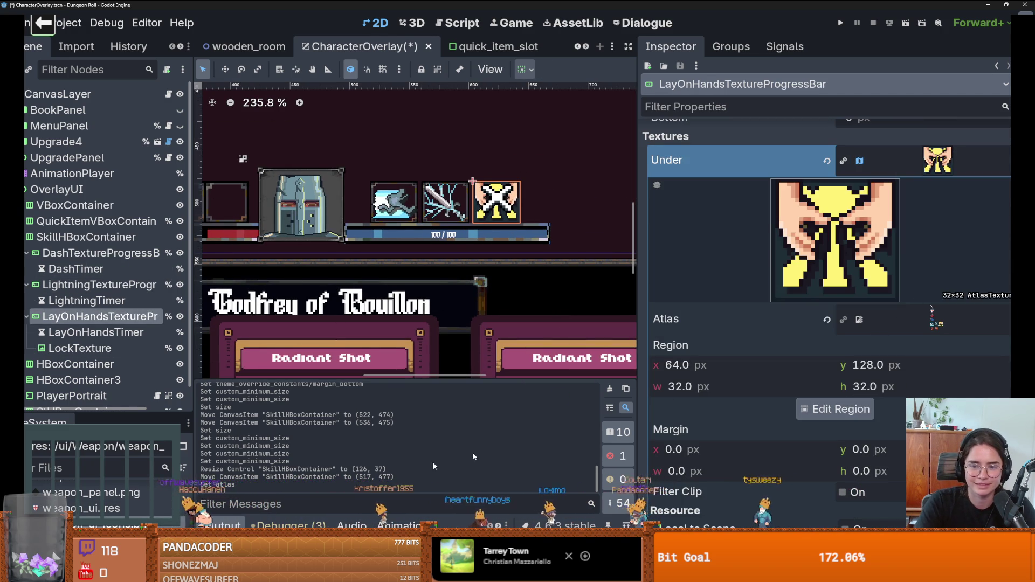
pyautogui.moveTo(277, 505)
pyautogui.mouseDown()
pyautogui.moveTo(806, 308)
pyautogui.moveTo(862, 323)
pyautogui.mouseUp()
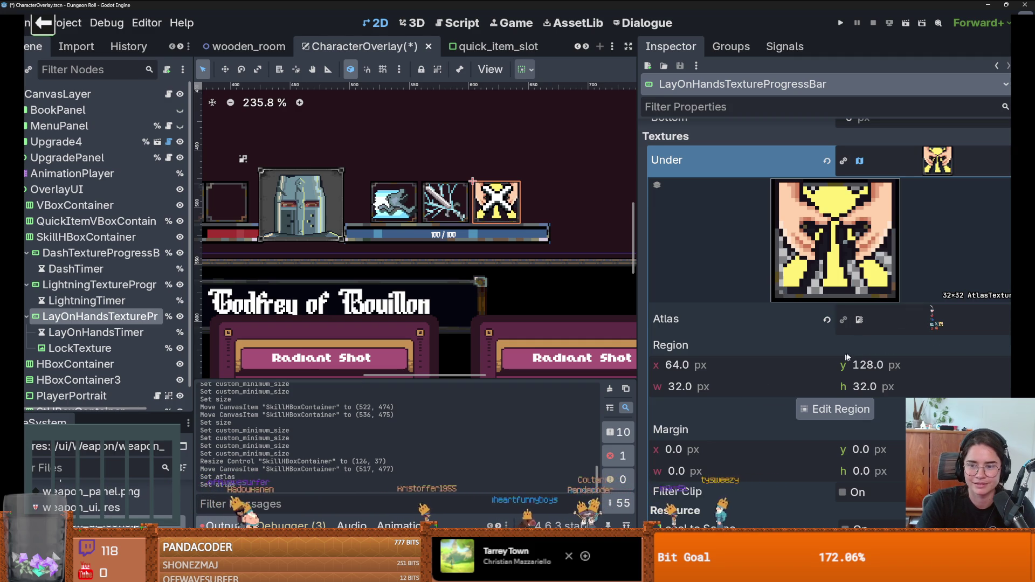
pyautogui.click(937, 160)
pyautogui.click(937, 213)
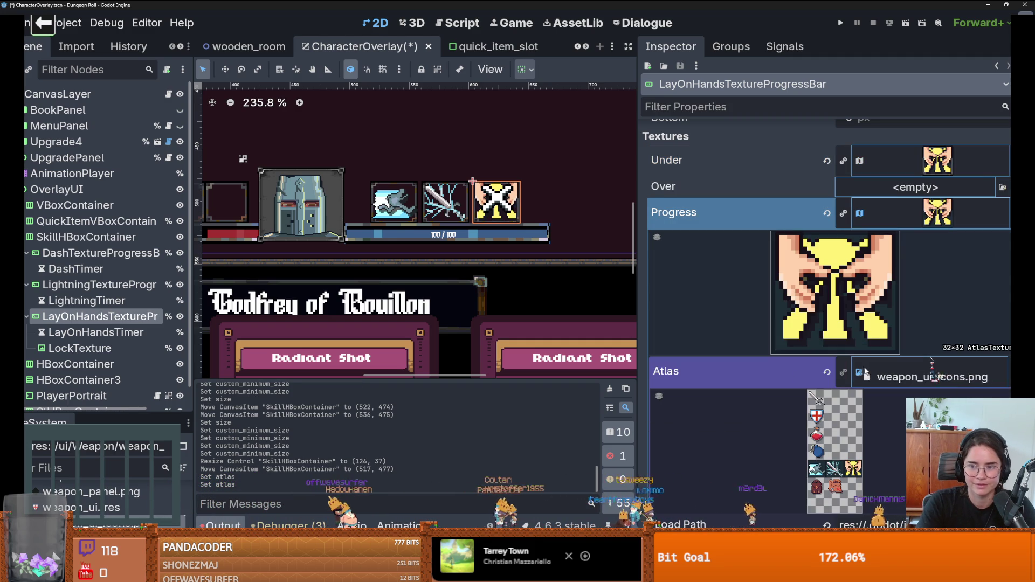
pyautogui.click(885, 214)
pyautogui.hotkey('ctrl', 's')
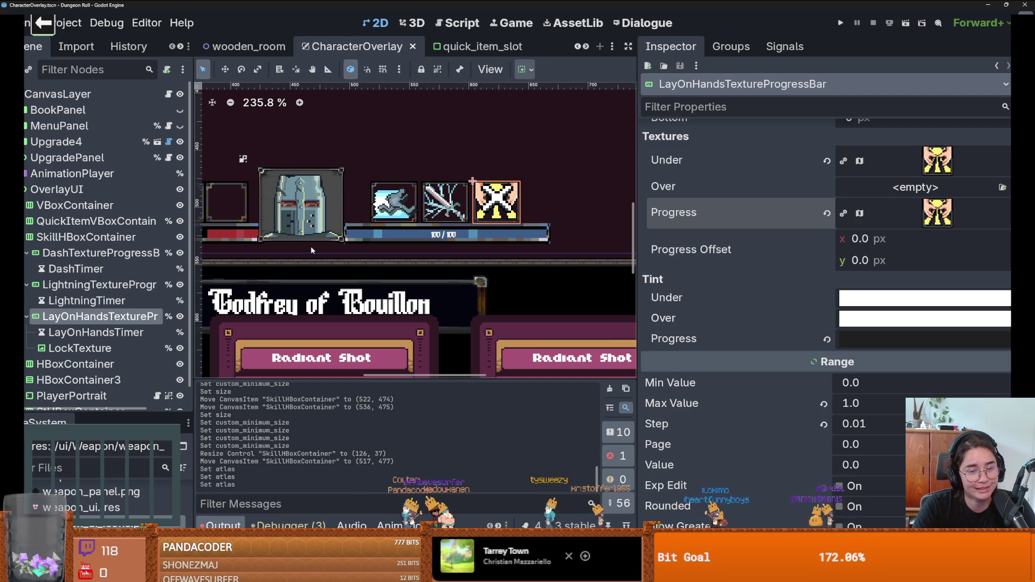
# Set weapon_ui_icons.png as the lightning bar's Progress atlas and save.
pyautogui.click(445, 202)
pyautogui.click(937, 160)
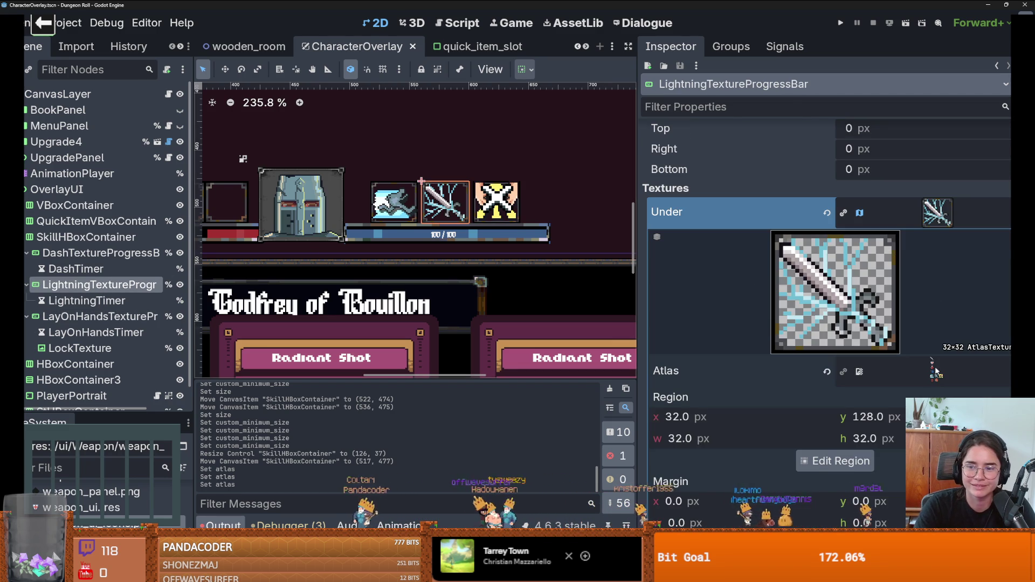
pyautogui.click(937, 211)
pyautogui.click(937, 259)
pyautogui.scroll(-2, 832, 354)
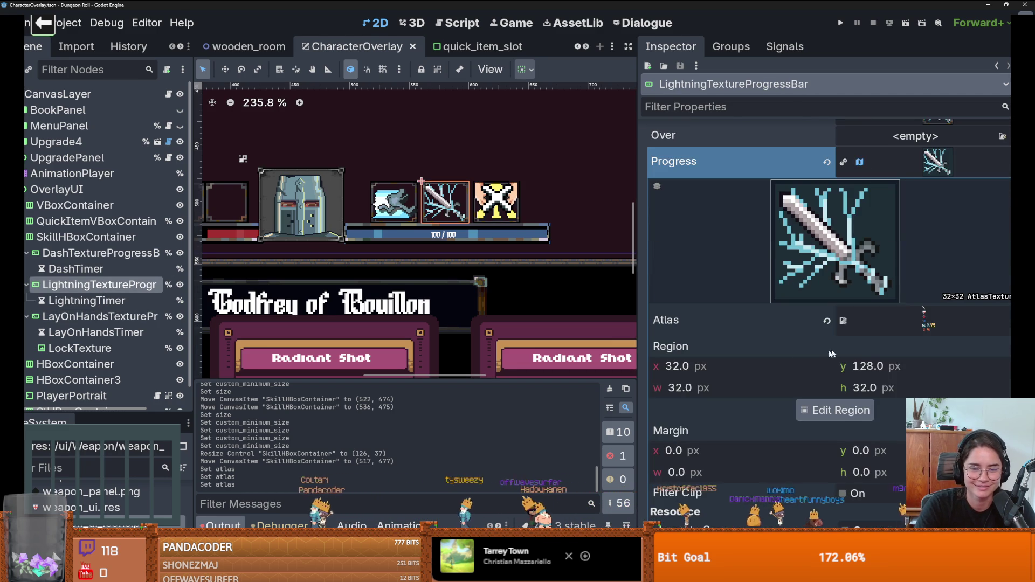
pyautogui.moveTo(86, 520)
pyautogui.mouseDown()
pyautogui.moveTo(908, 411)
pyautogui.moveTo(916, 321)
pyautogui.mouseUp()
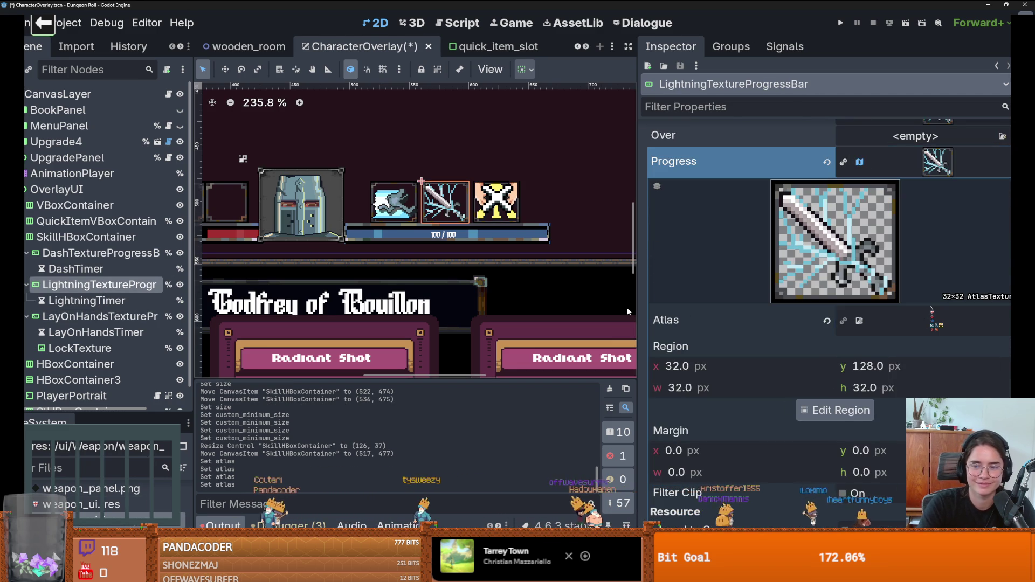
pyautogui.hotkey('ctrl', 's')
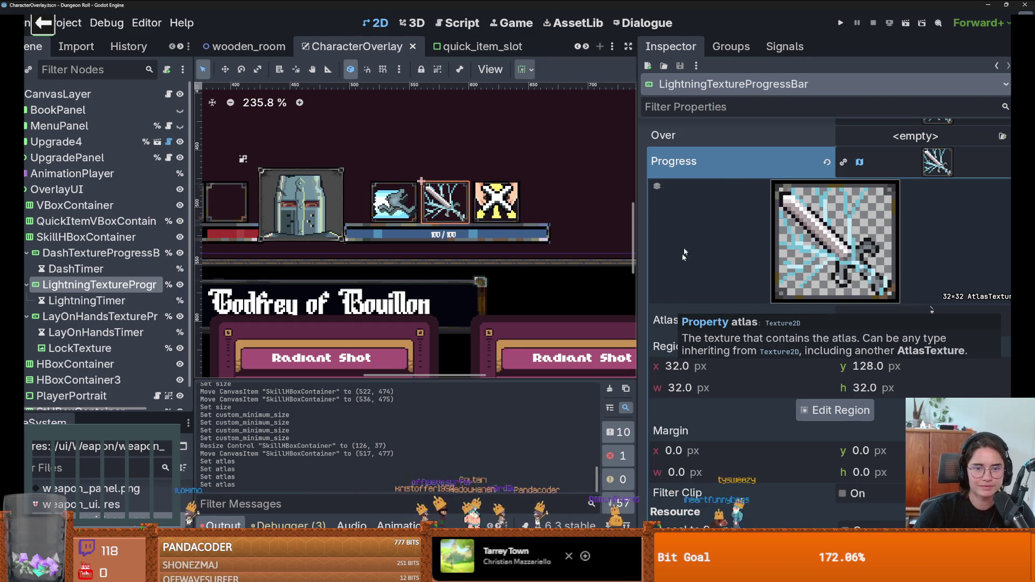
# Start the game with Run Project to see the updated skill icons on the HUD.
pyautogui.click(840, 23)
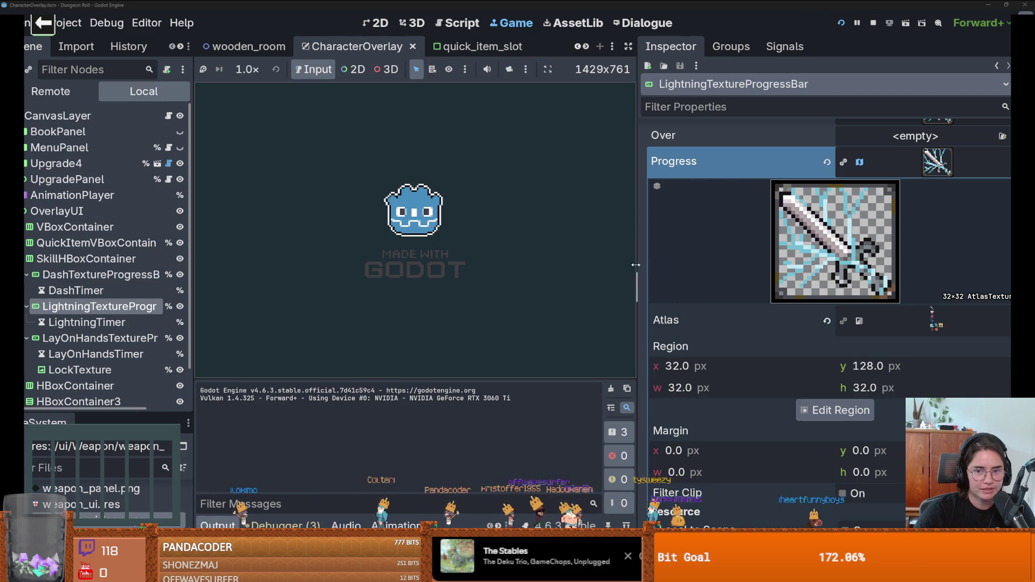
# Widen the game view and walk the player around to check the HUD, then return to Aseprite.
pyautogui.moveTo(636, 264); pyautogui.dragTo(921, 265)
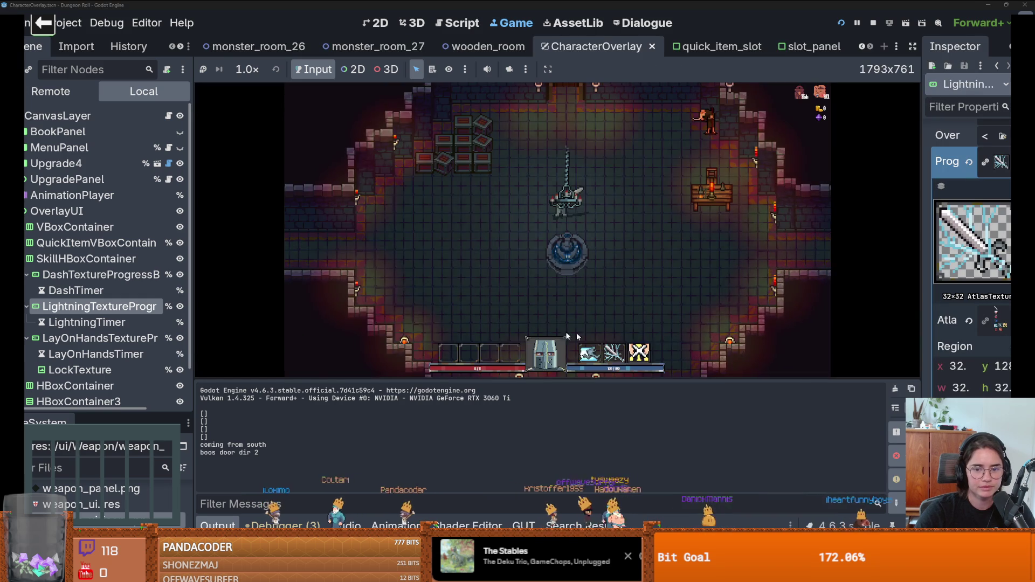
pyautogui.press('s')
pyautogui.press('a')
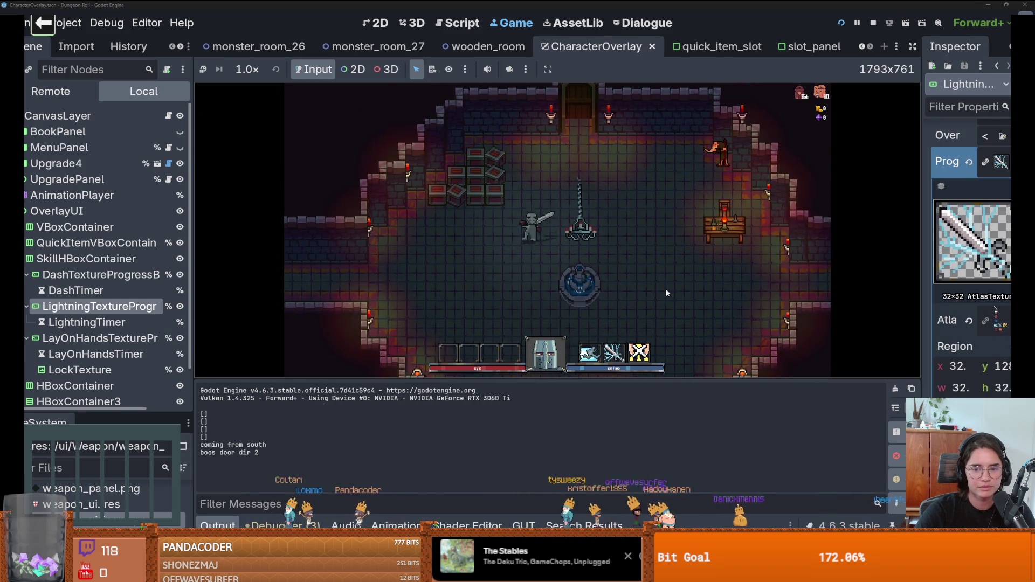
pyautogui.press('s')
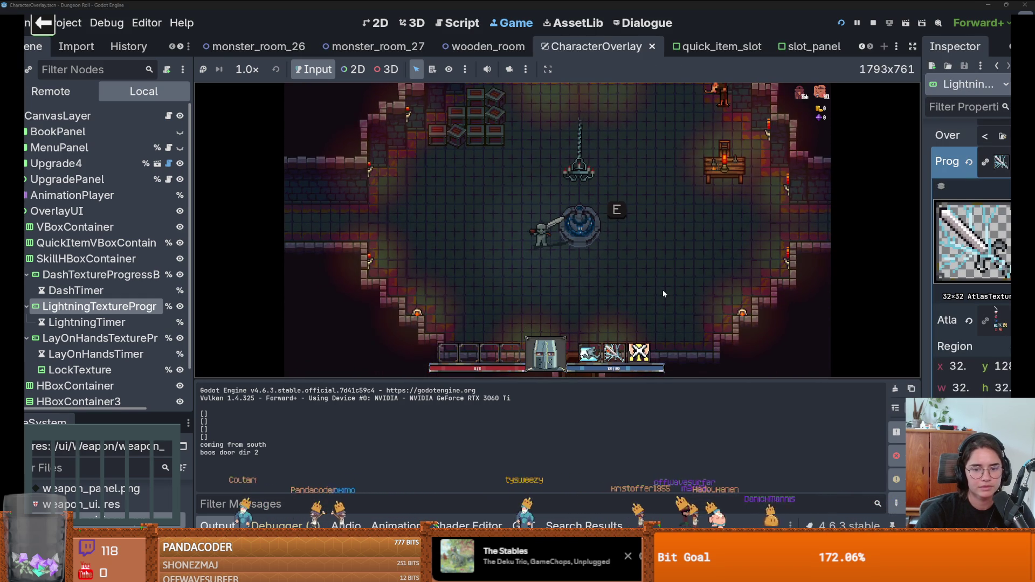
pyautogui.press('d')
pyautogui.press('w')
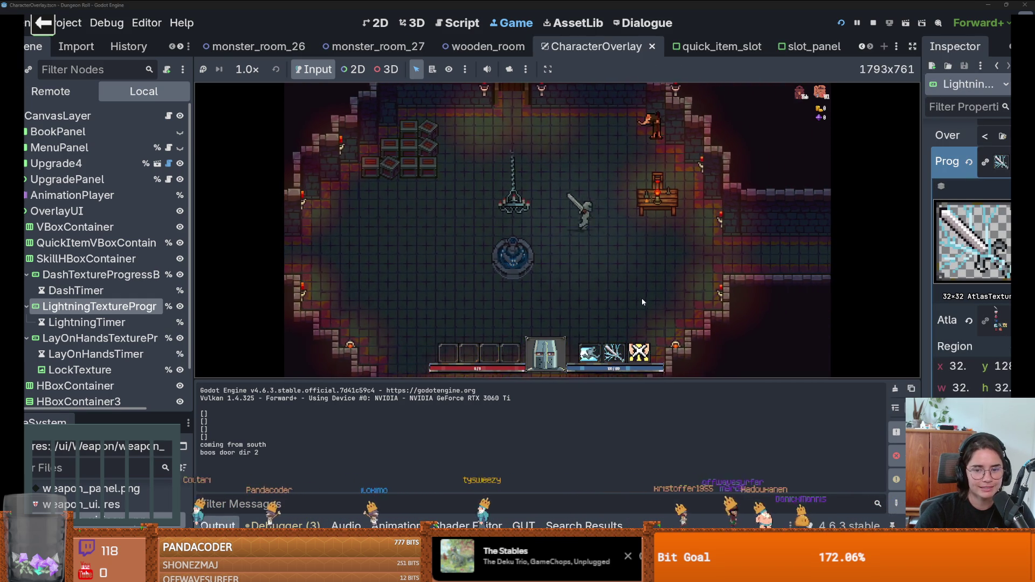
pyautogui.press('a')
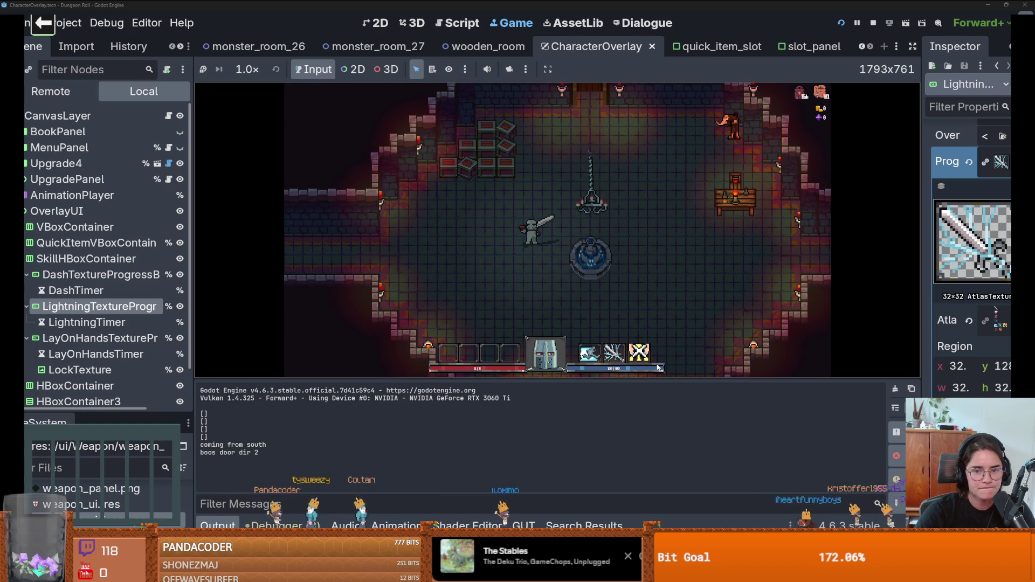
pyautogui.hotkey('alt', 'Tab')
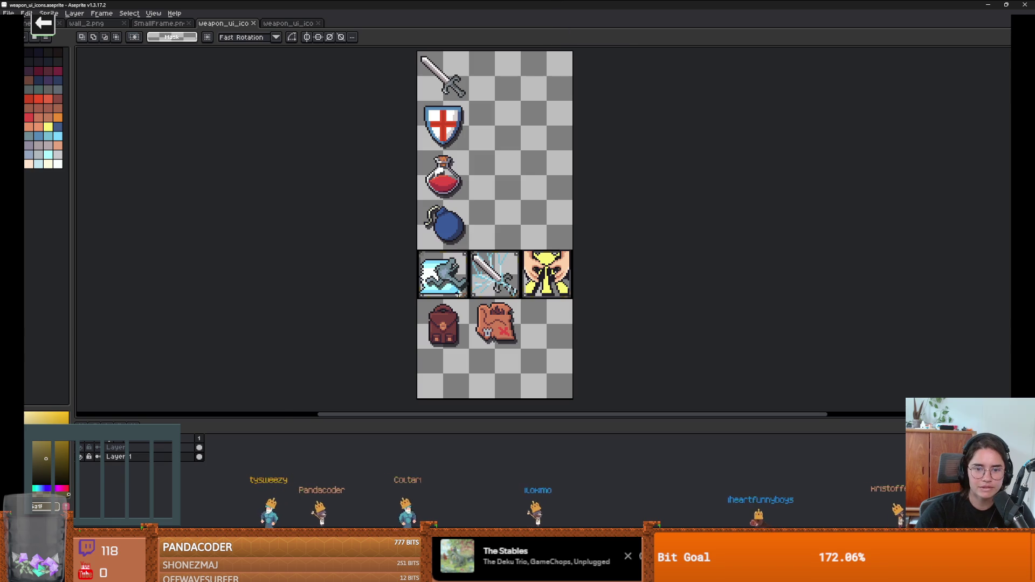
# Hide the icon layer and copy the first slot frame below the third slot.
pyautogui.scroll(1, 461, 295)
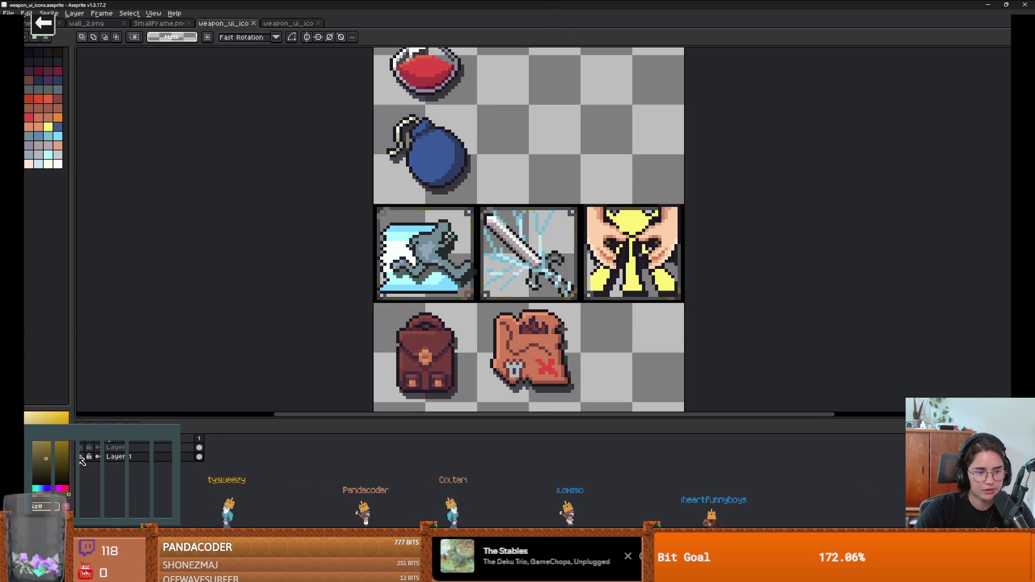
pyautogui.click(81, 457)
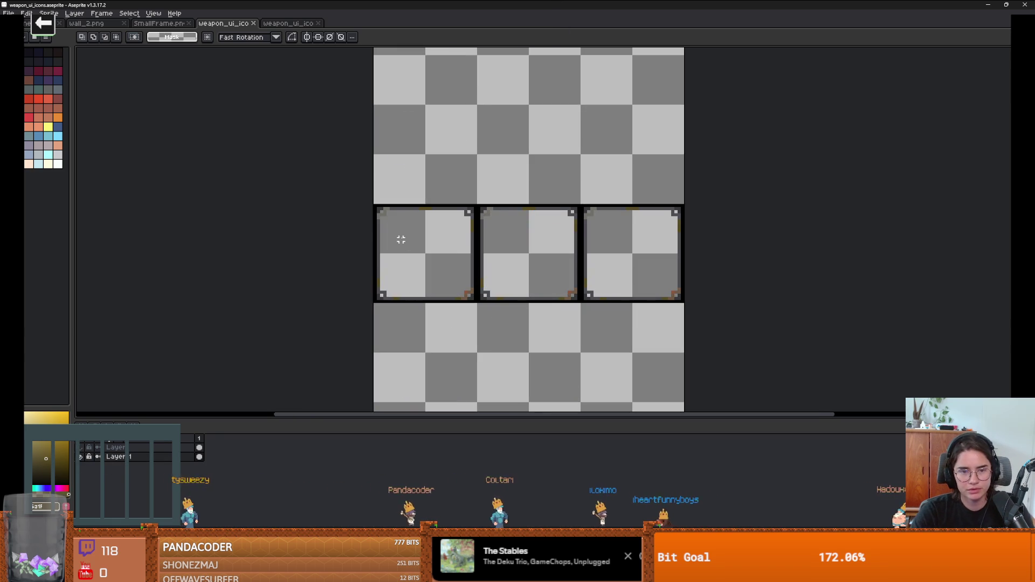
pyautogui.moveTo(401, 240)
pyautogui.mouseDown()
pyautogui.moveTo(453, 238)
pyautogui.moveTo(427, 286)
pyautogui.moveTo(453, 286)
pyautogui.moveTo(662, 389)
pyautogui.mouseUp()
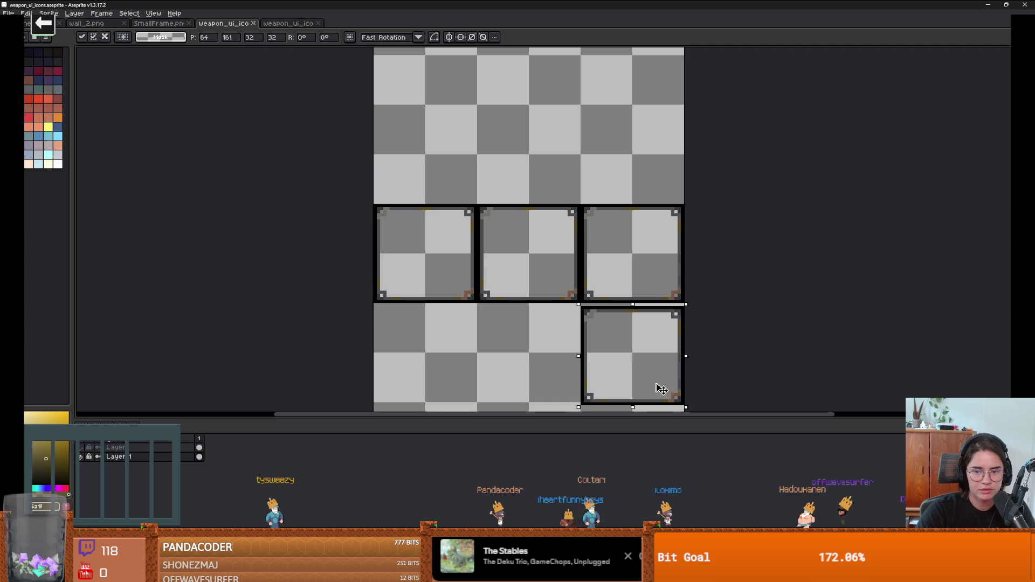
pyautogui.click(278, 406)
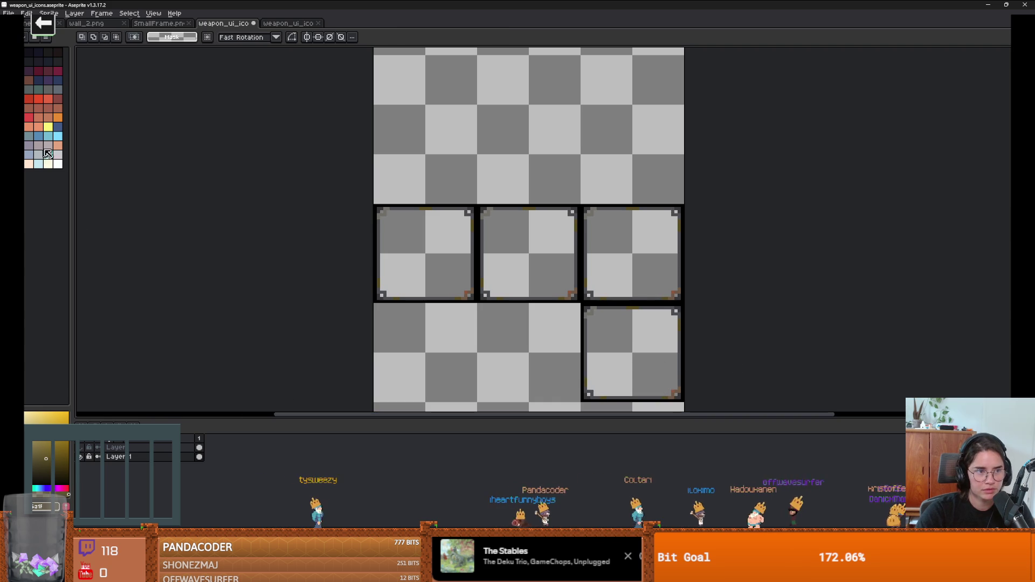
# Load a different preset palette from Palette Options > Presets.
pyautogui.click(46, 36)
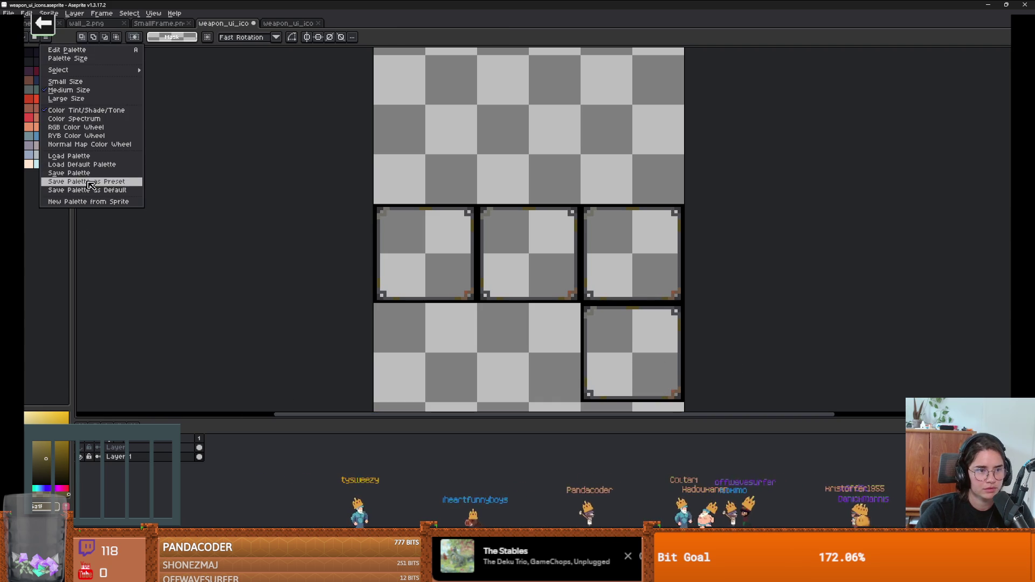
pyautogui.click(86, 156)
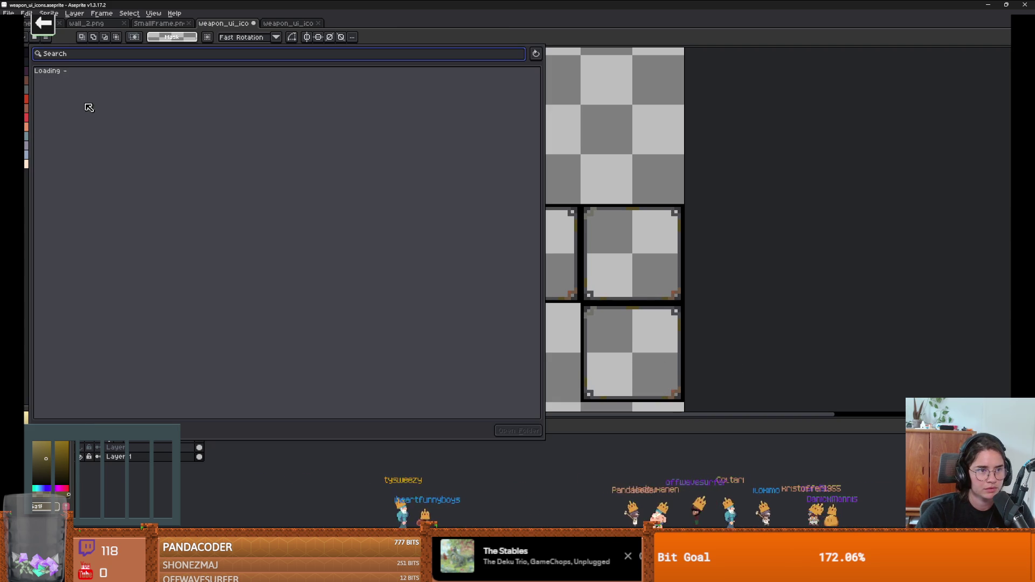
pyautogui.click(82, 170)
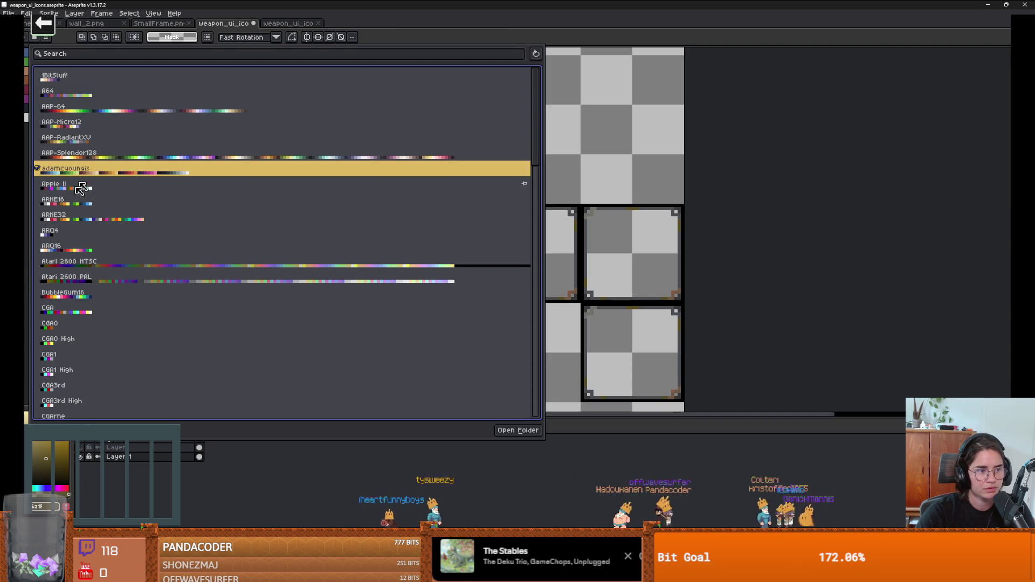
pyautogui.click(29, 262)
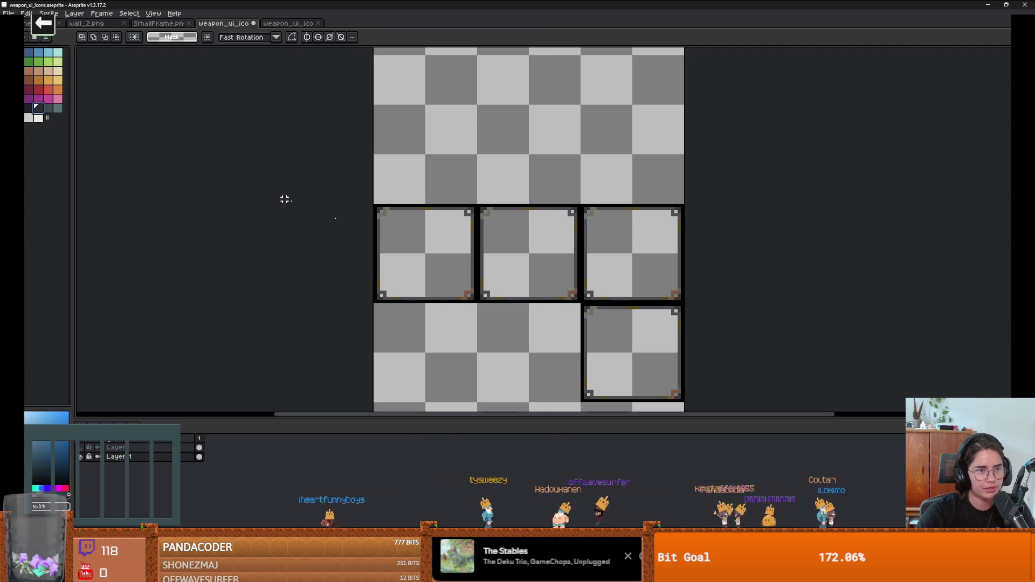
pyautogui.press('b')
pyautogui.press('g')
pyautogui.click(627, 361)
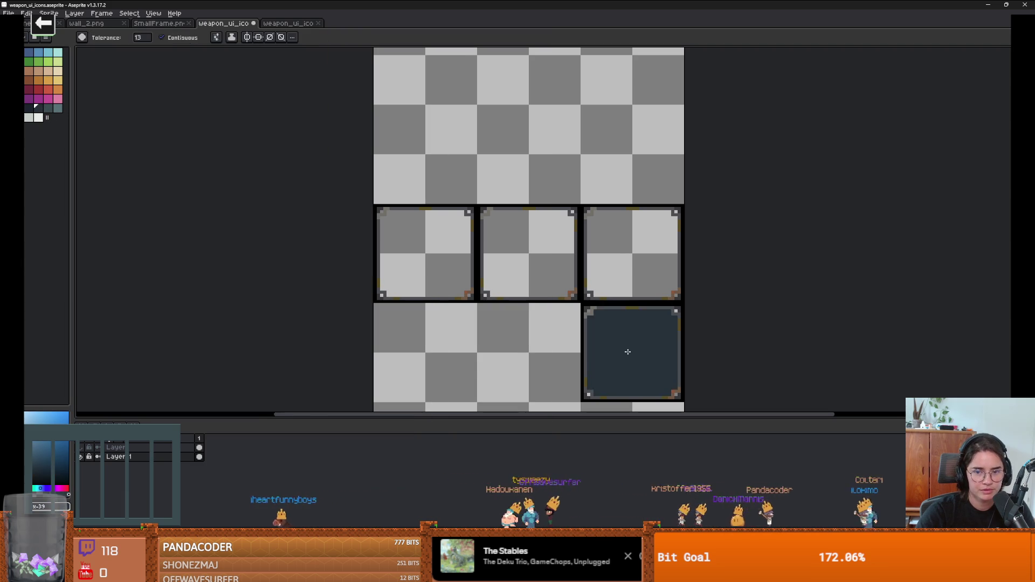
pyautogui.scroll(2, 628, 360)
pyautogui.scroll(-1, 569, 268)
pyautogui.scroll(2, 569, 268)
pyautogui.press('b')
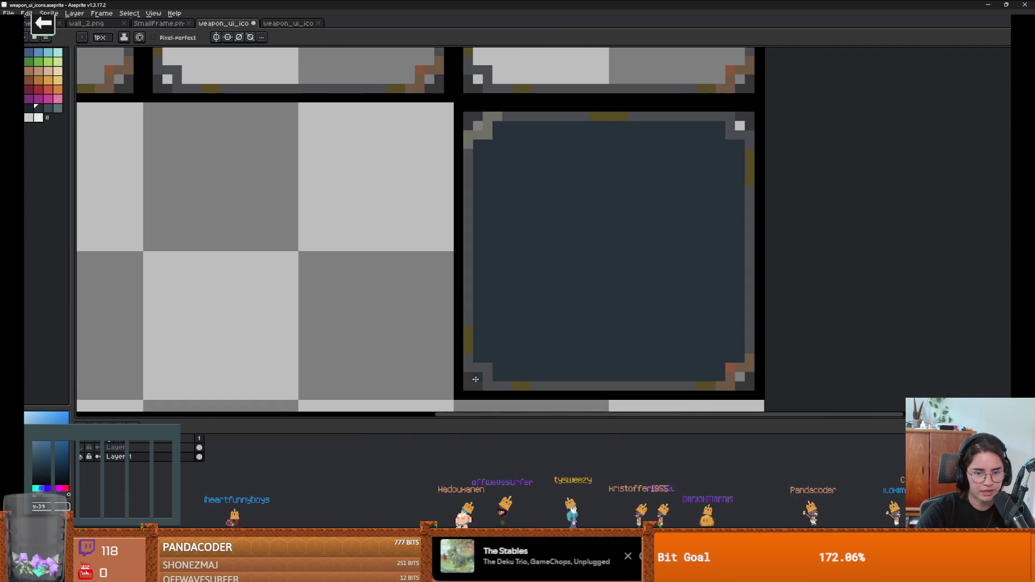
pyautogui.scroll(-1, 520, 337)
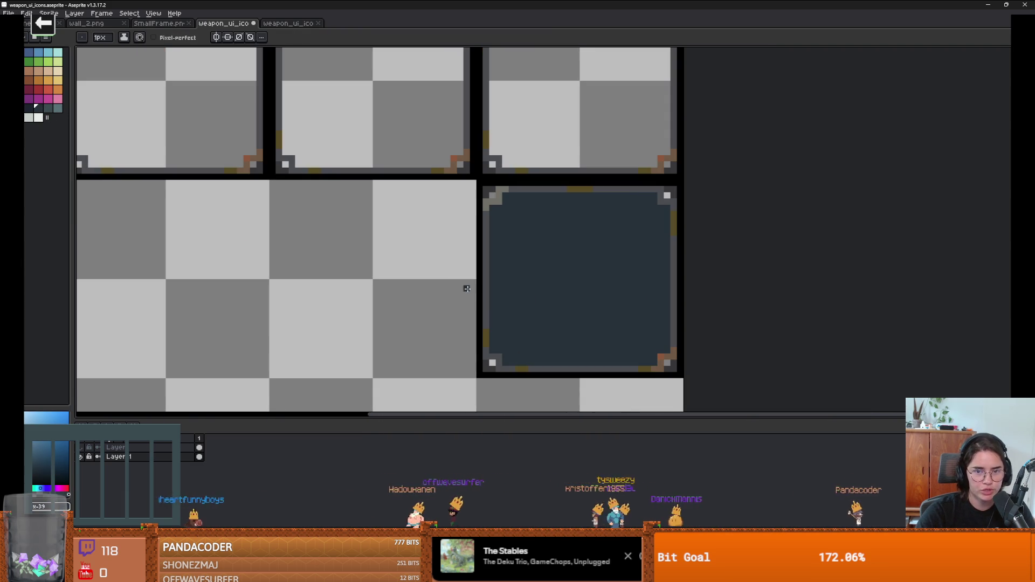
pyautogui.click(32, 120)
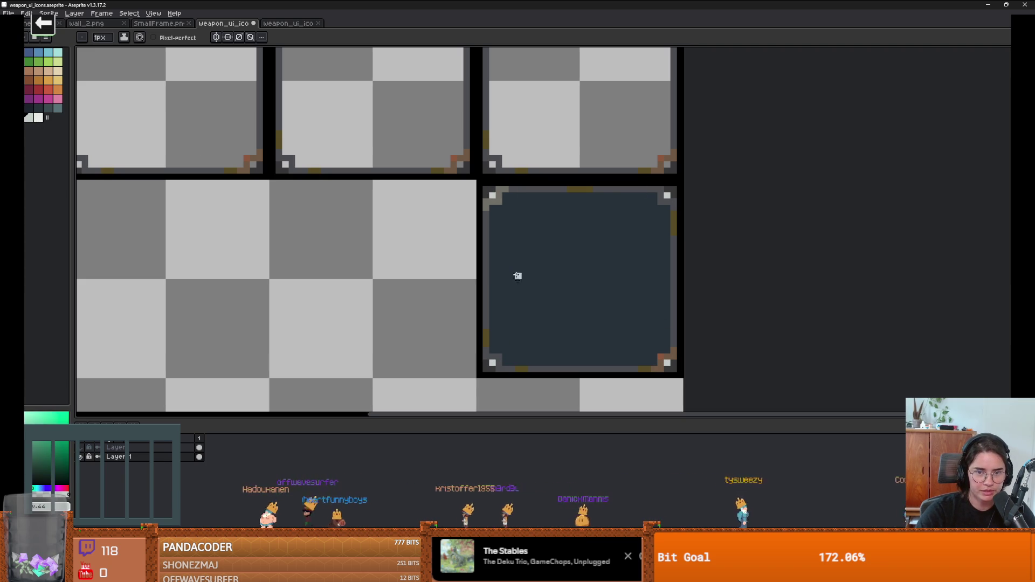
pyautogui.scroll(-2, 518, 291)
pyautogui.scroll(1, 469, 322)
pyautogui.press('v')
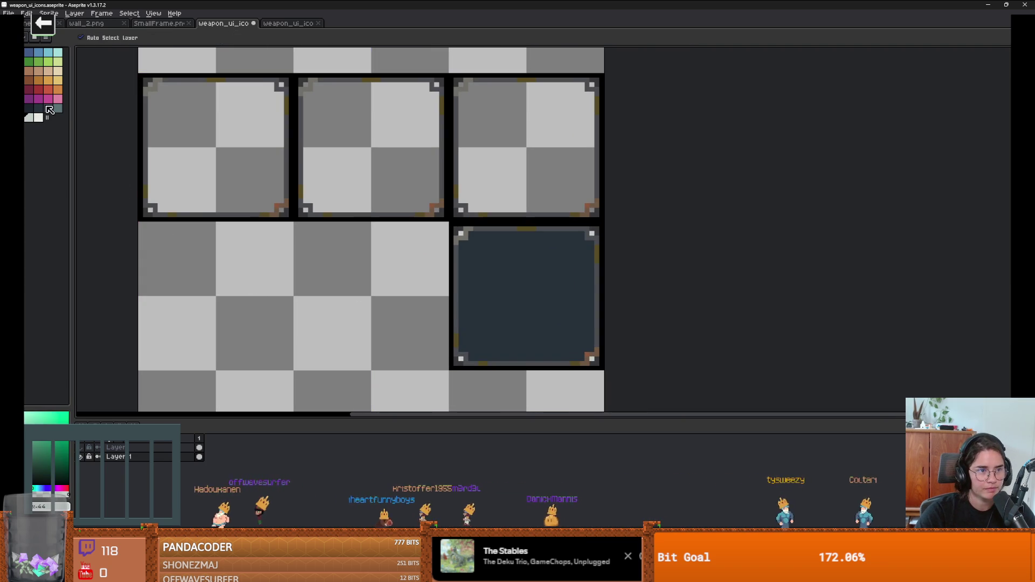
pyautogui.press('i')
pyautogui.click(515, 273)
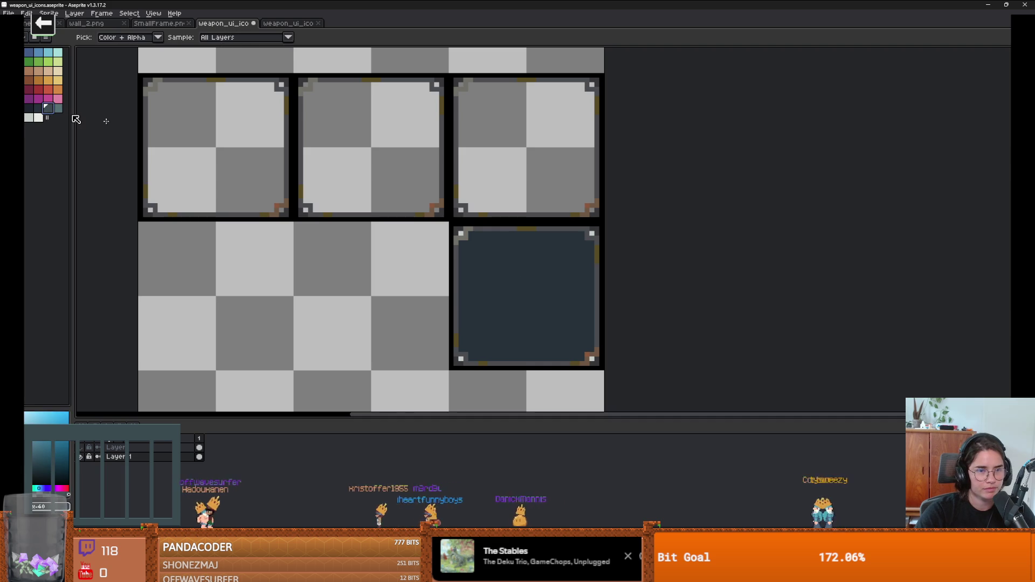
pyautogui.press('g')
pyautogui.click(550, 300)
pyautogui.click(29, 110)
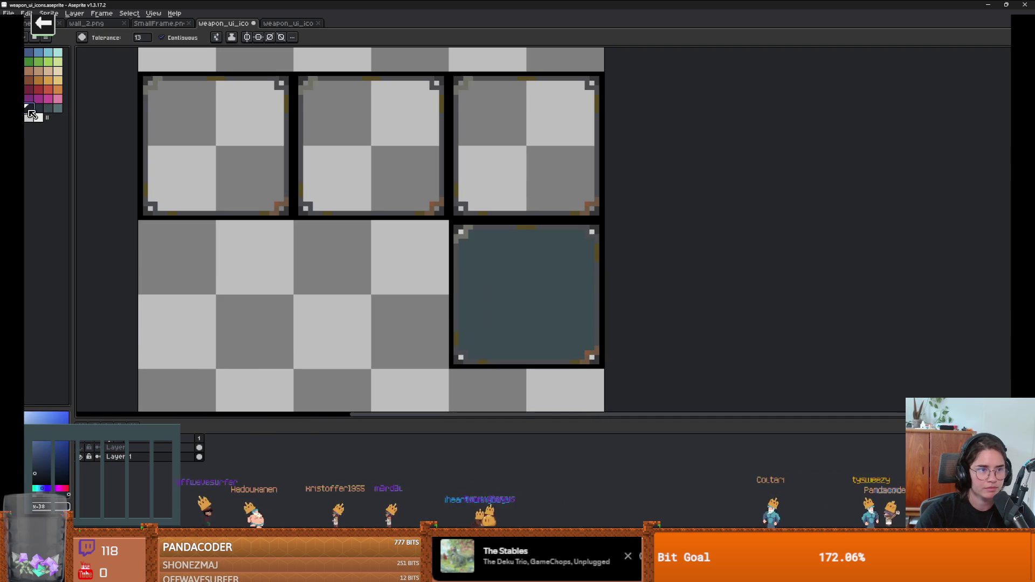
pyautogui.click(532, 300)
pyautogui.scroll(-2, 446, 312)
pyautogui.scroll(2, 438, 307)
pyautogui.press('v')
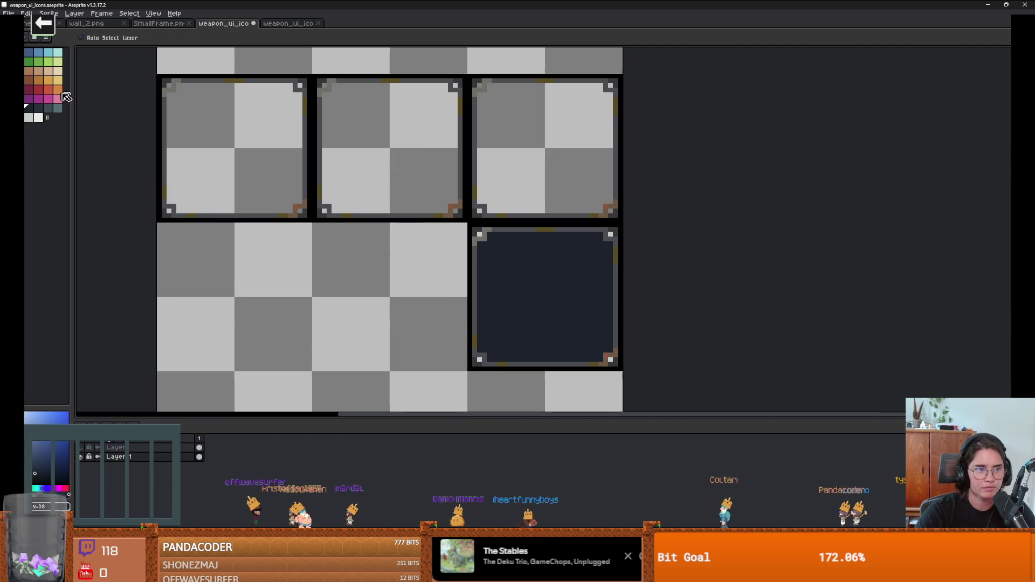
pyautogui.click(57, 108)
pyautogui.press('g')
pyautogui.scroll(3, 557, 308)
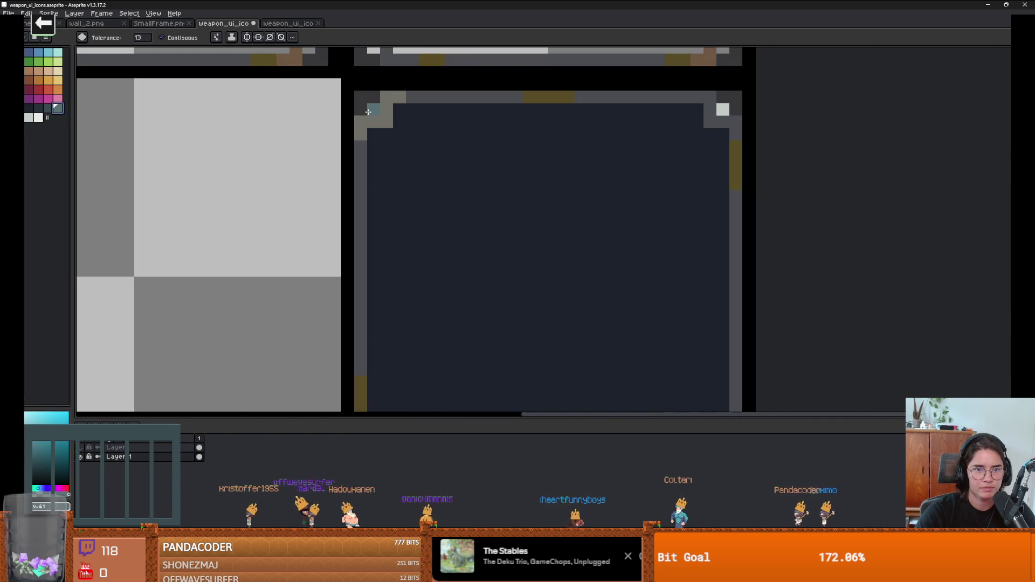
pyautogui.keyDown('alt'); pyautogui.click(370, 106); pyautogui.keyUp('alt')
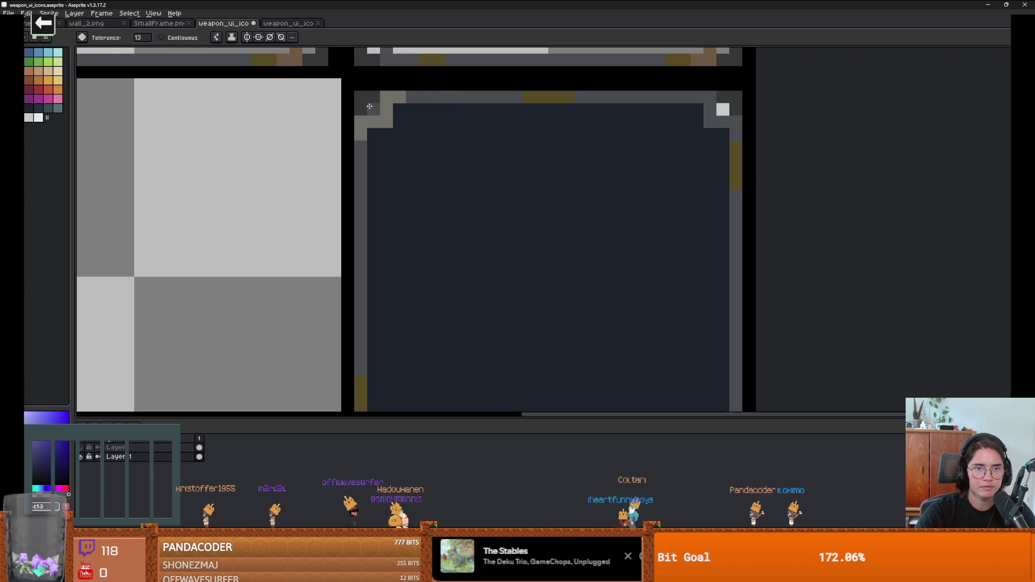
pyautogui.scroll(-3, 550, 289)
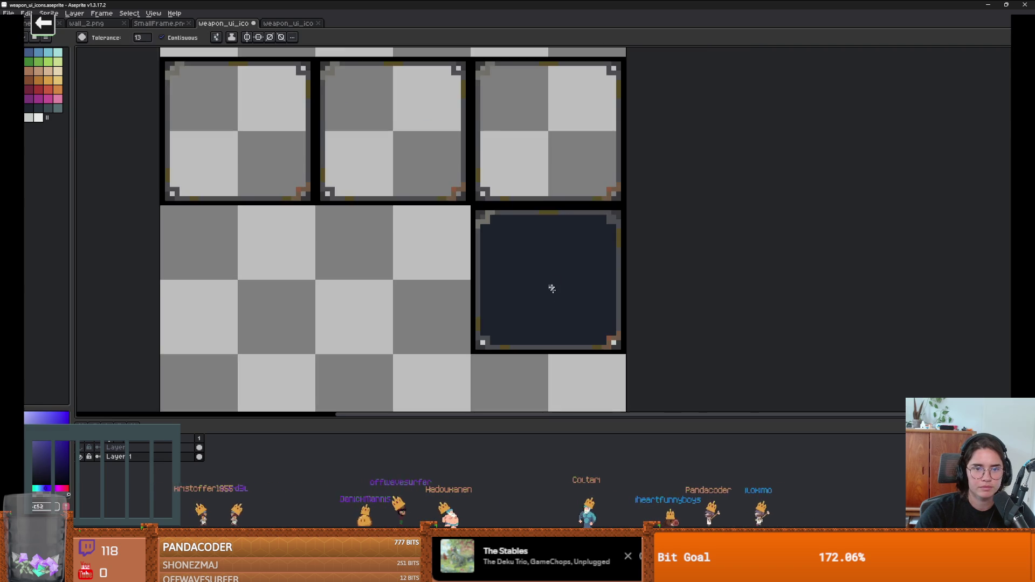
pyautogui.scroll(2, 574, 321)
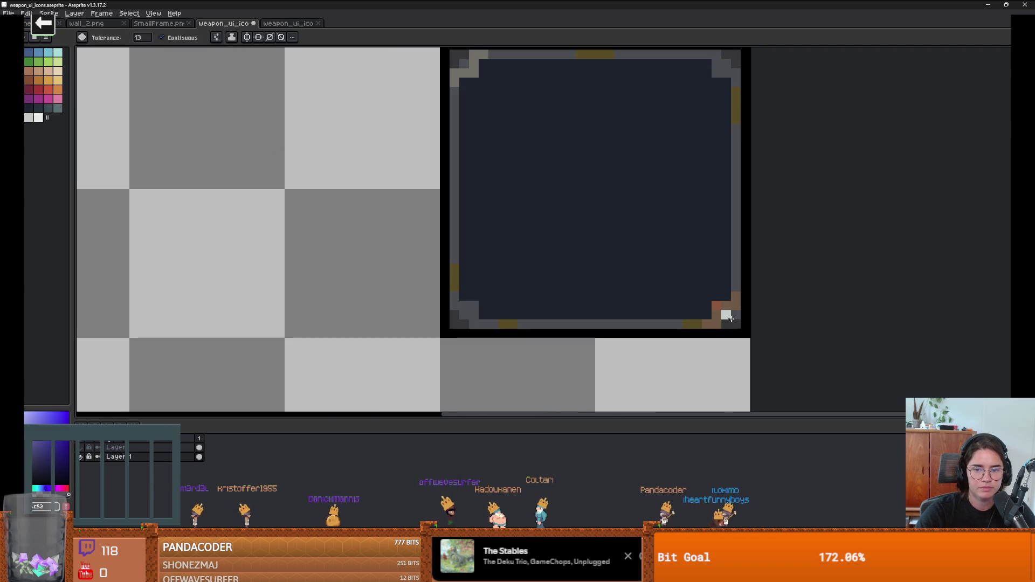
pyautogui.scroll(2, 478, 307)
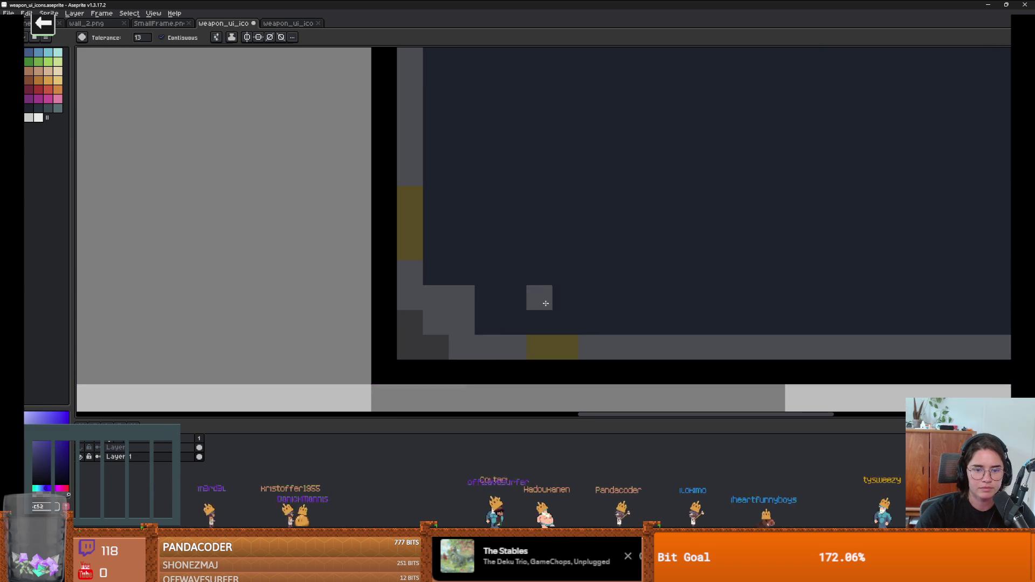
pyautogui.scroll(-2, 531, 324)
pyautogui.press('i')
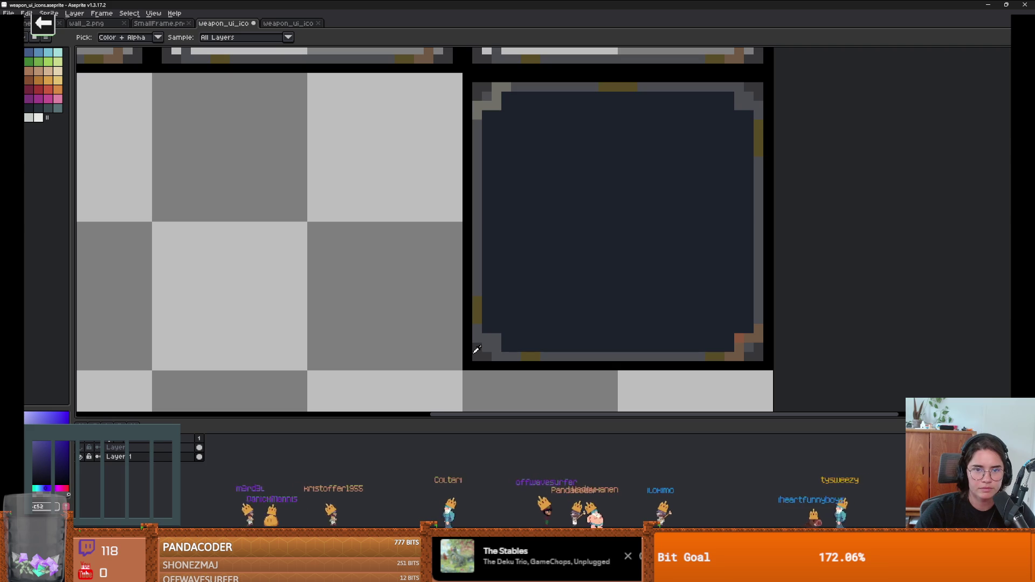
pyautogui.click(488, 100)
pyautogui.press('w')
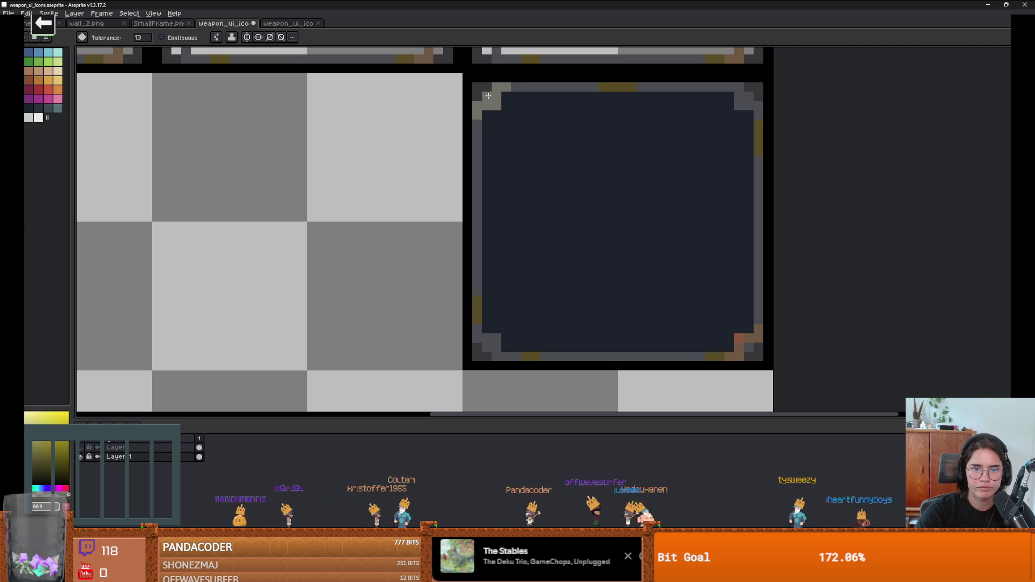
pyautogui.moveTo(497, 274); pyautogui.dragTo(434, 207)
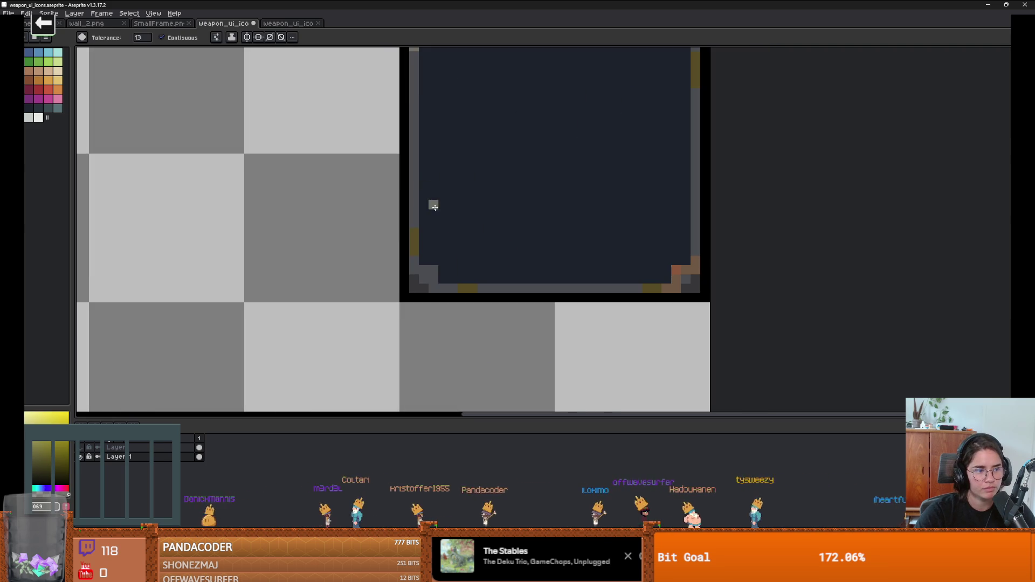
pyautogui.scroll(2, 472, 214)
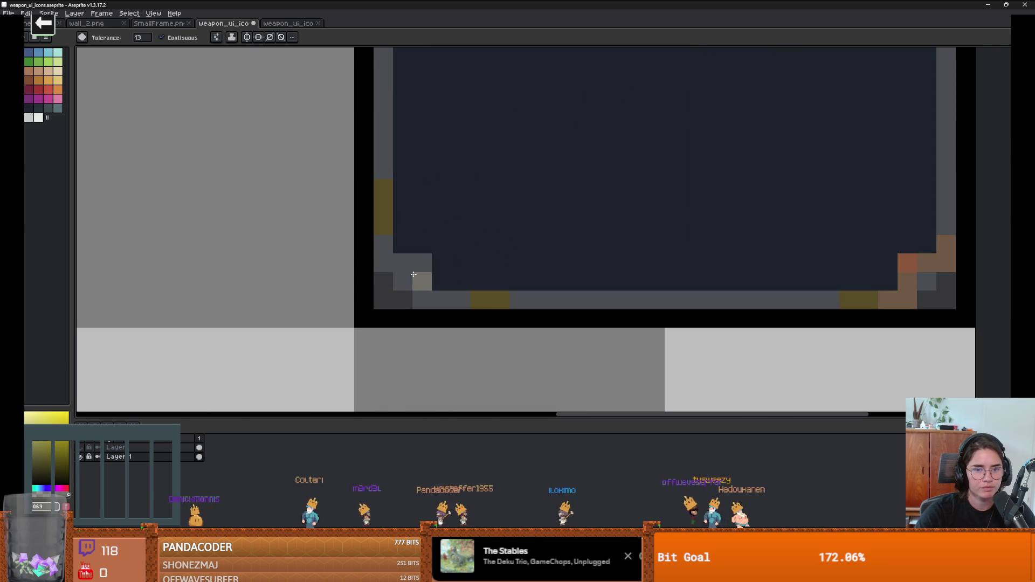
pyautogui.scroll(-3, 490, 285)
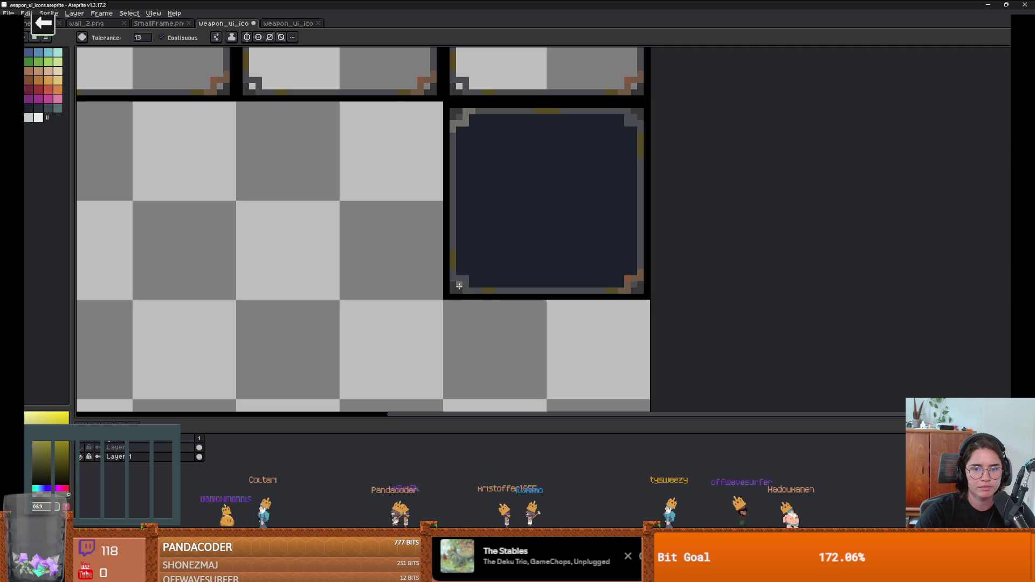
pyautogui.scroll(3, 451, 276)
pyautogui.press('b')
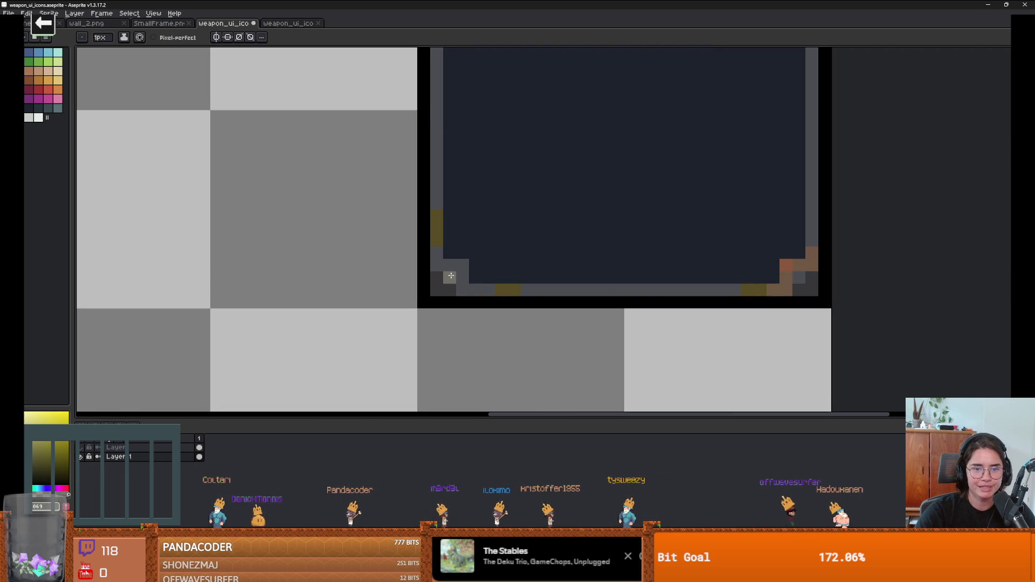
pyautogui.scroll(-3, 795, 277)
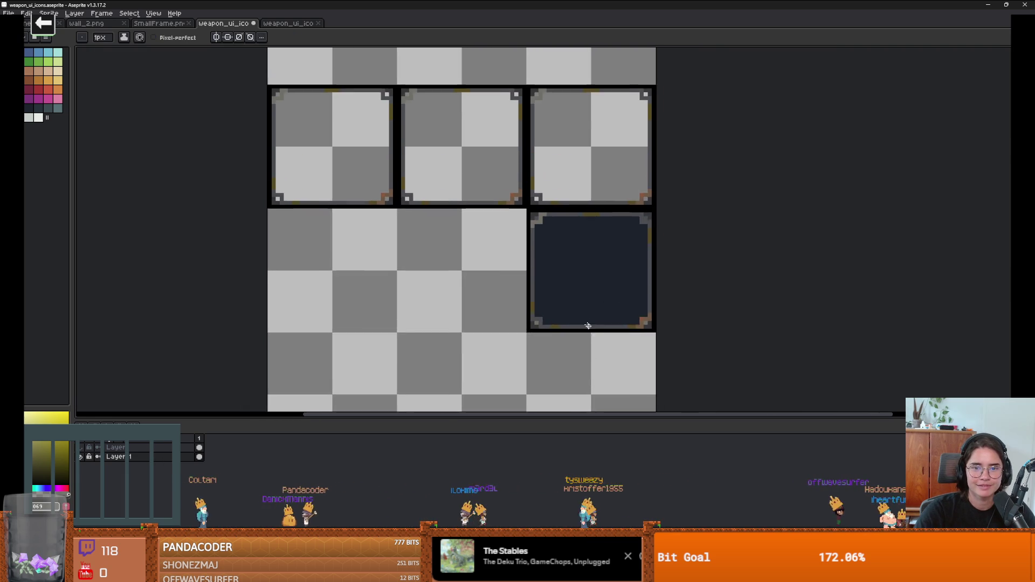
pyautogui.scroll(1, 563, 300)
pyautogui.scroll(1, 658, 198)
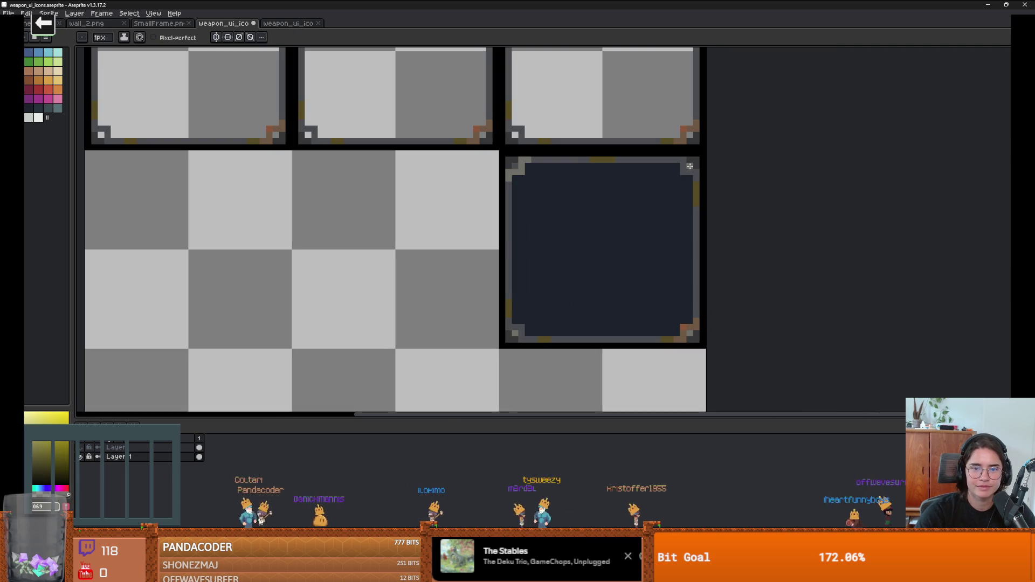
pyautogui.scroll(1, 696, 192)
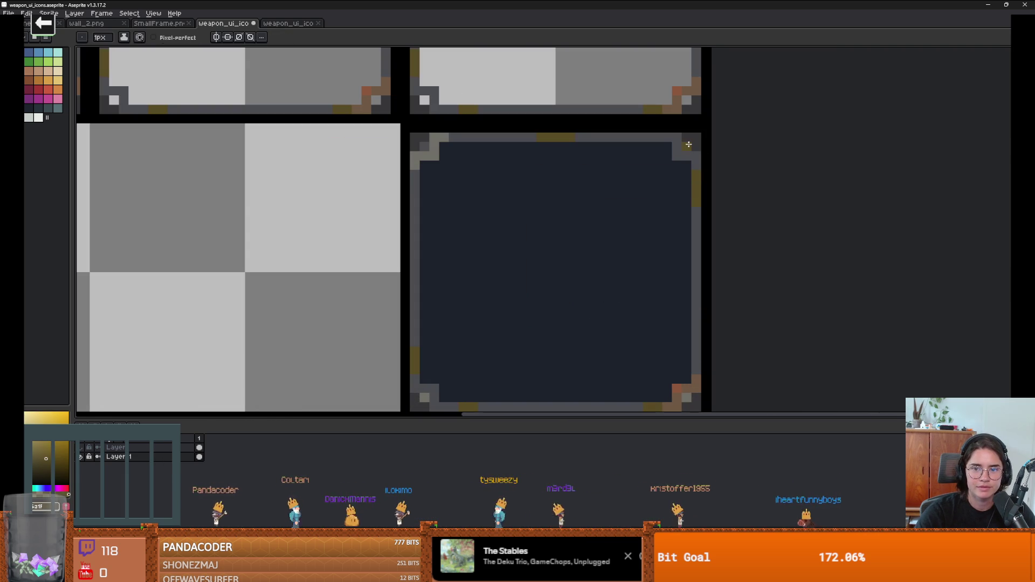
pyautogui.scroll(-3, 554, 237)
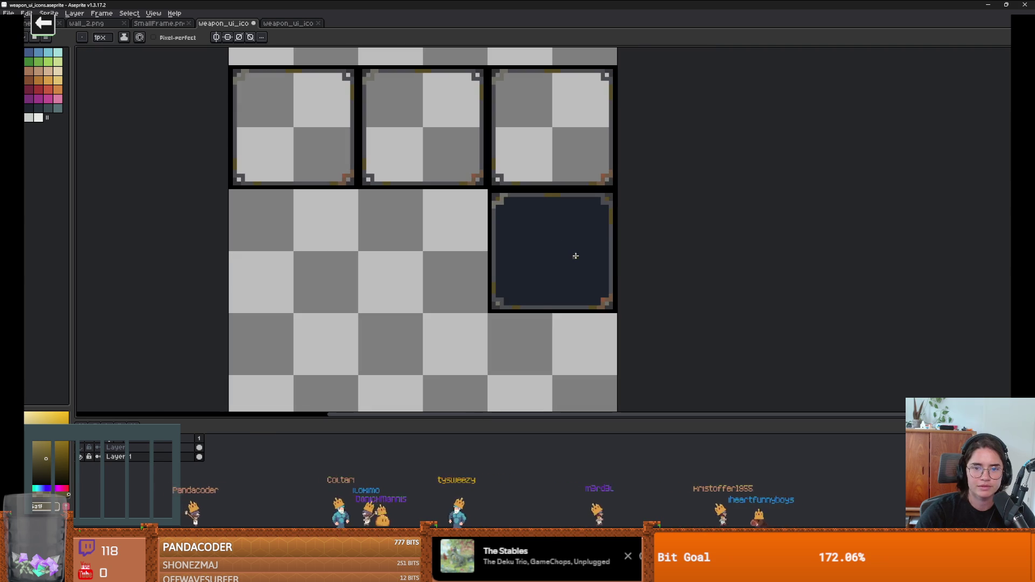
pyautogui.scroll(1, 608, 301)
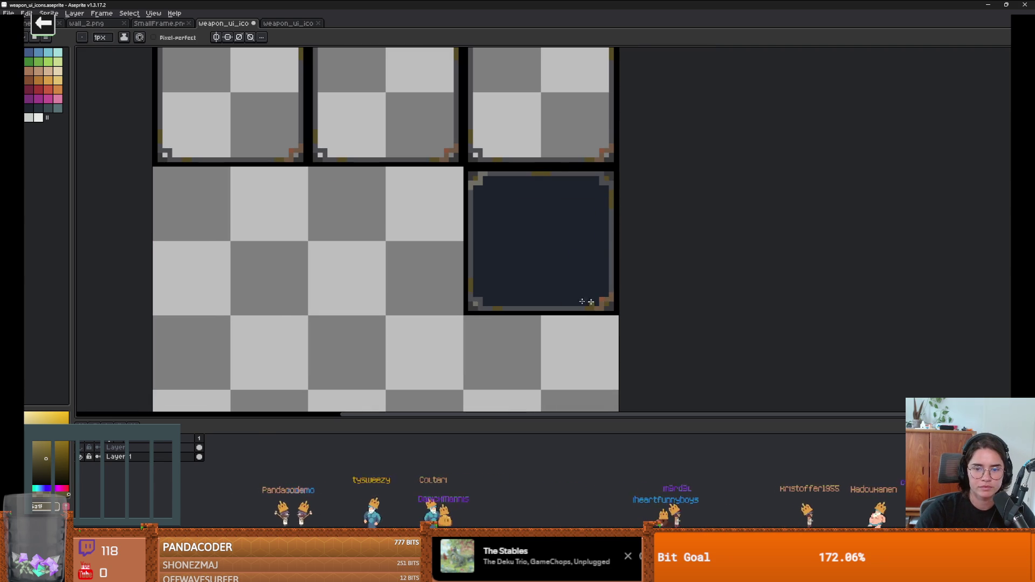
pyautogui.scroll(-1, 506, 303)
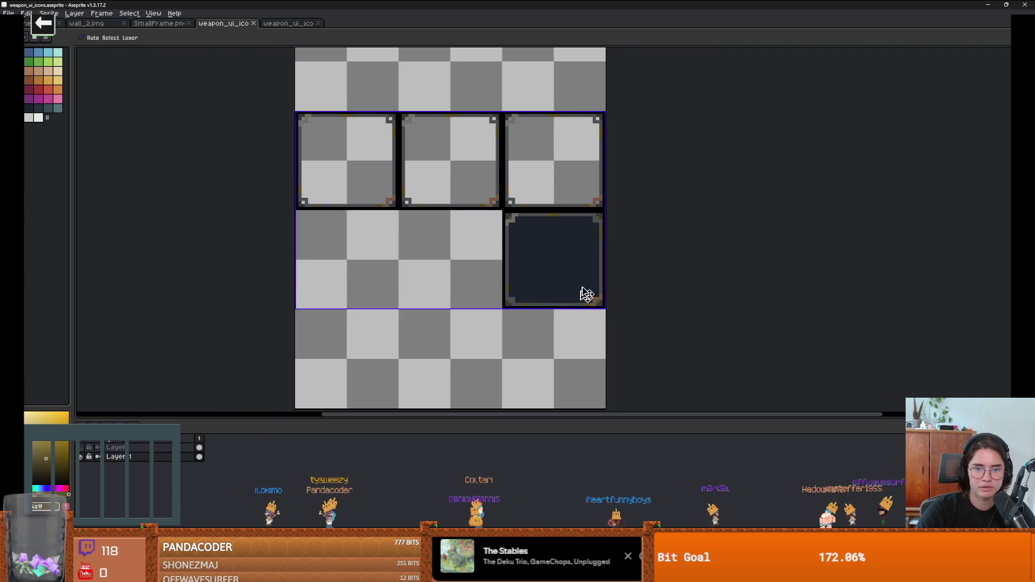
# Make the knight attack in the running game, widen the Inspector, then return to Aseprite.
pyautogui.hotkey('alt', 'Tab')
pyautogui.click(671, 280)
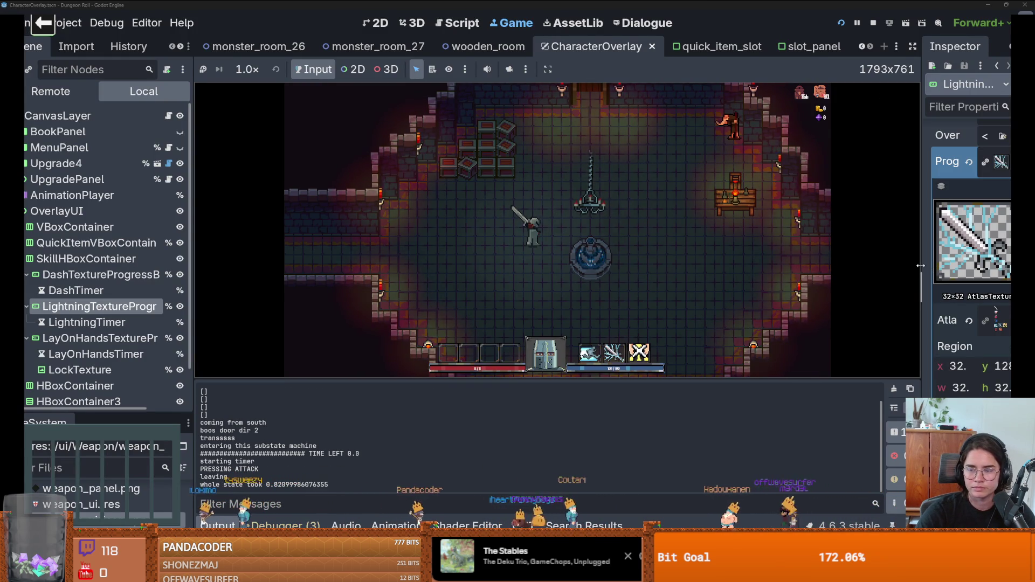
pyautogui.moveTo(920, 266); pyautogui.dragTo(795, 250)
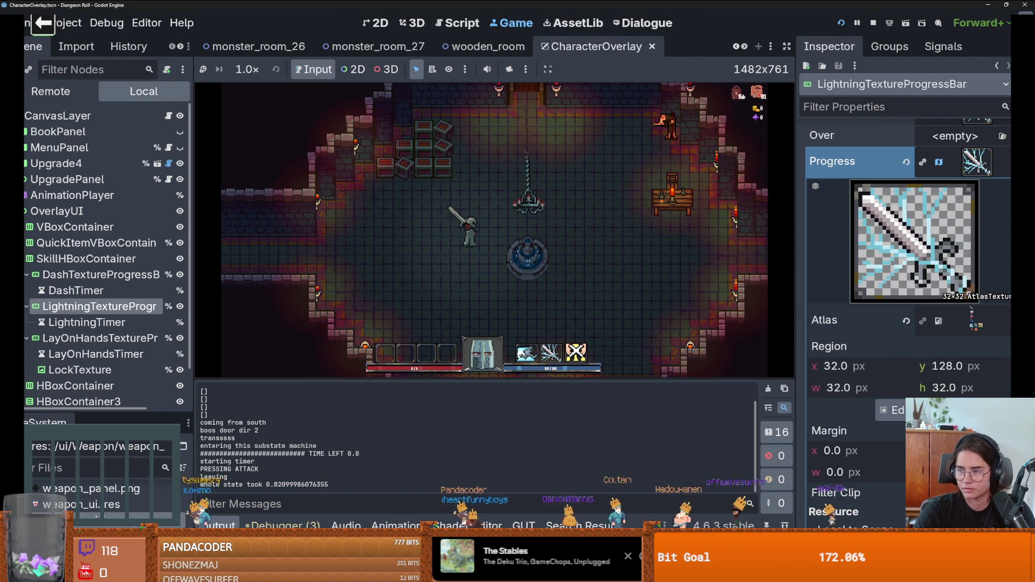
pyautogui.hotkey('alt', 'Tab')
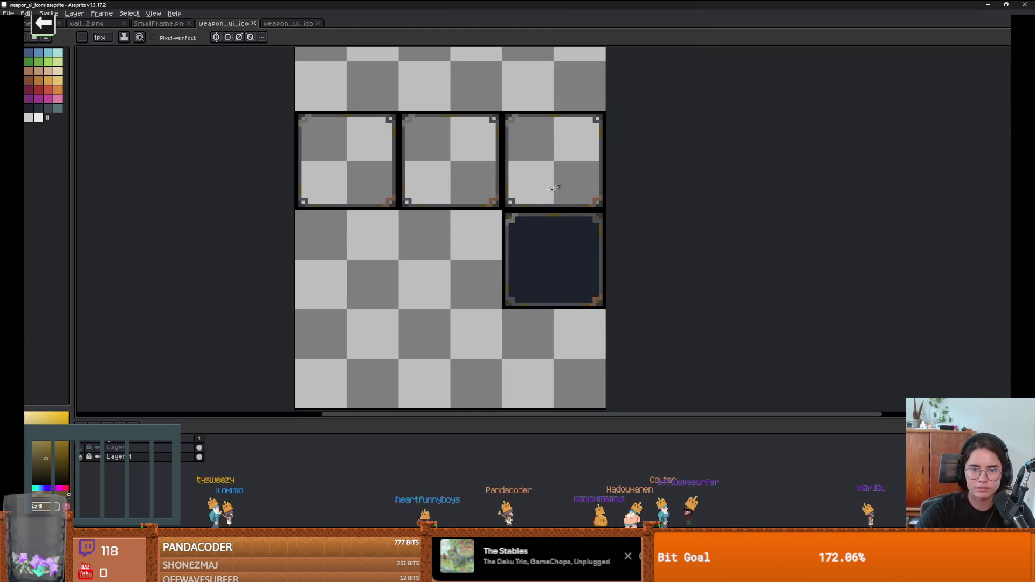
# Copy the top-right icon frame into the empty bottom-right slot.
pyautogui.click(86, 451)
pyautogui.click(87, 450)
pyautogui.press('m')
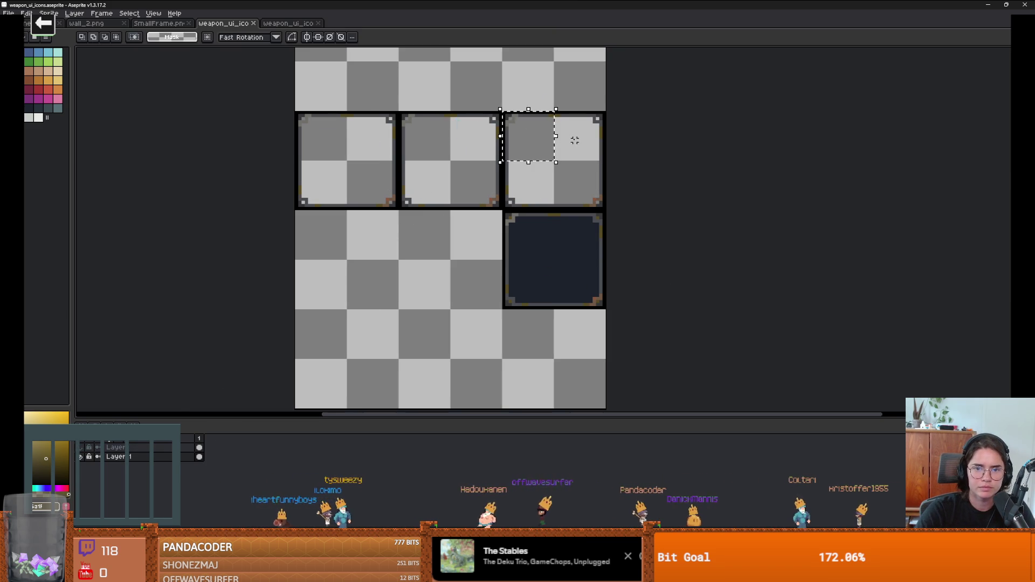
pyautogui.moveTo(575, 184)
pyautogui.mouseDown()
pyautogui.moveTo(536, 188)
pyautogui.moveTo(577, 203)
pyautogui.moveTo(564, 404)
pyautogui.moveTo(580, 386)
pyautogui.mouseUp()
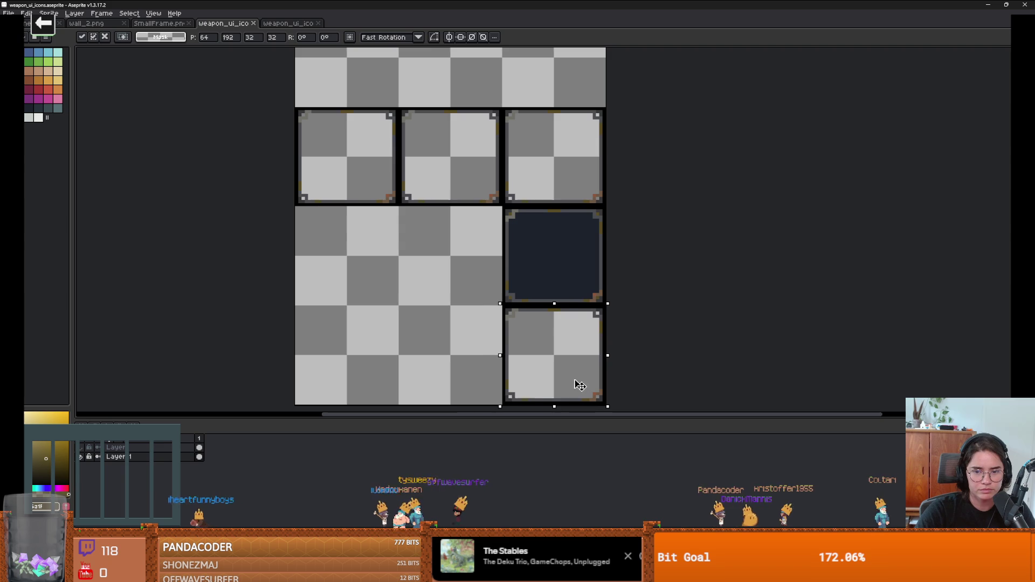
pyautogui.click(671, 350)
# Fill the empty top frames with copies of the dark tile, then switch to Godot.
pyautogui.hotkey('alt', 'Tab')
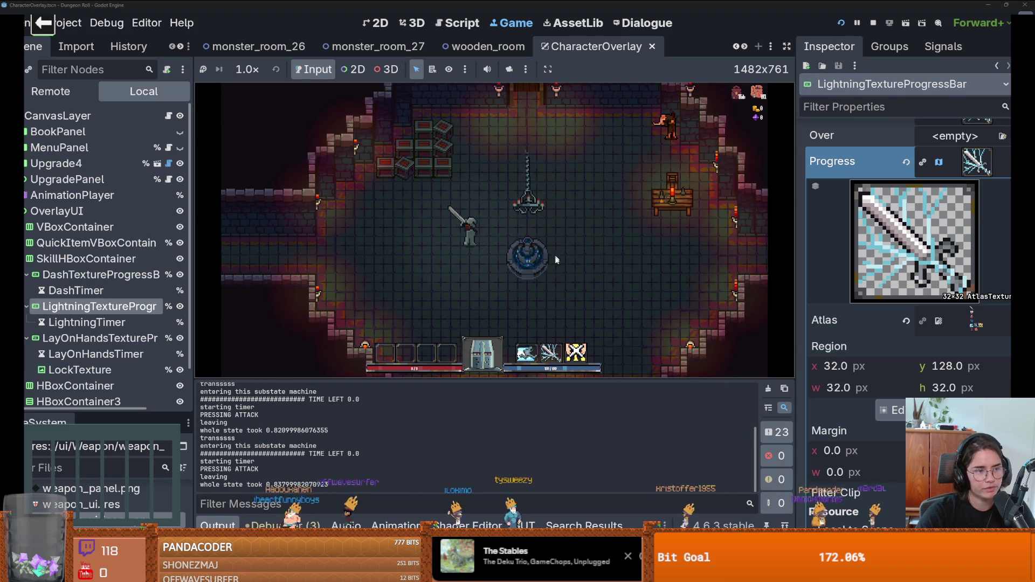
pyautogui.hotkey('alt', 'Tab')
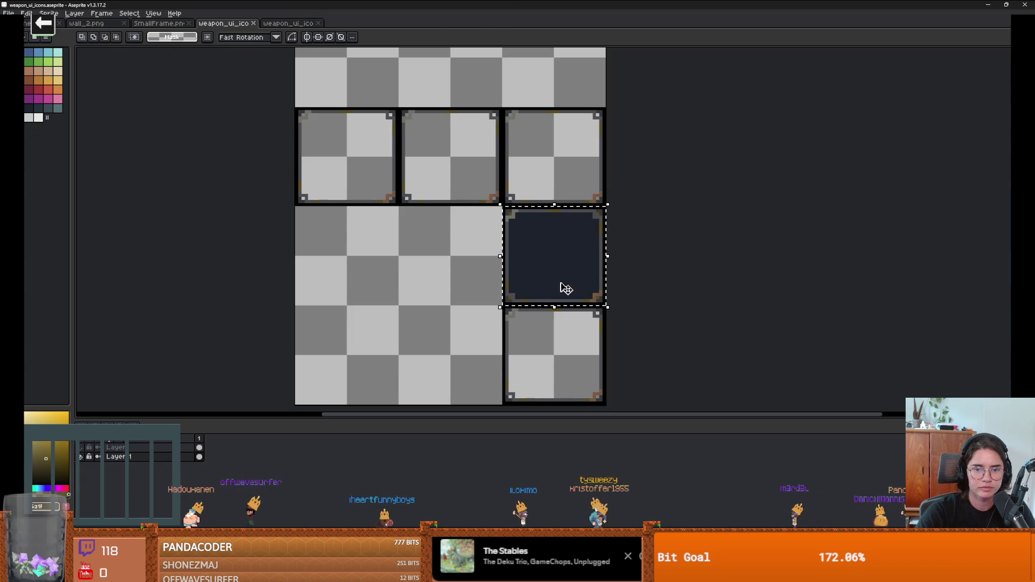
pyautogui.moveTo(562, 280)
pyautogui.mouseDown()
pyautogui.moveTo(564, 180)
pyautogui.moveTo(365, 179)
pyautogui.mouseUp()
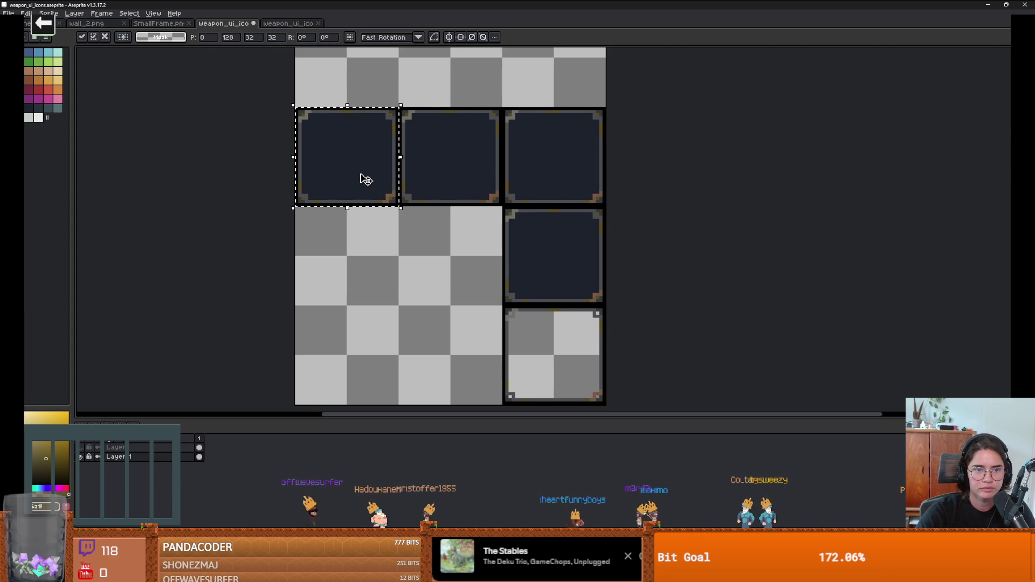
pyautogui.click(387, 236)
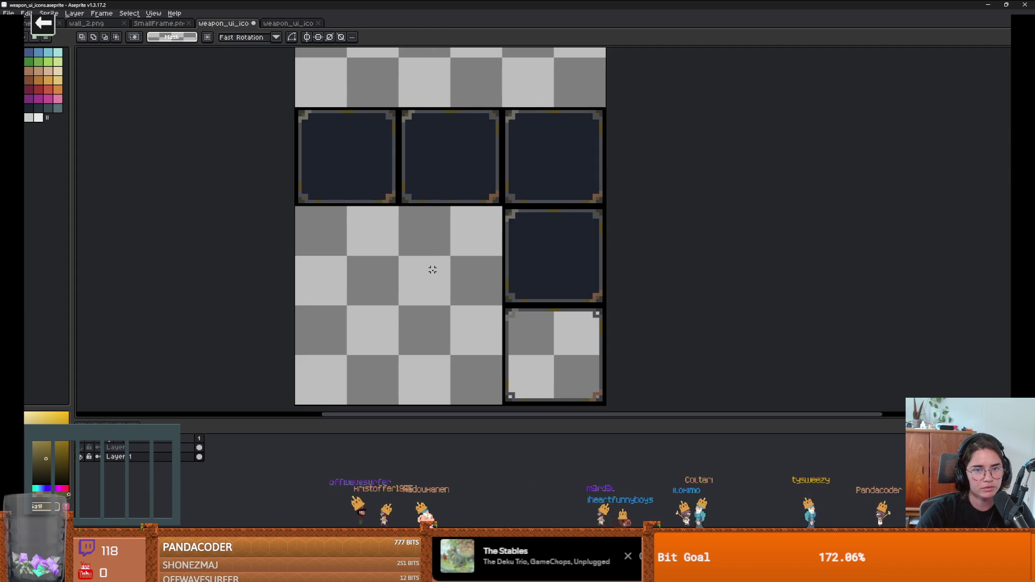
pyautogui.rightClick(490, 244)
pyautogui.press('Escape')
# Make the knight attack twice in the running game to test the weapon HUD.
pyautogui.hotkey('alt', 'Tab')
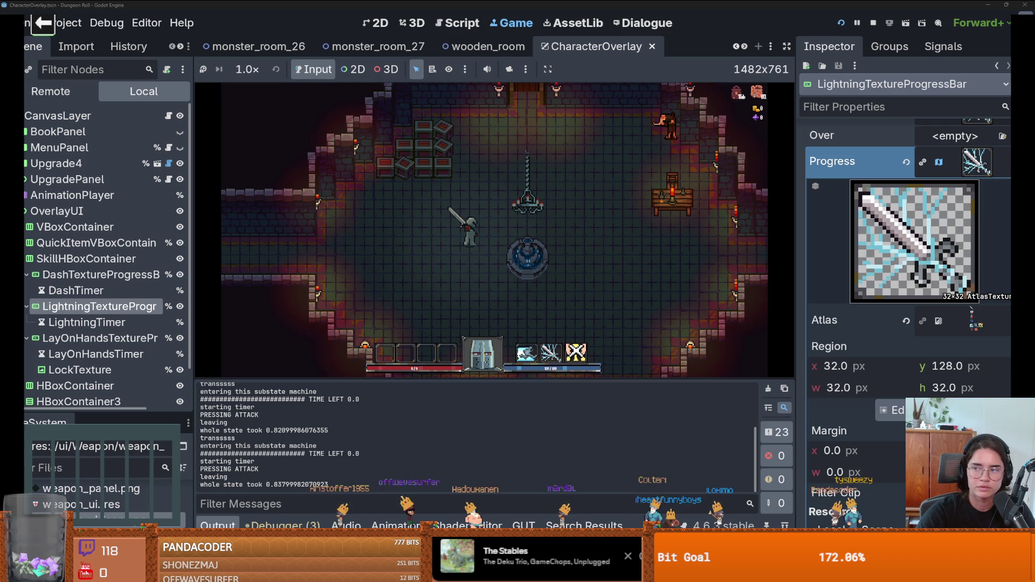
pyautogui.click(587, 251)
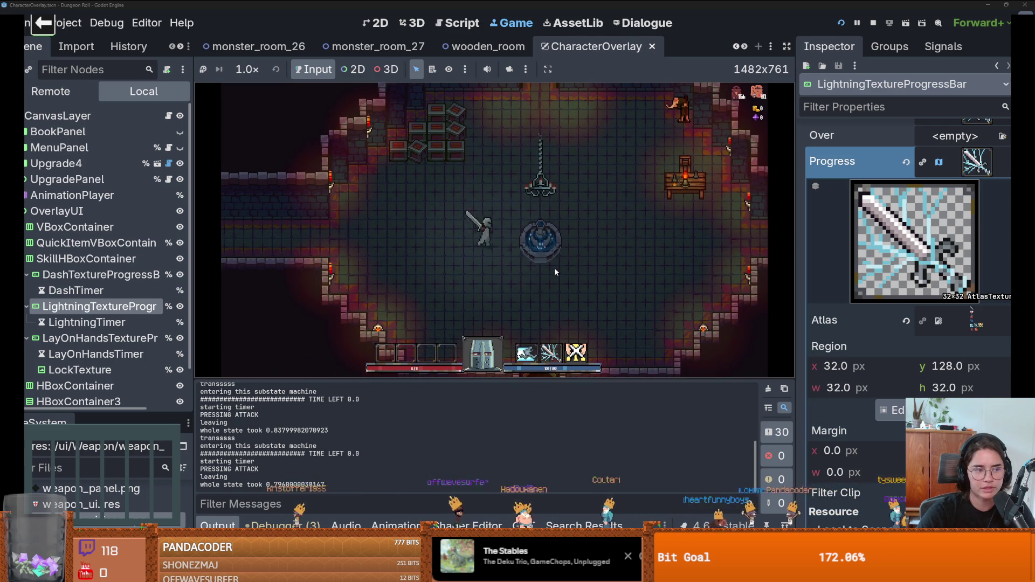
pyautogui.click(525, 304)
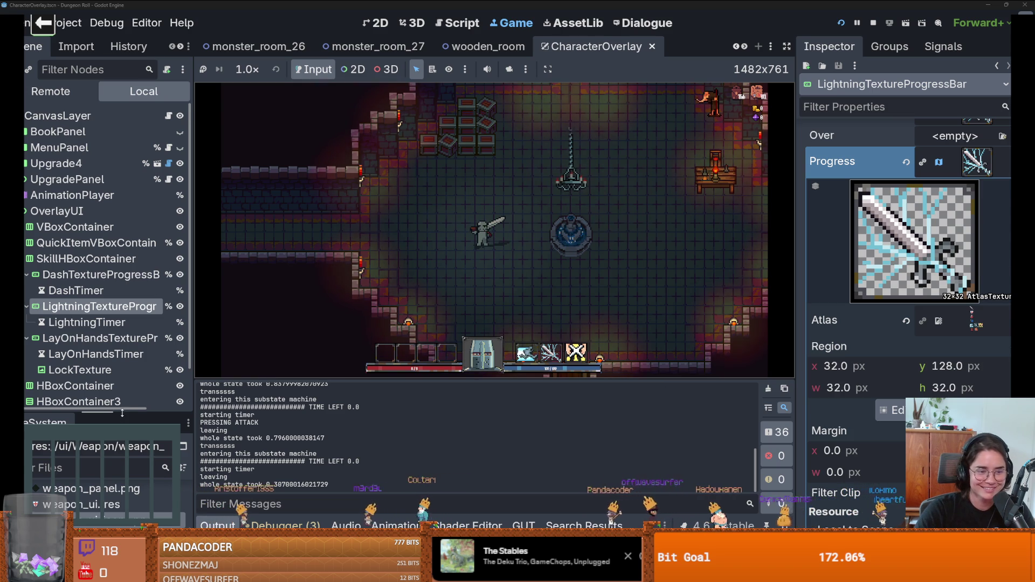
# Assign weapon_ui_icons.png as the lightning bar's Atlas texture and collapse its details.
pyautogui.moveTo(123, 413); pyautogui.dragTo(122, 289)
pyautogui.moveTo(97, 398); pyautogui.dragTo(969, 318)
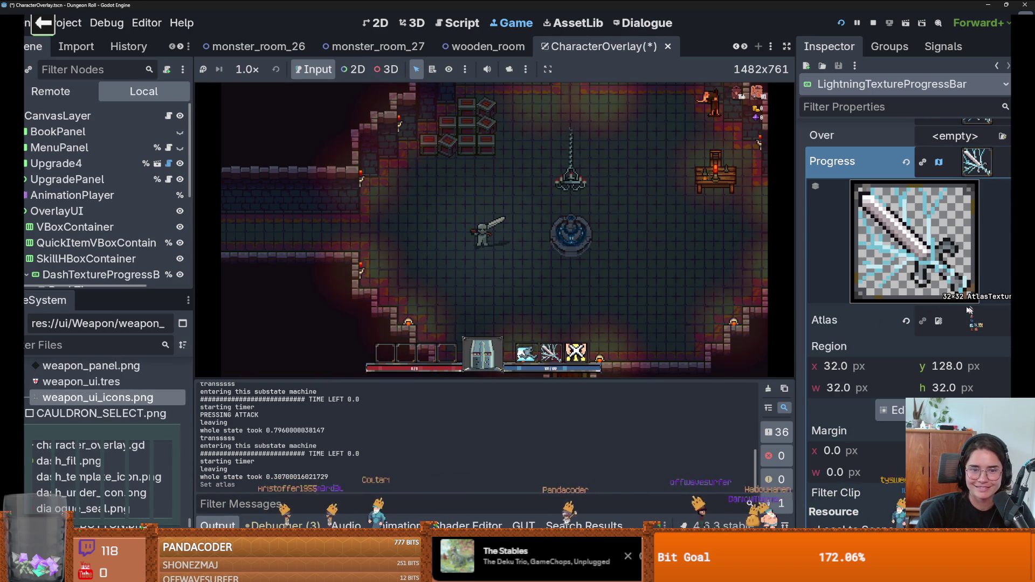
pyautogui.click(977, 162)
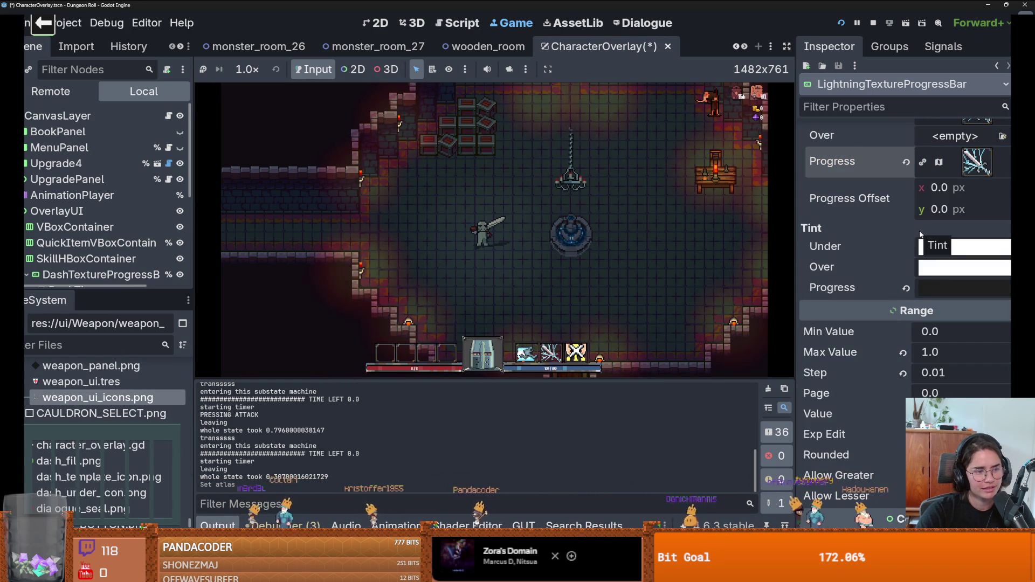
# Walk the knight toward the fountain in the game, then focus the FileSystem filter.
pyautogui.click(534, 234)
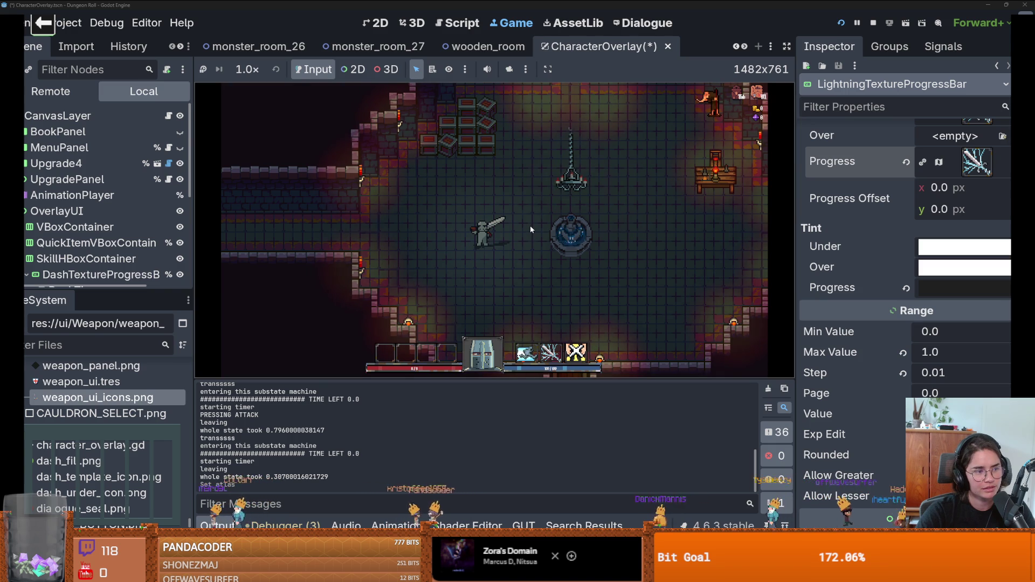
pyautogui.press('d')
pyautogui.press('w')
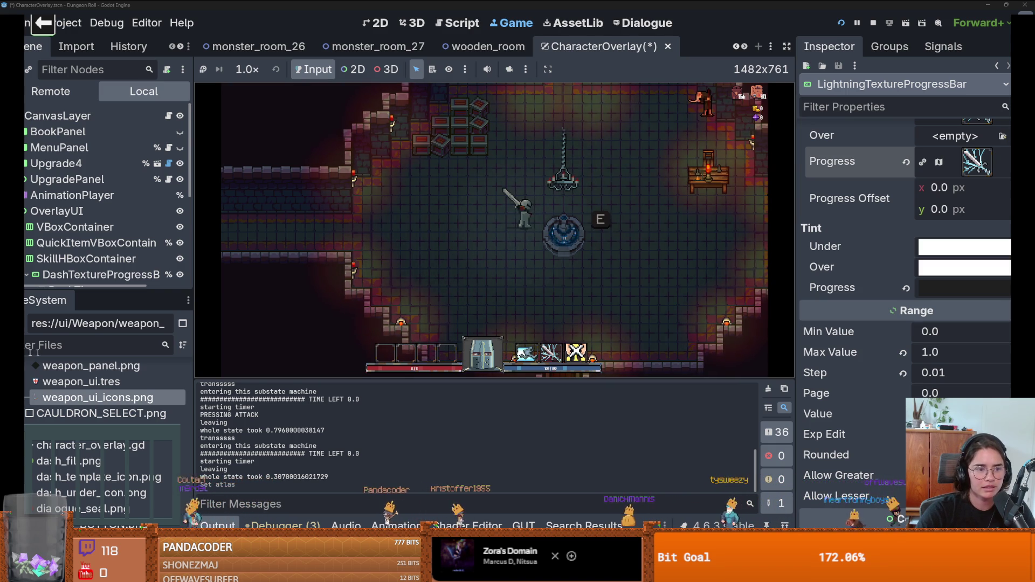
pyautogui.click(59, 344)
# Filter files by TORCH, open down_torch.tscn and inspect its PointLight2D gradient texture.
pyautogui.write('TORCH')
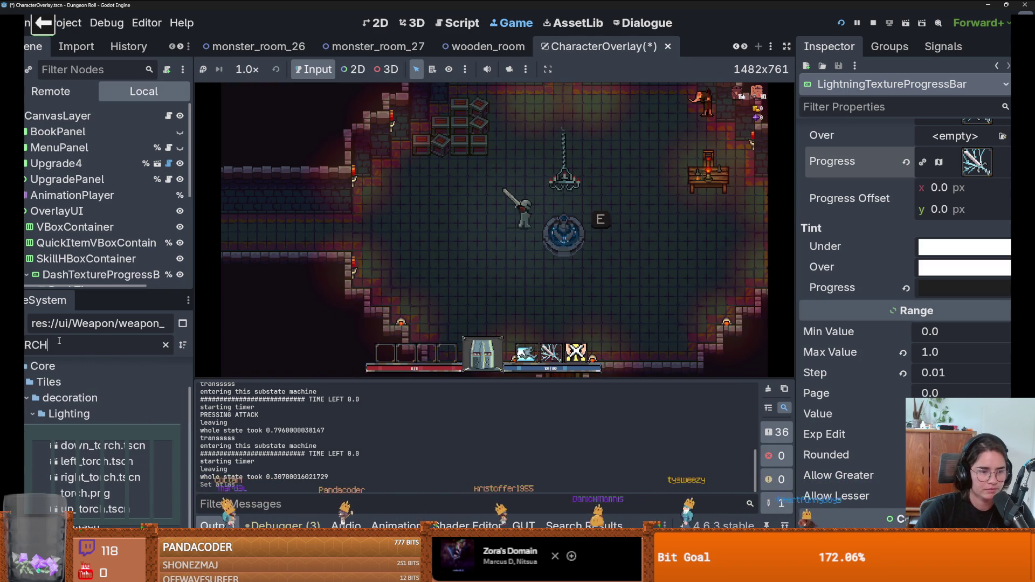
pyautogui.doubleClick(108, 446)
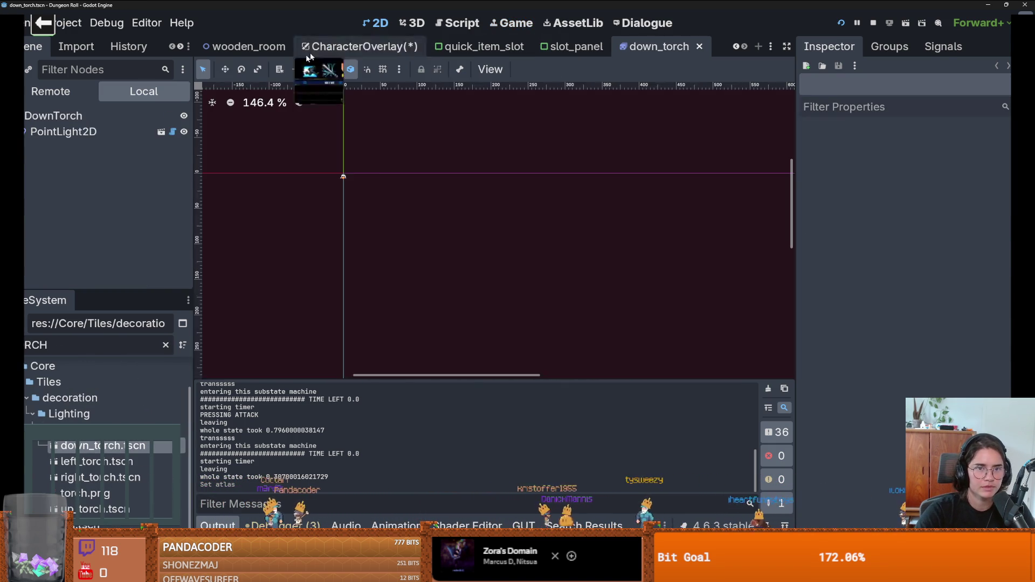
pyautogui.click(146, 133)
pyautogui.scroll(4, 349, 199)
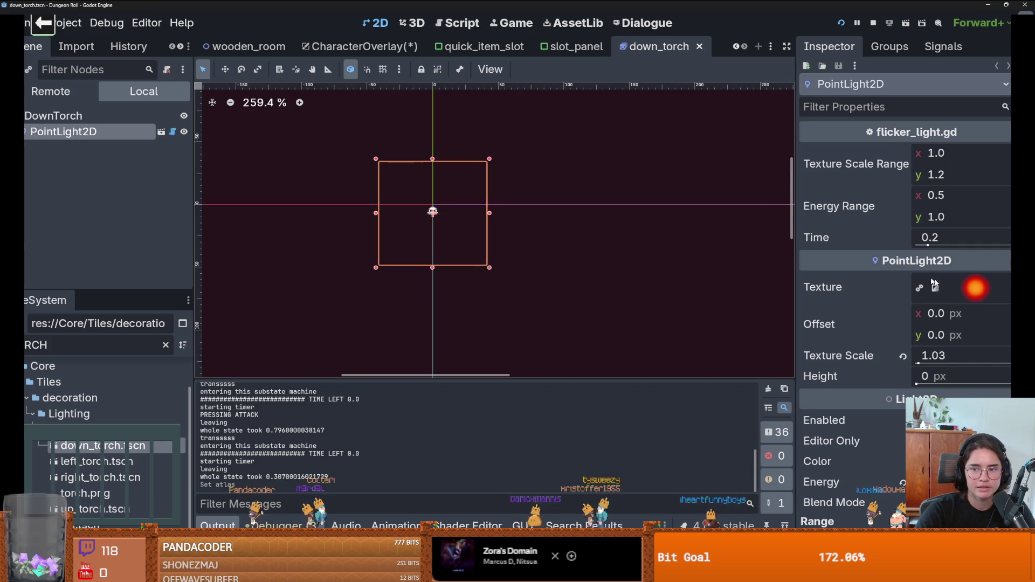
pyautogui.click(975, 287)
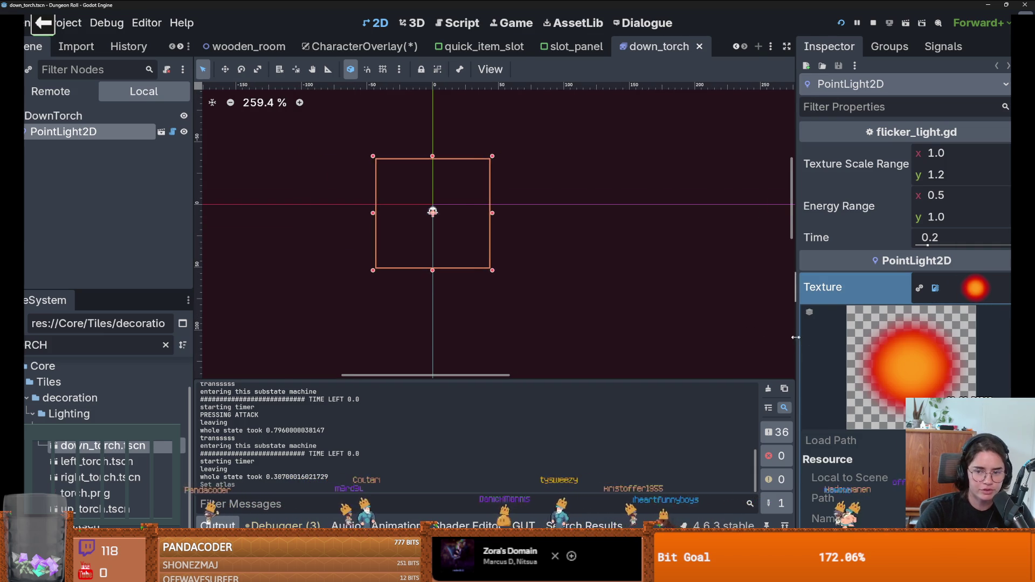
pyautogui.moveTo(800, 337); pyautogui.dragTo(545, 337)
pyautogui.click(904, 293)
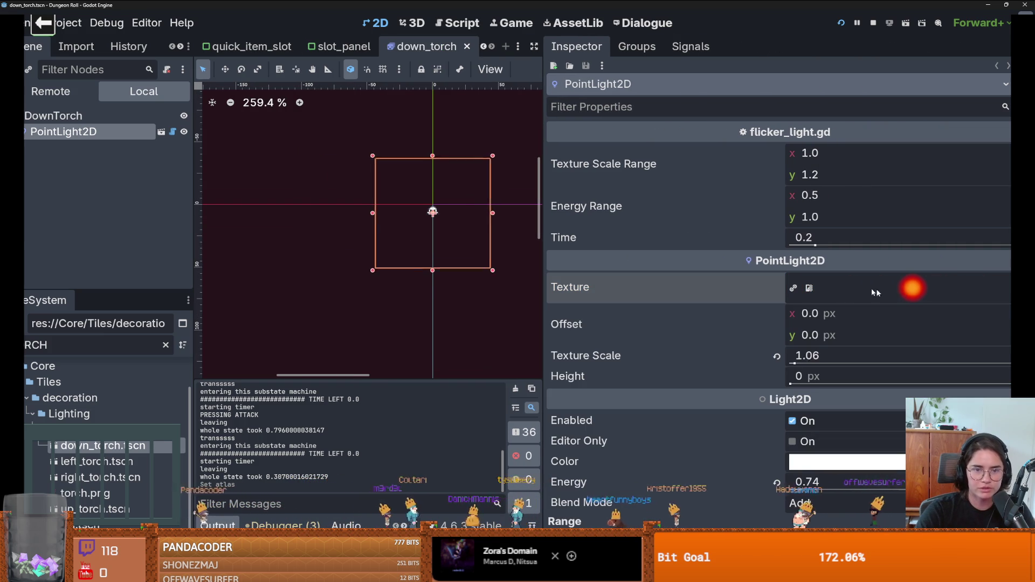
pyautogui.click(904, 291)
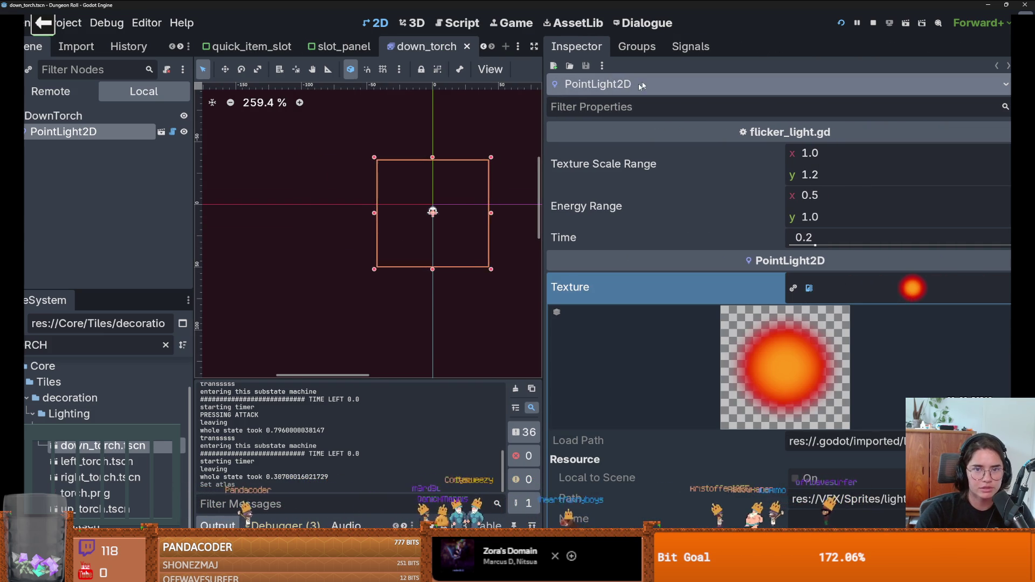
# Create a new scene with a PointLight2D root given a New GradientTexture2D.
pyautogui.hotkey('ctrl', 'n')
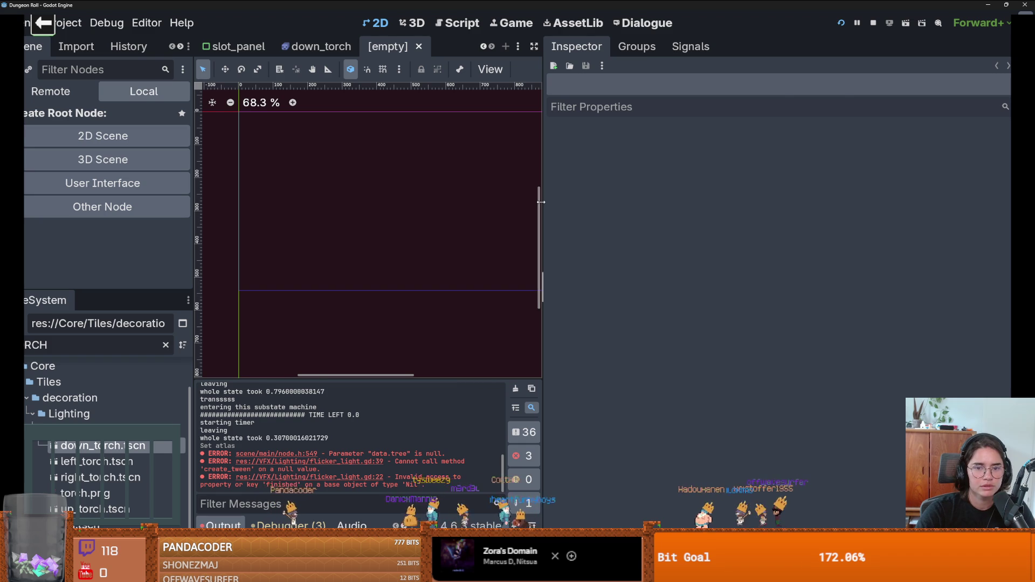
pyautogui.moveTo(541, 205); pyautogui.dragTo(769, 194)
pyautogui.click(102, 207)
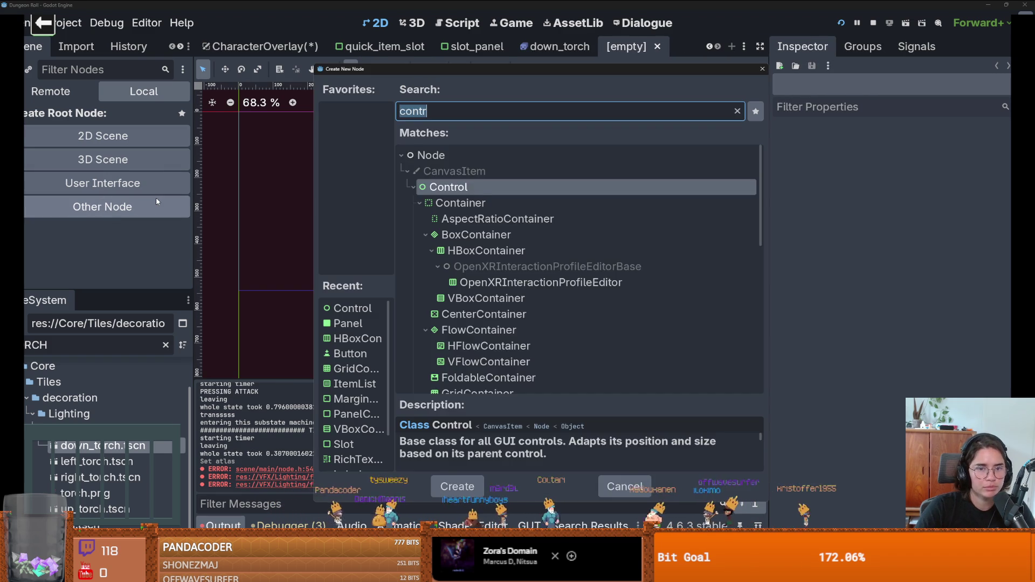
pyautogui.write('point')
pyautogui.press('Return')
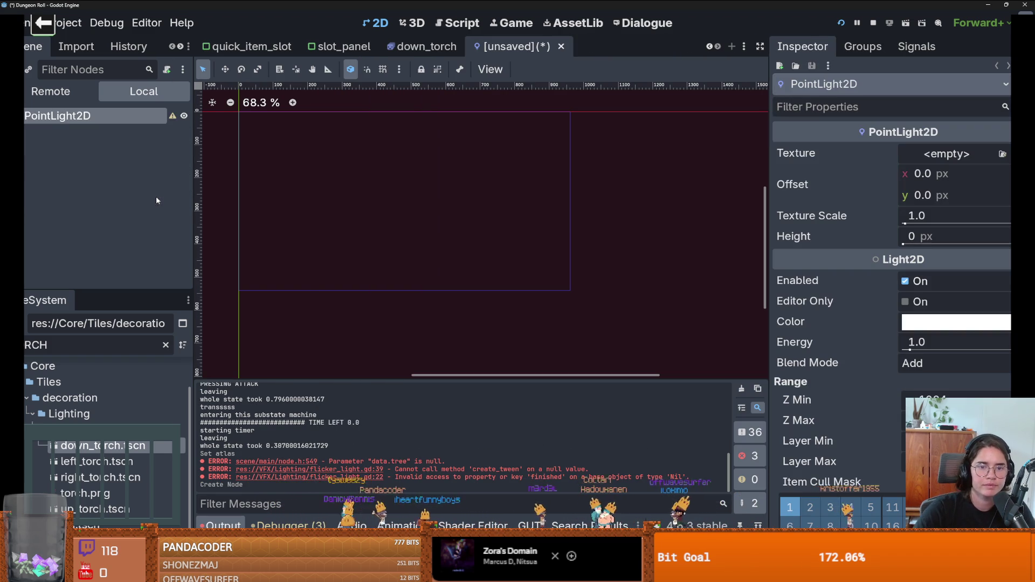
pyautogui.scroll(5, 381, 273)
pyautogui.click(918, 156)
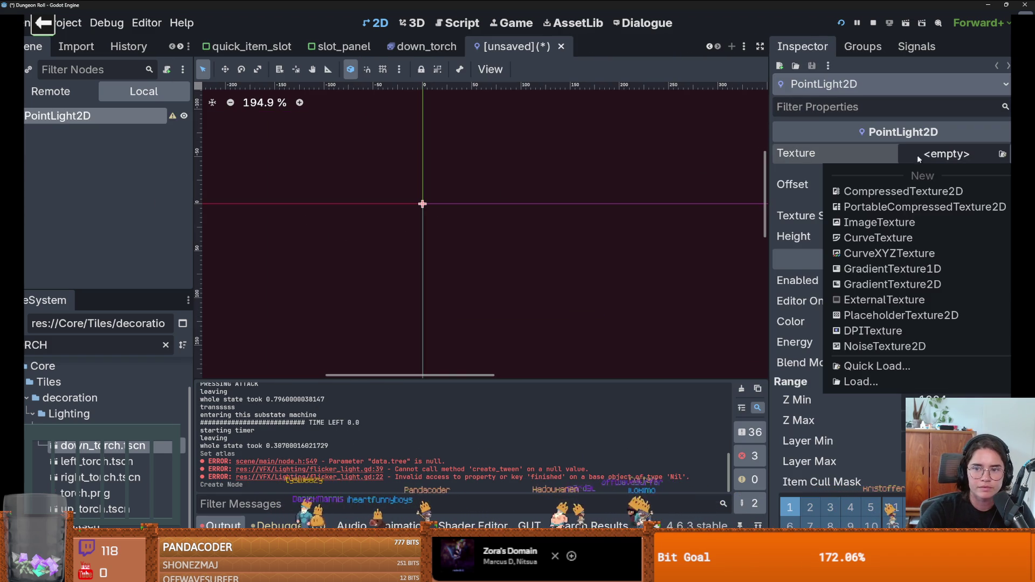
pyautogui.click(892, 284)
pyautogui.scroll(4, 392, 207)
# Set the gradient texture's Fill to Radial and drag its From handle to the centre.
pyautogui.click(970, 159)
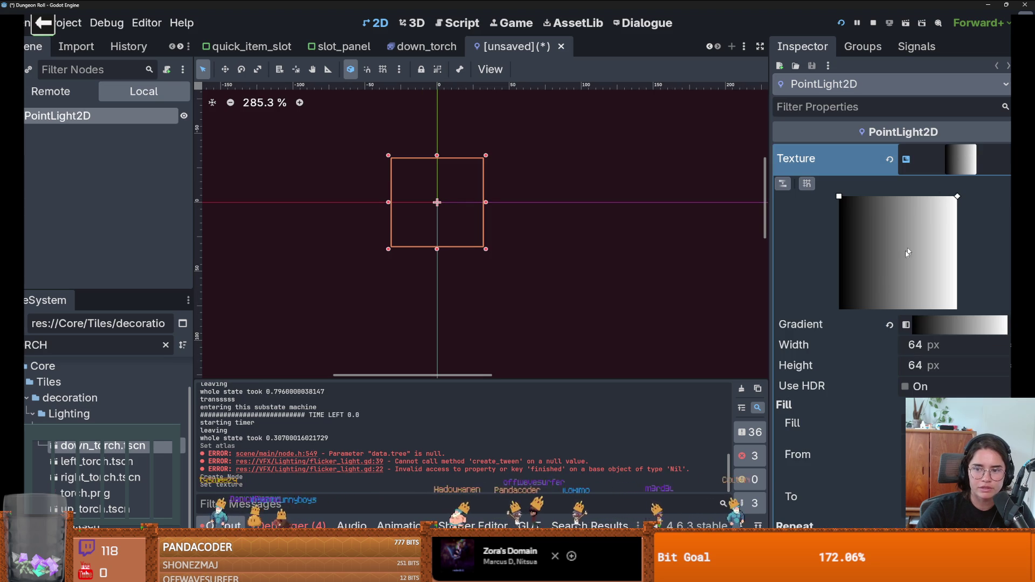
pyautogui.scroll(-2, 927, 323)
pyautogui.click(933, 320)
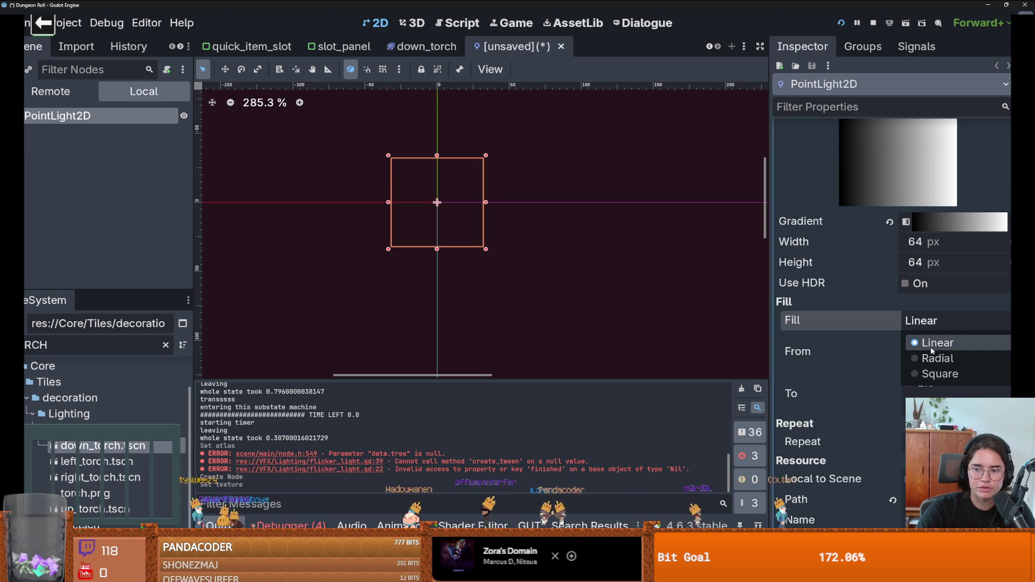
pyautogui.click(936, 358)
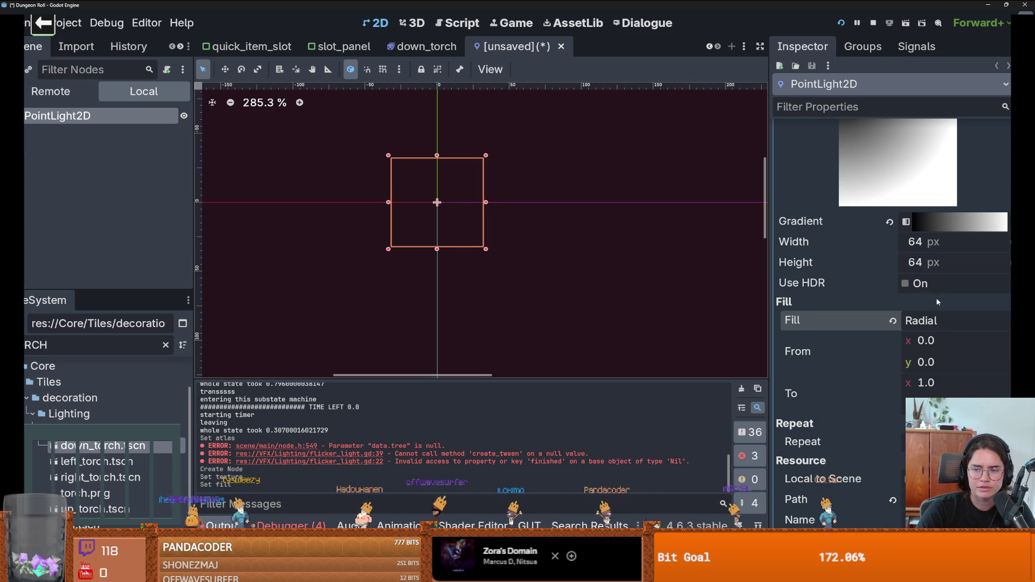
pyautogui.click(920, 326)
pyautogui.click(862, 311)
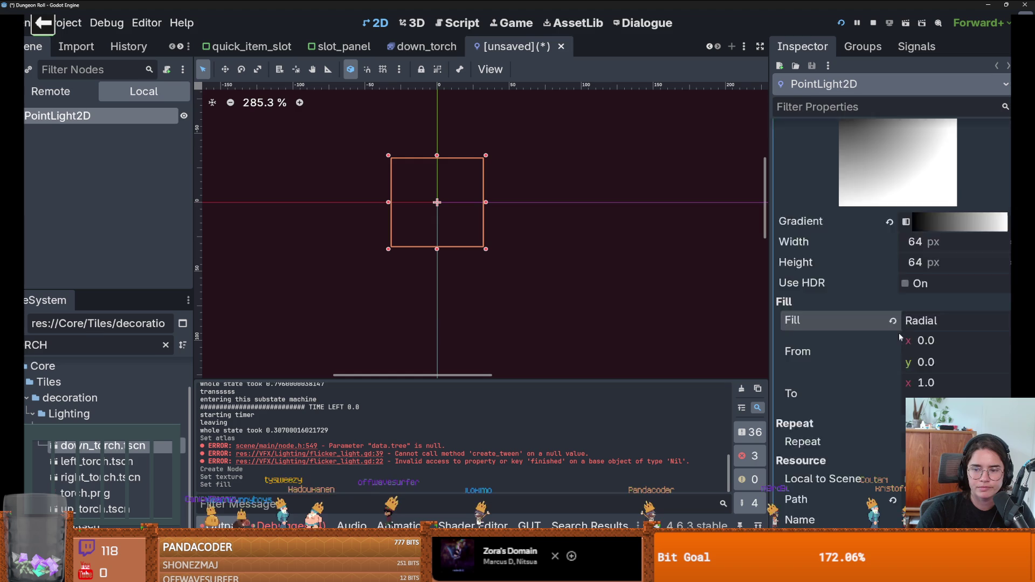
pyautogui.scroll(2, 898, 332)
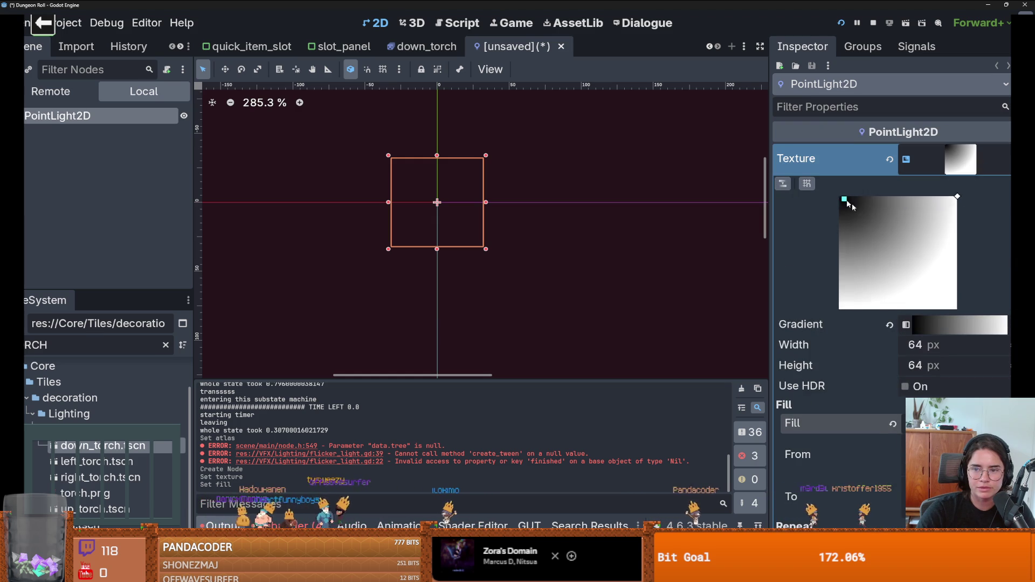
pyautogui.moveTo(847, 201); pyautogui.dragTo(897, 250)
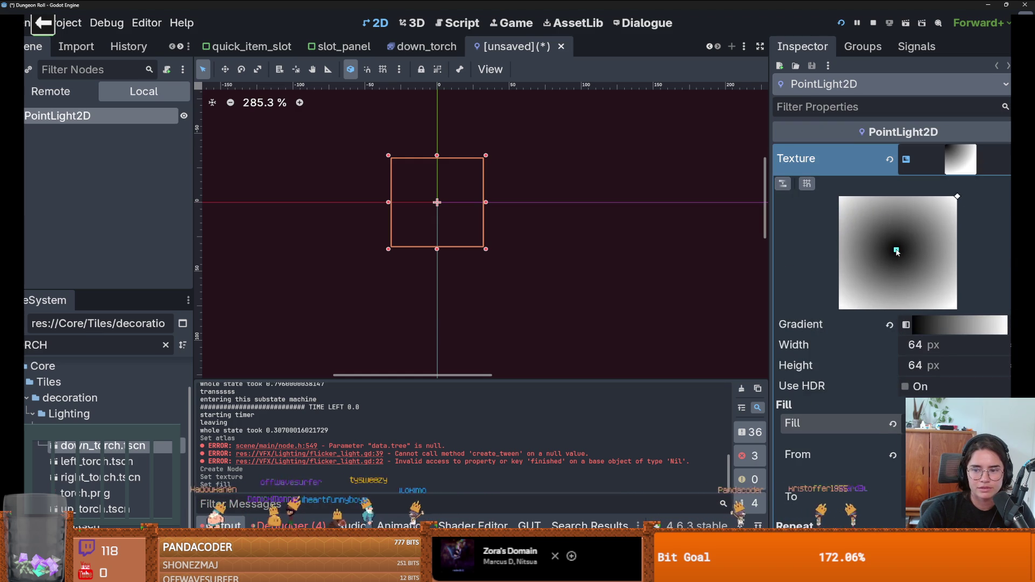
pyautogui.scroll(1, 455, 201)
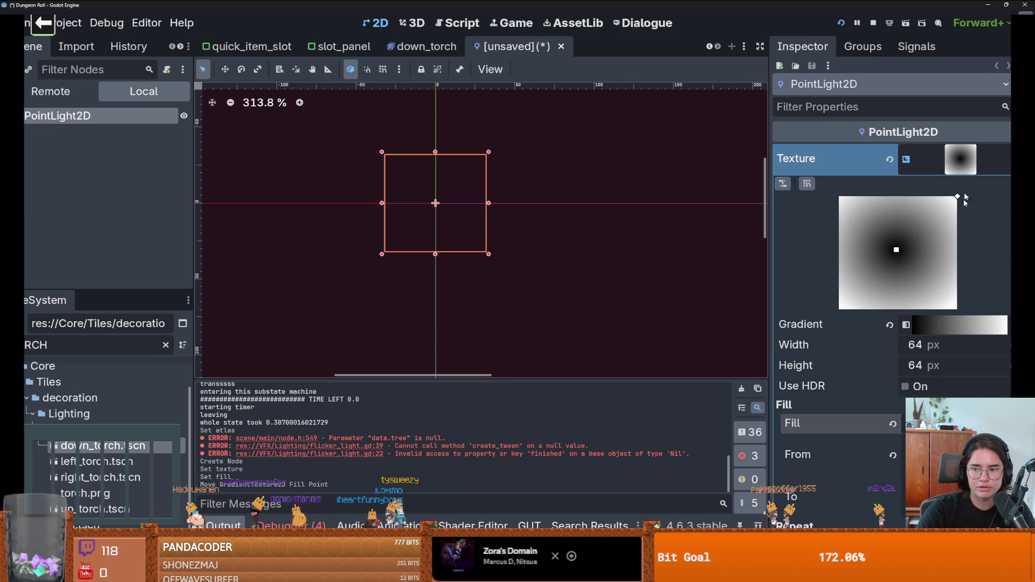
# Colour the gradient's left stop orange and make the right stop fully transparent.
pyautogui.click(958, 323)
pyautogui.doubleClick(780, 373)
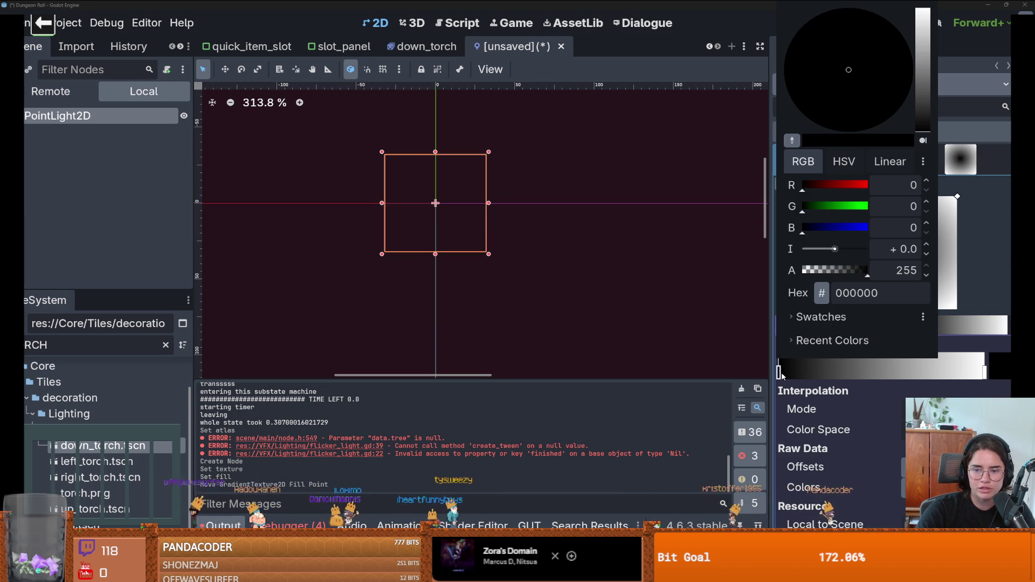
pyautogui.moveTo(859, 78)
pyautogui.mouseDown()
pyautogui.moveTo(898, 81)
pyautogui.moveTo(897, 92)
pyautogui.mouseUp()
pyautogui.moveTo(923, 40)
pyautogui.mouseDown()
pyautogui.moveTo(923, 70)
pyautogui.moveTo(923, 11)
pyautogui.mouseUp()
pyautogui.moveTo(907, 64); pyautogui.dragTo(897, 85)
pyautogui.click(924, 43)
pyautogui.click(983, 187)
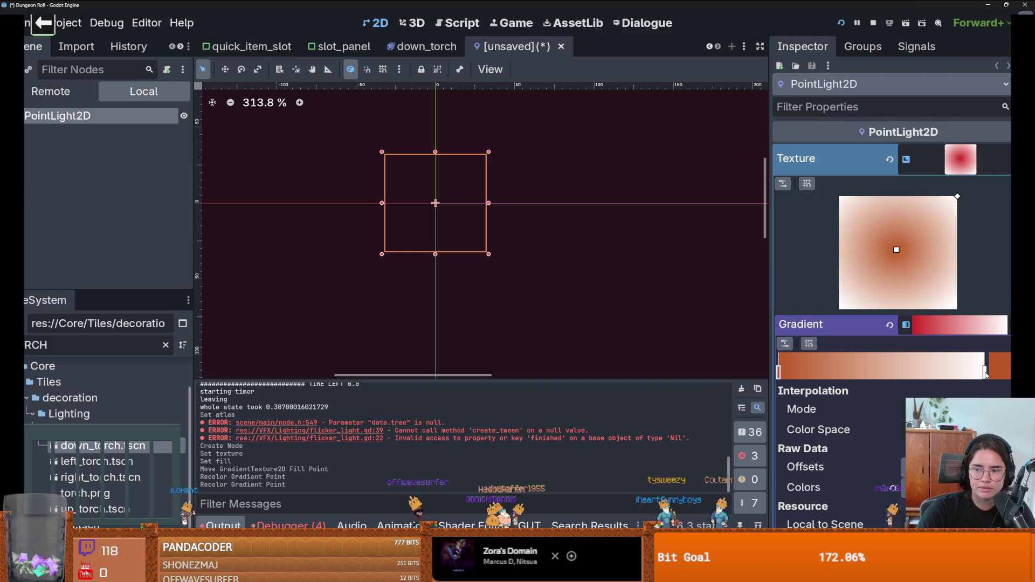
pyautogui.doubleClick(985, 373)
pyautogui.moveTo(852, 269); pyautogui.dragTo(799, 271)
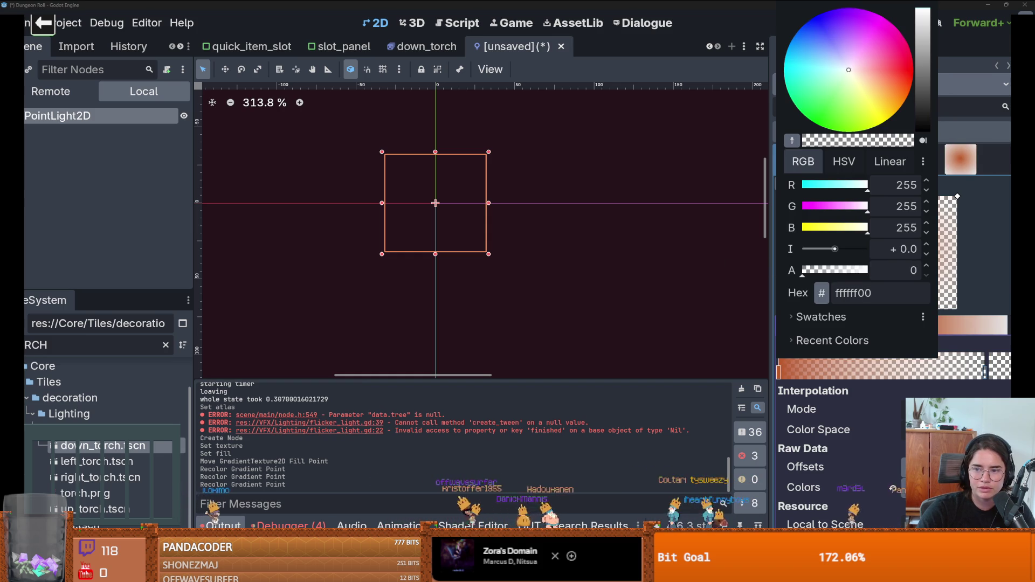
pyautogui.press('Escape')
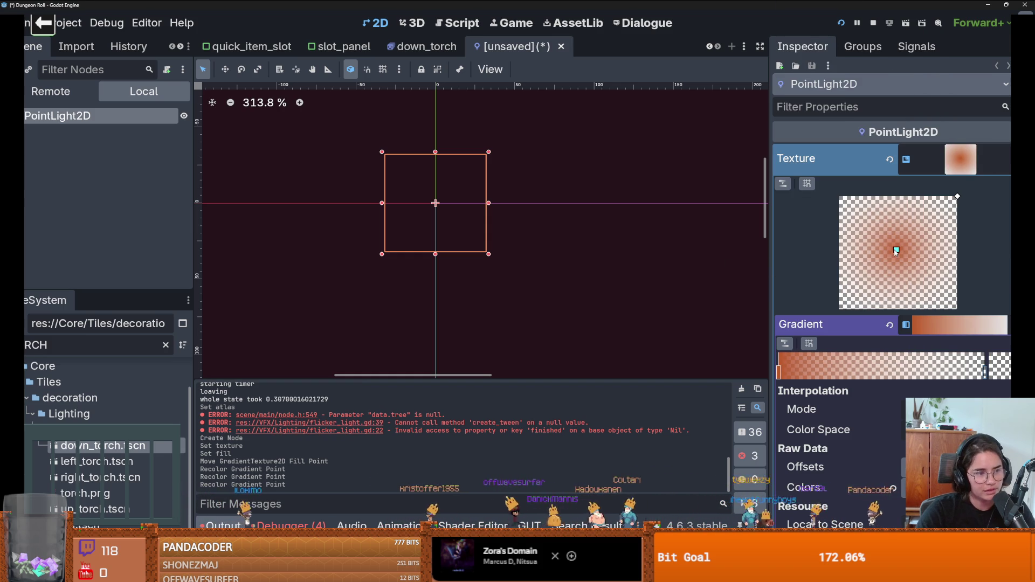
# Add a yellow inner stop, widen the yellow core, and recolour the middle stop red.
pyautogui.click(427, 47)
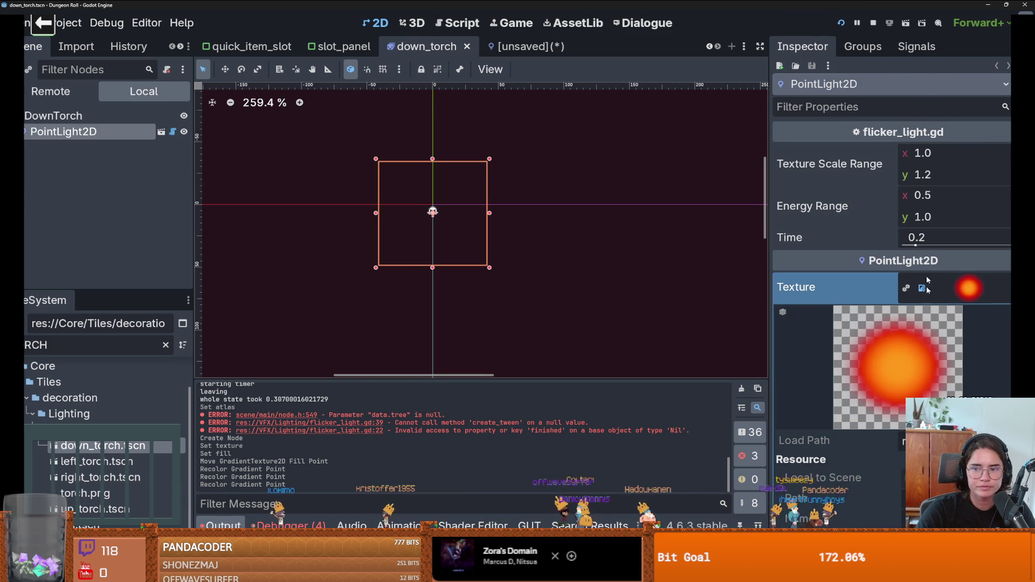
pyautogui.click(520, 46)
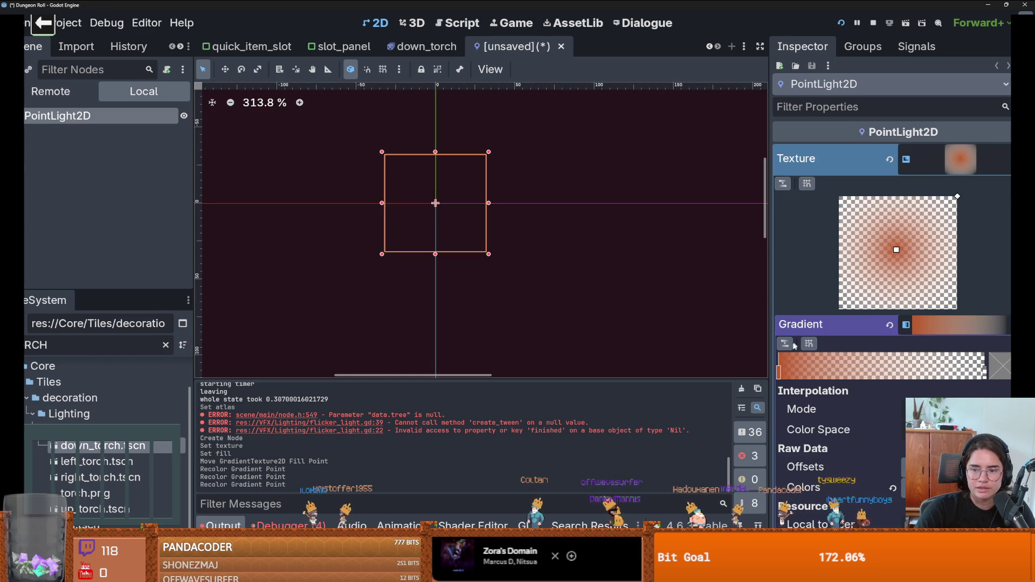
pyautogui.moveTo(779, 372); pyautogui.dragTo(811, 372)
pyautogui.doubleClick(778, 372)
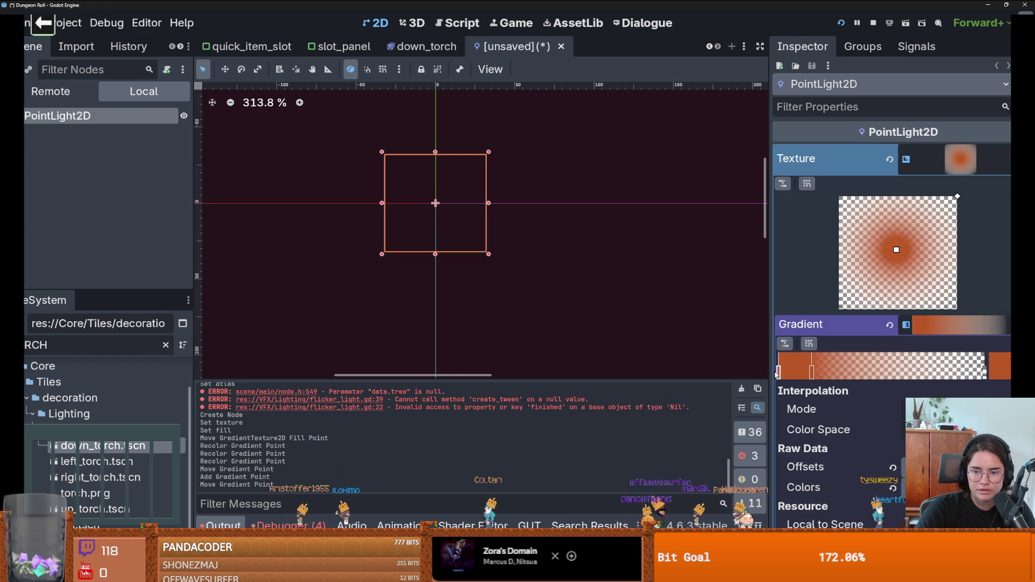
pyautogui.doubleClick(778, 372)
pyautogui.moveTo(879, 106); pyautogui.dragTo(877, 116)
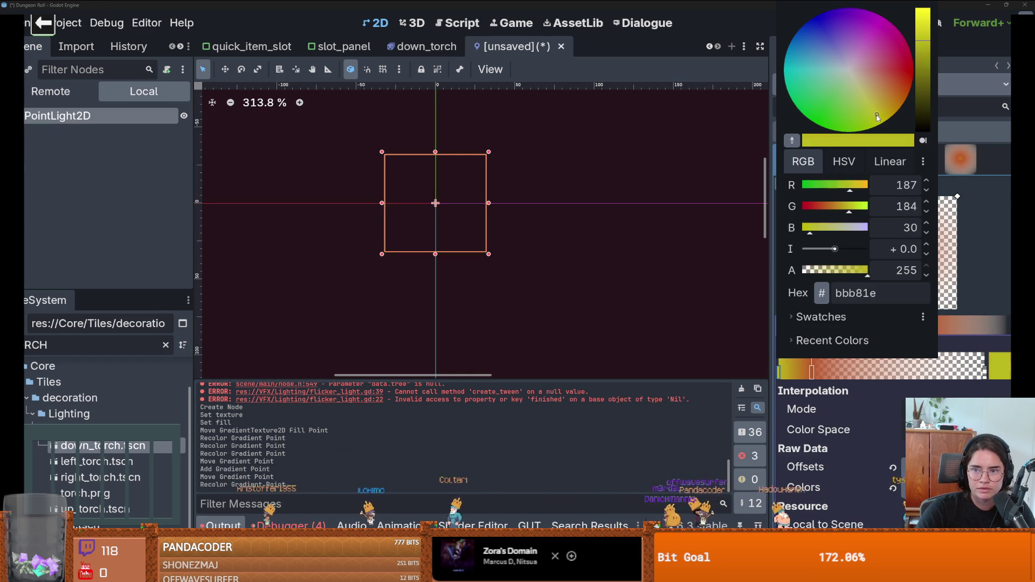
pyautogui.click(989, 253)
pyautogui.moveTo(811, 372); pyautogui.dragTo(867, 379)
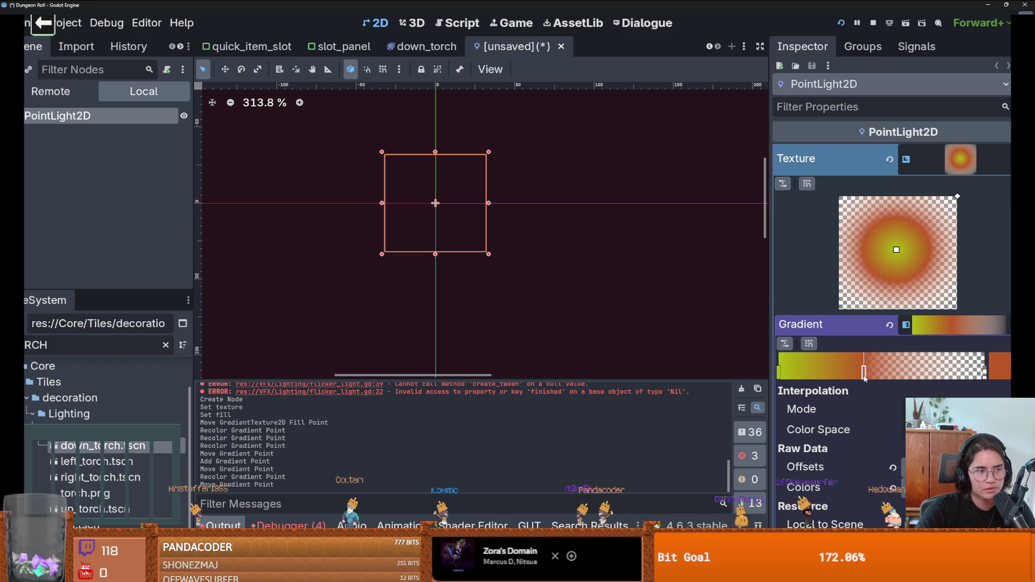
pyautogui.doubleClick(865, 373)
pyautogui.click(906, 78)
pyautogui.click(998, 287)
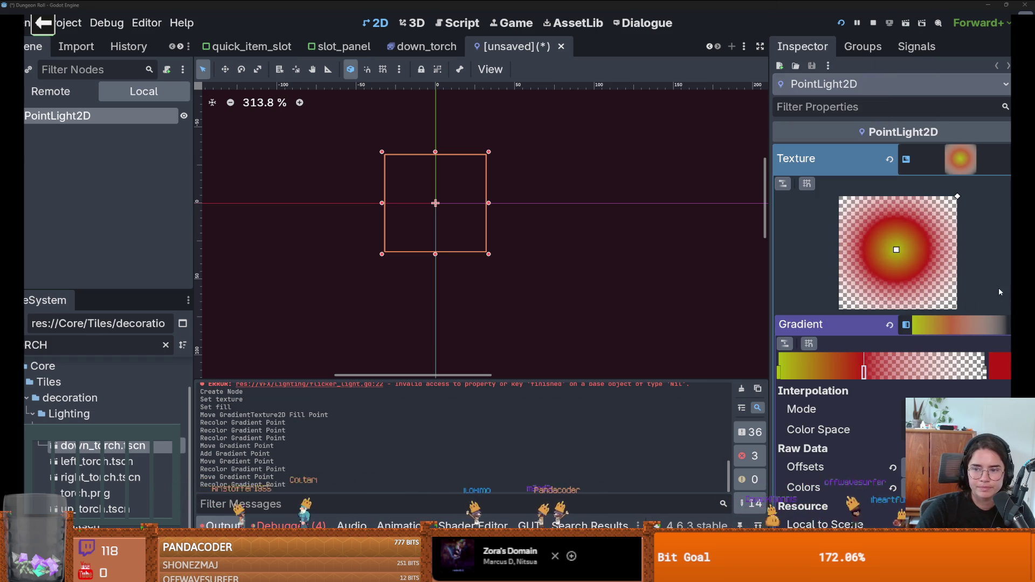
# Compare with the down_torch light, raise Energy to 4.28, and open the PointLight2D node menu.
pyautogui.click(420, 47)
pyautogui.hotkey('ctrl', 'Tab')
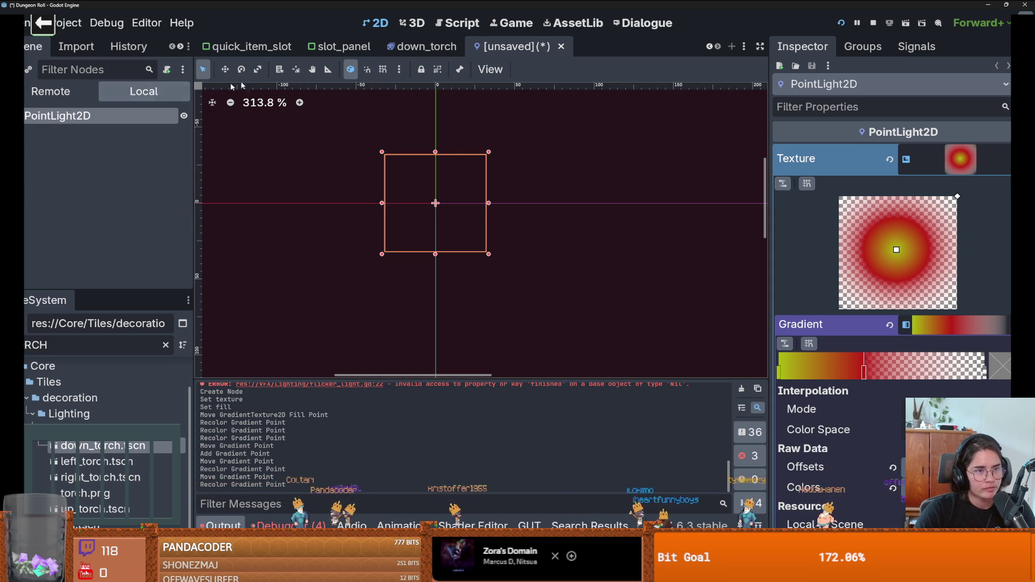
pyautogui.click(423, 46)
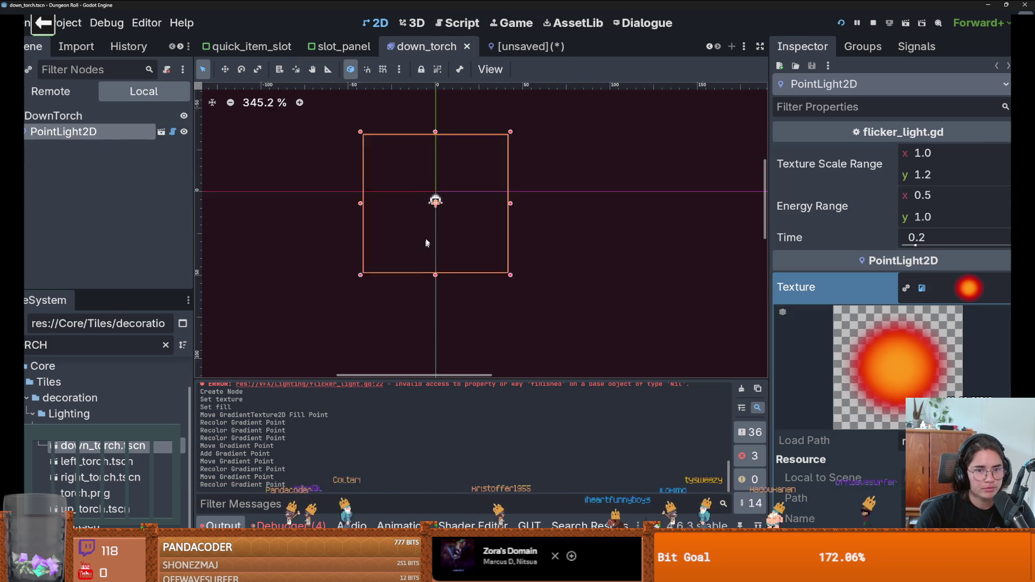
pyautogui.scroll(5, 426, 243)
pyautogui.click(526, 46)
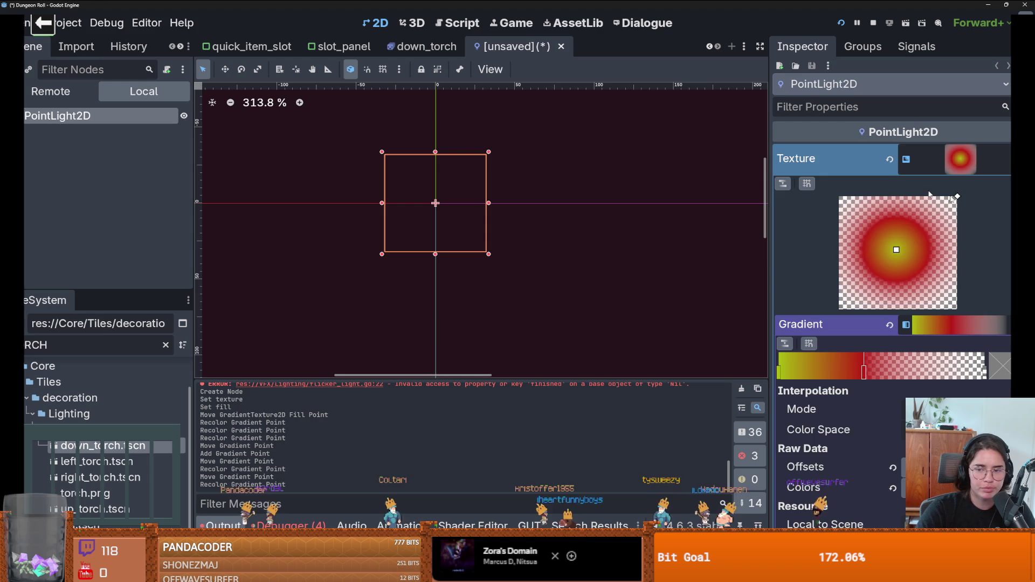
pyautogui.click(960, 159)
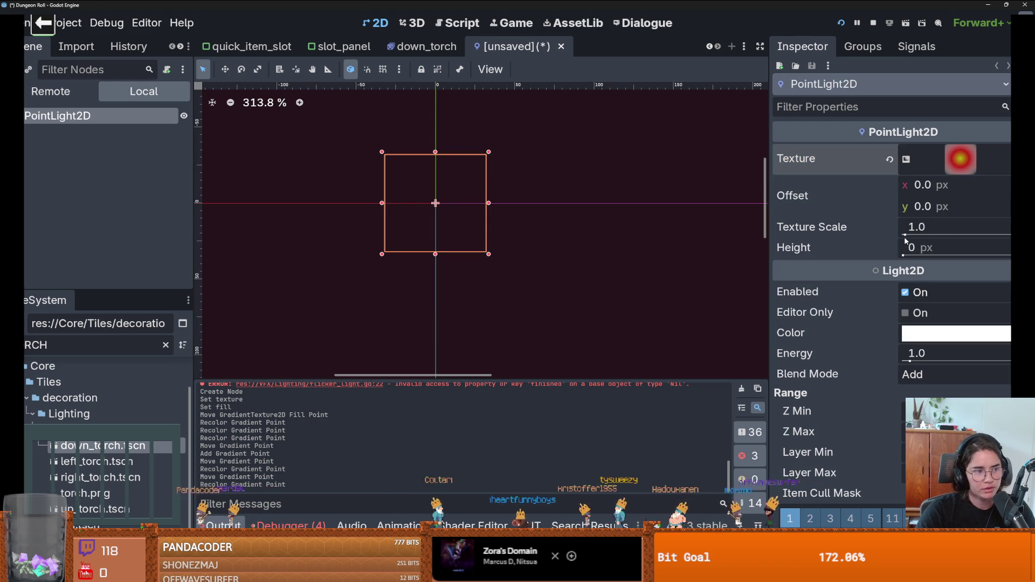
pyautogui.moveTo(910, 360); pyautogui.dragTo(930, 361)
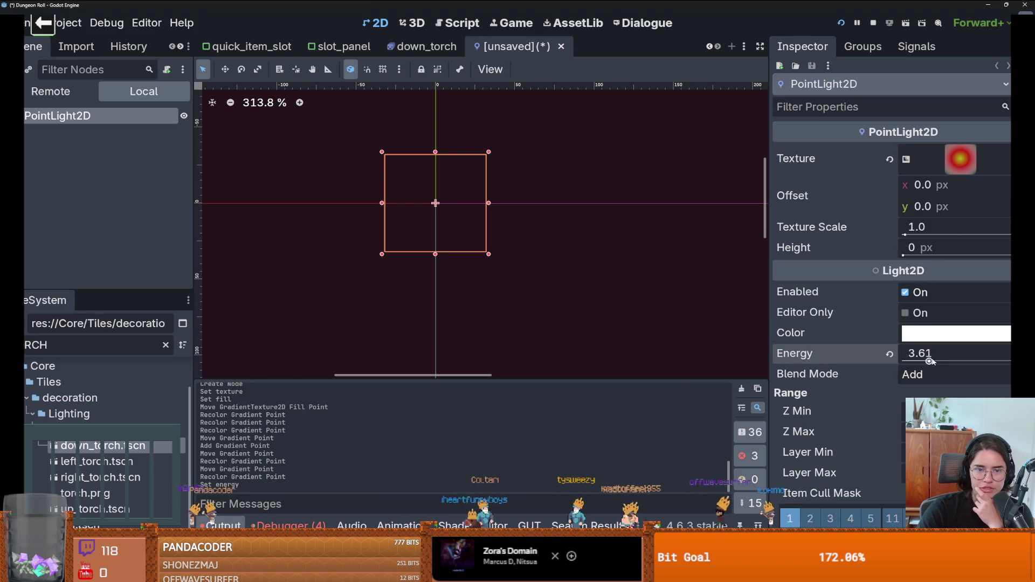
pyautogui.rightClick(49, 116)
# Add a light green ColorRect child and place it behind the light.
pyautogui.click(86, 143)
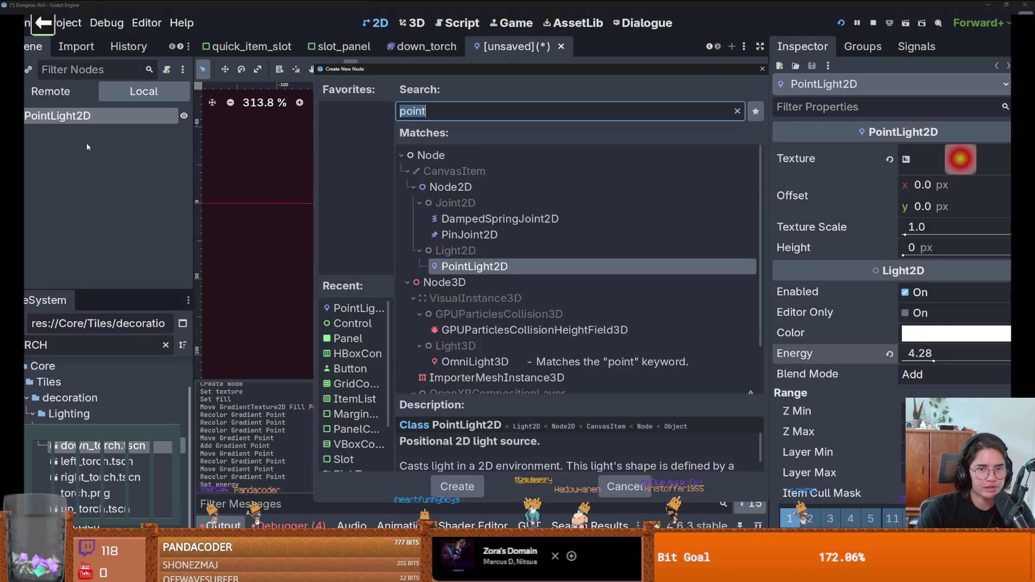
pyautogui.write('colorr')
pyautogui.press('Return')
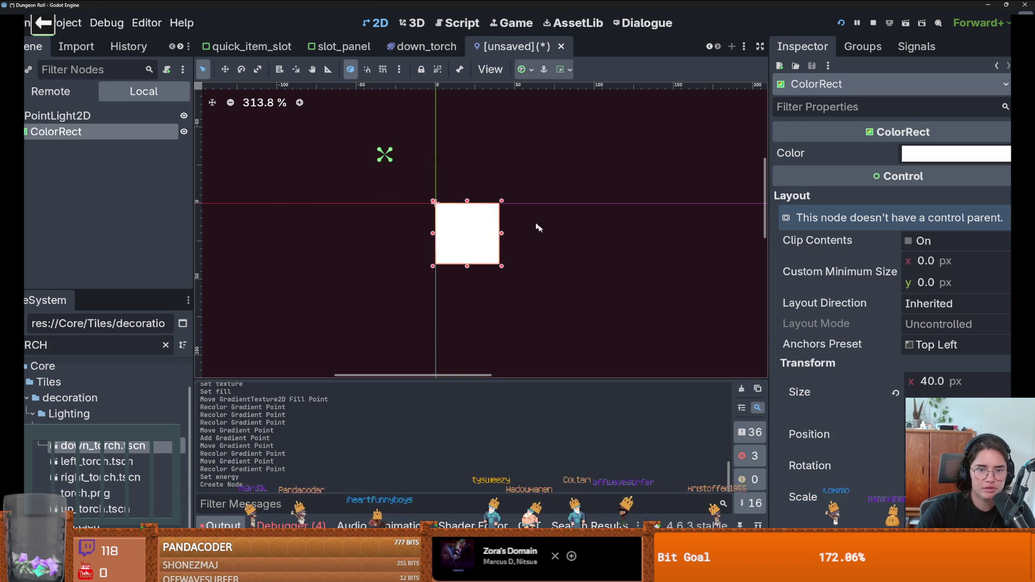
pyautogui.moveTo(474, 236)
pyautogui.mouseDown()
pyautogui.moveTo(384, 178)
pyautogui.moveTo(481, 231)
pyautogui.moveTo(542, 284)
pyautogui.mouseUp()
pyautogui.click(956, 153)
pyautogui.moveTo(970, 226)
pyautogui.mouseDown()
pyautogui.moveTo(978, 237)
pyautogui.moveTo(948, 232)
pyautogui.moveTo(930, 250)
pyautogui.moveTo(933, 268)
pyautogui.mouseUp()
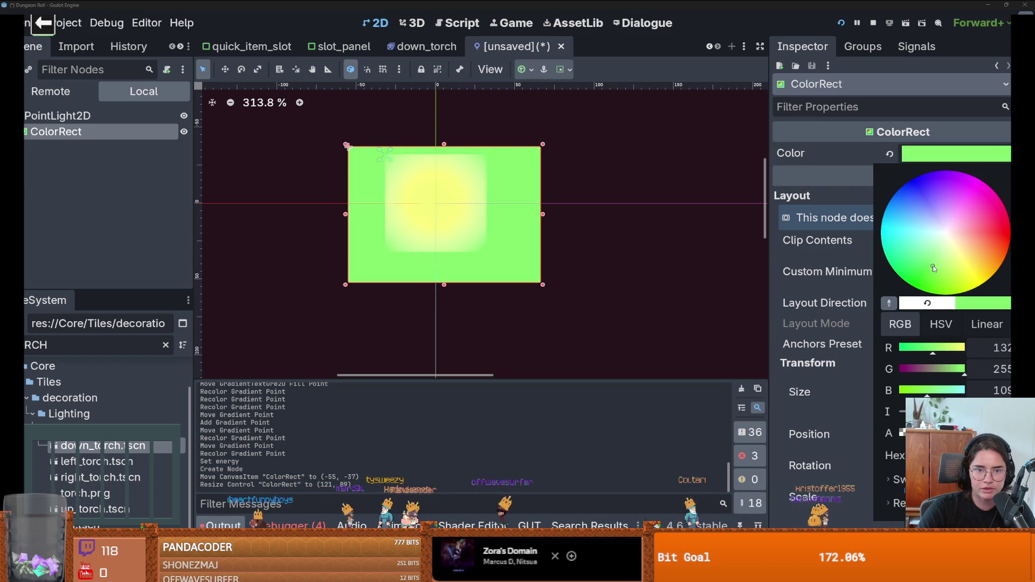
pyautogui.click(443, 190)
pyautogui.moveTo(512, 192)
pyautogui.mouseDown()
pyautogui.moveTo(497, 171)
pyautogui.moveTo(499, 184)
pyautogui.mouseUp()
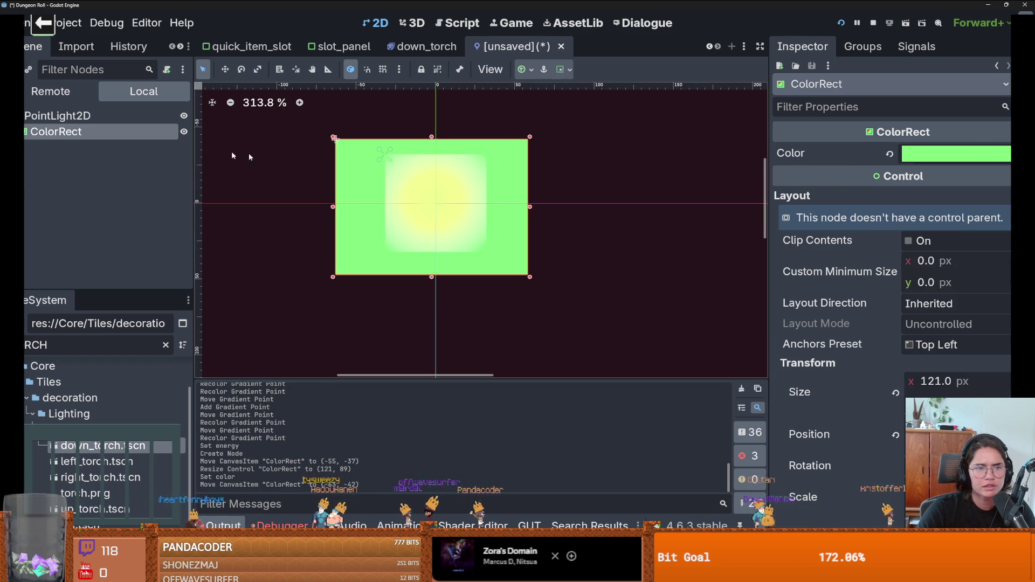
# Adjust the light's energy and shrink the reach of the radial glow.
pyautogui.click(57, 115)
pyautogui.moveTo(933, 359)
pyautogui.mouseDown()
pyautogui.moveTo(953, 359)
pyautogui.moveTo(895, 359)
pyautogui.moveTo(929, 357)
pyautogui.mouseUp()
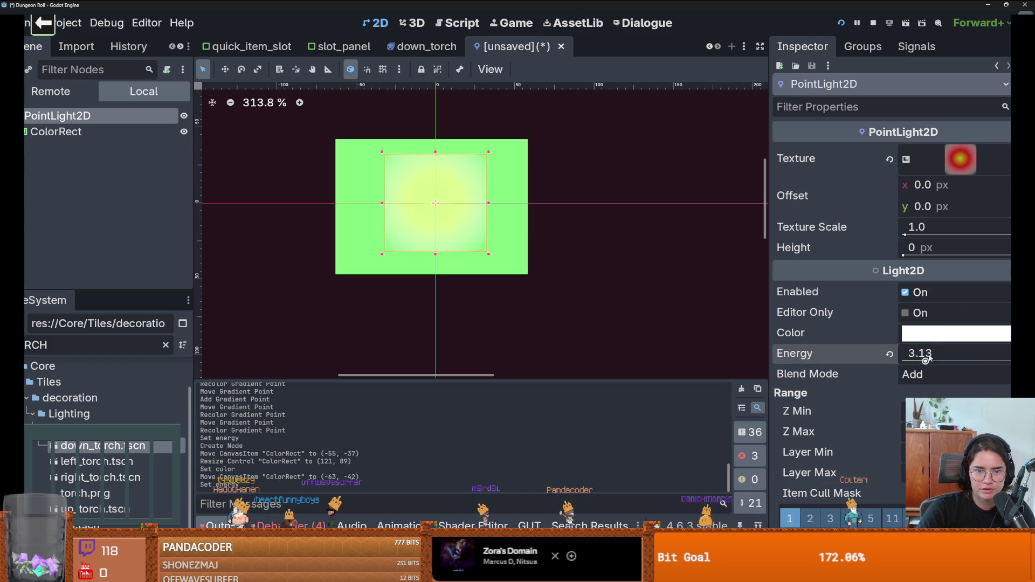
pyautogui.click(961, 161)
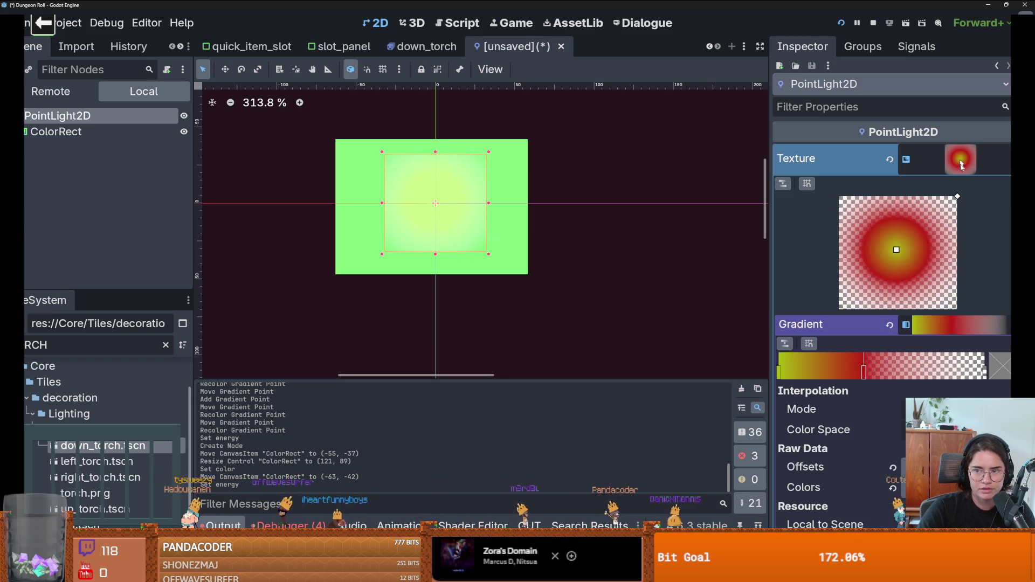
pyautogui.moveTo(957, 196); pyautogui.dragTo(938, 219)
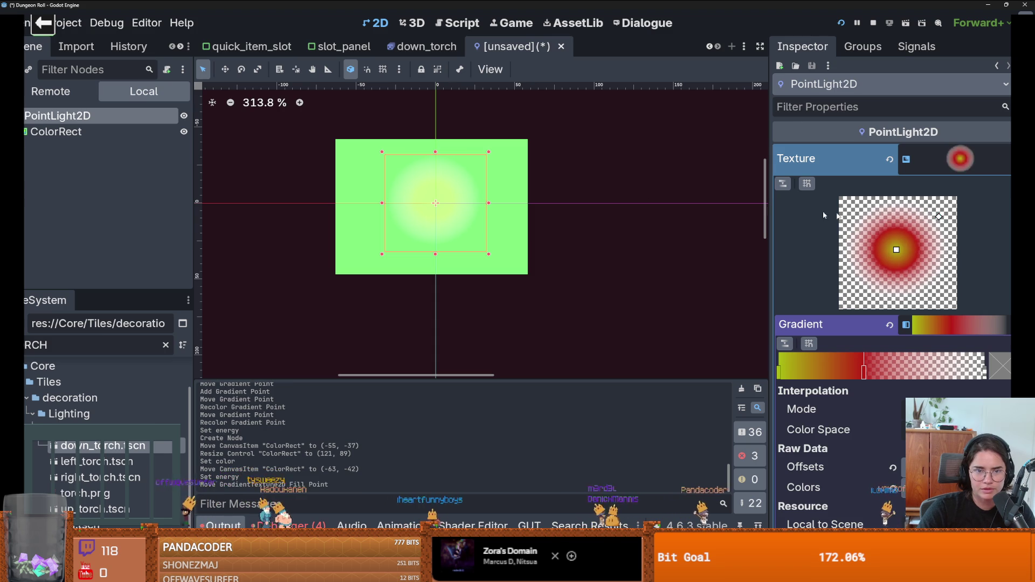
# Recolour the background ColorRect from green to dark blue.
pyautogui.click(647, 227)
pyautogui.scroll(2, 390, 237)
pyautogui.click(56, 132)
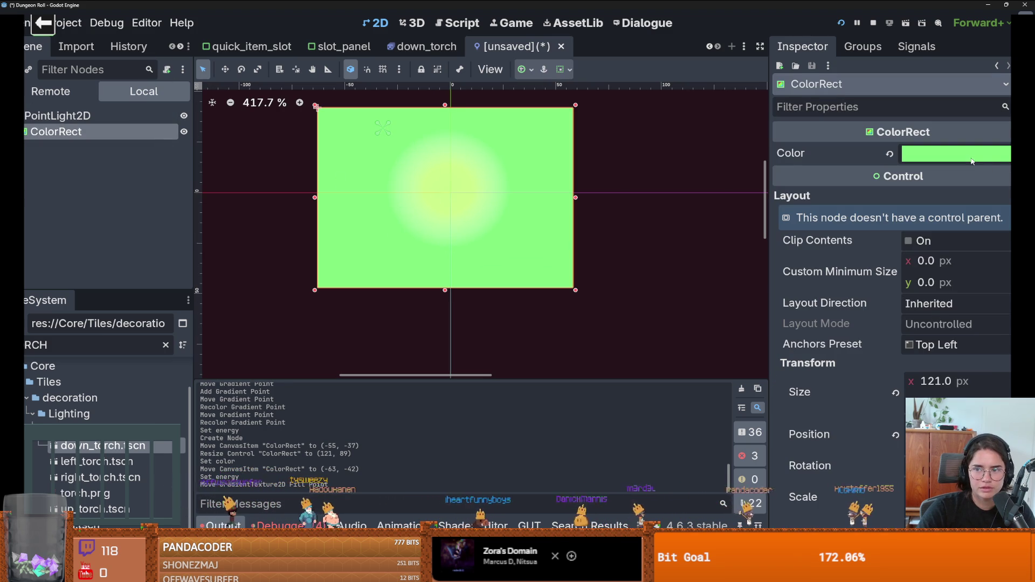
pyautogui.click(956, 153)
pyautogui.moveTo(917, 205); pyautogui.dragTo(911, 209)
pyautogui.moveTo(1013, 215); pyautogui.dragTo(1013, 254)
pyautogui.click(435, 148)
# Try shifting the PointLight2D left, undo it, and reselect the light's node options.
pyautogui.click(57, 115)
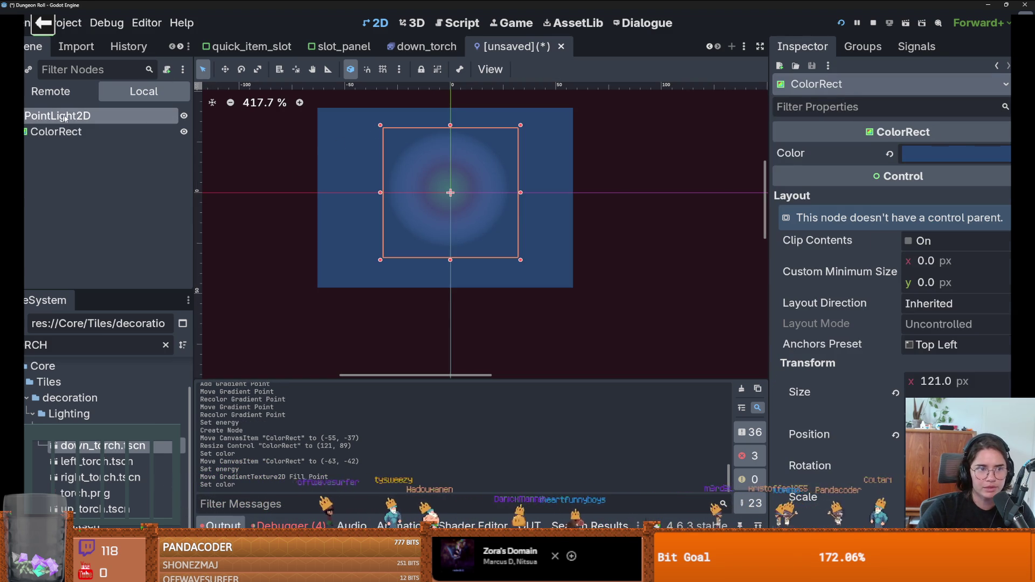
pyautogui.moveTo(452, 197)
pyautogui.mouseDown()
pyautogui.moveTo(490, 201)
pyautogui.moveTo(438, 201)
pyautogui.mouseUp()
pyautogui.hotkey('ctrl', 'z')
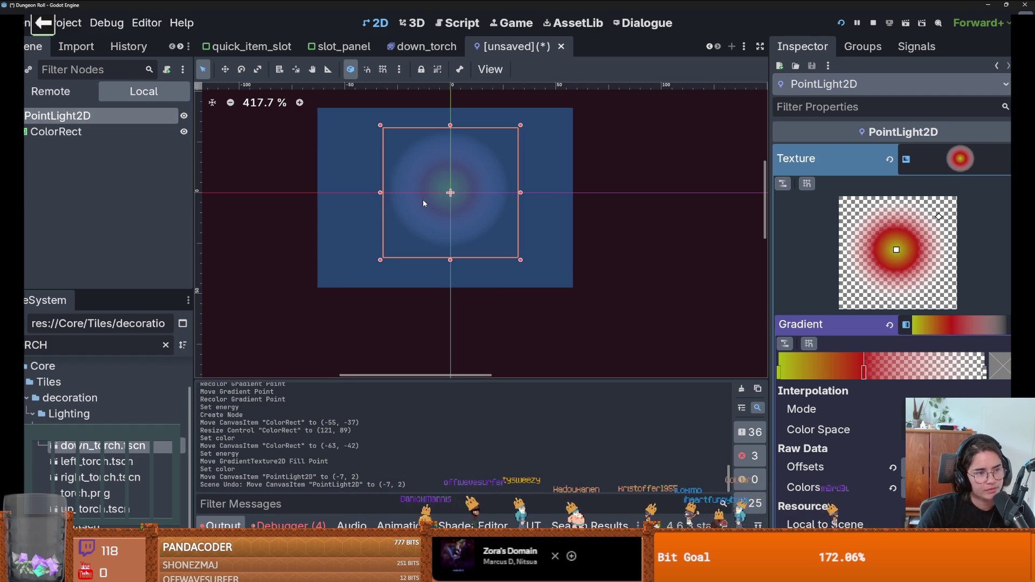
pyautogui.click(457, 184)
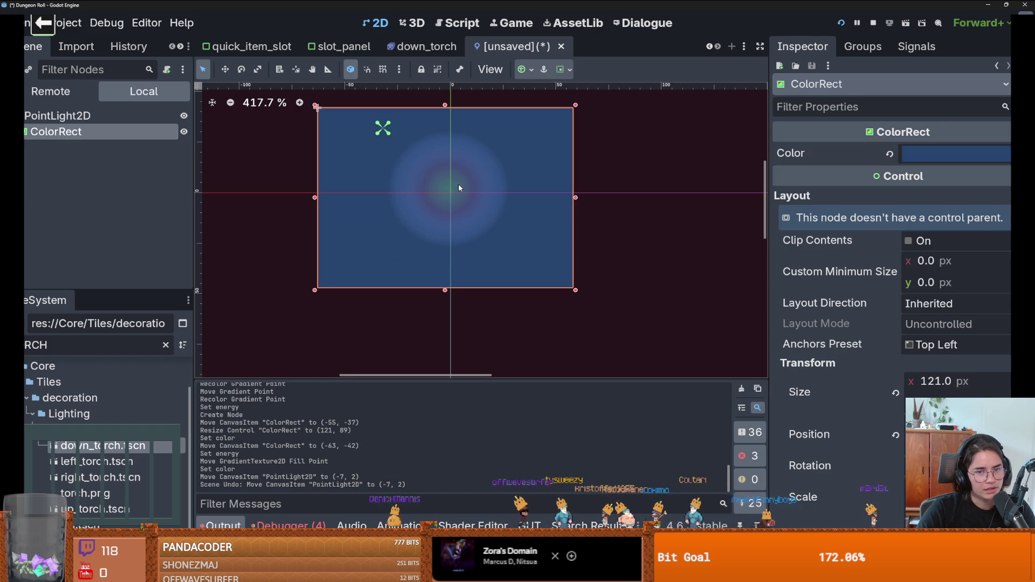
pyautogui.click(105, 116)
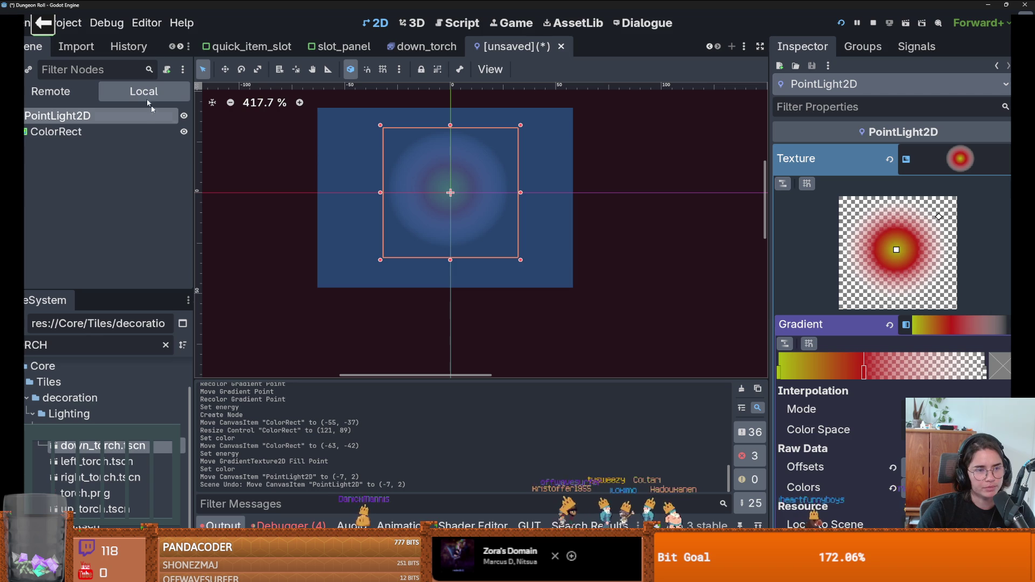
pyautogui.rightClick(133, 116)
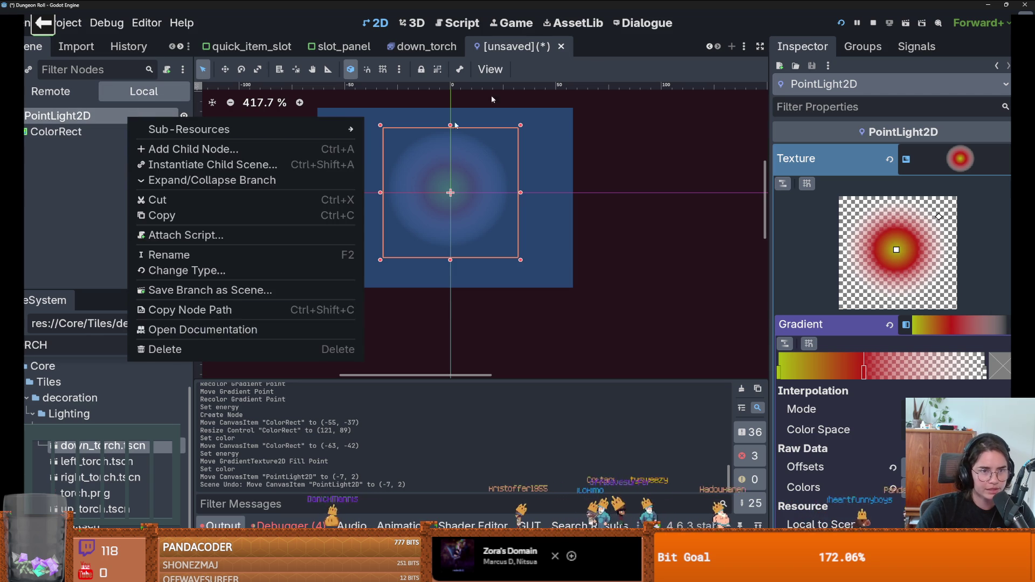
# Discard the unsaved light test scene and open root_room.tscn via a 'root' file search.
pyautogui.click(562, 46)
pyautogui.click(589, 308)
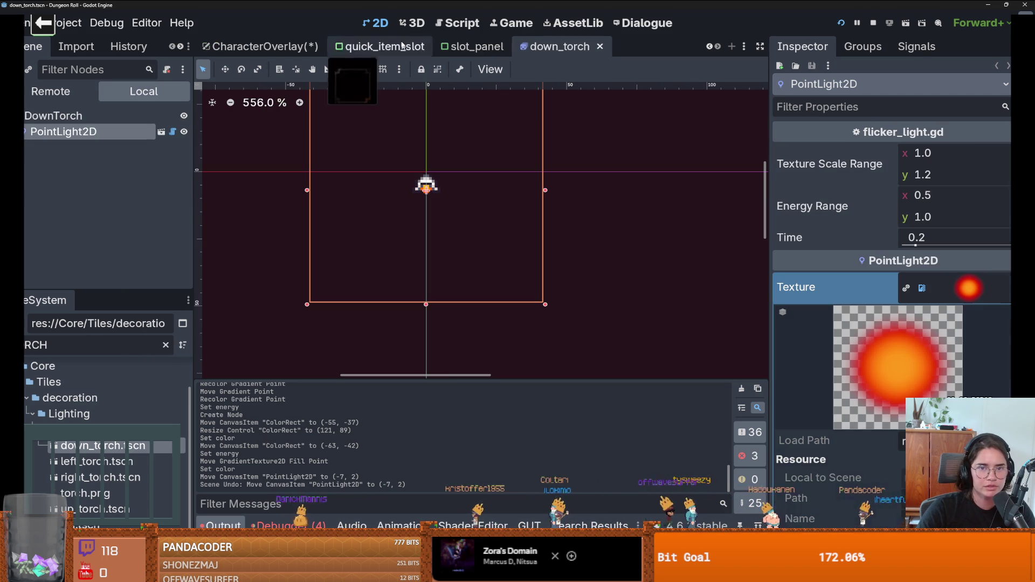
pyautogui.click(275, 45)
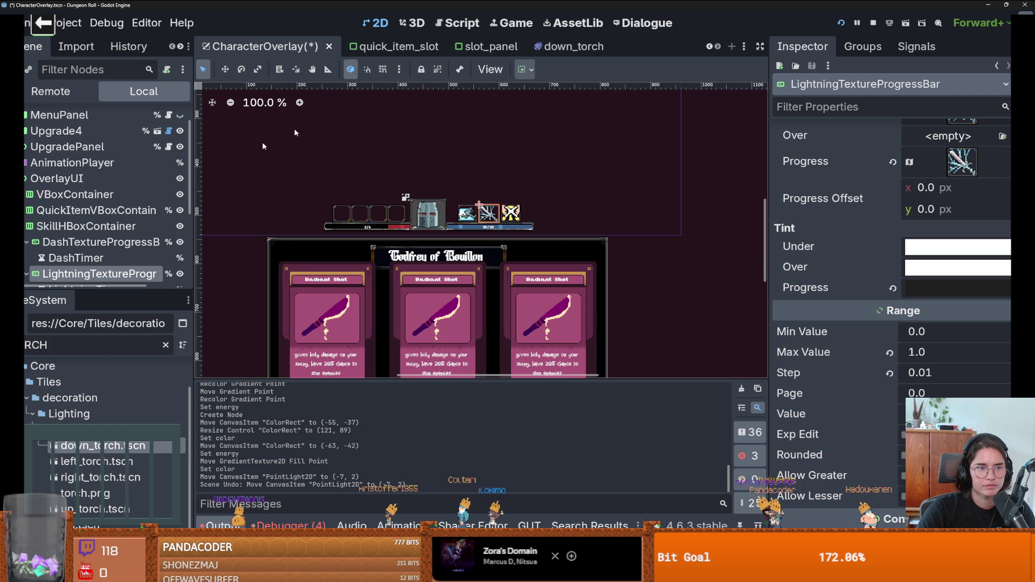
pyautogui.click(102, 351)
pyautogui.press('BackSpace')
pyautogui.press('BackSpace')
pyautogui.press('BackSpace')
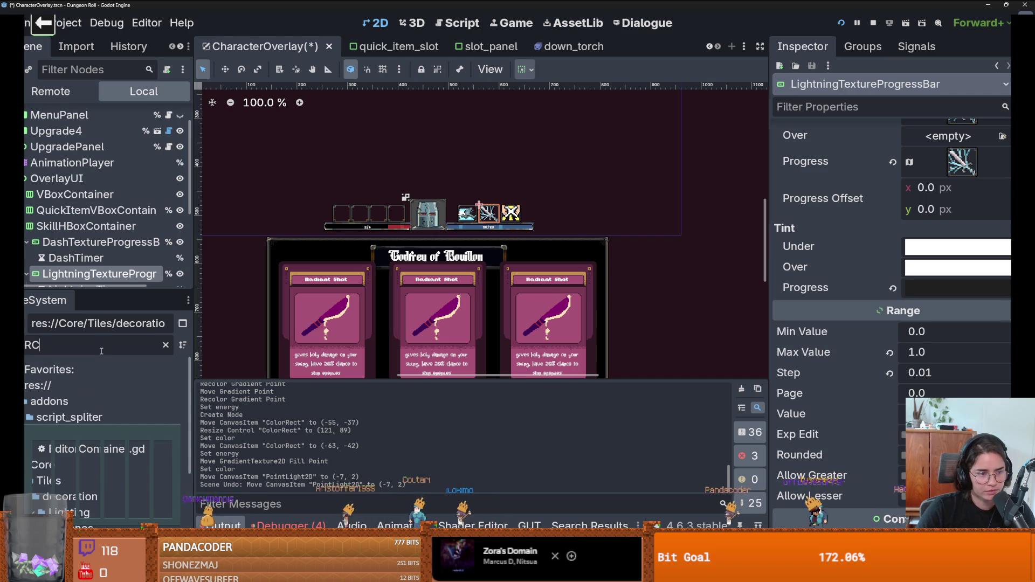
pyautogui.write('root')
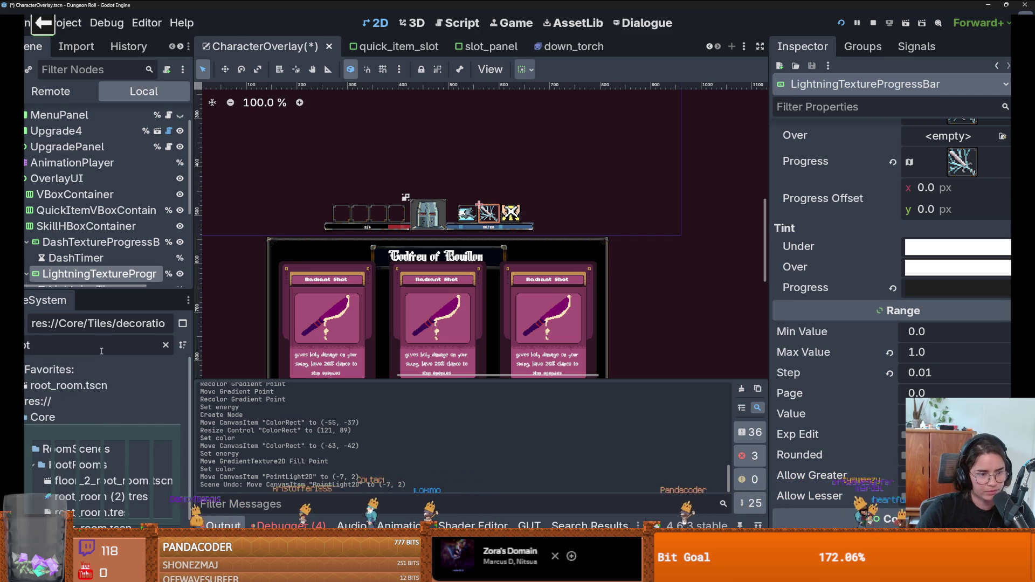
pyautogui.doubleClick(69, 385)
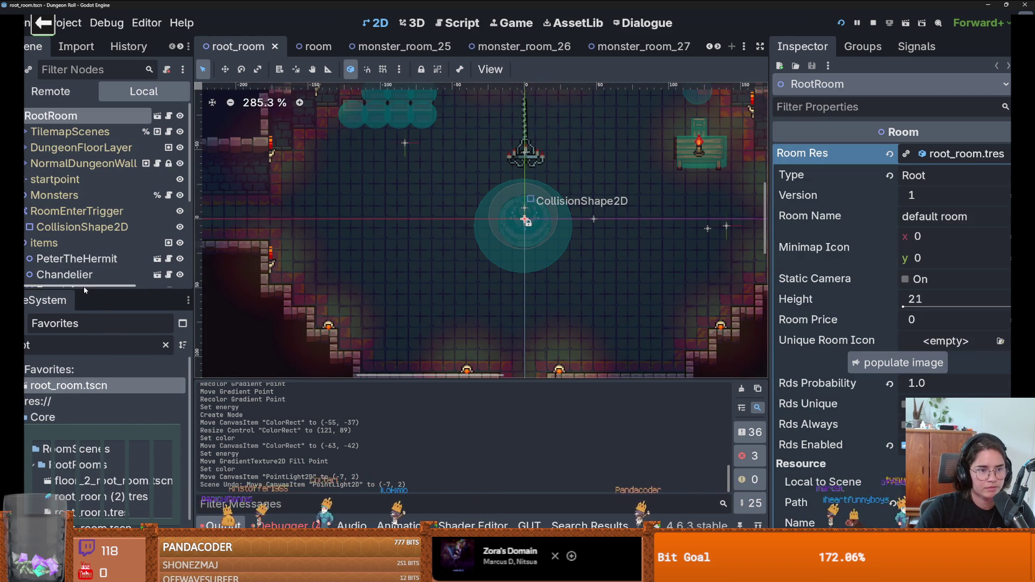
# Try purple, blue, green and red tints on DarknessModulate, then undo back to grey.
pyautogui.moveTo(84, 291); pyautogui.dragTo(85, 430)
pyautogui.click(79, 338)
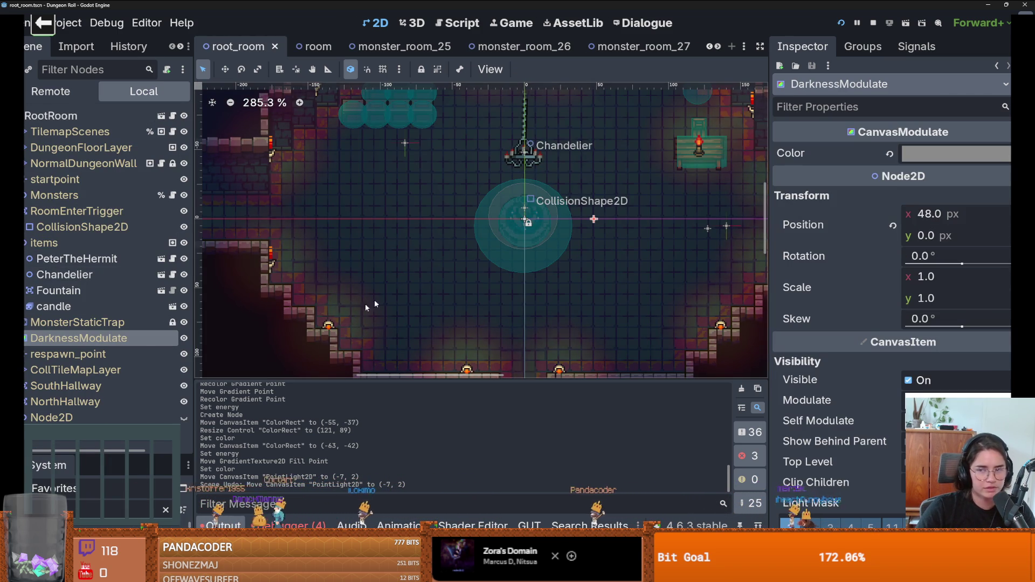
pyautogui.scroll(-2, 424, 356)
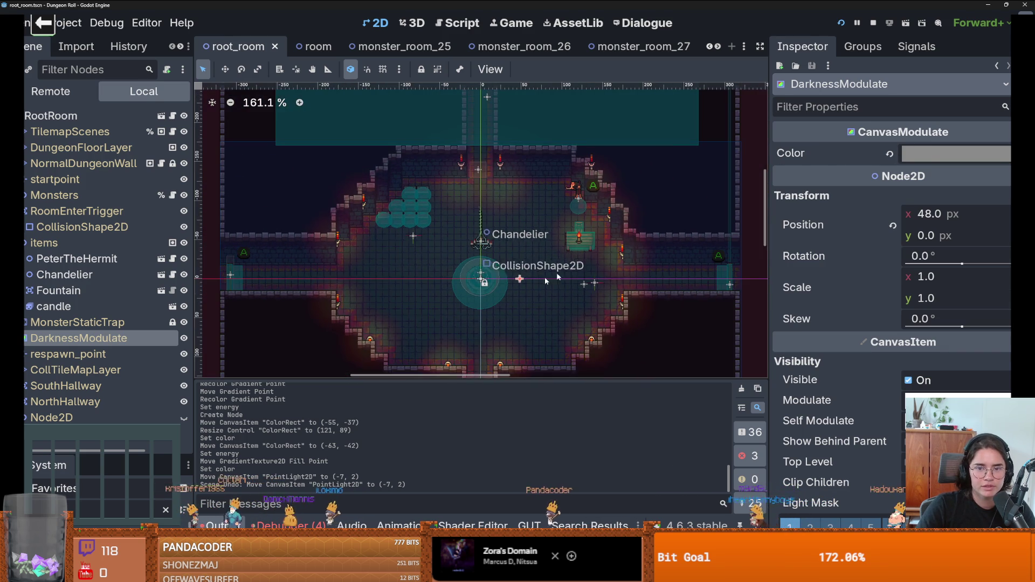
pyautogui.click(917, 154)
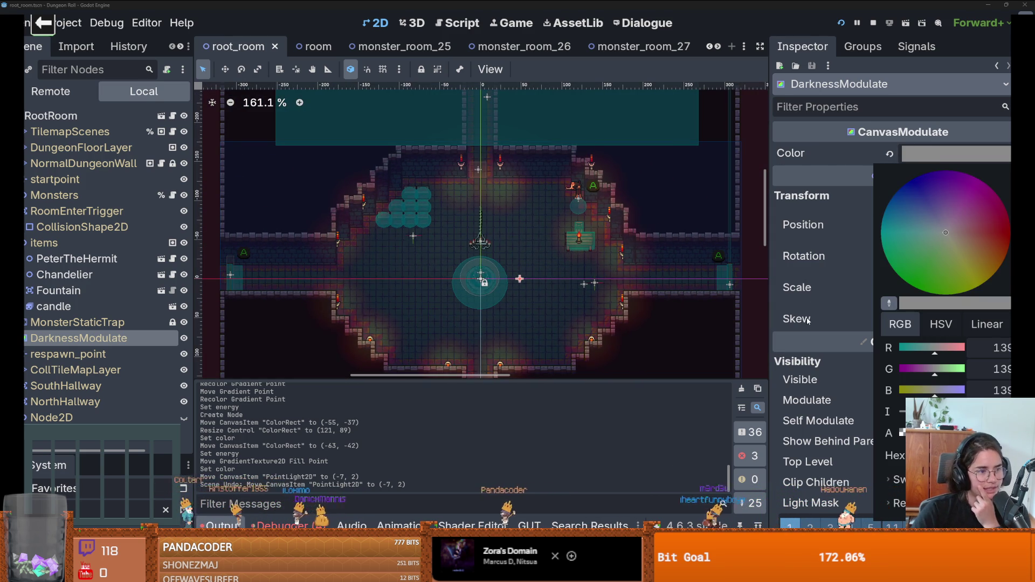
pyautogui.click(967, 208)
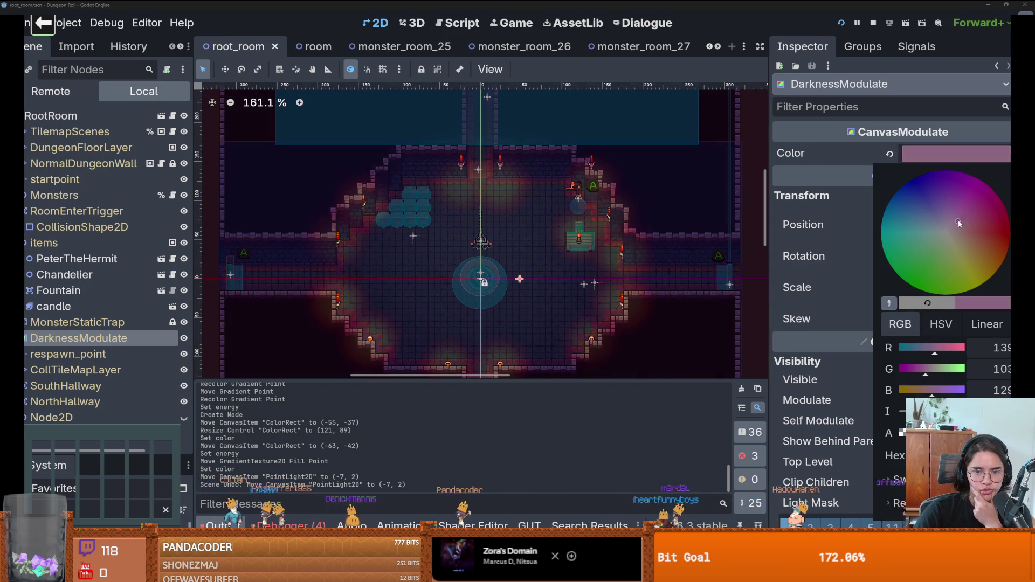
pyautogui.moveTo(967, 209)
pyautogui.mouseDown()
pyautogui.moveTo(923, 200)
pyautogui.moveTo(905, 234)
pyautogui.moveTo(923, 270)
pyautogui.moveTo(989, 227)
pyautogui.moveTo(911, 202)
pyautogui.moveTo(927, 270)
pyautogui.moveTo(970, 204)
pyautogui.moveTo(942, 190)
pyautogui.mouseUp()
pyautogui.click(790, 216)
pyautogui.hotkey('ctrl', 'z')
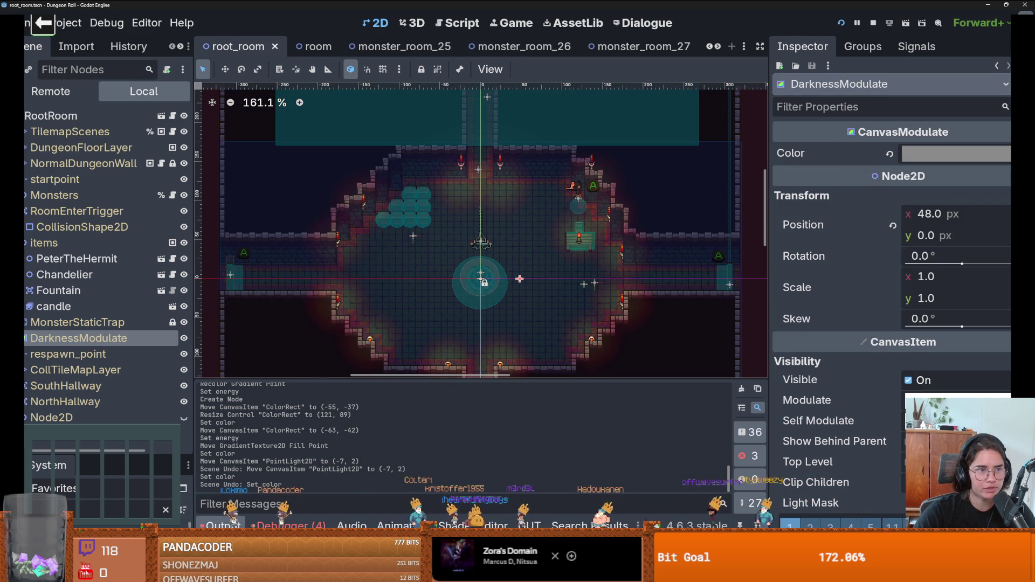
pyautogui.hotkey('ctrl', 'a')
# Search 'canva', read the CanvasModulate description, and close Create New Node without adding.
pyautogui.write('canva')
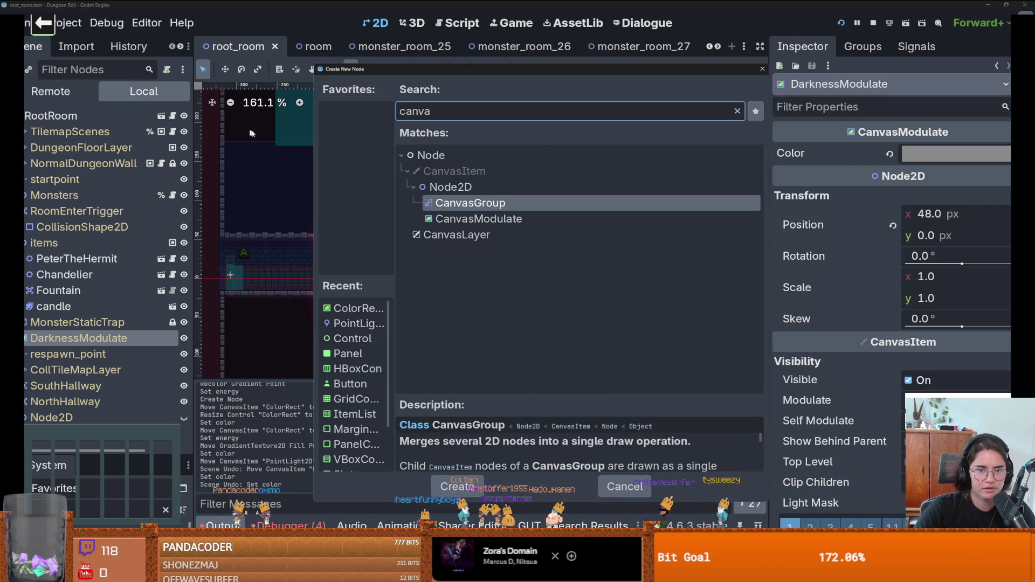
pyautogui.click(473, 225)
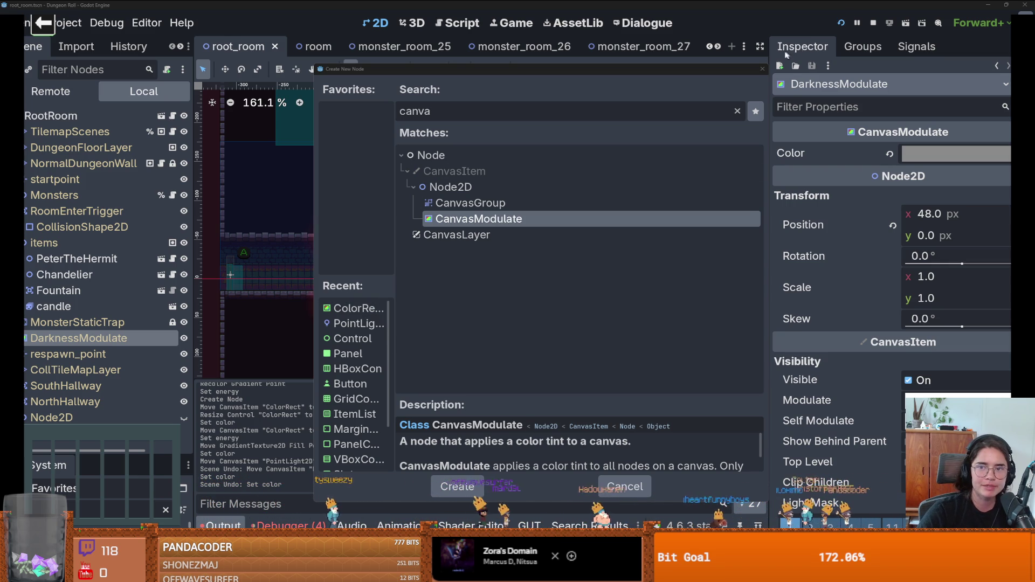
pyautogui.click(761, 69)
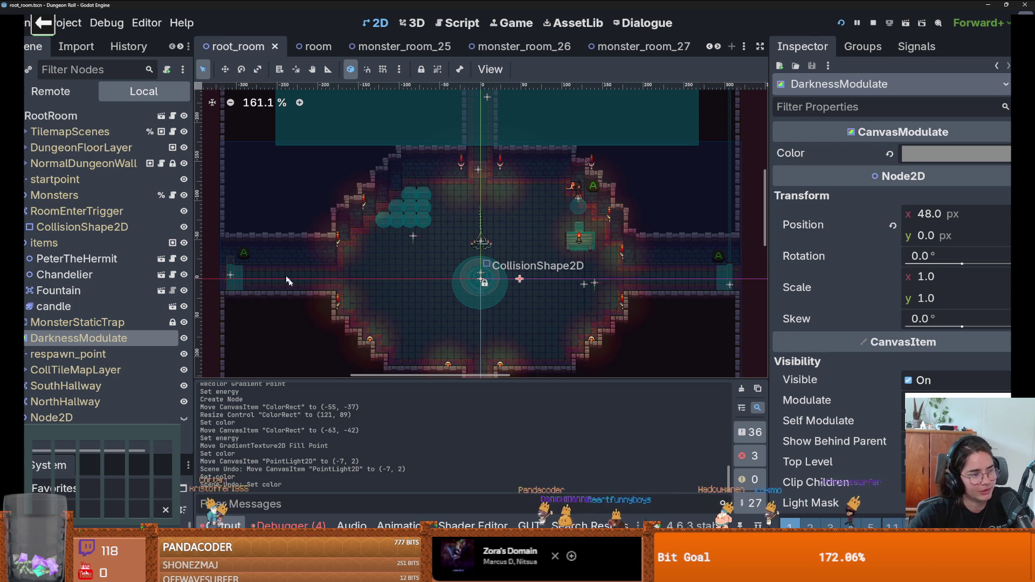
# Save the root_room scene.
pyautogui.scroll(-2, 499, 251)
pyautogui.scroll(2, 500, 252)
pyautogui.hotkey('ctrl', 's')
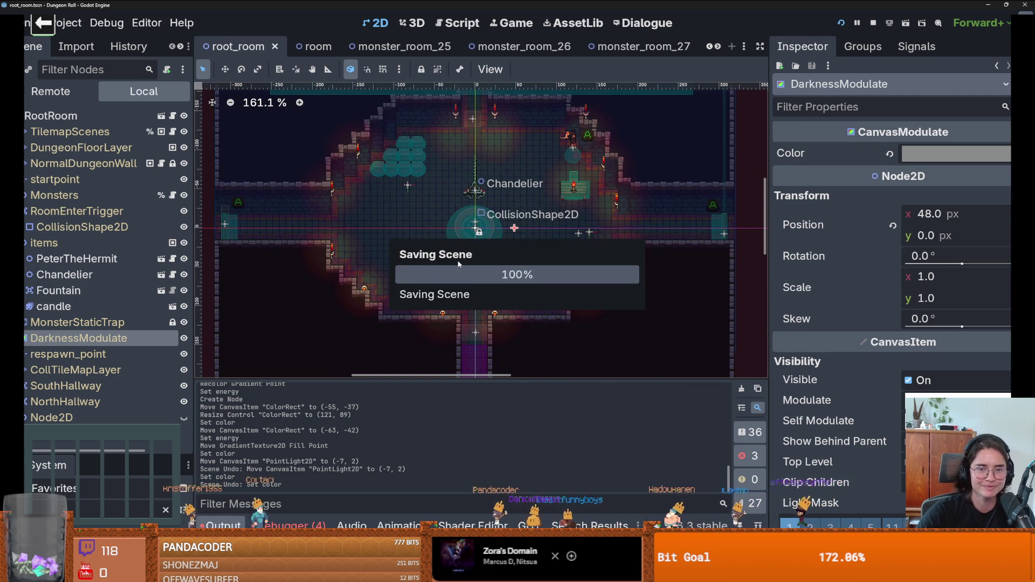
# Switch to CharacterOverlay, save it, and zoom into the HUD weapon icon bar.
pyautogui.click(391, 46)
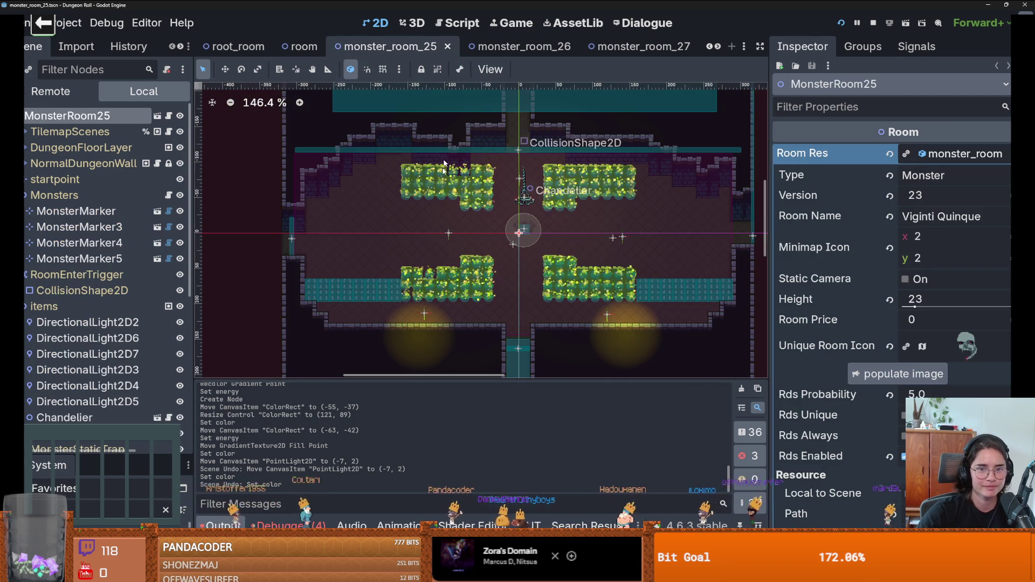
pyautogui.scroll(-5, 717, 48)
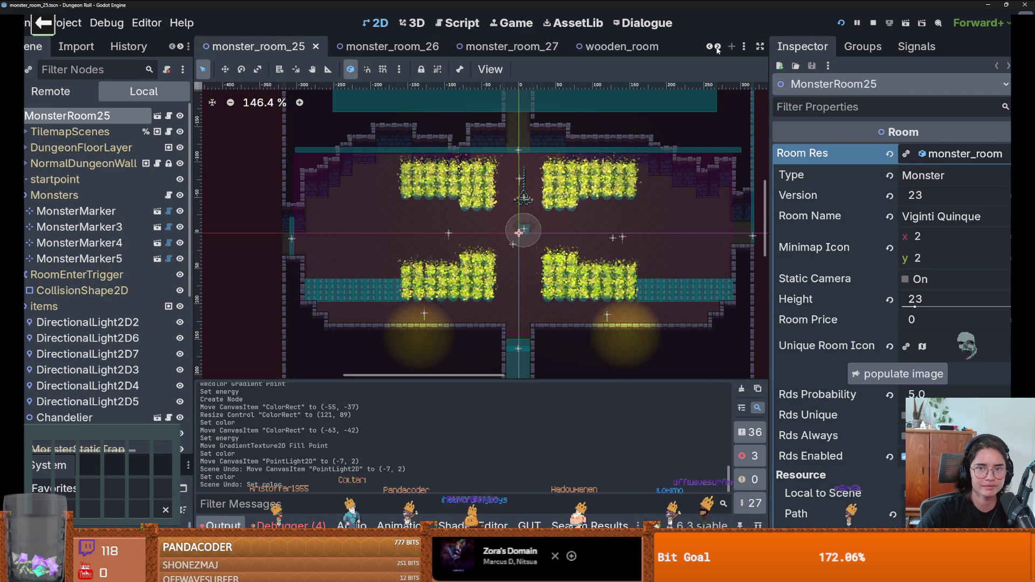
pyautogui.click(386, 50)
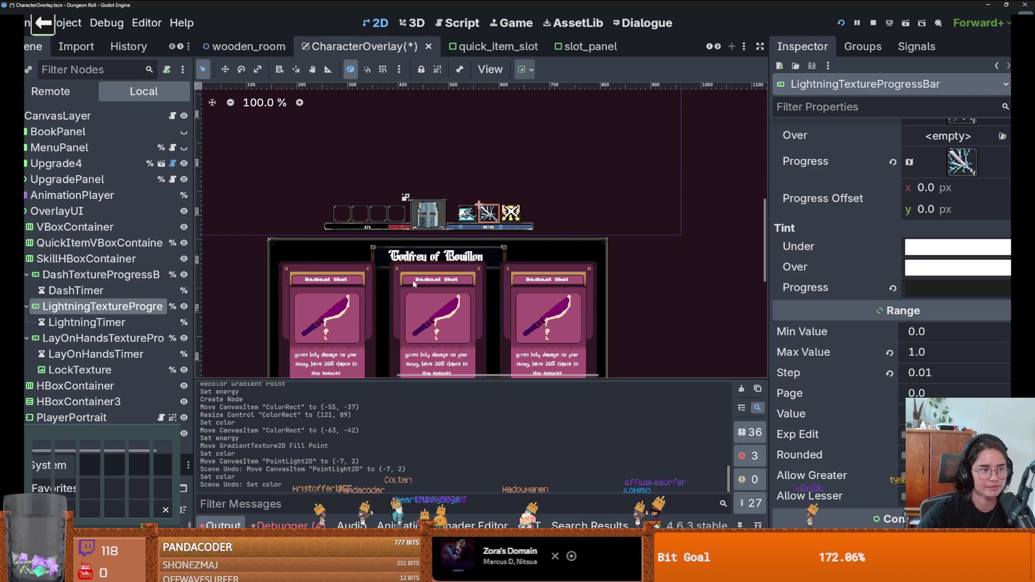
pyautogui.scroll(2, 381, 242)
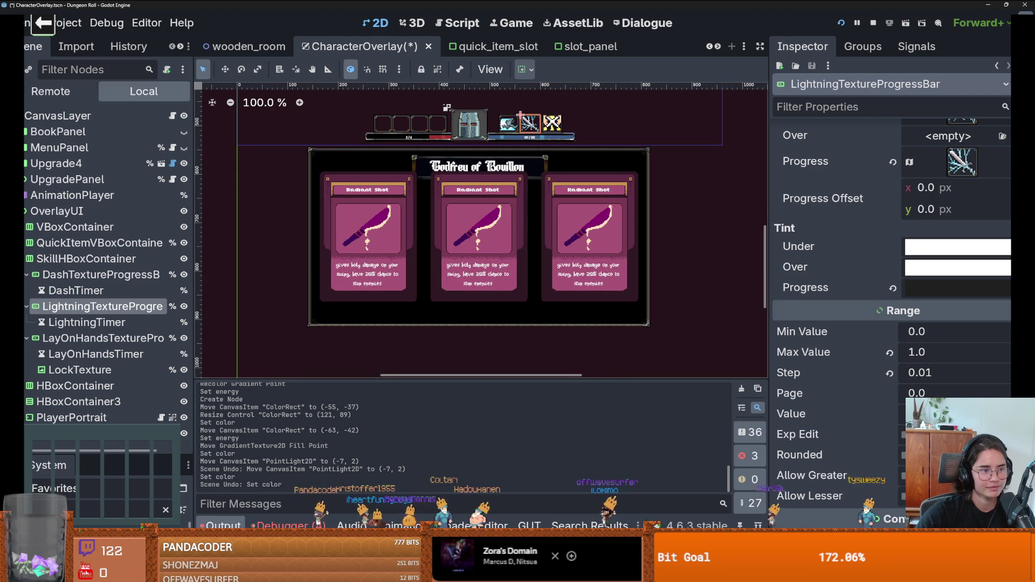
pyautogui.scroll(7, 454, 265)
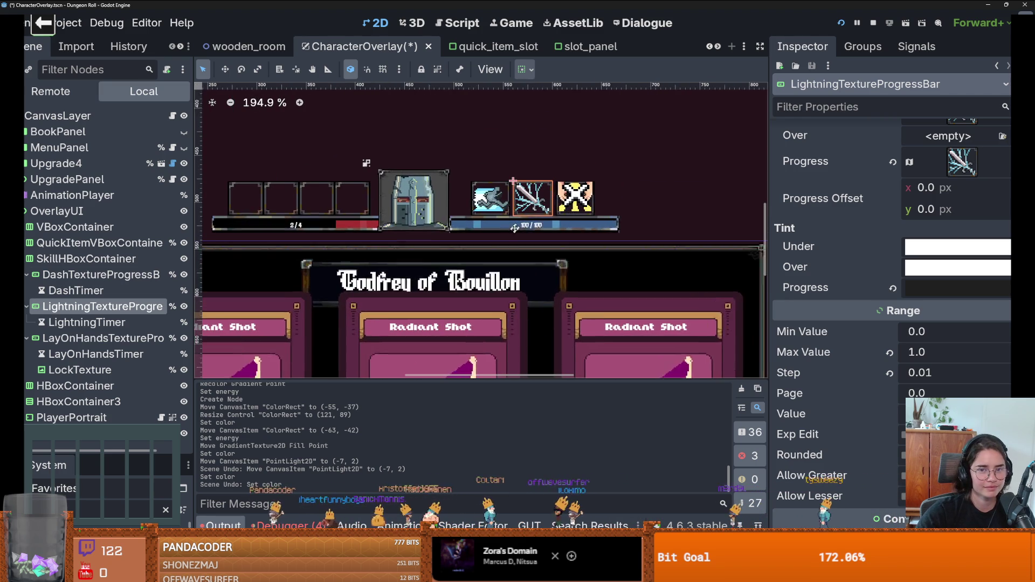
pyautogui.hotkey('ctrl', 's')
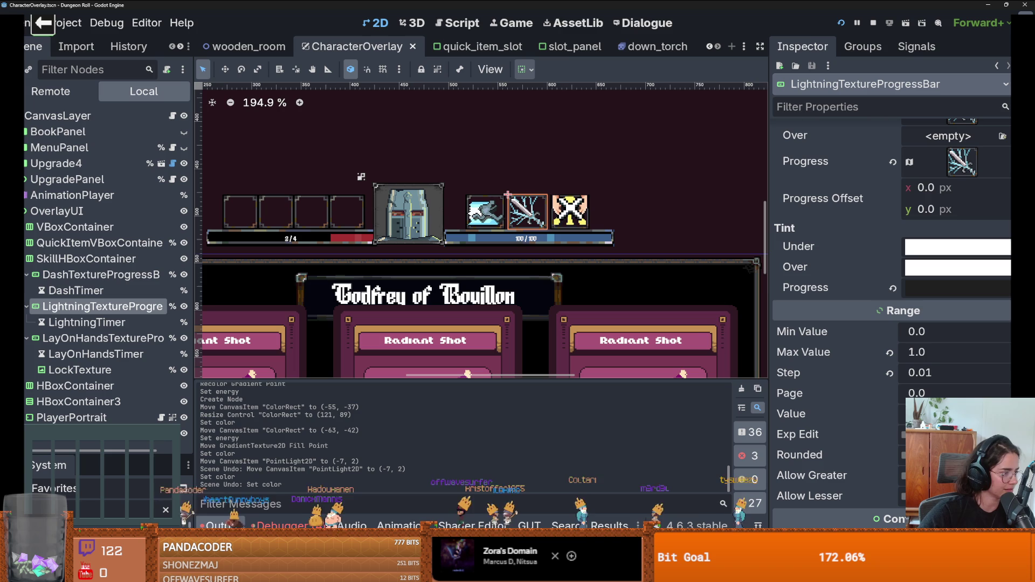
pyautogui.scroll(1, 483, 224)
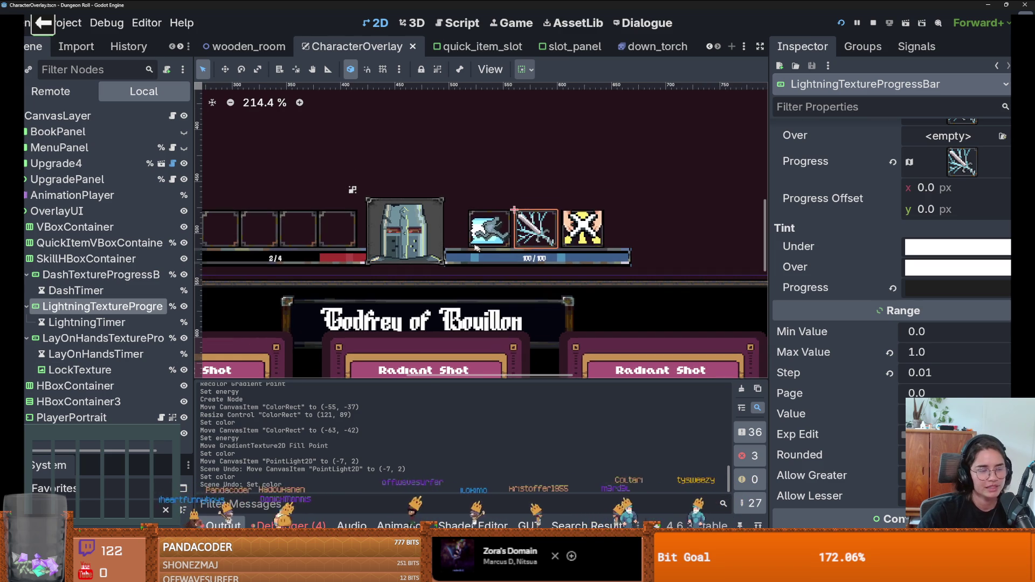
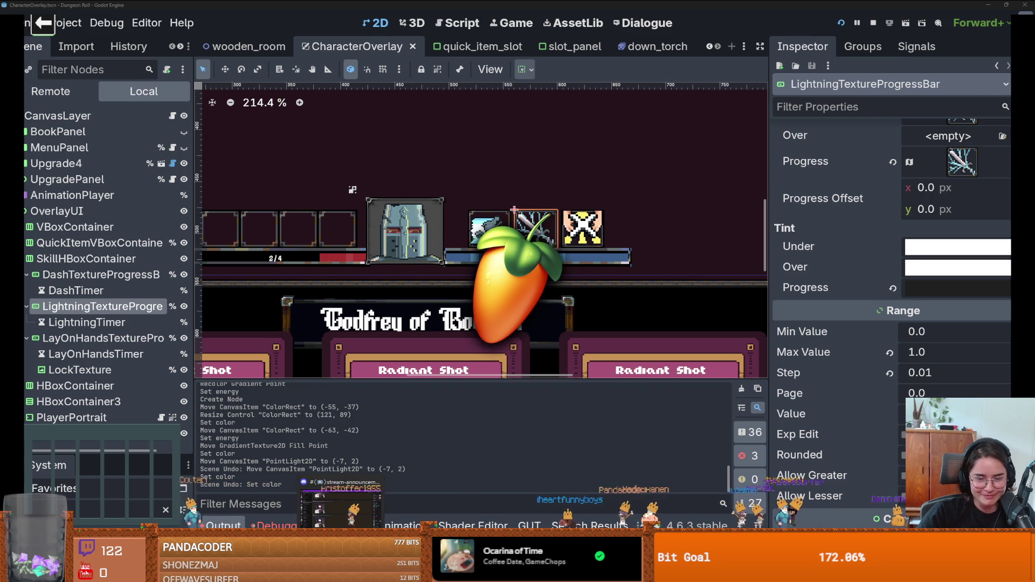
# Switch from the Godot editor to FL Studio using the taskbar.
pyautogui.moveTo(448, 566)
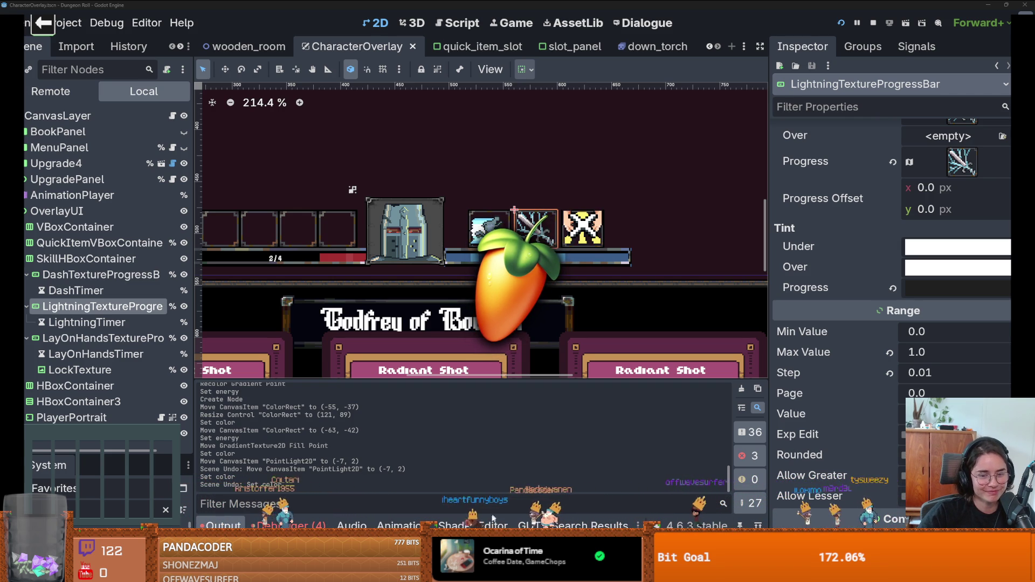
pyautogui.moveTo(483, 566)
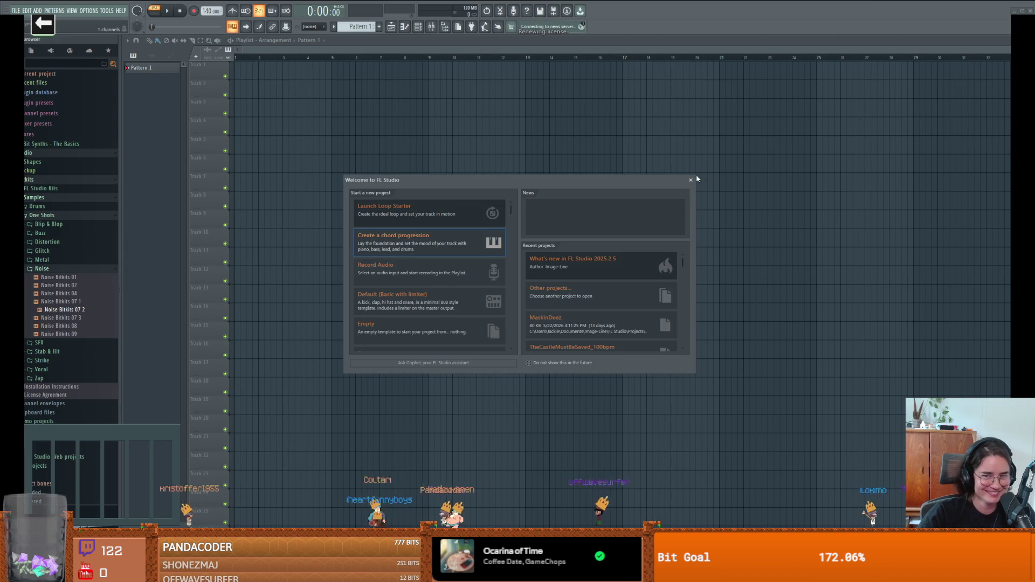
# Close the welcome dialog, add a hit to the 808 Kick row and start playback.
pyautogui.click(695, 176)
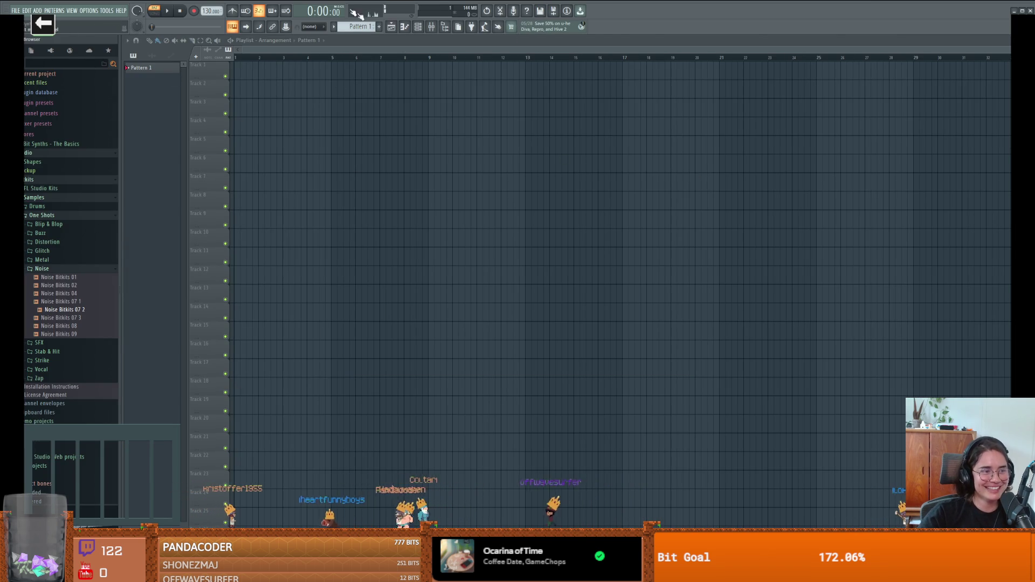
pyautogui.click(405, 27)
pyautogui.click(418, 27)
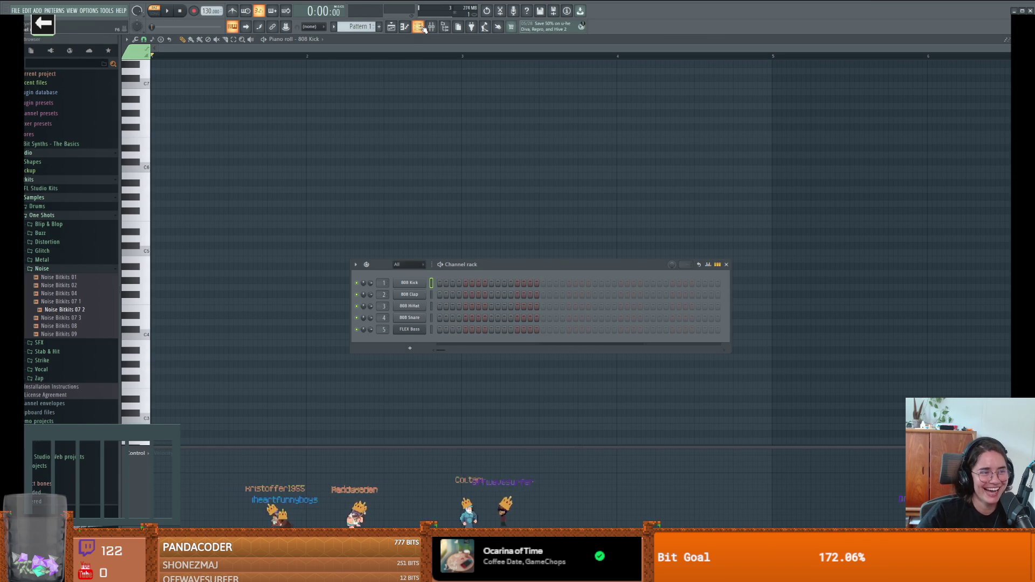
pyautogui.moveTo(464, 265); pyautogui.dragTo(436, 243)
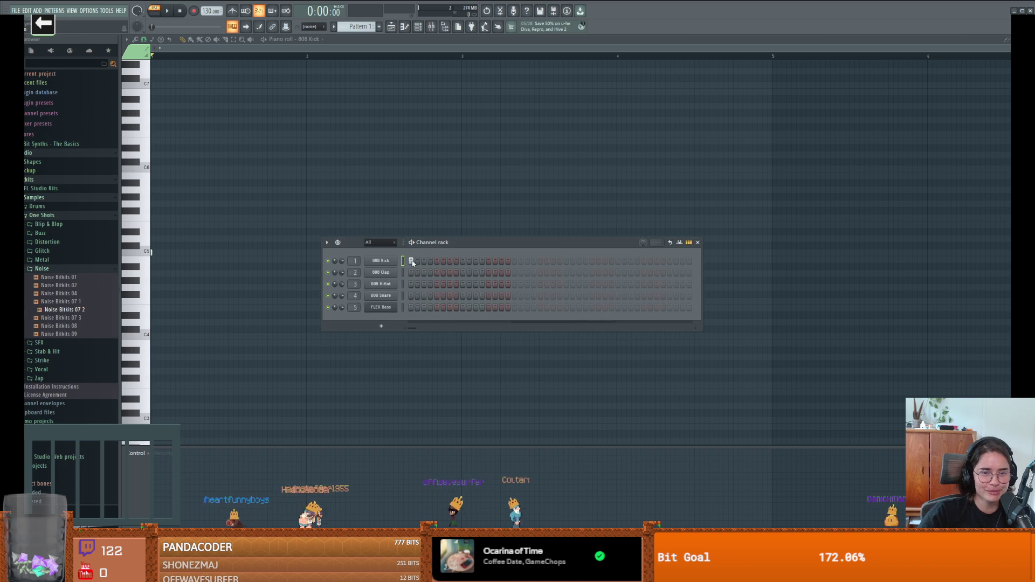
pyautogui.click(489, 261)
pyautogui.press('space')
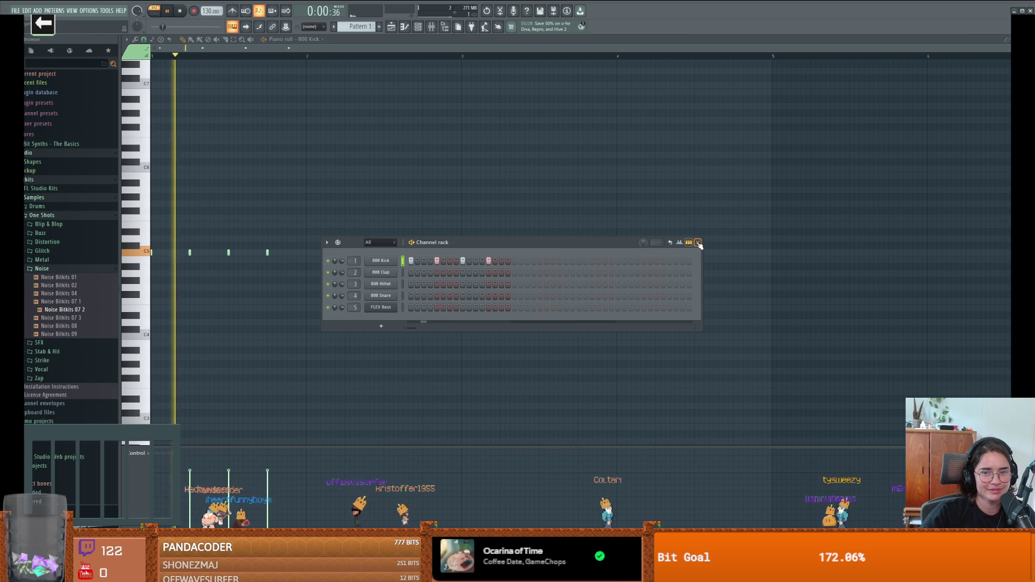
# Paint repeated Pattern 1 clips along Track 1 from bar 1 in the Playlist.
pyautogui.click(418, 27)
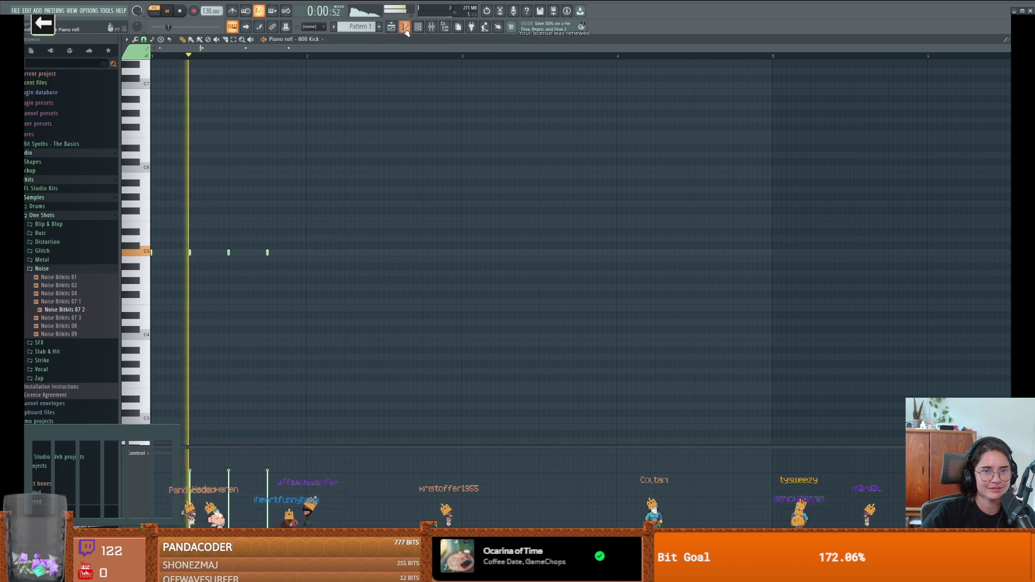
pyautogui.click(391, 27)
pyautogui.moveTo(237, 70); pyautogui.dragTo(476, 75)
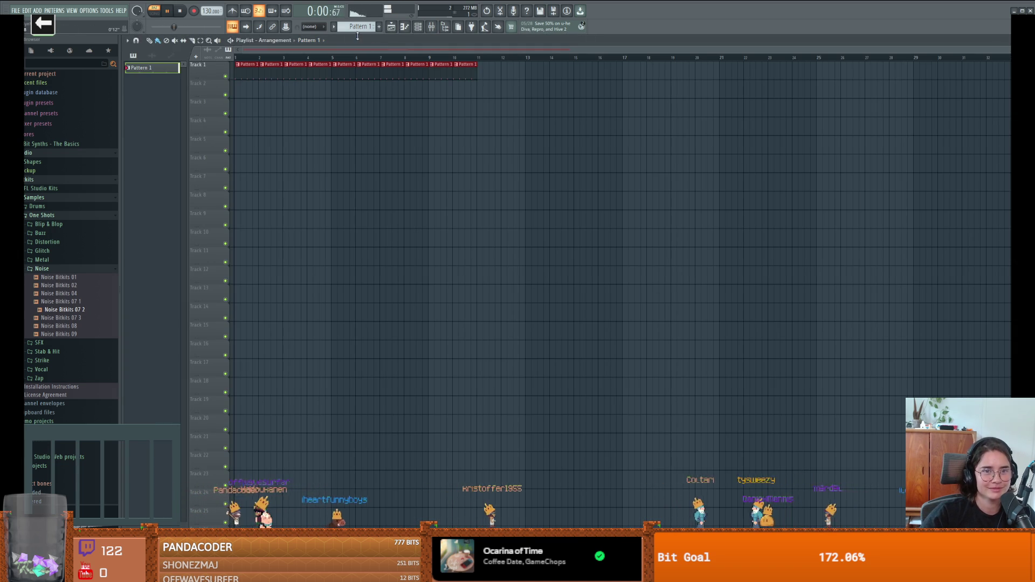
pyautogui.click(417, 27)
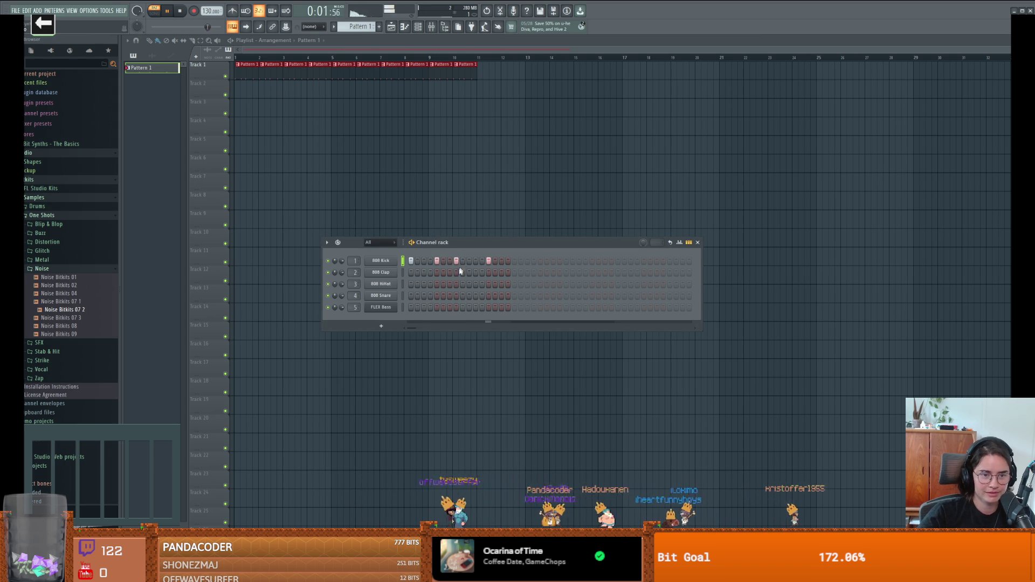
# Preview Metallic Bitkits 06 and Noise Bitkits 02, adding Noise Bitkits 02 as a new channel.
pyautogui.click(42, 268)
pyautogui.click(41, 259)
pyautogui.click(68, 276)
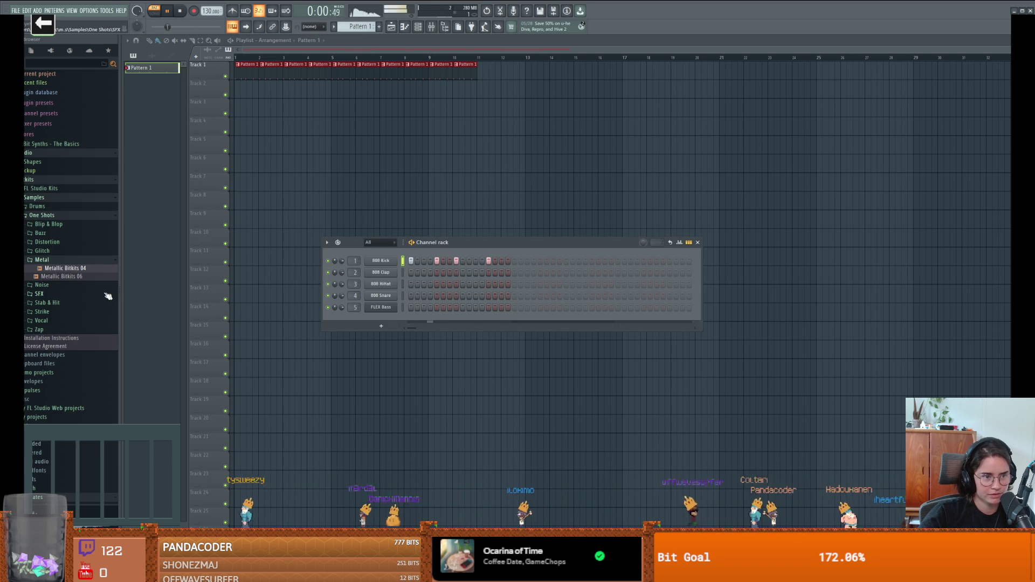
pyautogui.click(65, 285)
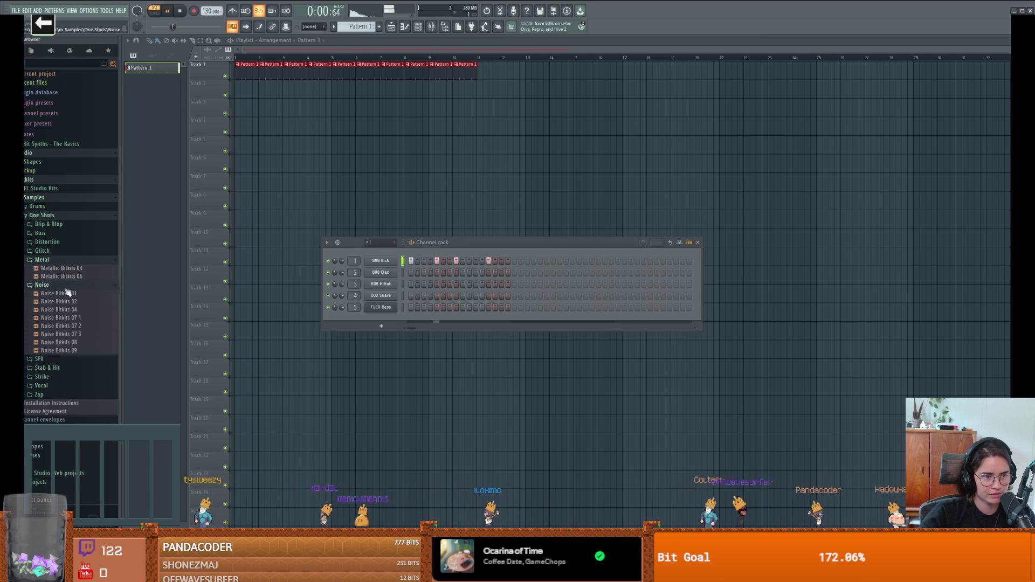
pyautogui.click(64, 302)
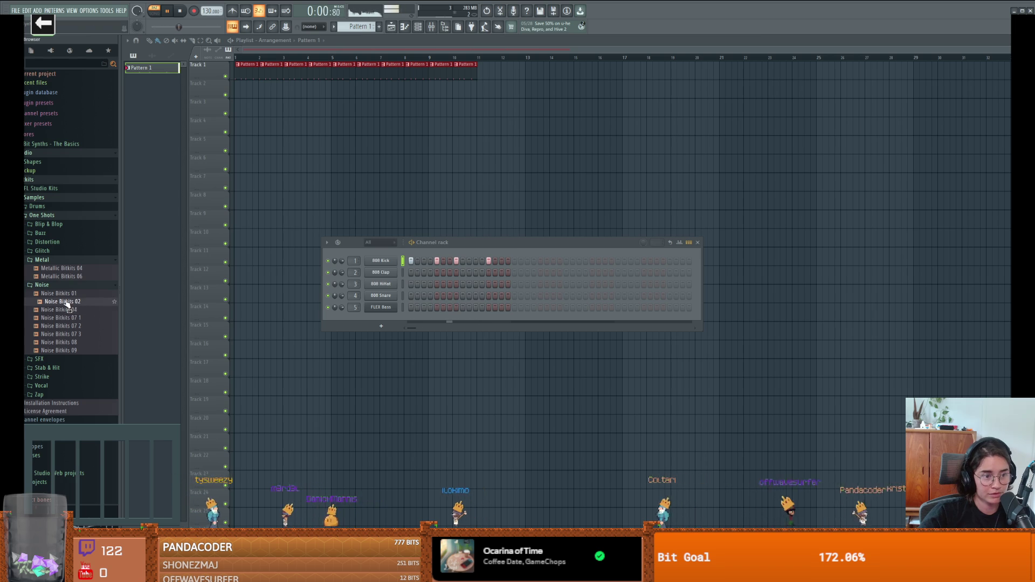
pyautogui.moveTo(65, 302); pyautogui.dragTo(399, 281)
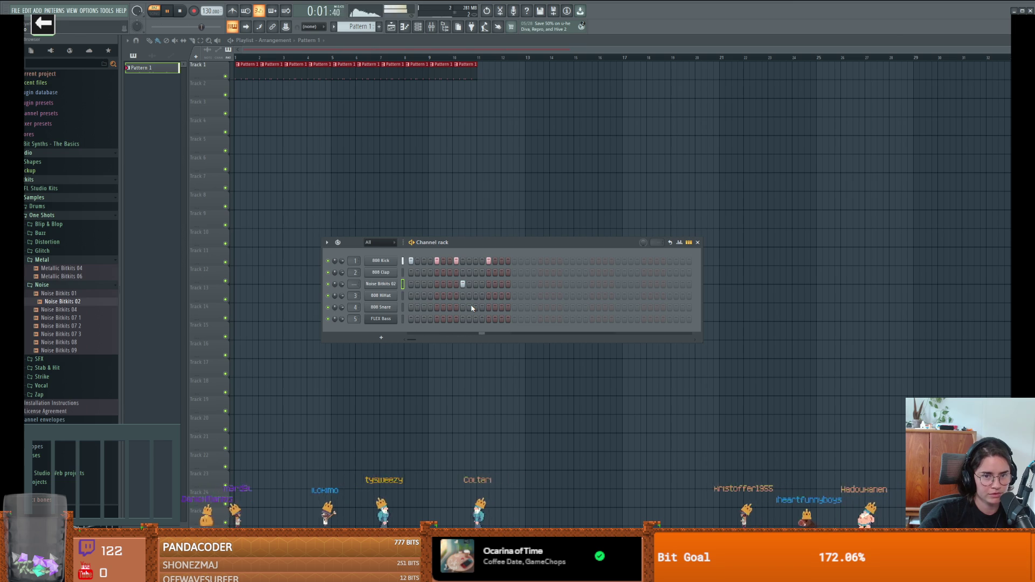
# Add four 808 Kick hits past step 16 and one Noise Bitkits 02 hit.
pyautogui.click(515, 262)
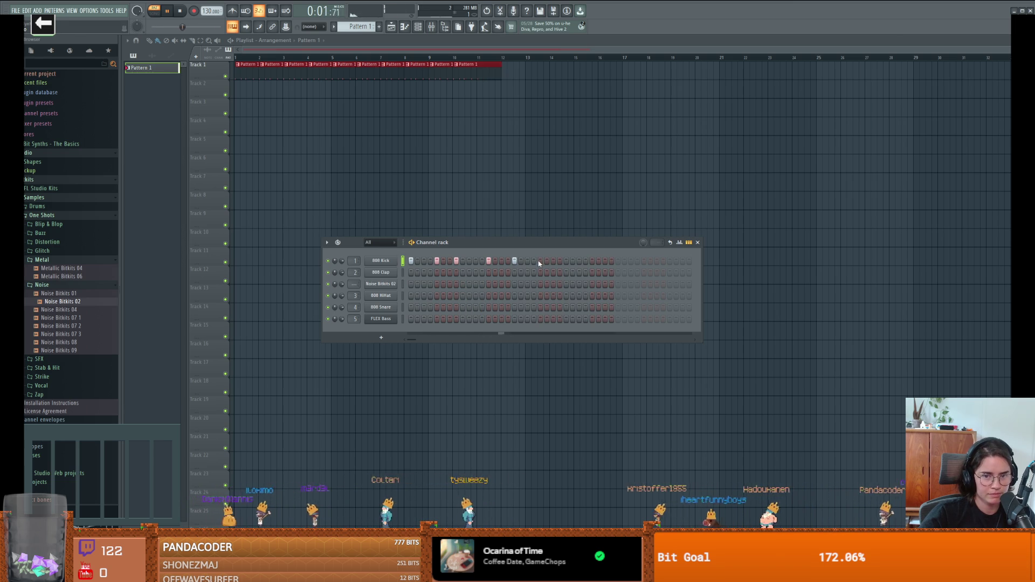
pyautogui.click(540, 261)
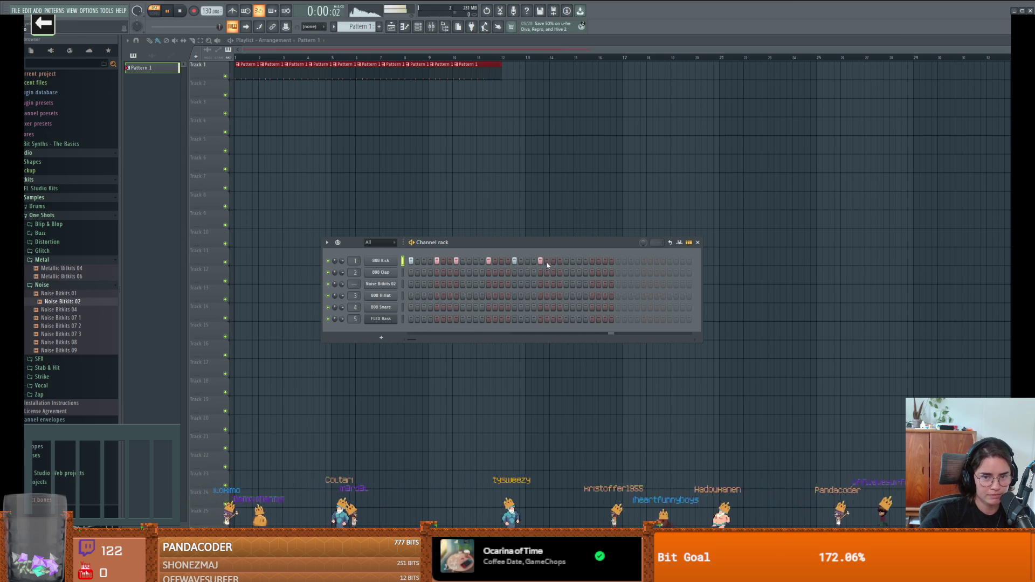
pyautogui.click(559, 261)
pyautogui.click(592, 261)
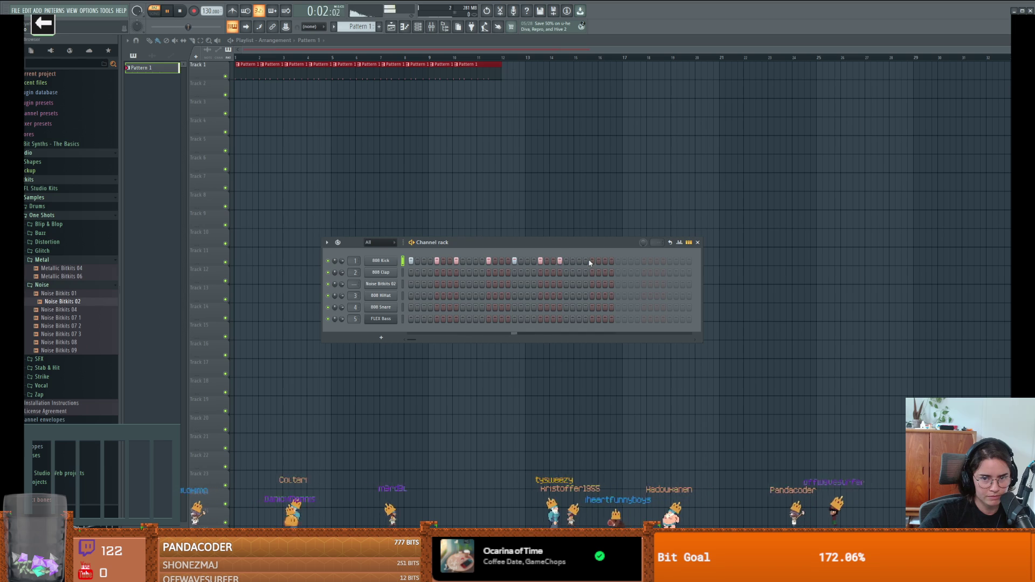
pyautogui.click(566, 284)
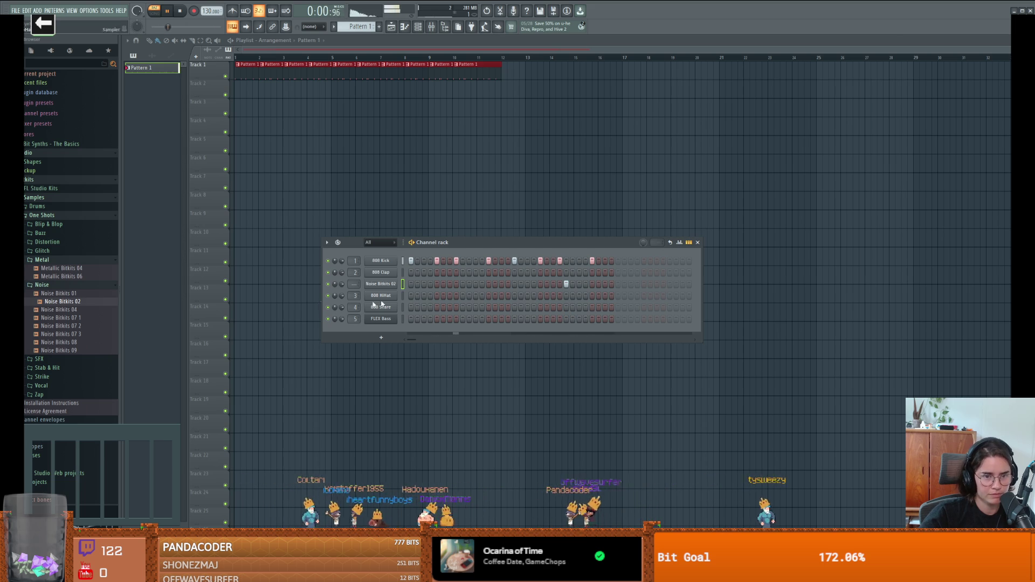
pyautogui.click(41, 284)
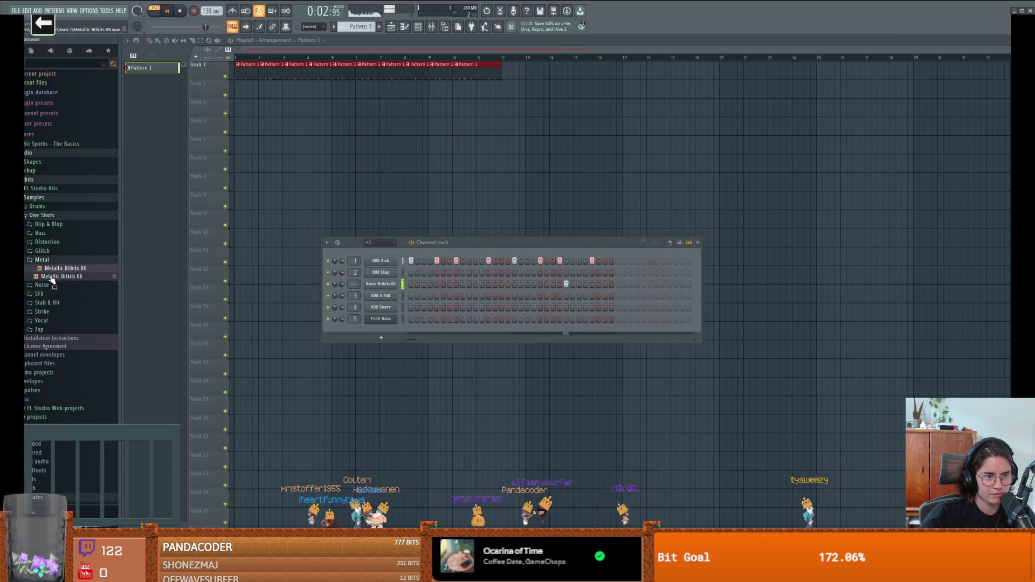
# Add Metallic Bitkits 06 as a new channel with a hit at its last step.
pyautogui.click(53, 277)
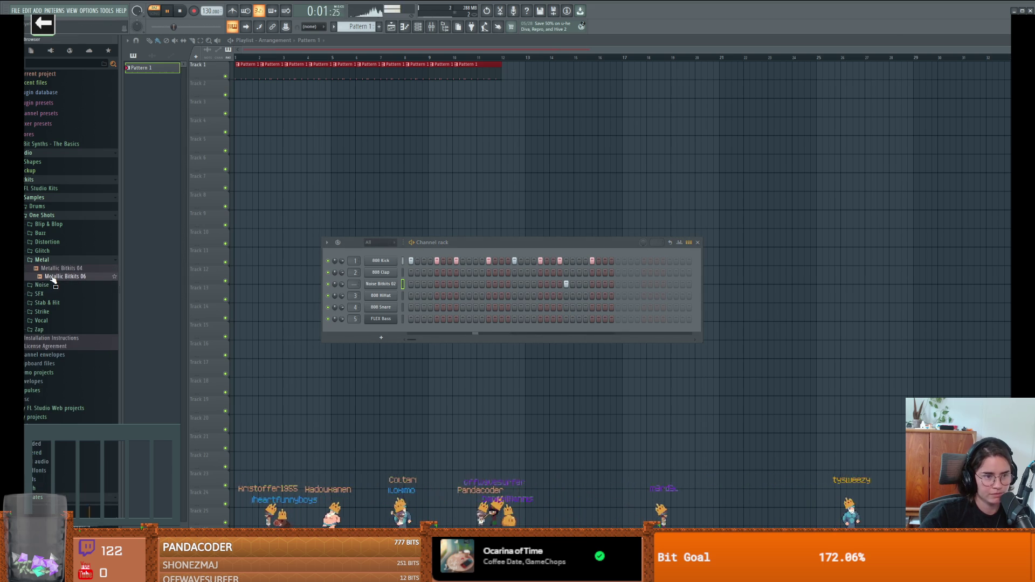
pyautogui.moveTo(54, 280)
pyautogui.mouseDown()
pyautogui.moveTo(351, 284)
pyautogui.moveTo(398, 296)
pyautogui.mouseUp()
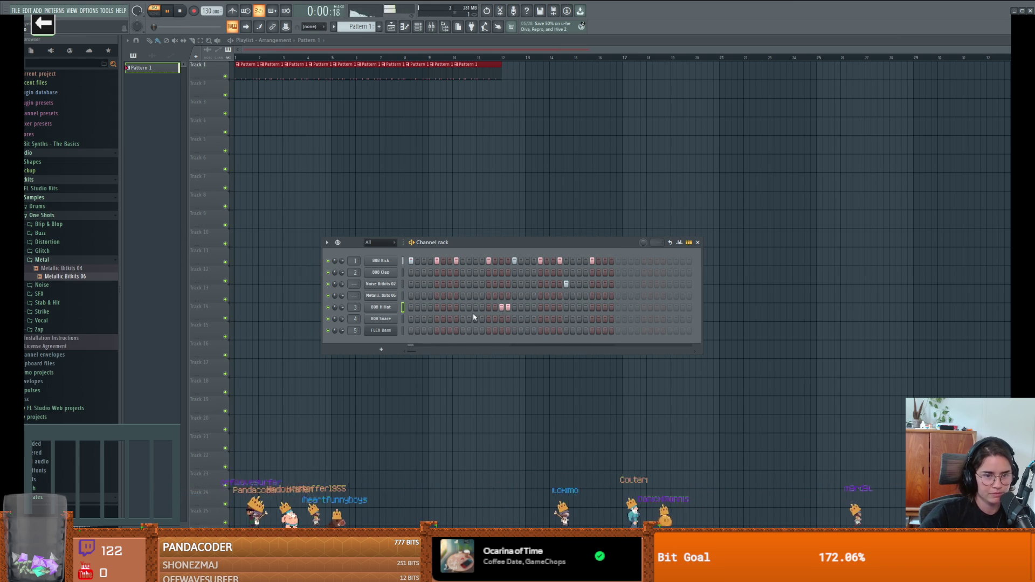
pyautogui.click(611, 295)
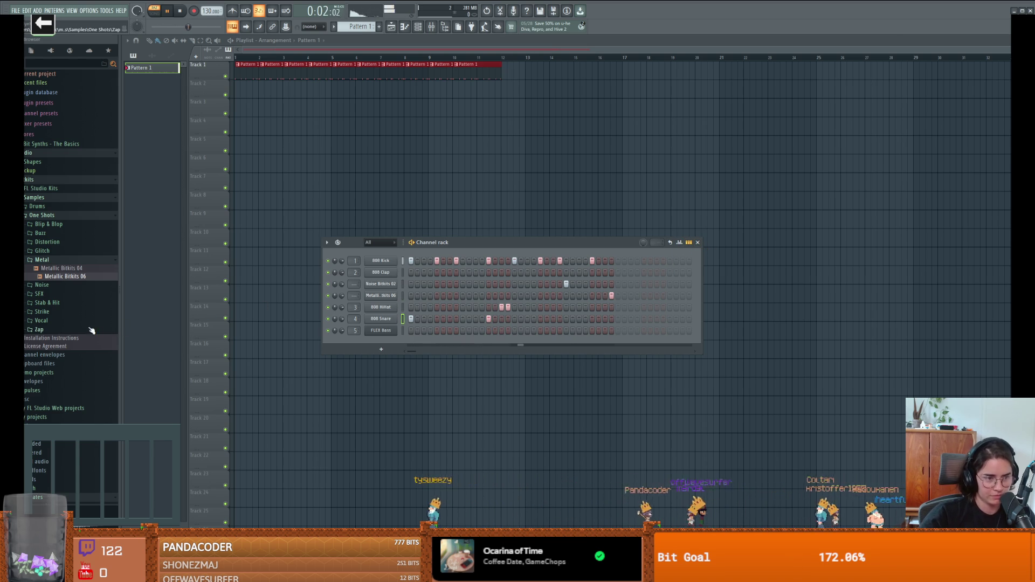
# Replace the FLEX Bass channel's sound with Zap Bitkits 01, adding a hit on its row.
pyautogui.click(57, 330)
pyautogui.click(62, 338)
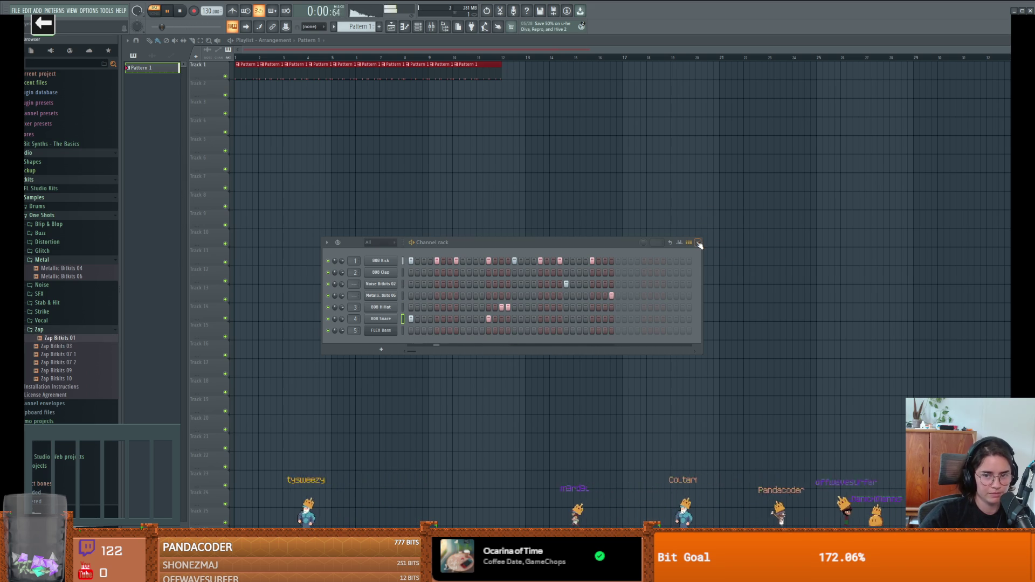
pyautogui.click(545, 331)
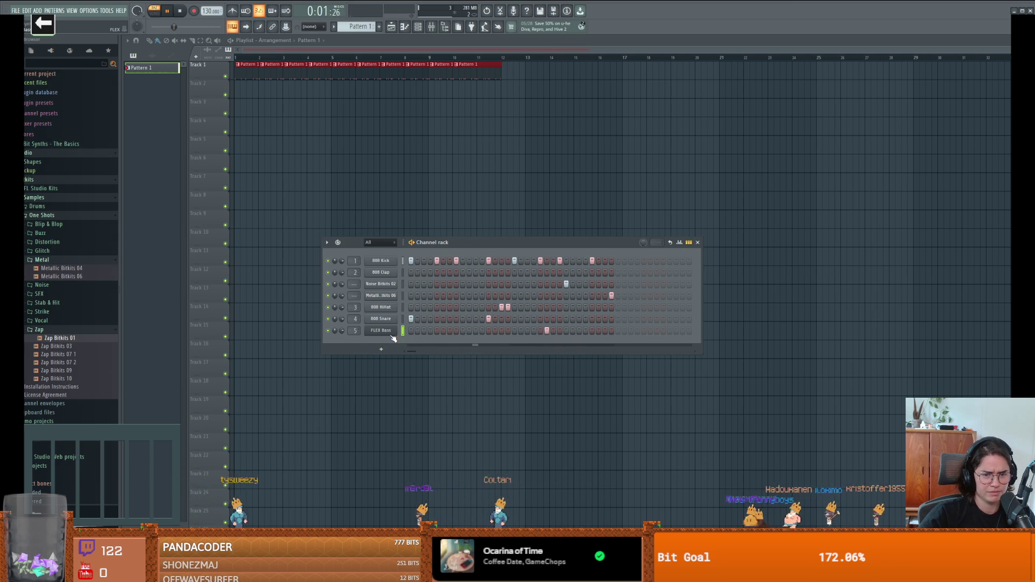
pyautogui.moveTo(60, 338); pyautogui.dragTo(379, 332)
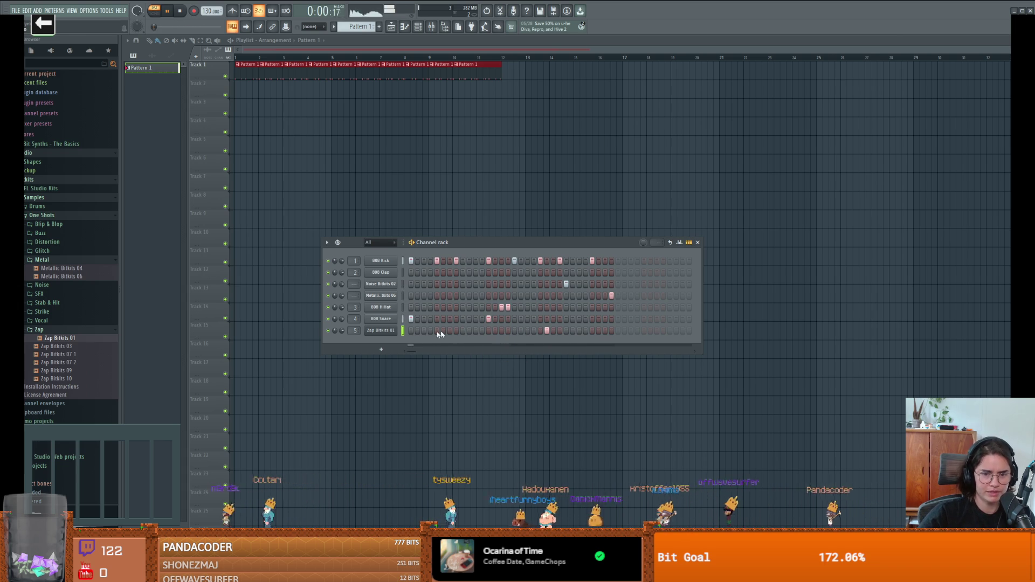
# Add Zap Bitkits 01 as another channel and delete the original Zap Bitkits 01 channel.
pyautogui.rightClick(391, 332)
pyautogui.click(59, 338)
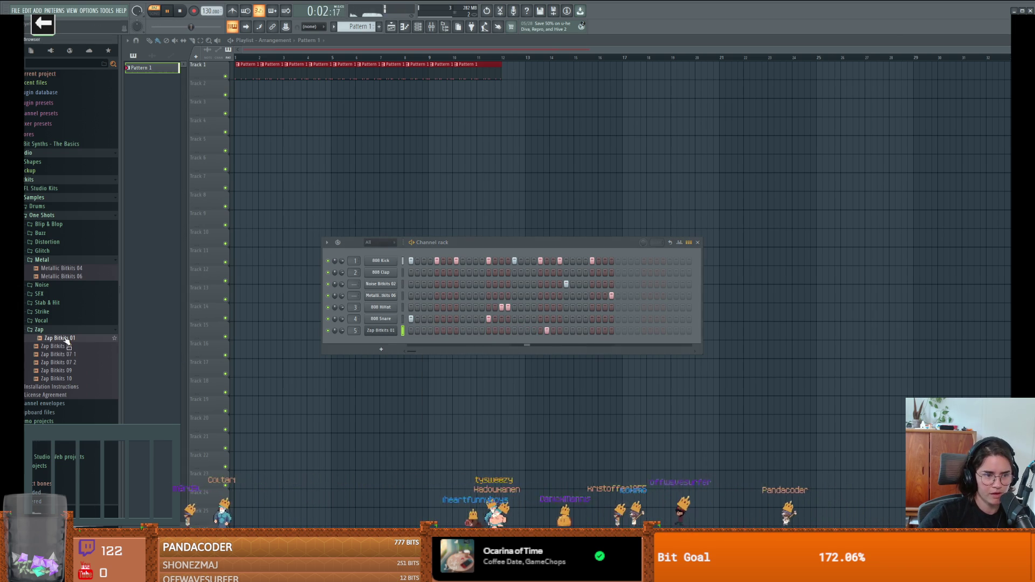
pyautogui.moveTo(59, 339); pyautogui.dragTo(380, 343)
pyautogui.rightClick(385, 333)
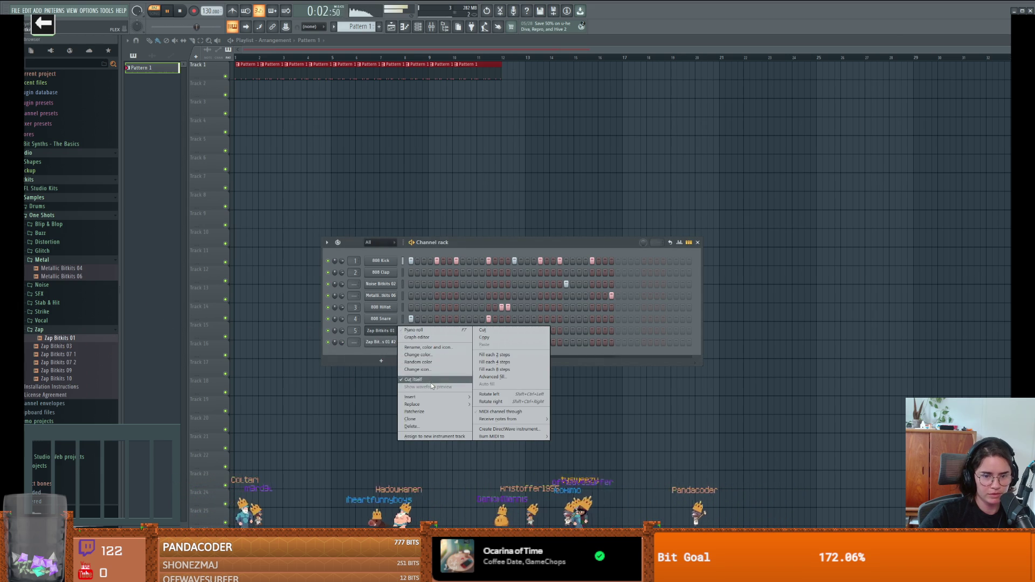
pyautogui.click(432, 426)
pyautogui.click(539, 300)
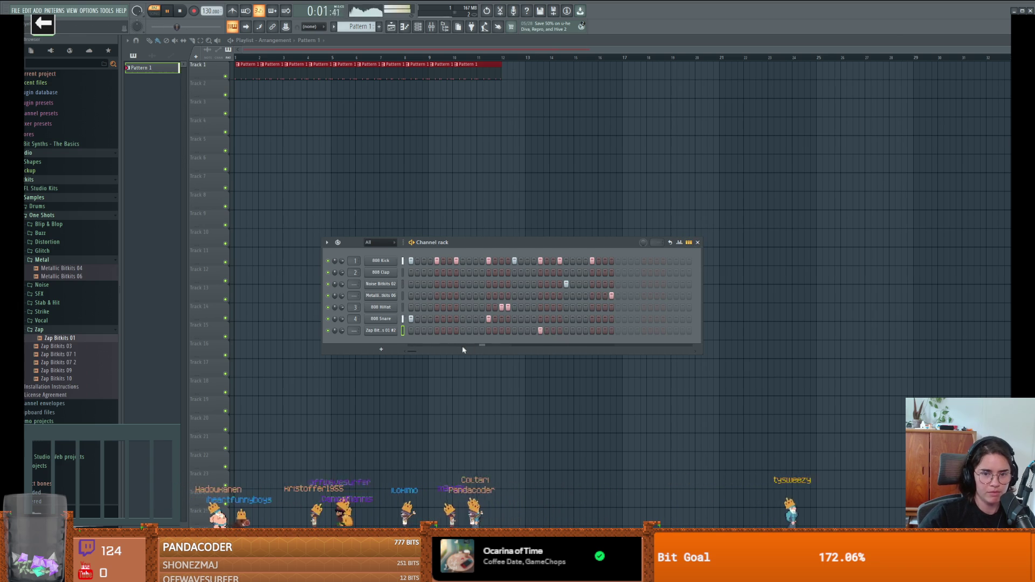
# Add an early hit on the new Zap channel and bring the Channel rack back up.
pyautogui.click(437, 331)
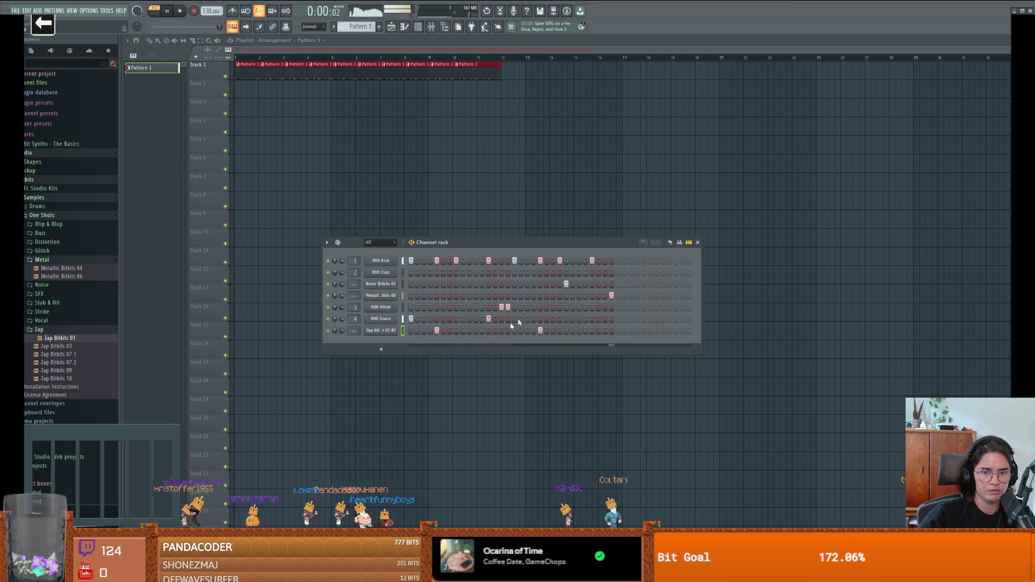
pyautogui.click(698, 243)
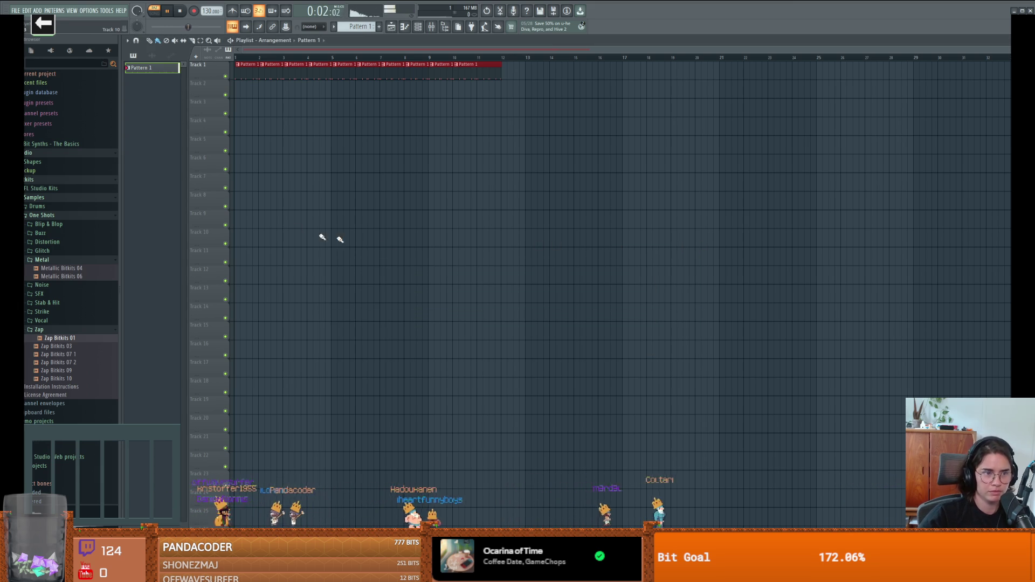
pyautogui.click(56, 216)
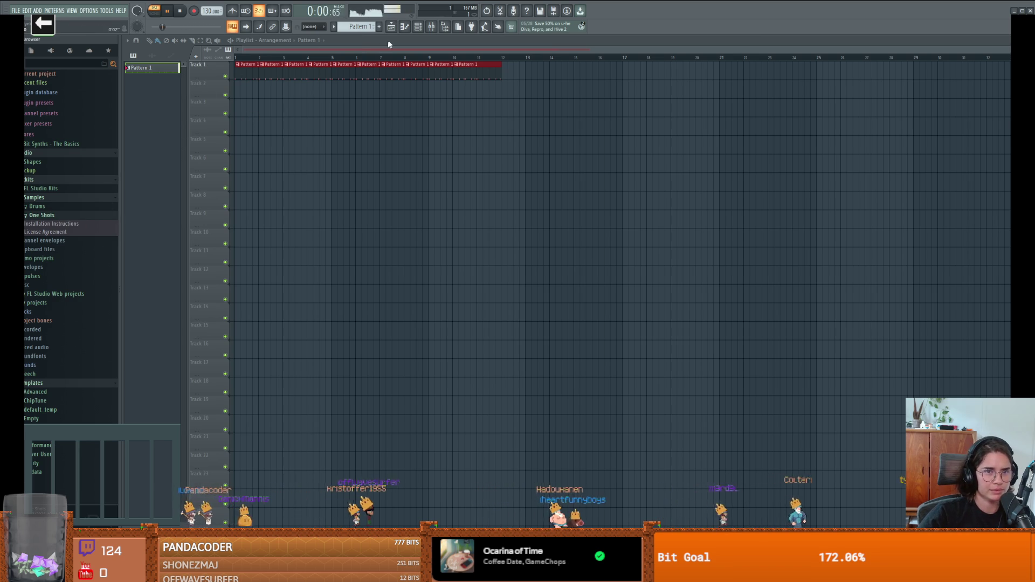
pyautogui.click(404, 26)
pyautogui.click(405, 26)
pyautogui.click(418, 27)
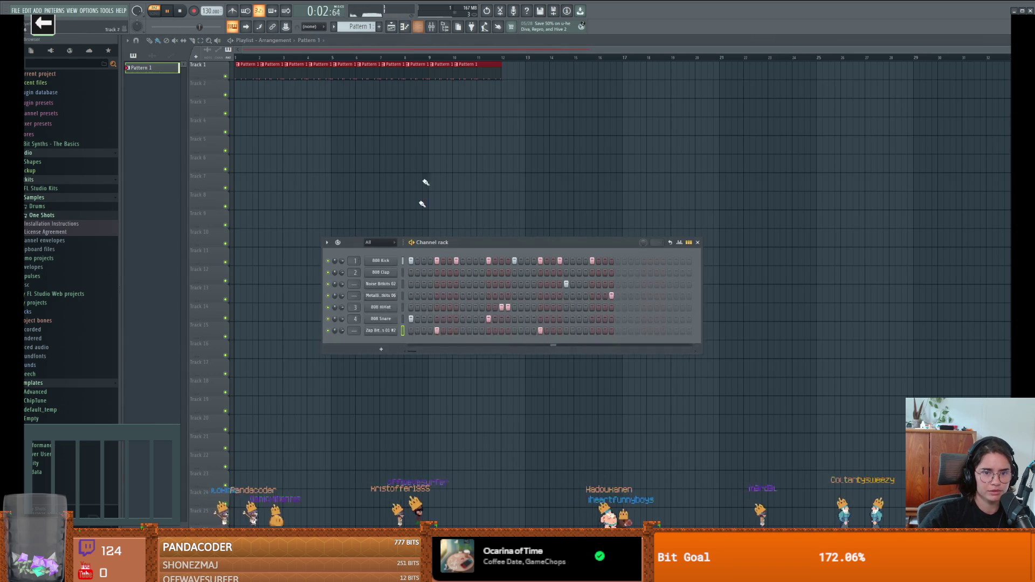
pyautogui.rightClick(379, 331)
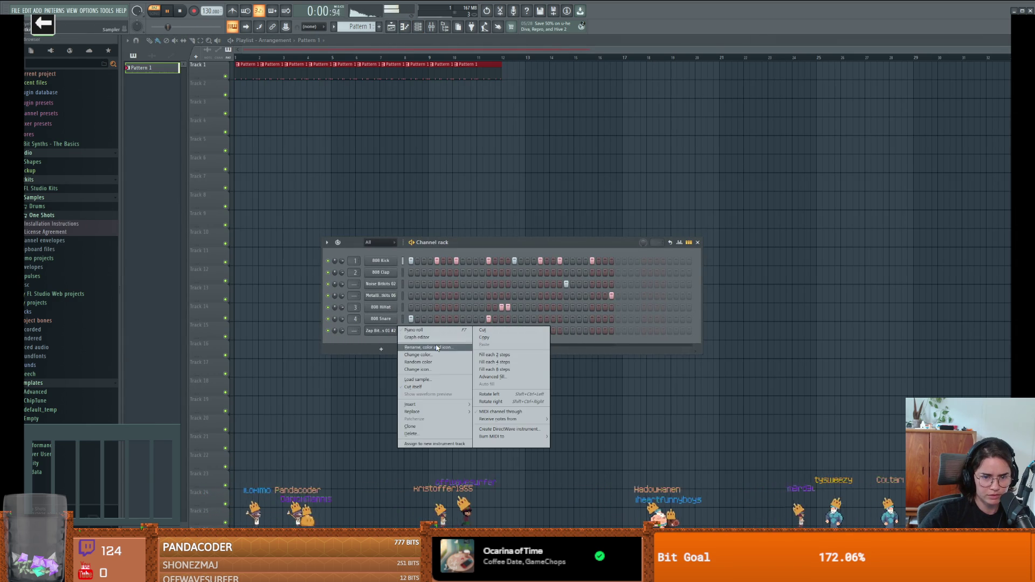
# Open the Zap Bitkits 01 #2 sampler and drag its waveform onto Track 13.
pyautogui.click(381, 330)
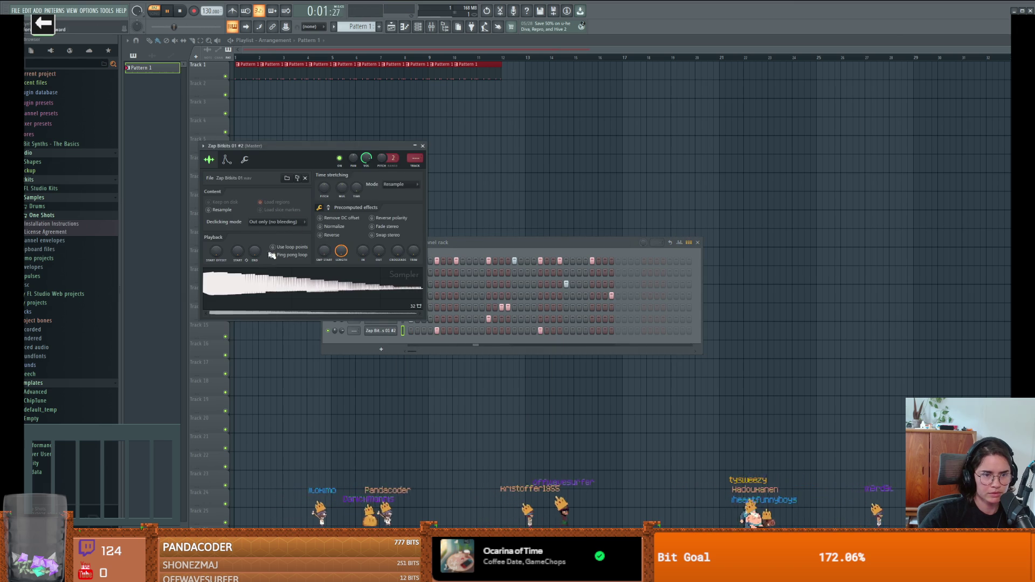
pyautogui.click(227, 160)
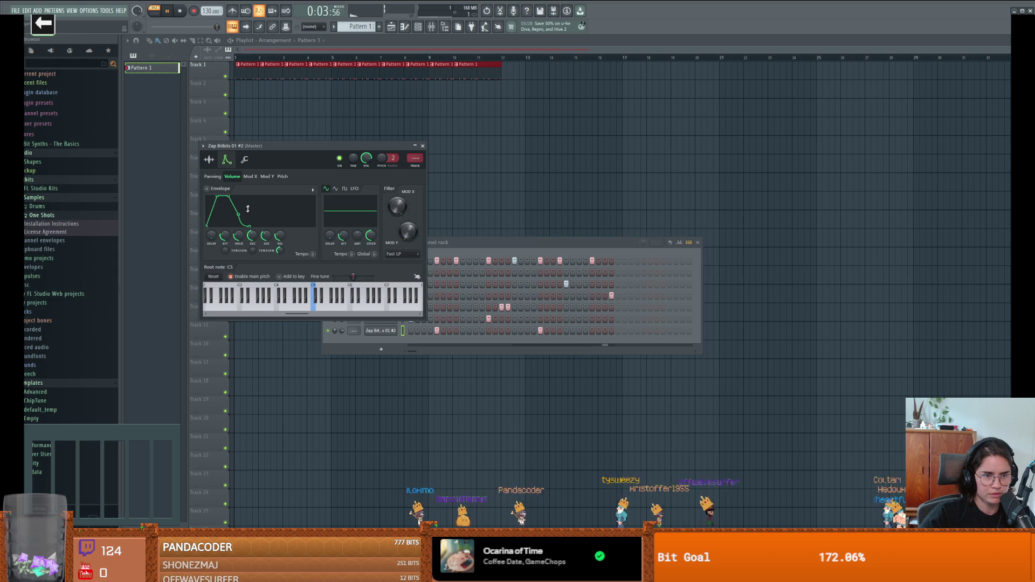
pyautogui.click(210, 160)
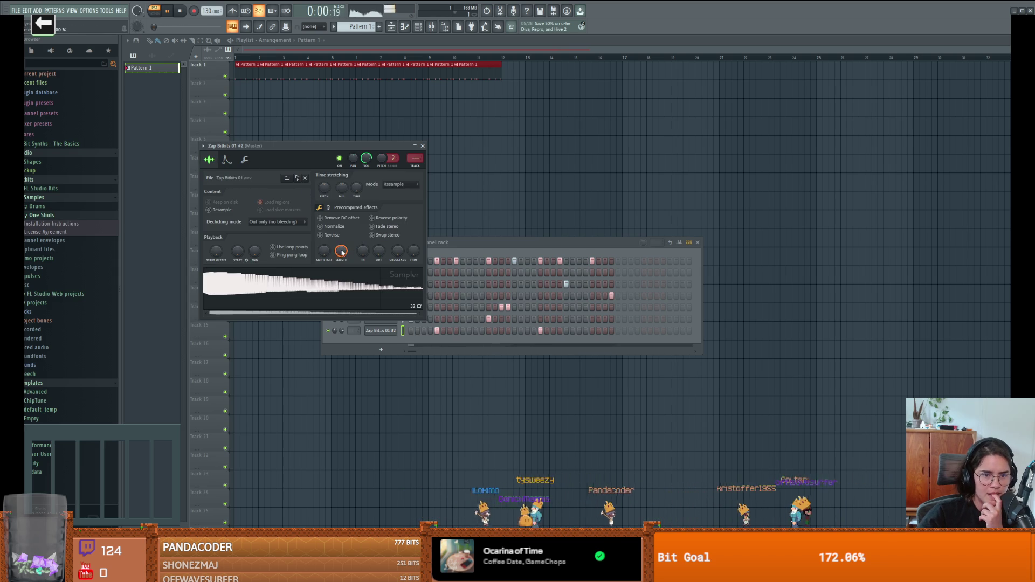
pyautogui.moveTo(264, 283); pyautogui.dragTo(282, 293)
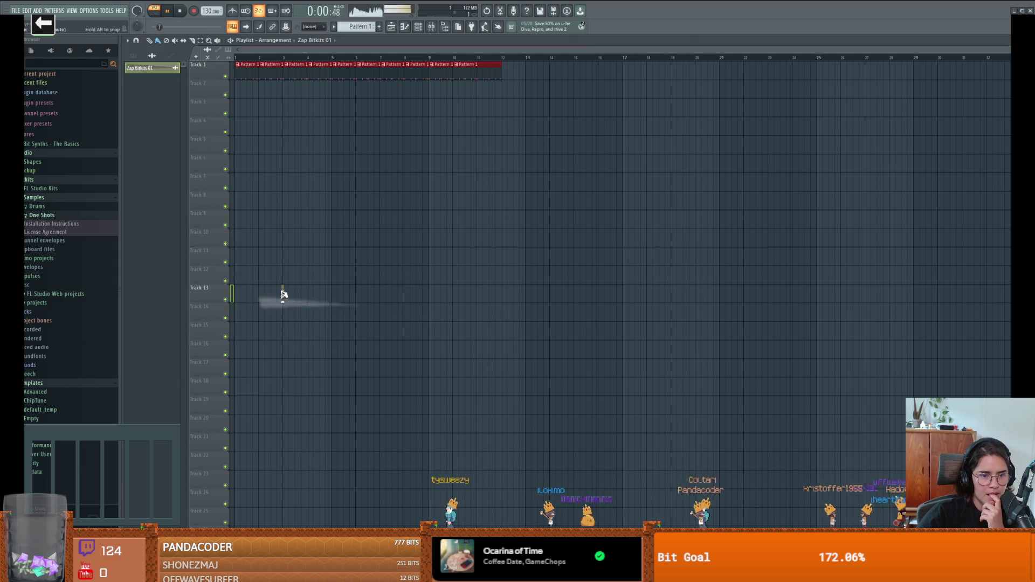
# Drop the Zap Bitkits 01 audio clip on Track 13 and look through its options.
pyautogui.click(282, 293)
pyautogui.click(282, 293)
pyautogui.click(284, 294)
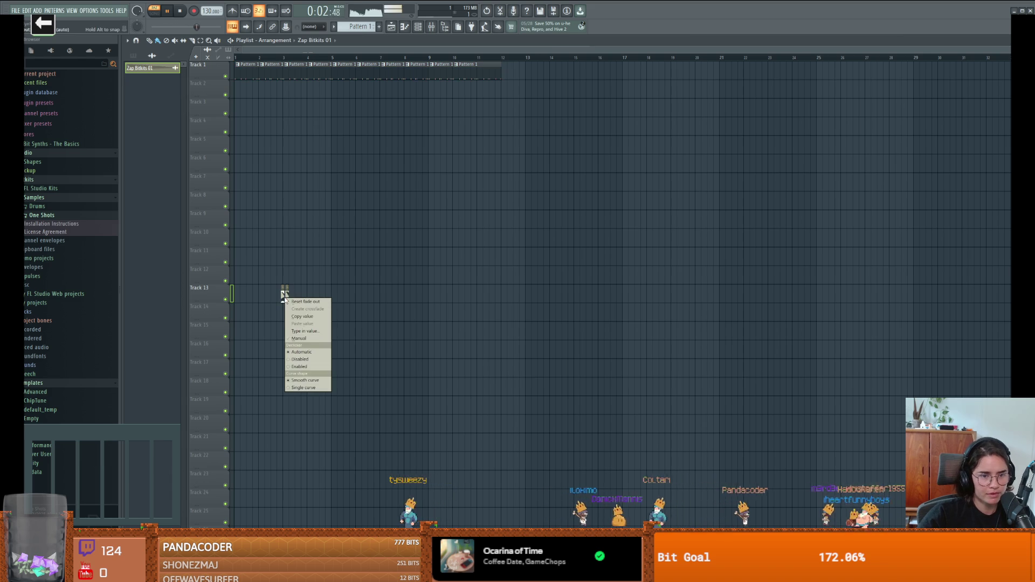
pyautogui.click(285, 294)
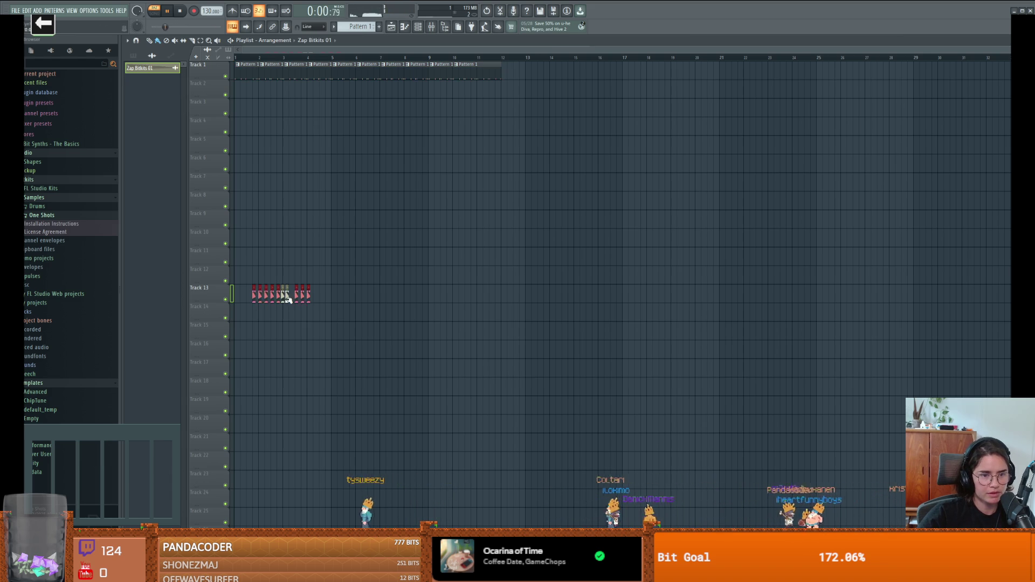
pyautogui.rightClick(285, 296)
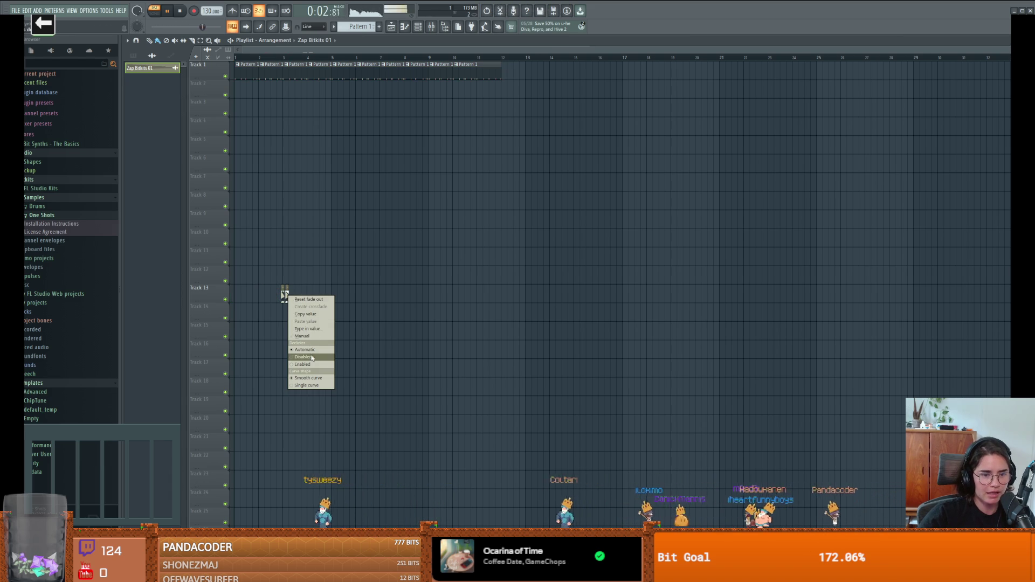
pyautogui.click(302, 289)
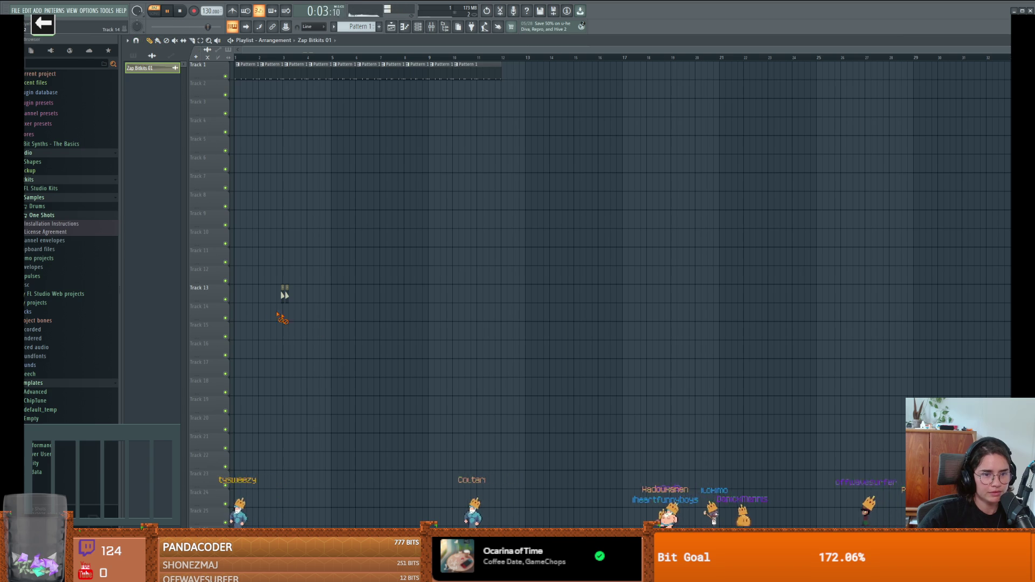
# Delete the Track 13 audio clip and set the playlist source back to Pattern 1.
pyautogui.rightClick(285, 294)
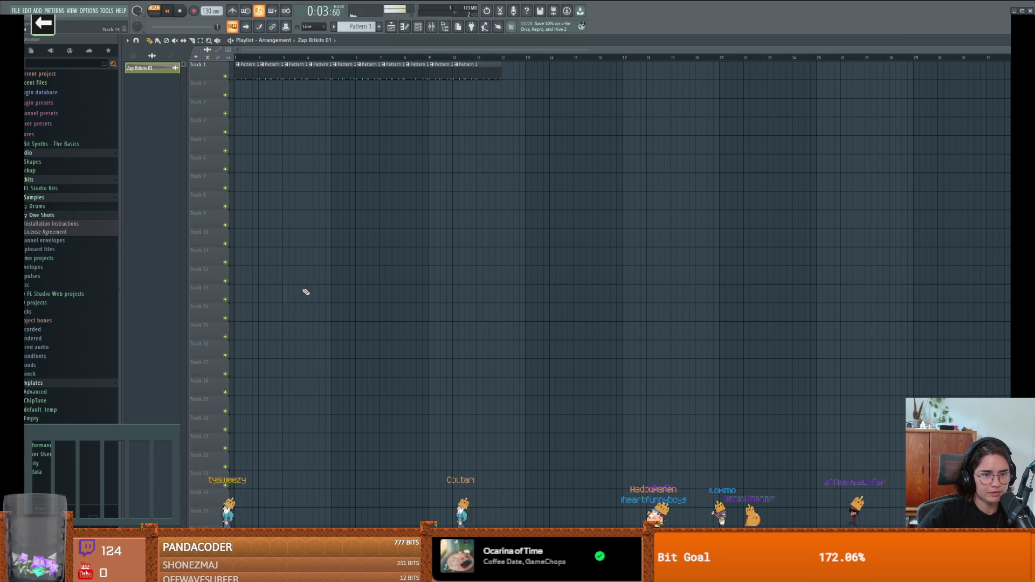
pyautogui.click(151, 70)
pyautogui.click(153, 68)
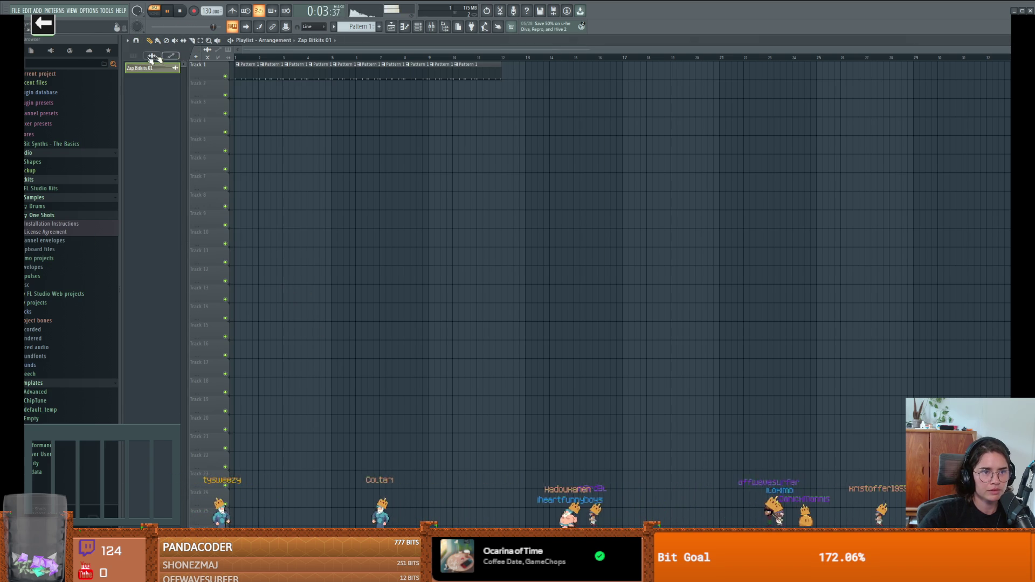
pyautogui.click(153, 57)
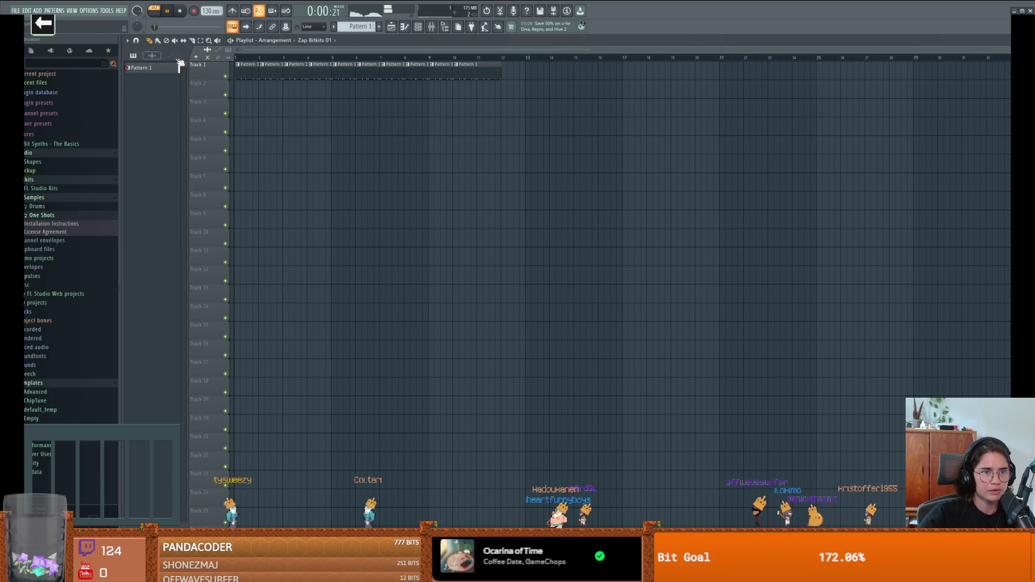
# Open the Channel rack and set its filter to show All channels.
pyautogui.click(441, 30)
pyautogui.click(441, 31)
pyautogui.click(431, 27)
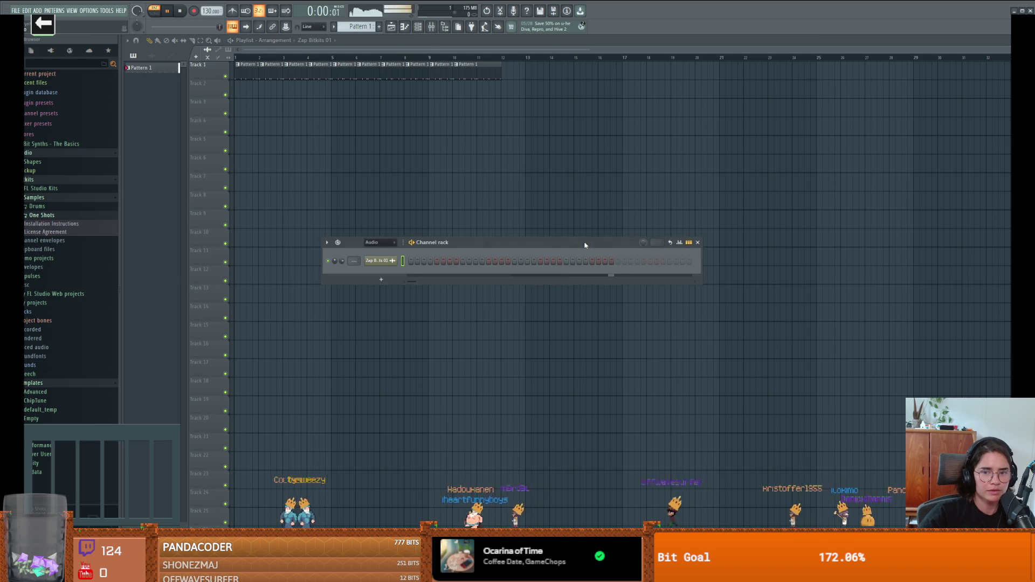
pyautogui.click(379, 242)
pyautogui.click(377, 248)
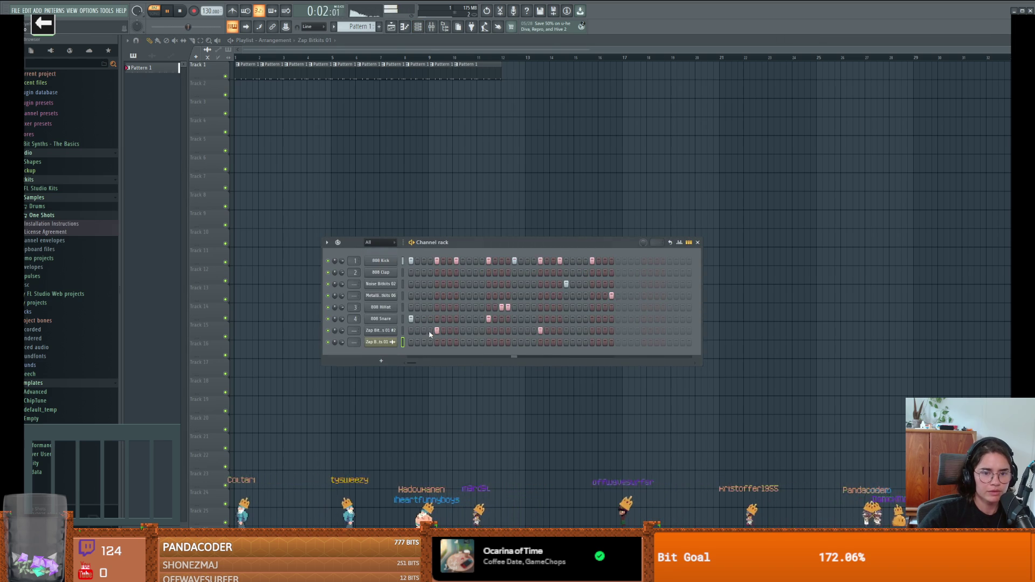
# Delete the duplicate Zap Bitkits 01 channel and view the Zap Bitkits 01 #2 instrument properties.
pyautogui.rightClick(383, 344)
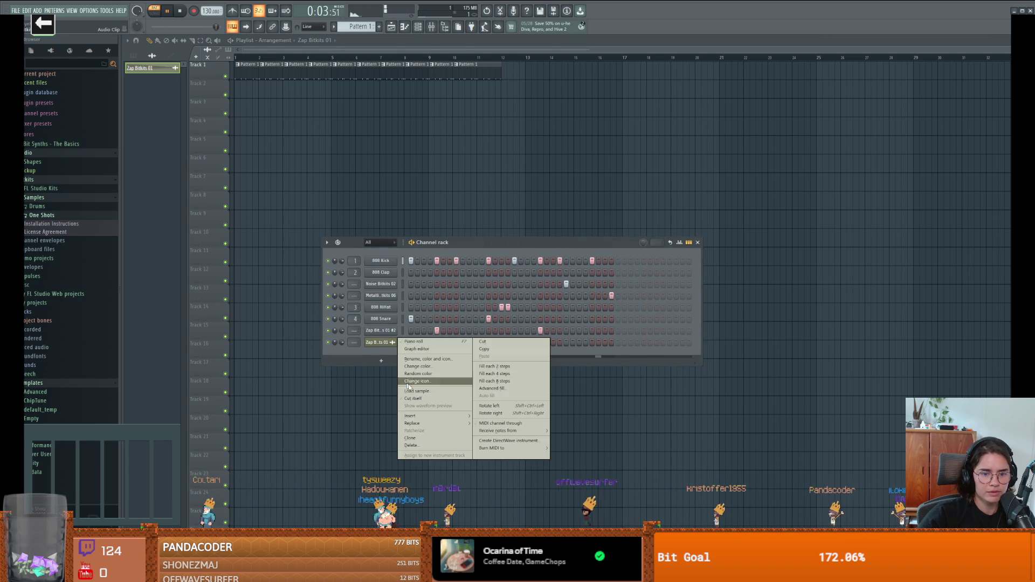
pyautogui.click(425, 444)
pyautogui.click(537, 300)
pyautogui.click(389, 331)
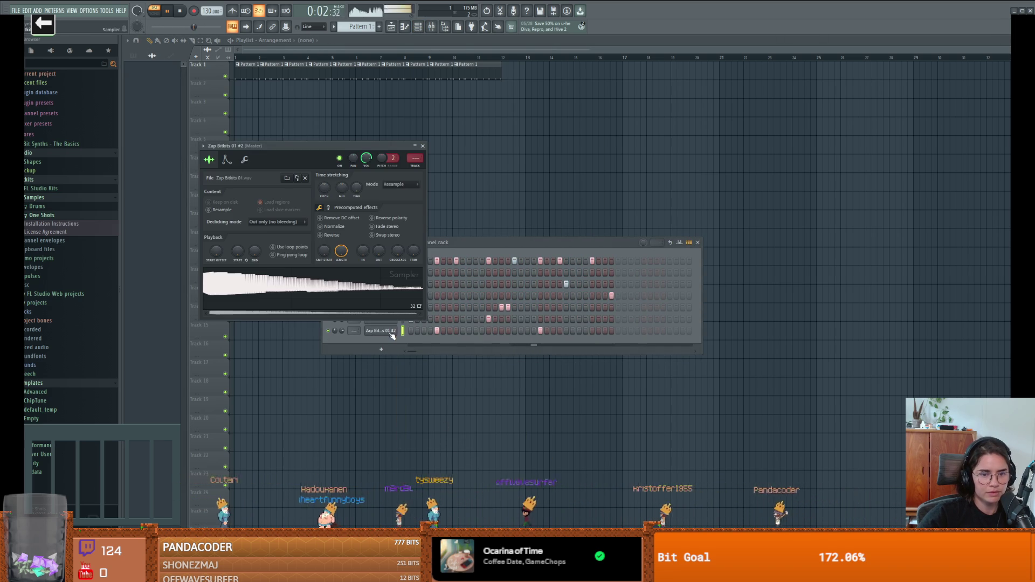
pyautogui.click(245, 161)
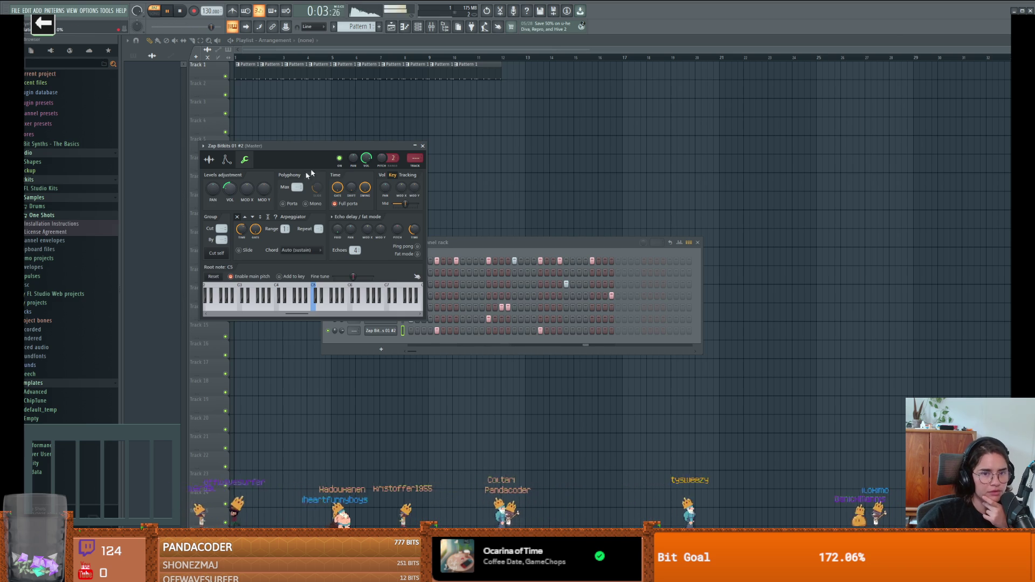
# Close the sampler and Channel rack, select Pattern 1, and remove the stray clip after bar 12.
pyautogui.click(423, 146)
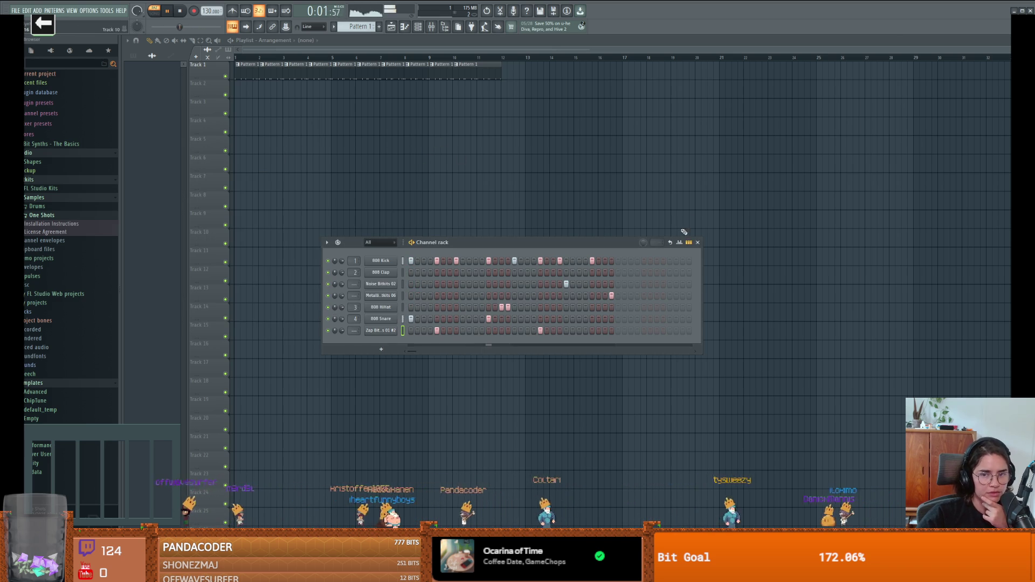
pyautogui.click(698, 242)
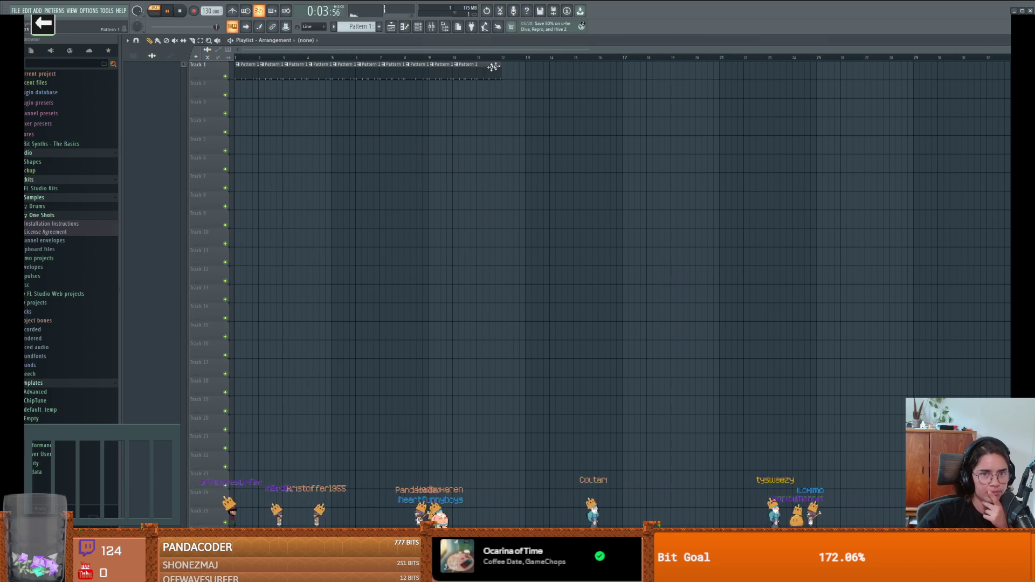
pyautogui.click(508, 75)
pyautogui.rightClick(514, 76)
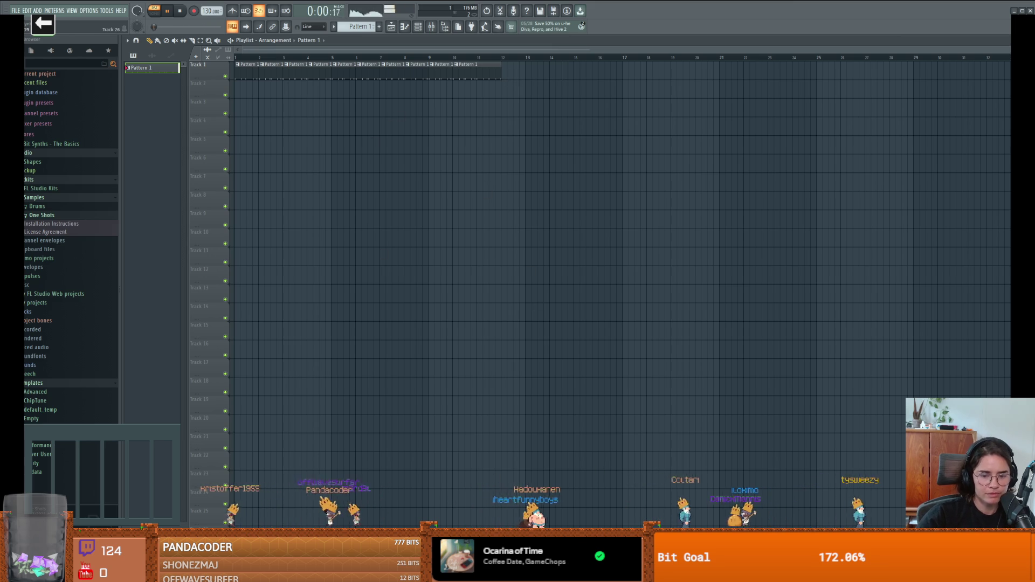
pyautogui.press('space')
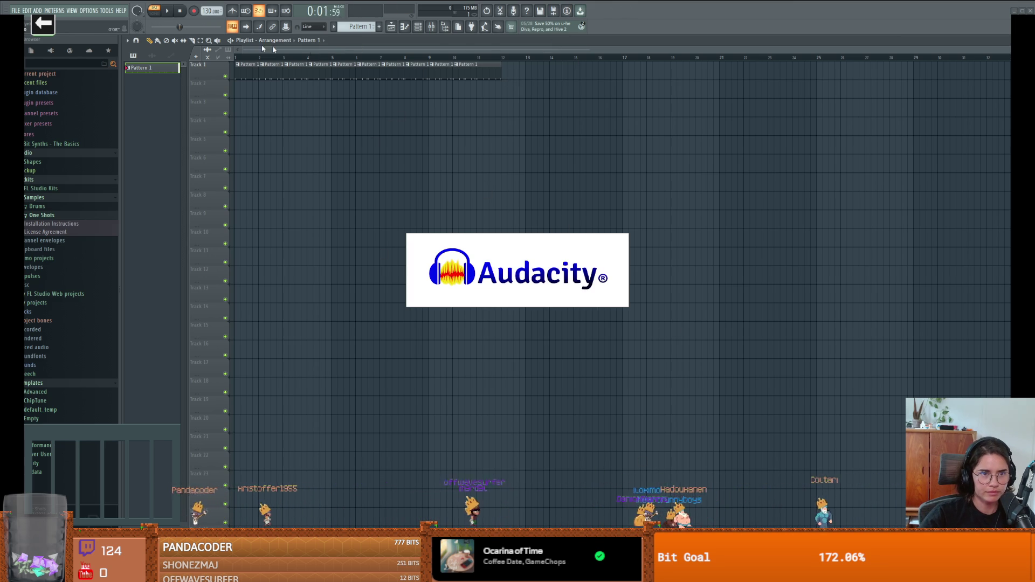
pyautogui.press('space')
# Export the project as shartilicious_beat.mp3, rendering it minimized.
pyautogui.click(12, 10)
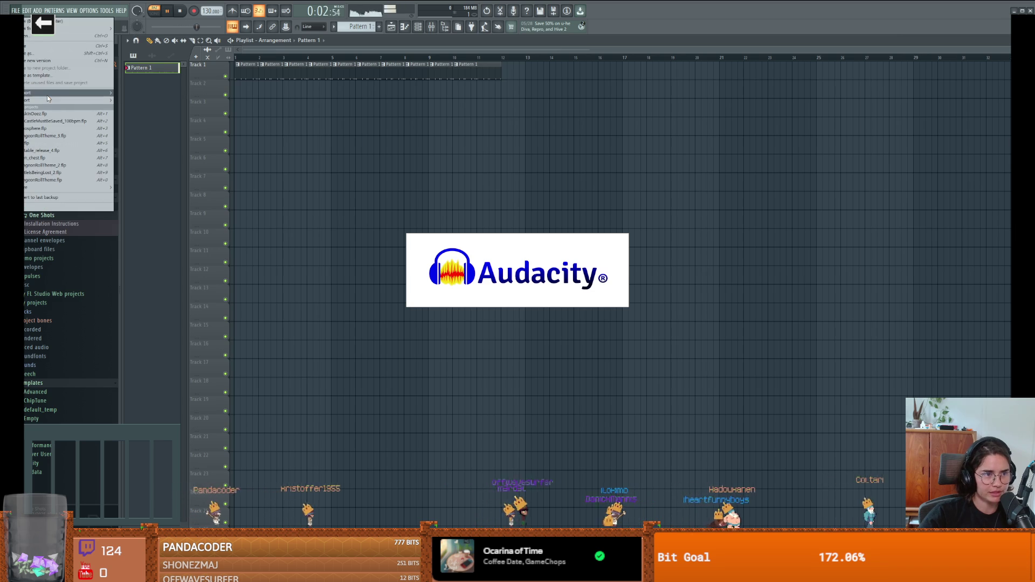
pyautogui.moveTo(50, 95)
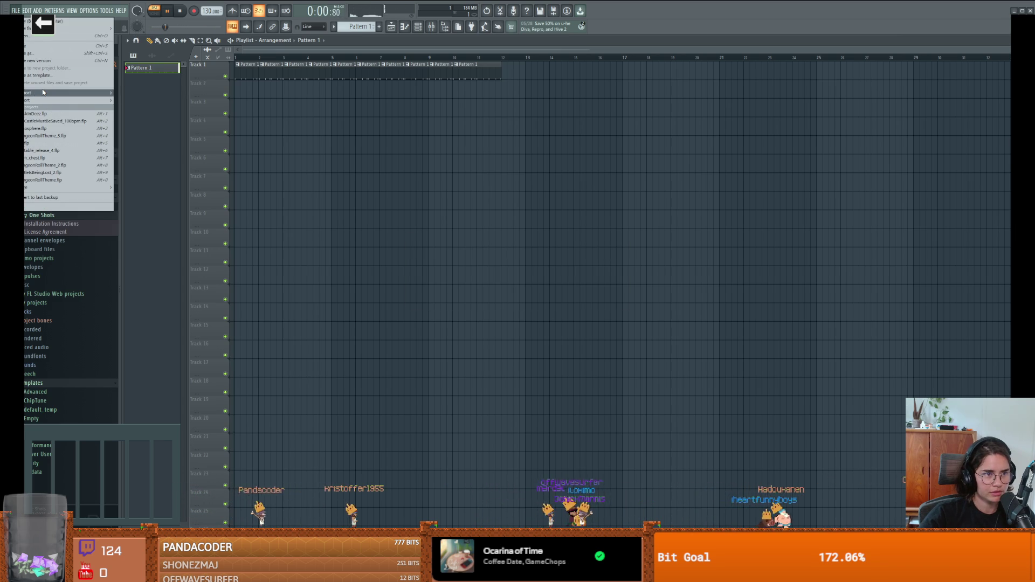
pyautogui.click(136, 114)
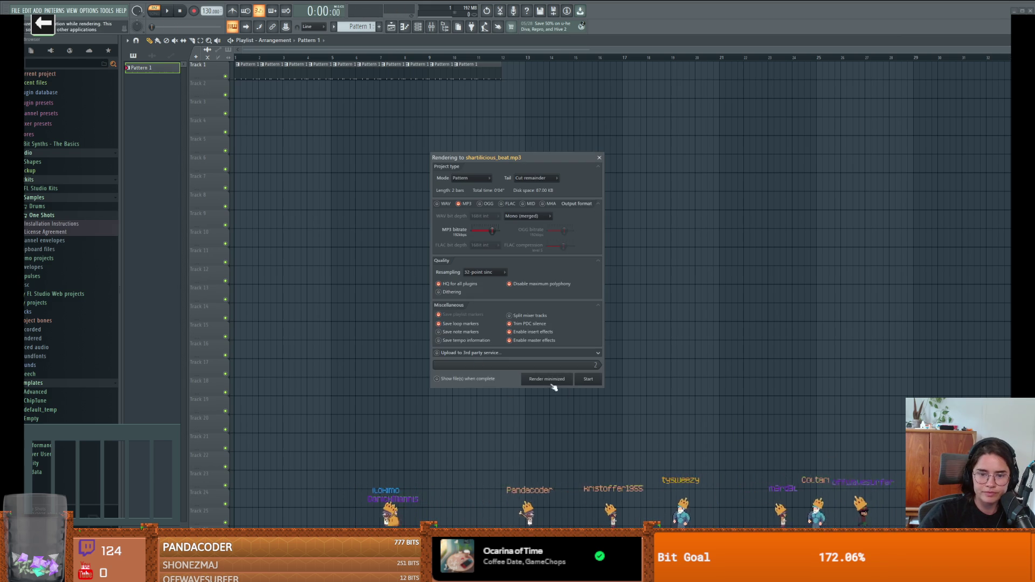
pyautogui.click(549, 379)
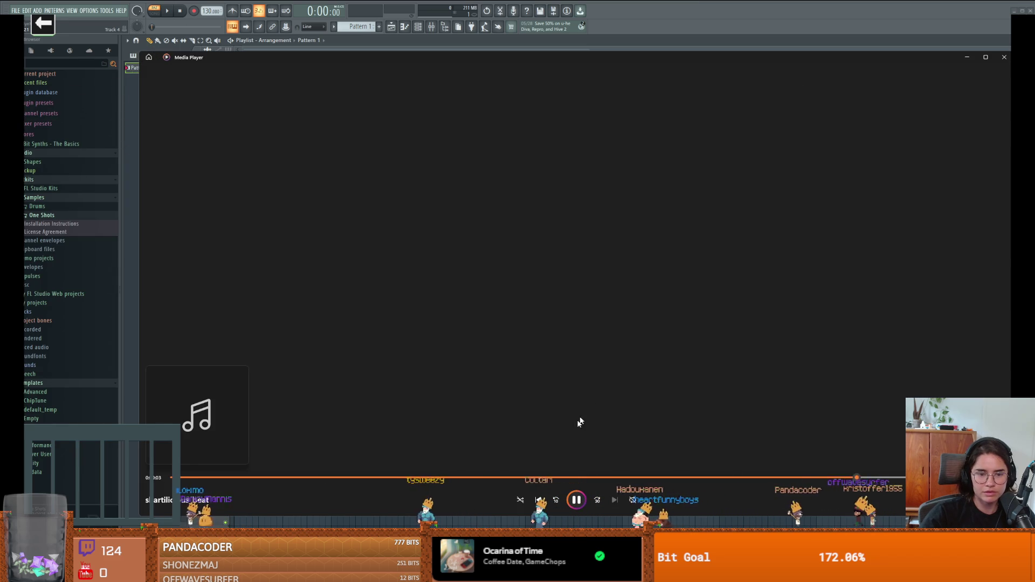
# Replay shartilicious_beat in Media Player several times and toggle repeat for the track.
pyautogui.click(577, 500)
pyautogui.click(181, 478)
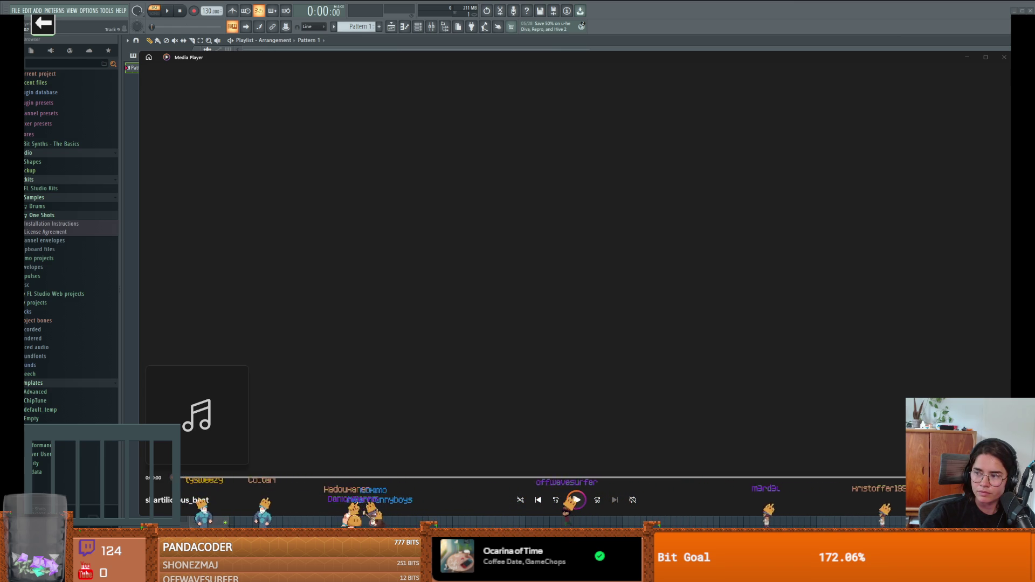
pyautogui.press('space')
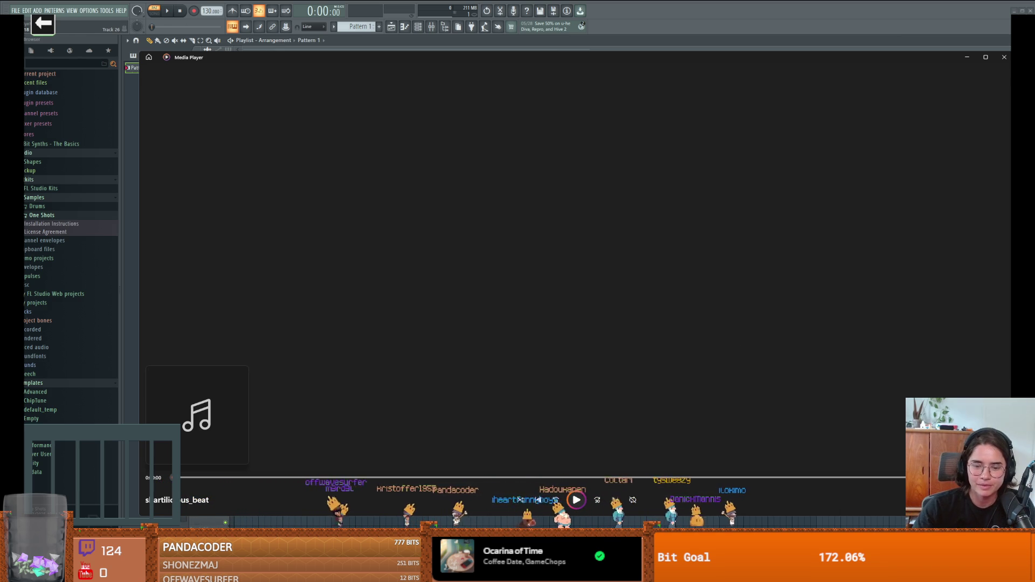
pyautogui.click(576, 499)
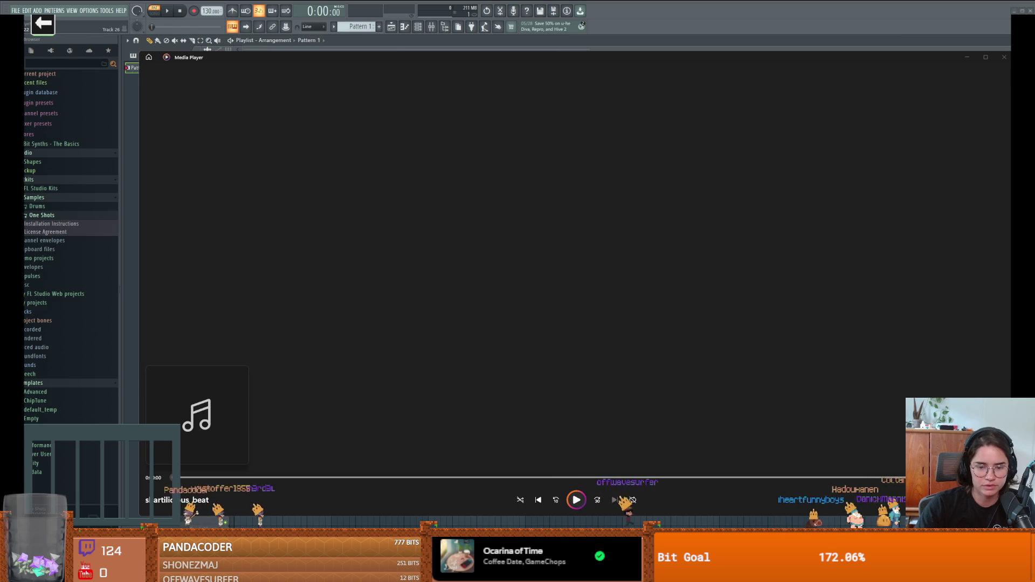
pyautogui.click(577, 500)
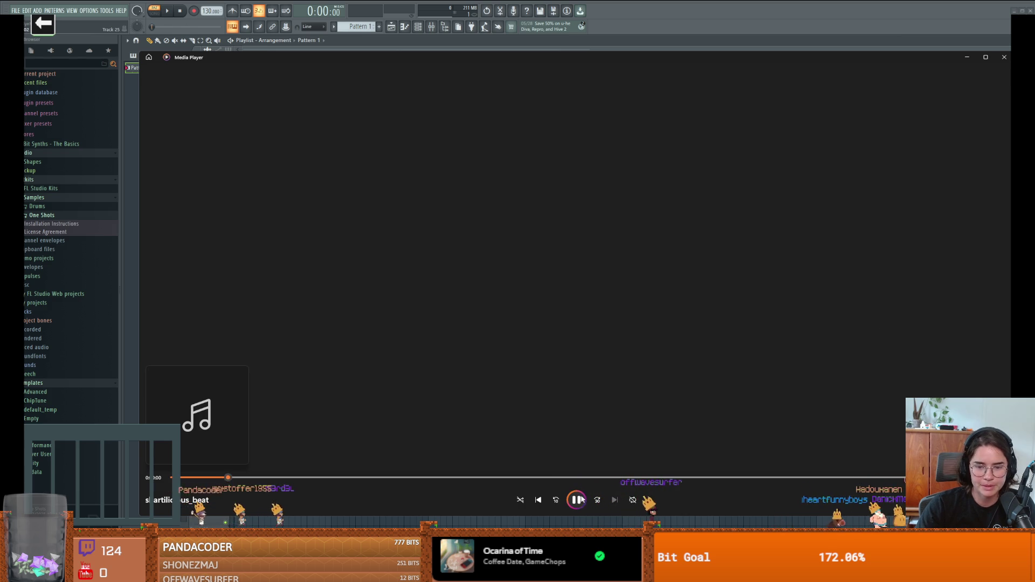
pyautogui.click(633, 500)
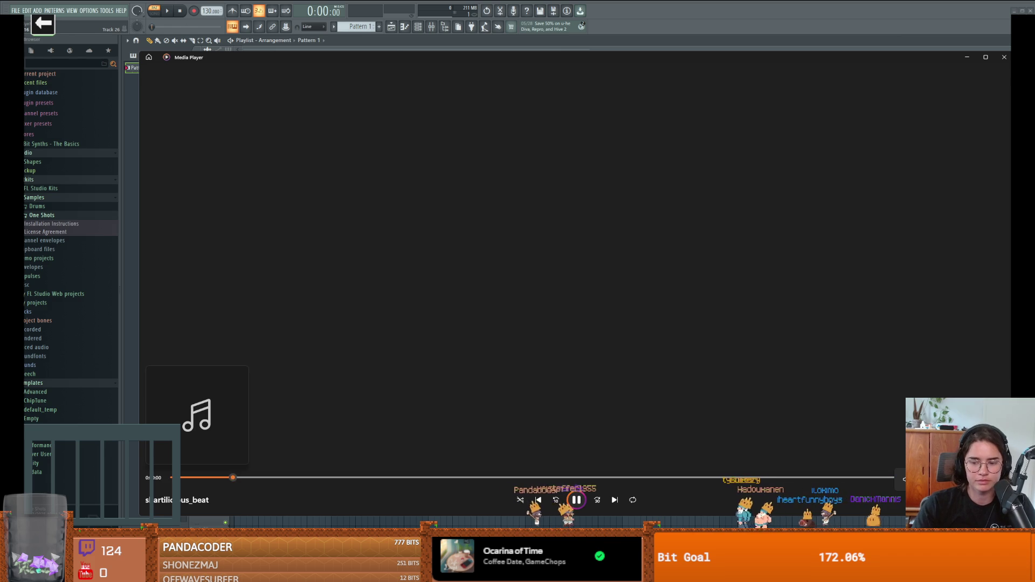
# Launch Audacity from the system search and dismiss its update notice.
pyautogui.press('super')
pyautogui.write('au')
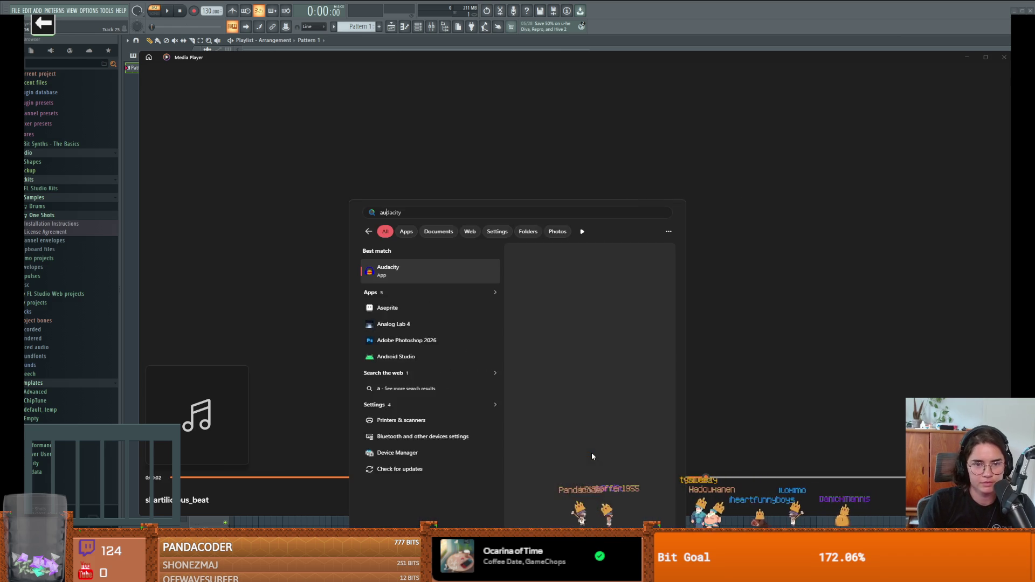
pyautogui.press('Return')
pyautogui.click(572, 395)
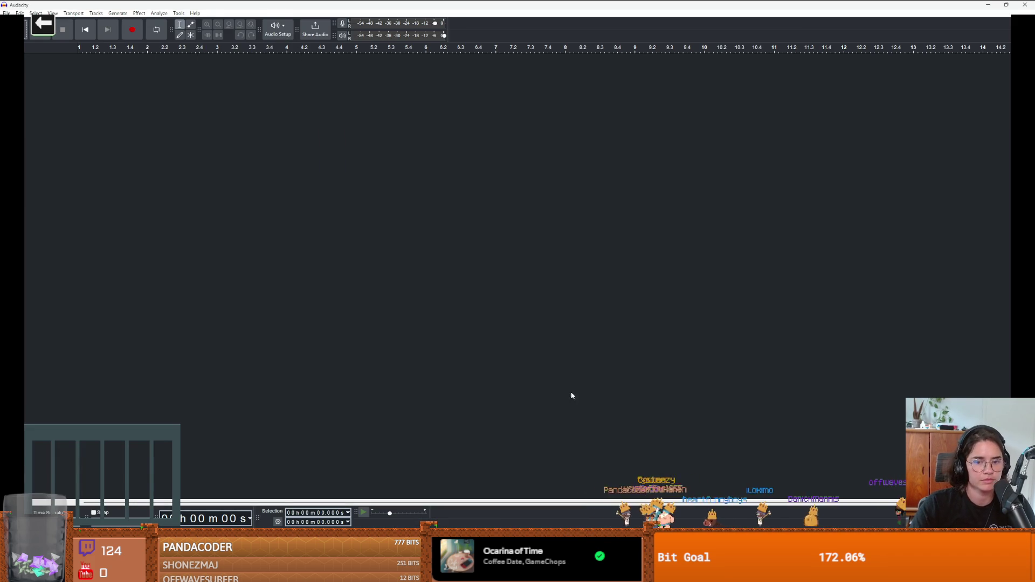
# Set playback to CABLE-B Input, choose a recording device, and start recording a new track.
pyautogui.click(273, 31)
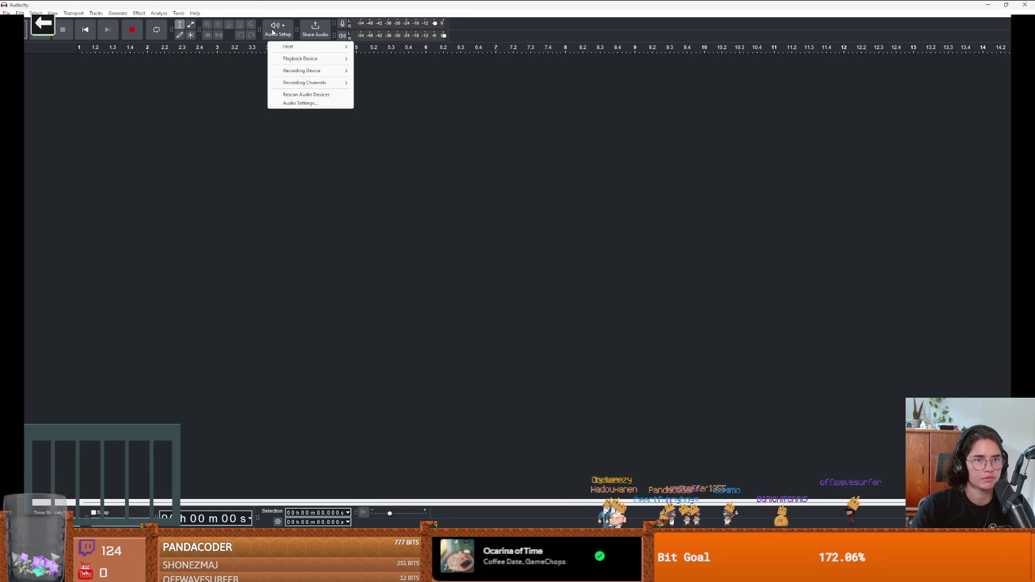
pyautogui.moveTo(307, 59)
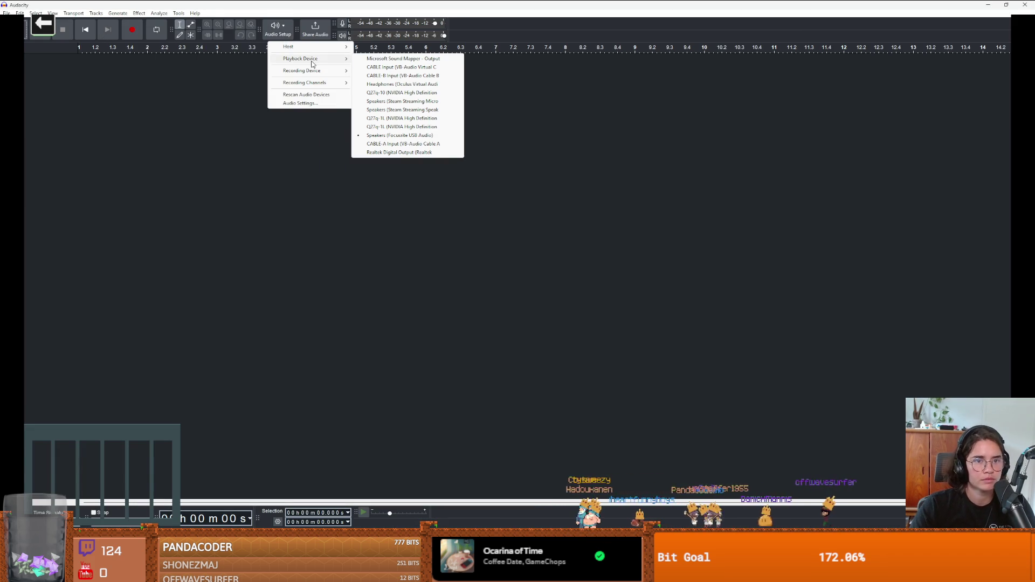
pyautogui.click(374, 76)
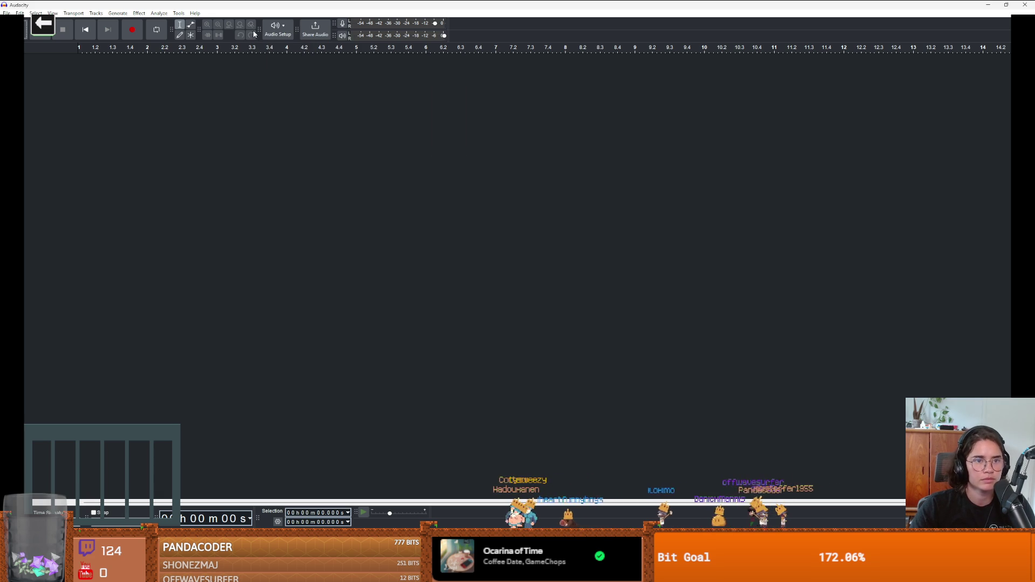
pyautogui.click(276, 30)
pyautogui.moveTo(307, 71)
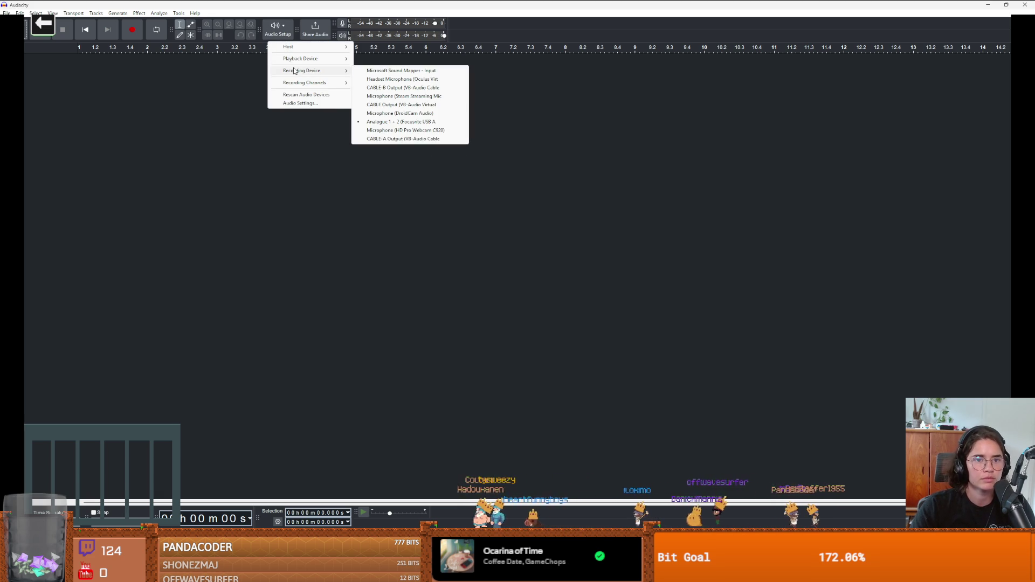
pyautogui.click(562, 139)
pyautogui.press('r')
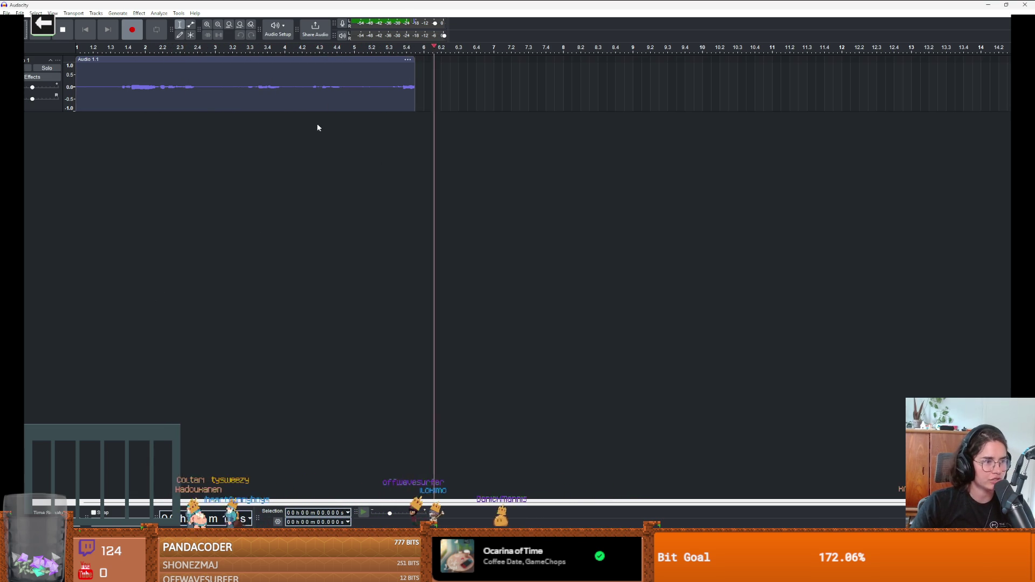
# Discard the first take and stop the re-recorded take.
pyautogui.press('space')
pyautogui.press('Delete')
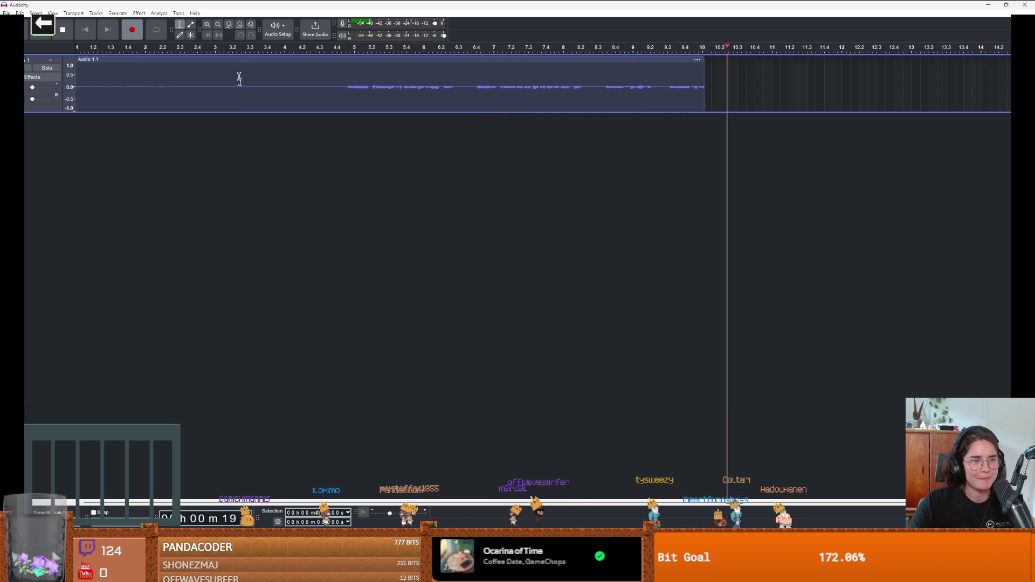
pyautogui.press('space')
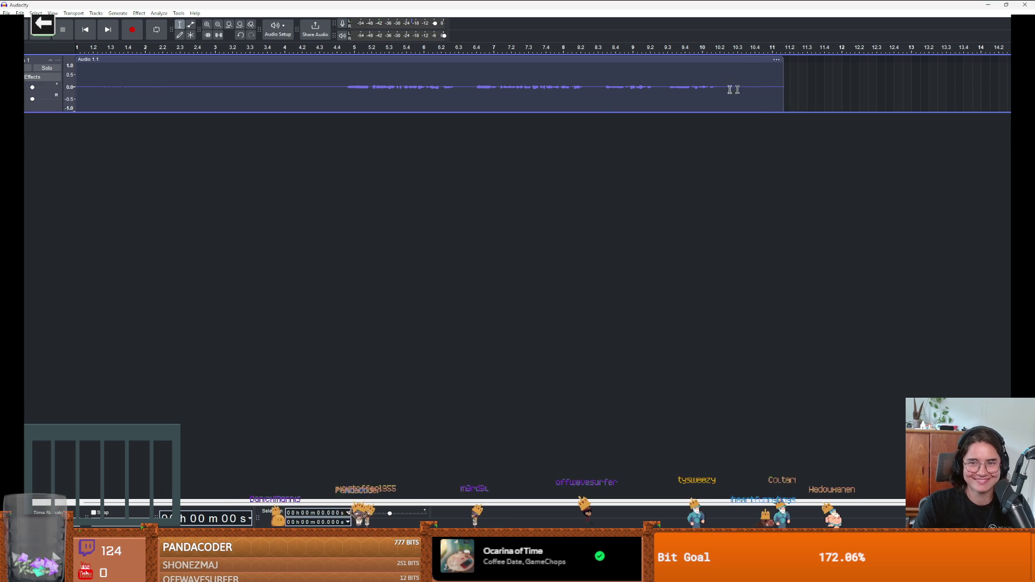
# Delete the clip's tail and silent start, leaving about 4.5 seconds, then bring up system search.
pyautogui.moveTo(797, 87); pyautogui.dragTo(598, 89)
pyautogui.press('Delete')
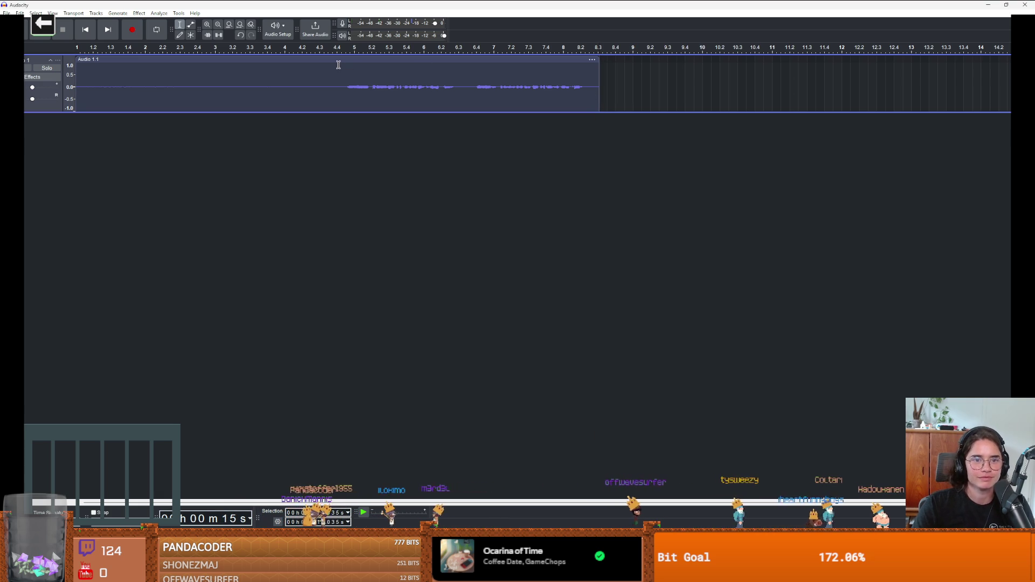
pyautogui.moveTo(335, 84); pyautogui.dragTo(76, 89)
pyautogui.press('Delete')
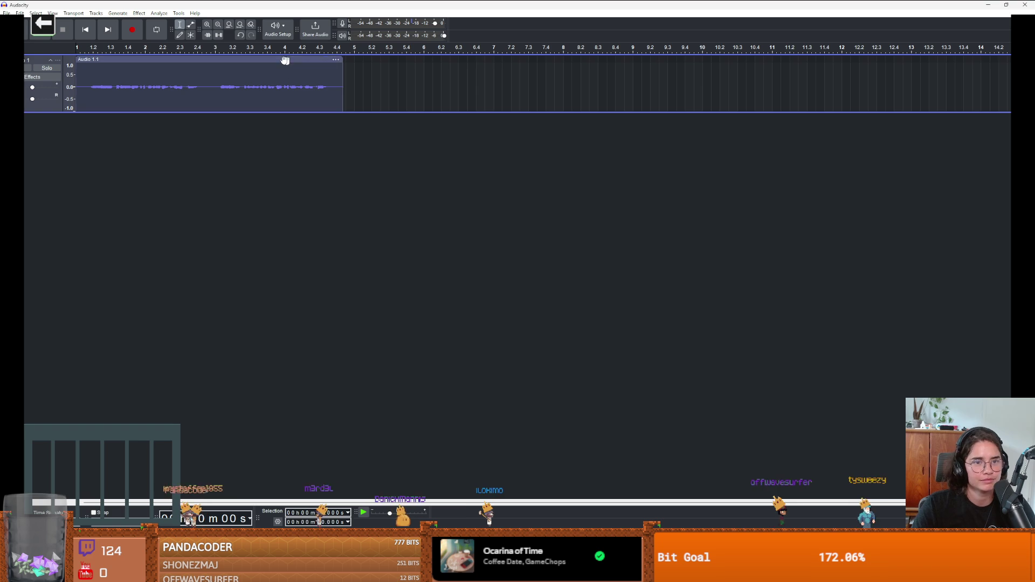
pyautogui.click(400, 81)
pyautogui.click(355, 81)
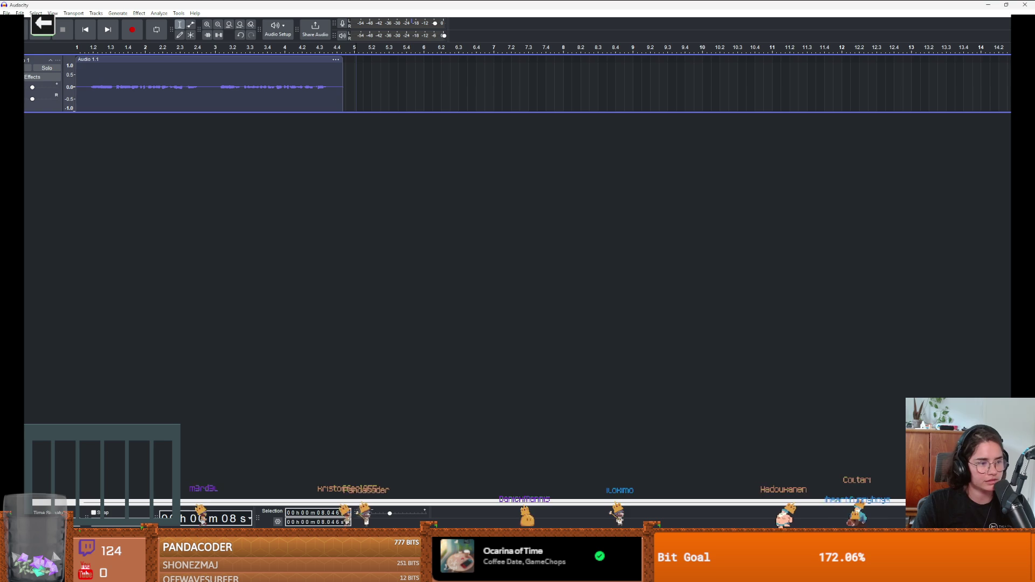
pyautogui.press('super')
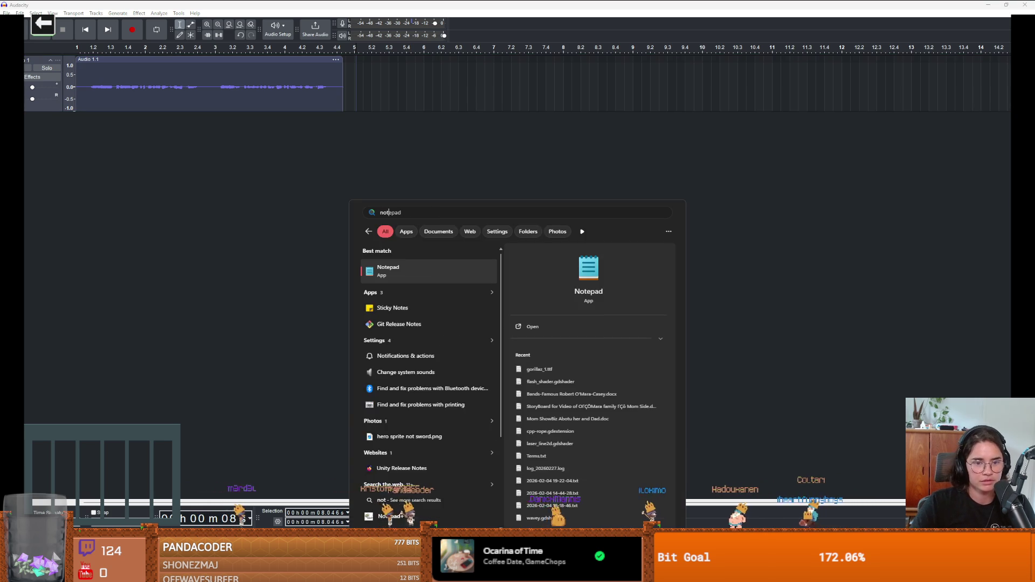
# In Notepad, type 'feelin when you runnin to the toilet and you don't think you' and fix the typo.
pyautogui.press('Escape')
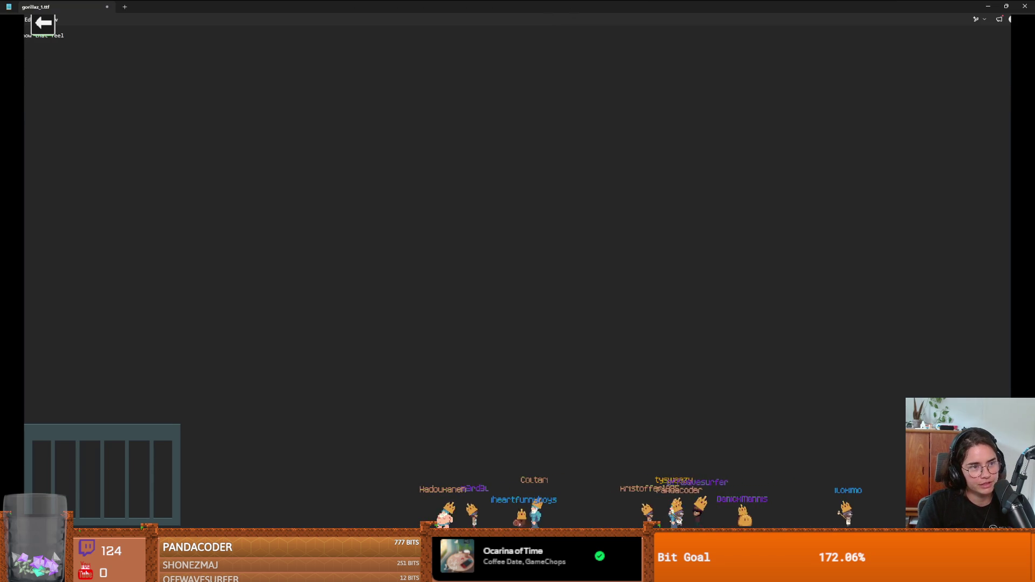
pyautogui.write('feelin when you runnin to the t')
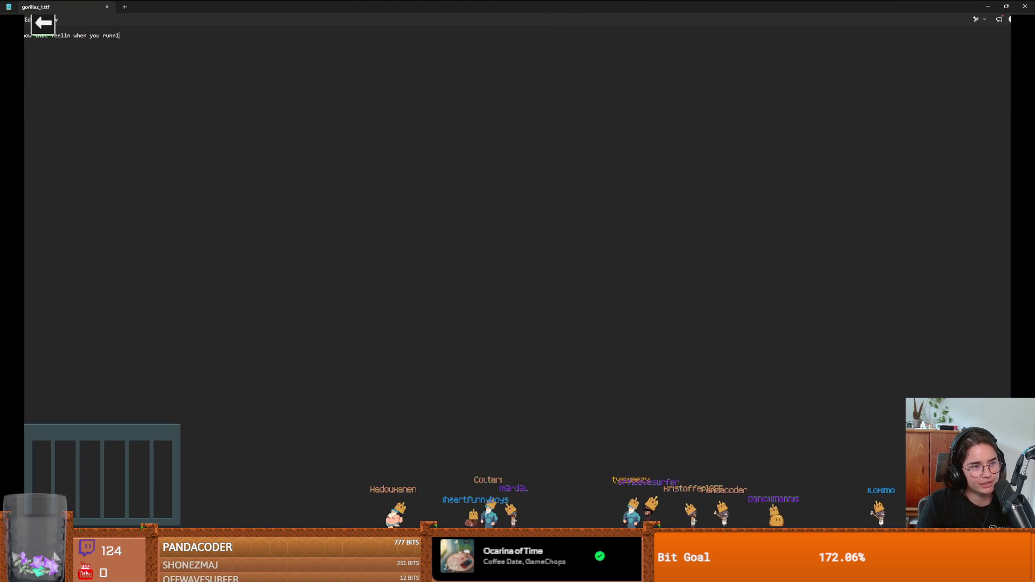
pyautogui.write('oil')
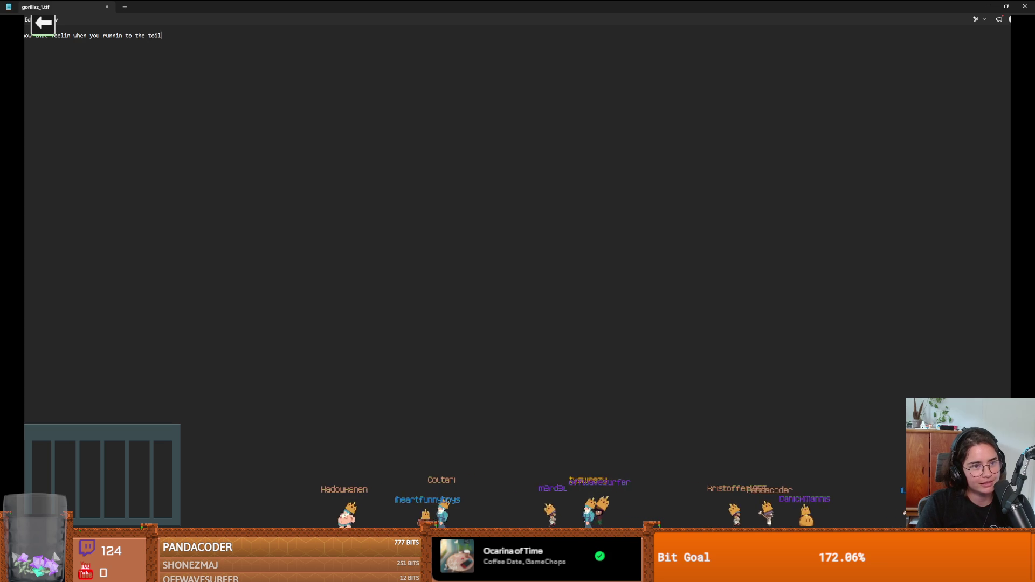
pyautogui.write("et and you don't think you")
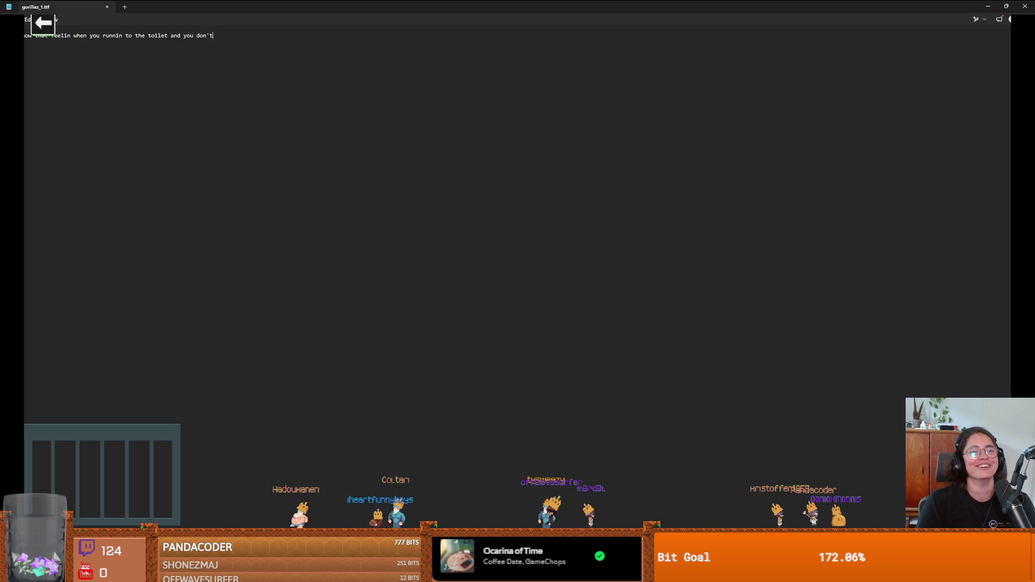
pyautogui.press('BackSpace')
pyautogui.press('BackSpace')
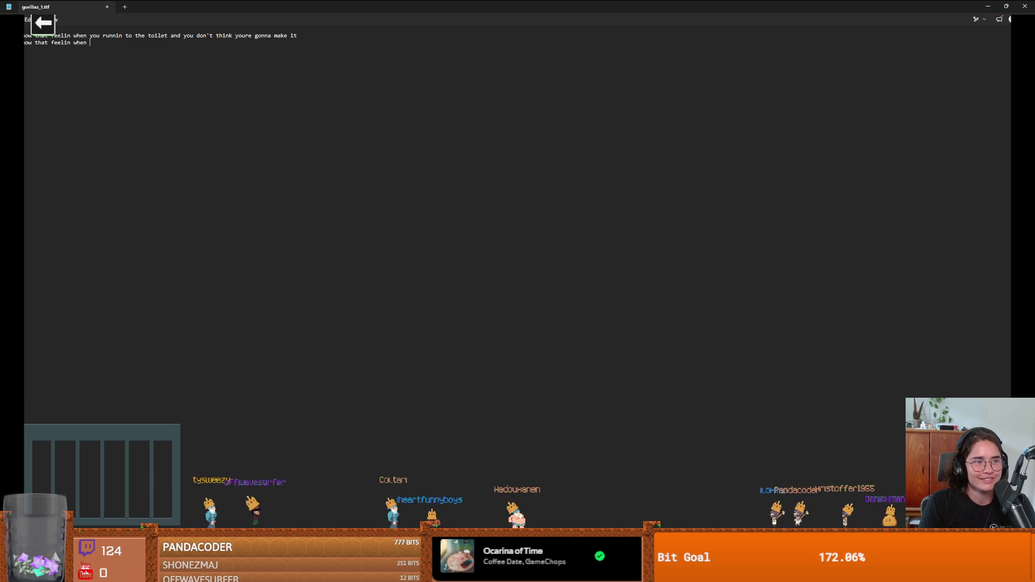
# Type the next lyric text, 'the line is running out of the r'.
pyautogui.write('the line')
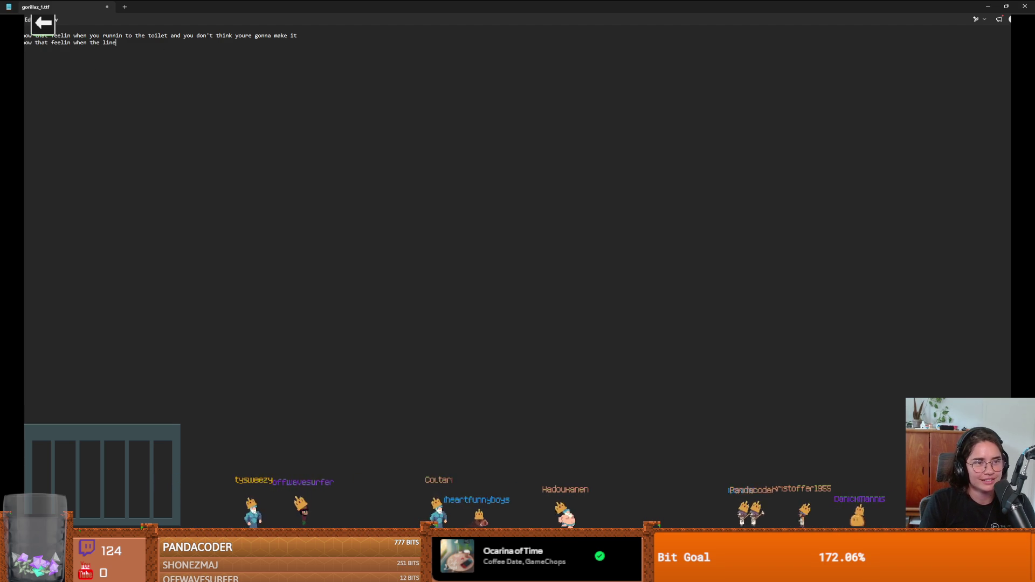
pyautogui.write(' is running')
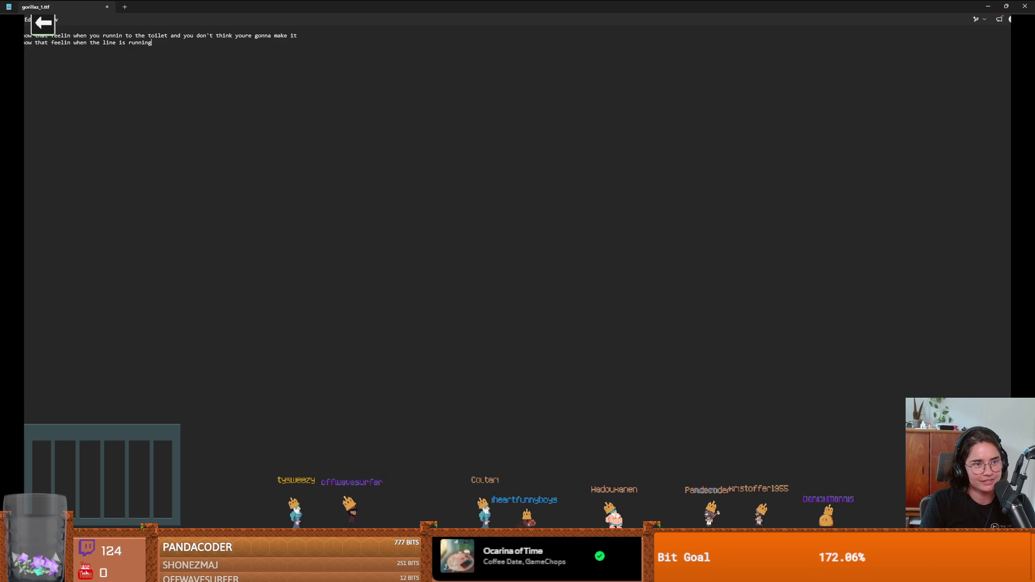
pyautogui.write(' out of the r')
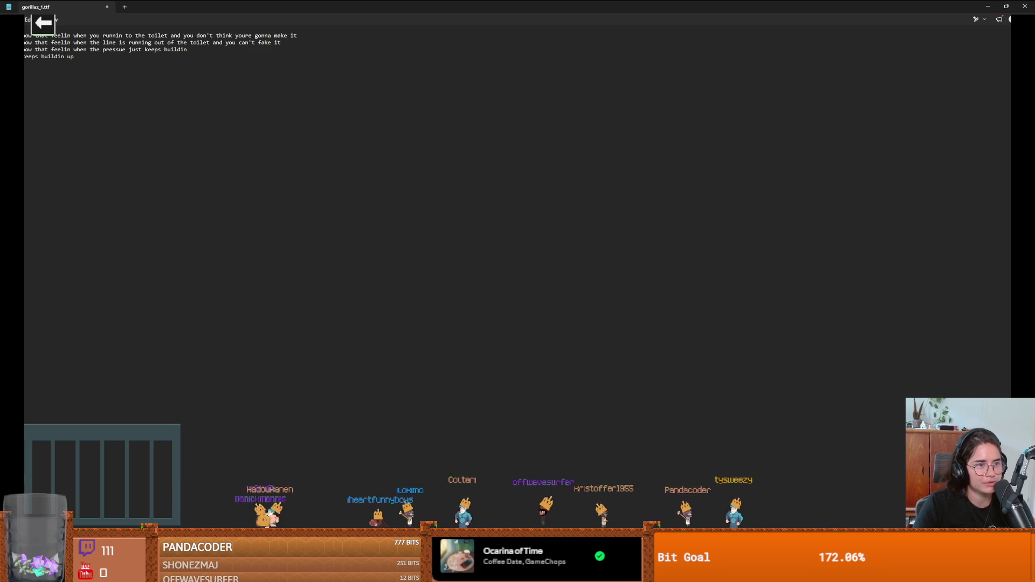
# Copy the 'keeps buildin up' line and paste it until four copies exist.
pyautogui.tripleClick(57, 65)
pyautogui.hotkey('ctrl', 'c')
pyautogui.hotkey('ctrl', 'v')
pyautogui.hotkey('ctrl', 'v')
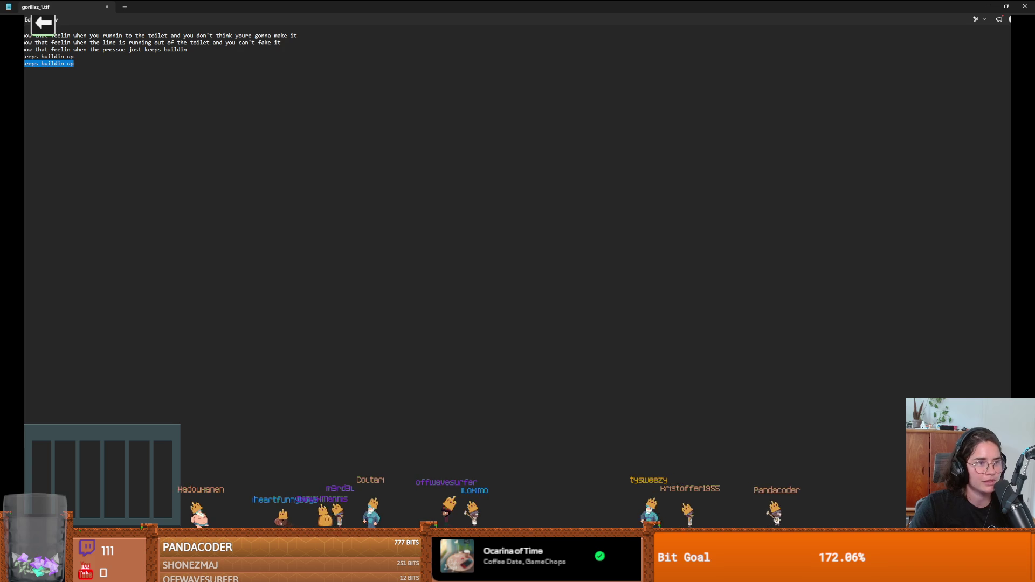
pyautogui.hotkey('ctrl', 'v')
pyautogui.press('Return')
pyautogui.hotkey('ctrl', 'v')
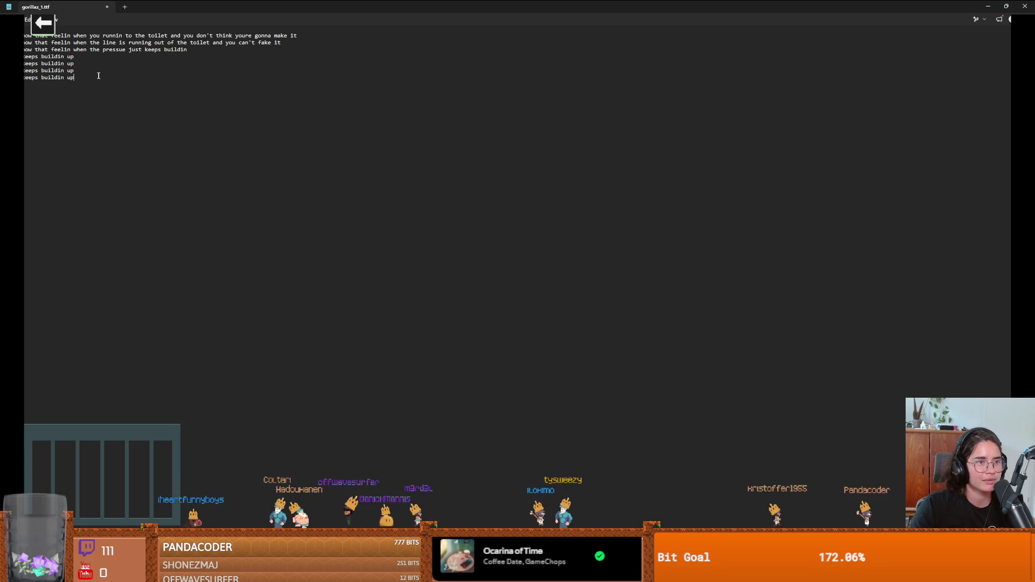
pyautogui.press('Return')
pyautogui.hotkey('ctrl', 'v')
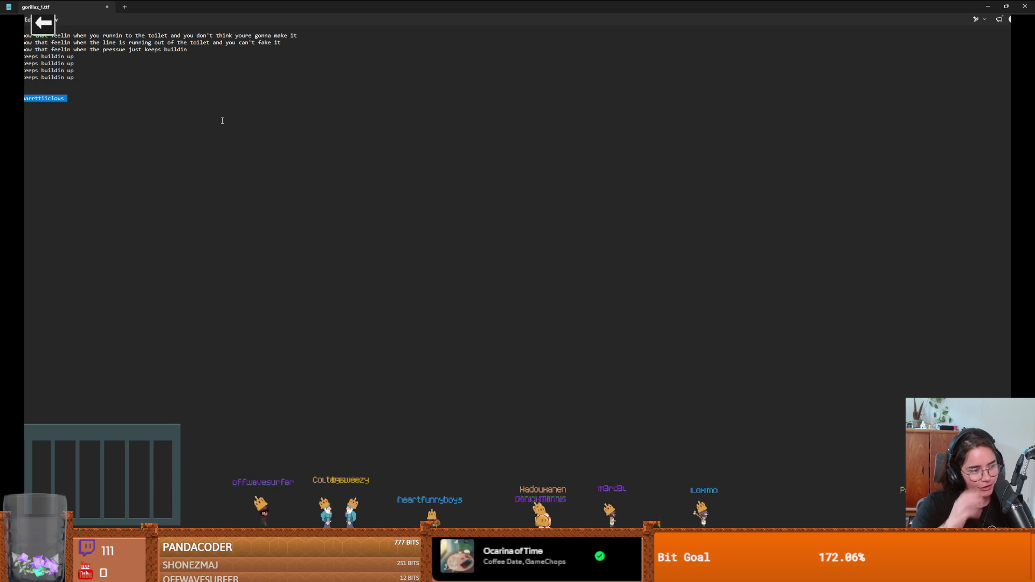
# Add a 'harrttiiclous' line, undo the extra copy, and insert a blank line after the pressure line.
pyautogui.click(97, 101)
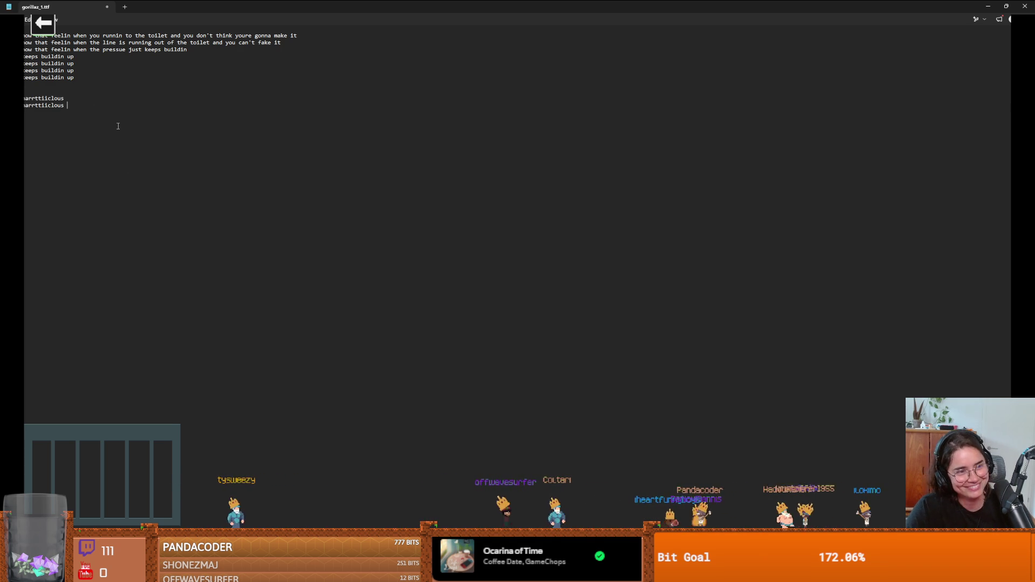
pyautogui.press('Return')
pyautogui.write('harrttiiclous')
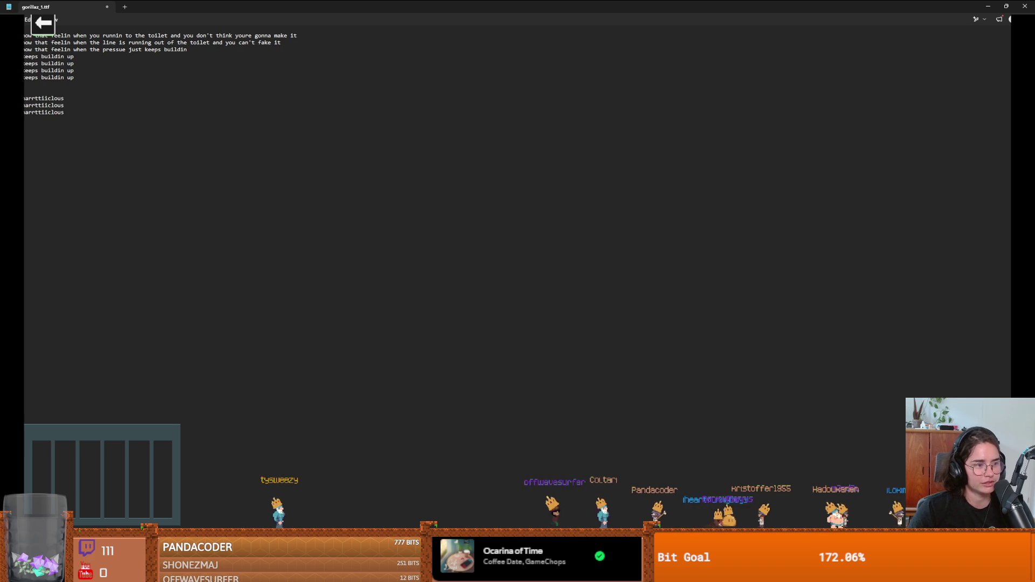
pyautogui.hotkey('ctrl', 'z')
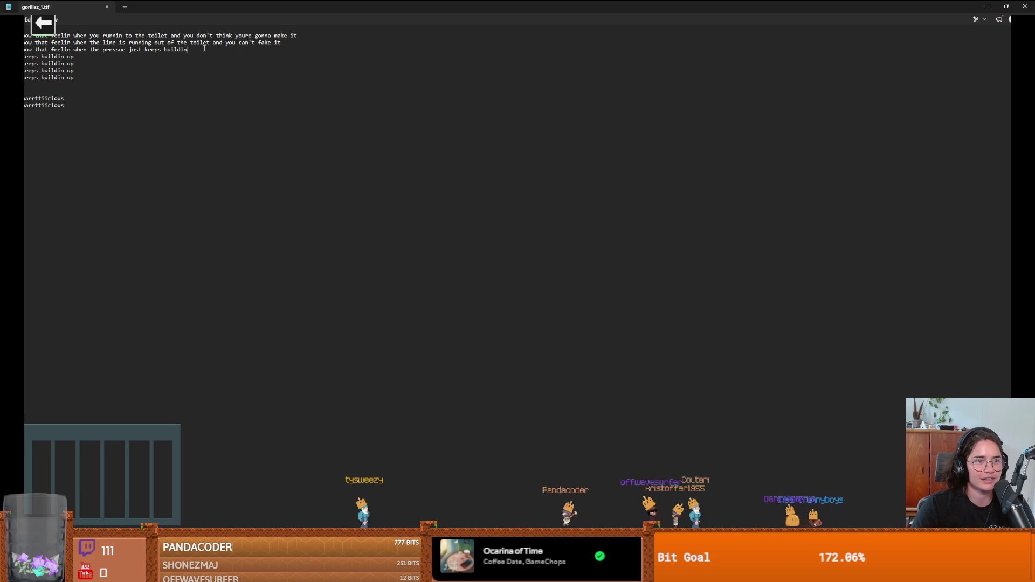
pyautogui.press('Return')
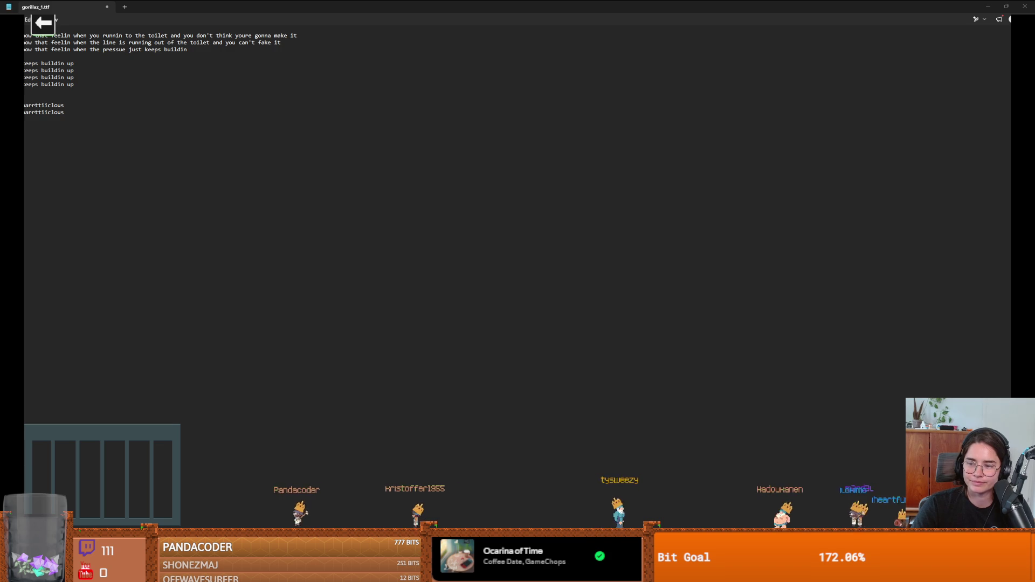
pyautogui.hotkey('alt', 'Tab')
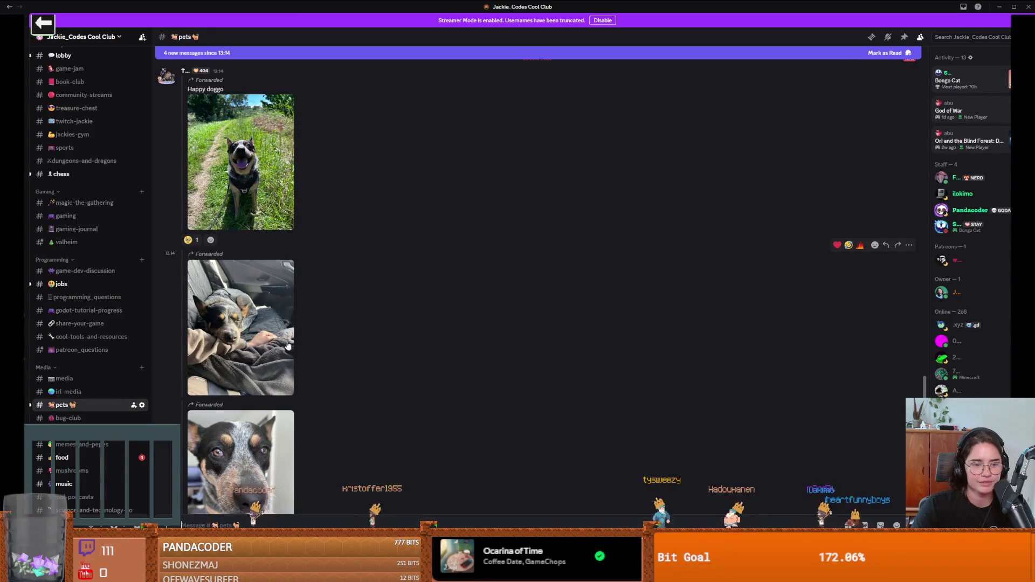
# View the Happy doggo, sleeping dog, close-up and ball photos full size, then return to Notepad.
pyautogui.click(280, 210)
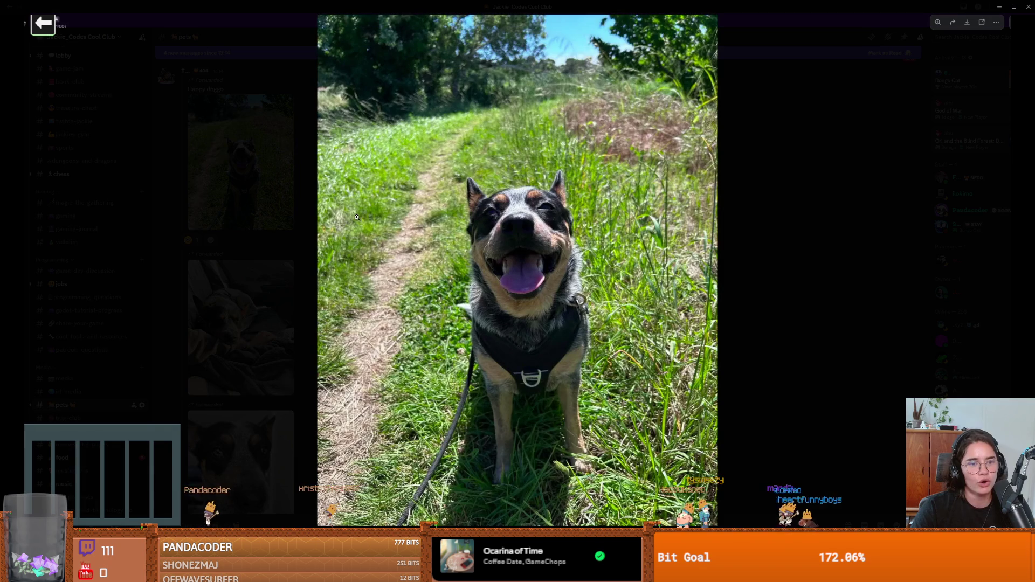
pyautogui.click(808, 328)
pyautogui.click(230, 343)
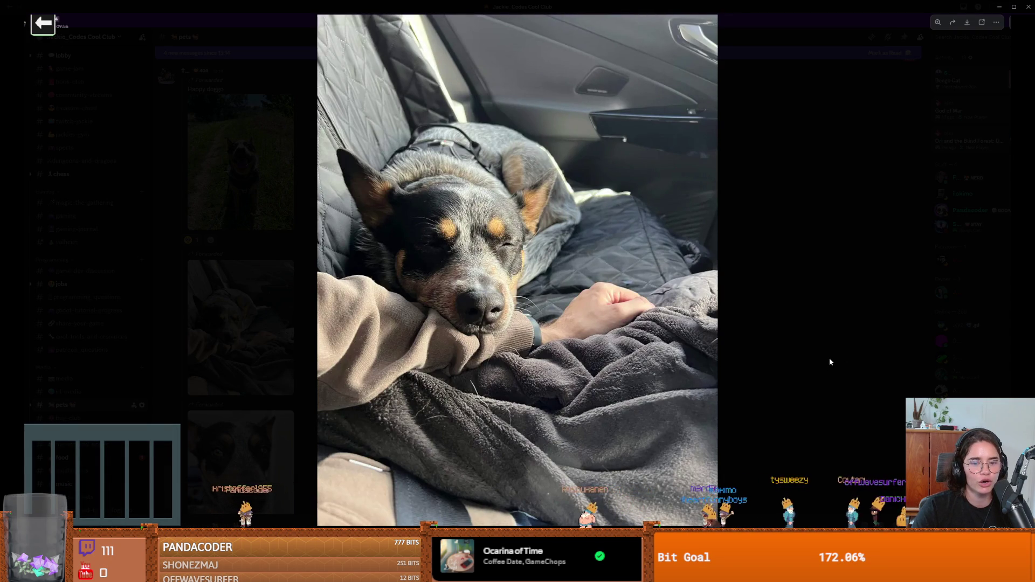
pyautogui.click(819, 359)
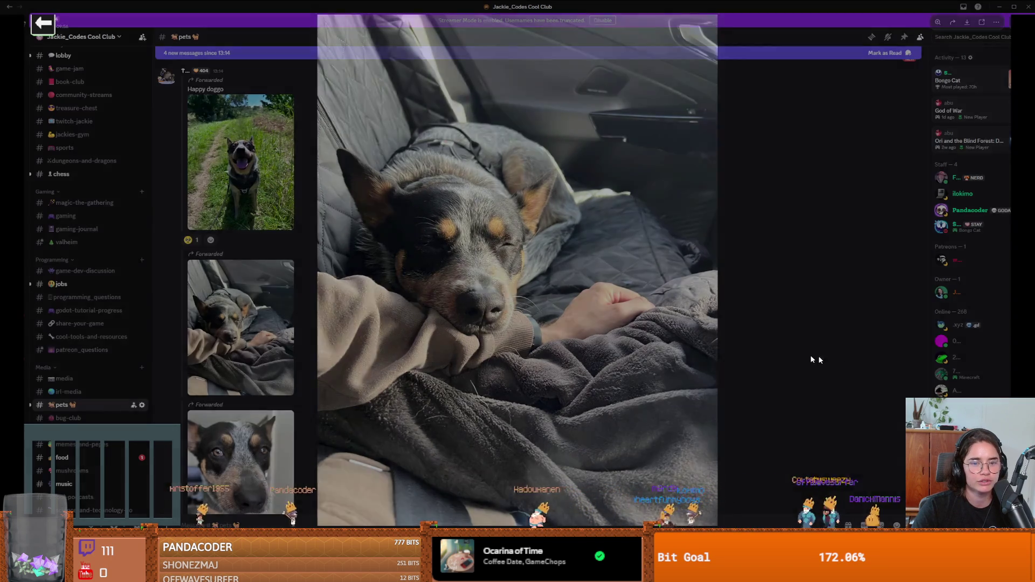
pyautogui.scroll(-2, 241, 324)
pyautogui.click(241, 361)
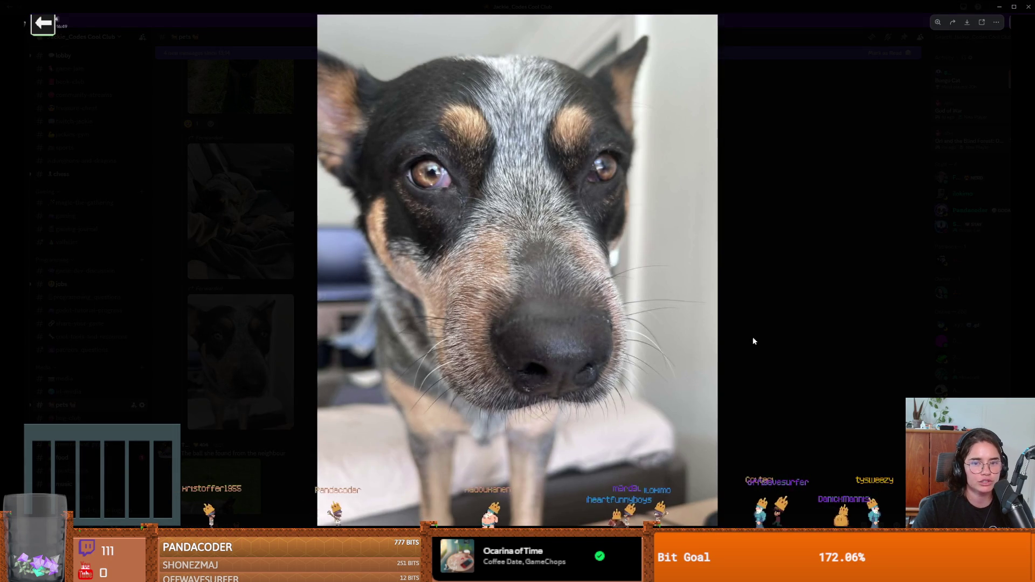
pyautogui.click(797, 328)
pyautogui.scroll(-2, 397, 388)
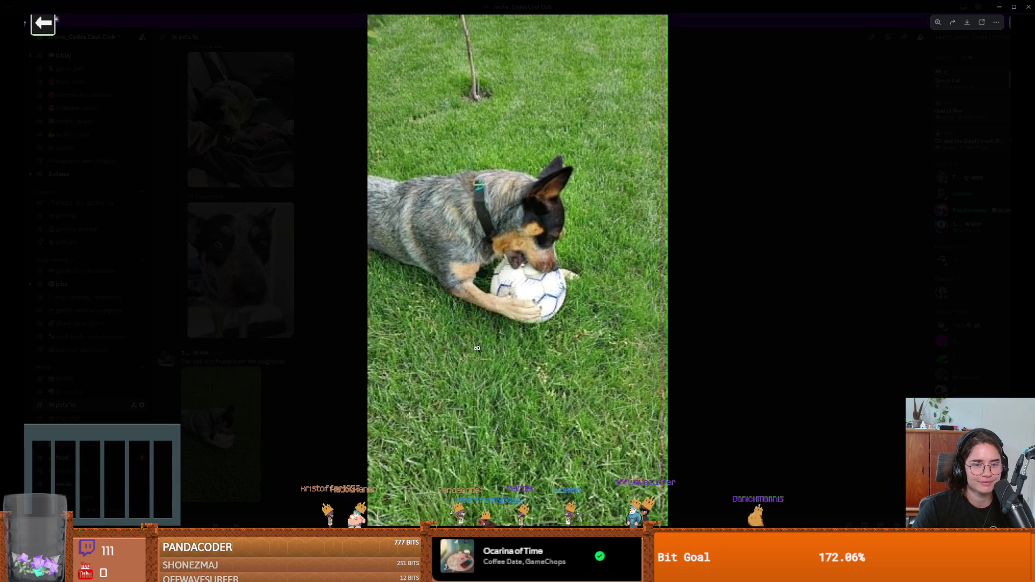
pyautogui.click(220, 407)
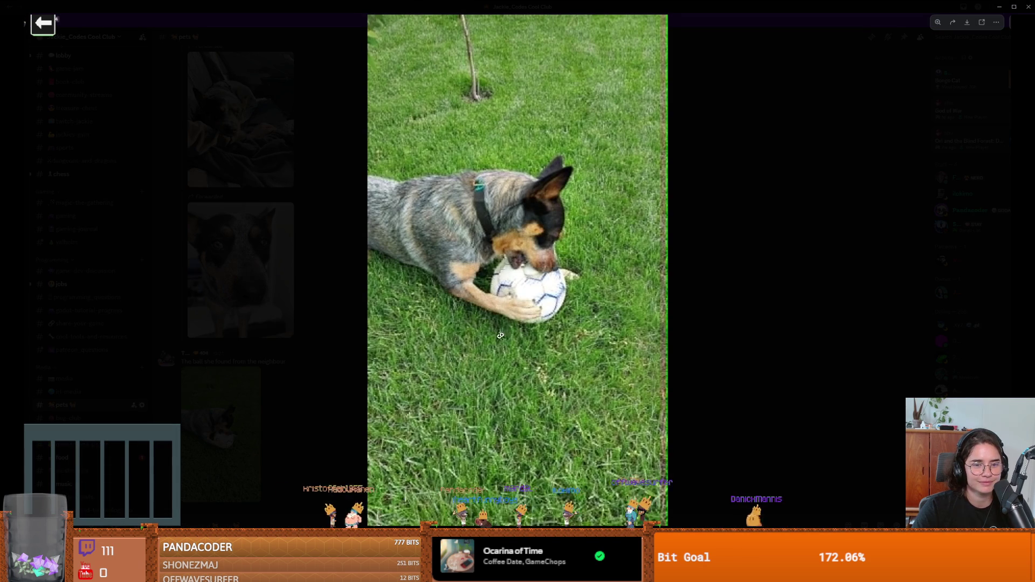
pyautogui.click(746, 299)
pyautogui.hotkey('alt', 'Tab')
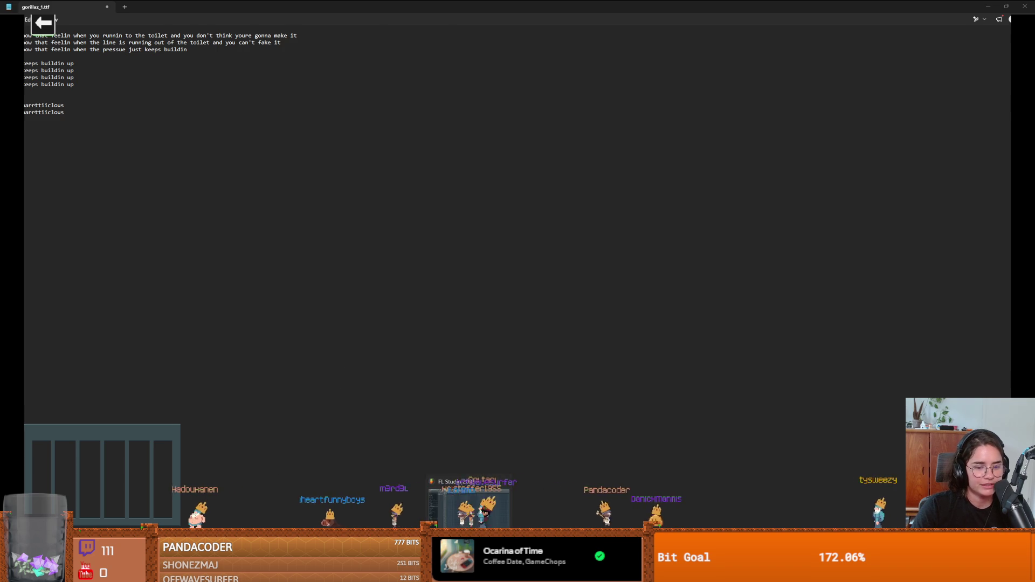
# Record a fresh vocal take of about one and a half minutes on Audio 1.
pyautogui.hotkey('alt', 'Tab')
pyautogui.hotkey('ctrl', 'z')
pyautogui.press('r')
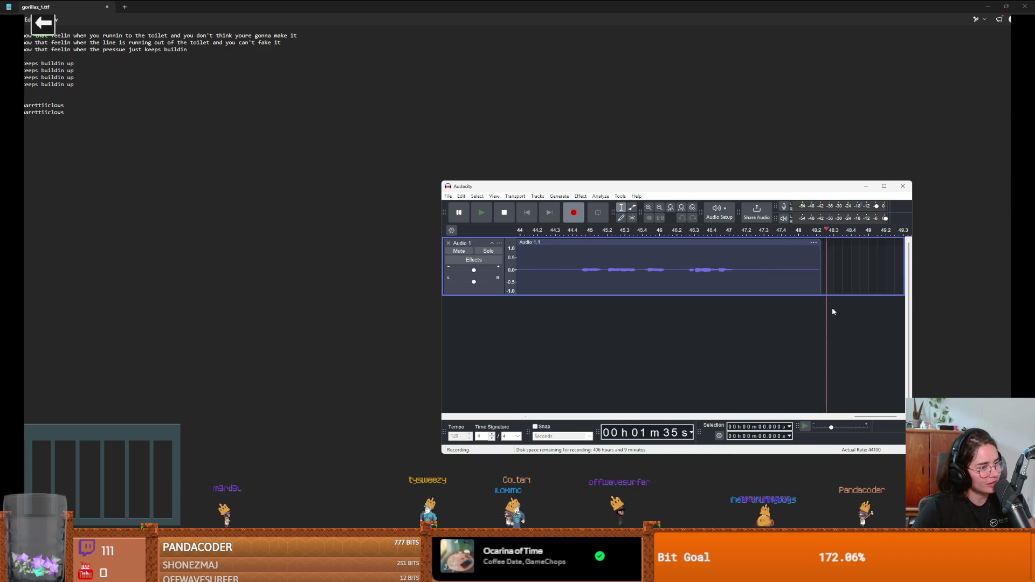
pyautogui.press('space')
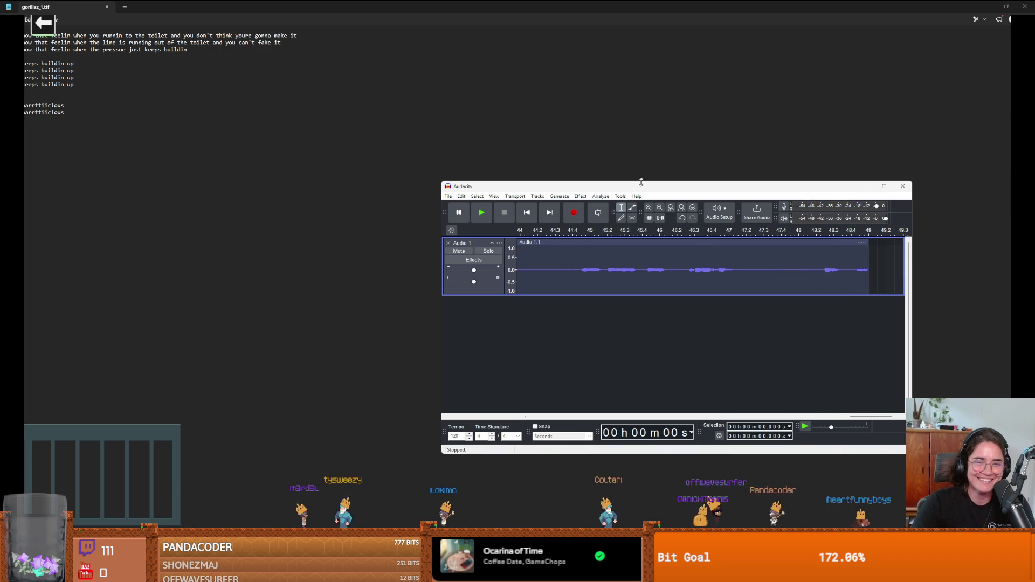
pyautogui.moveTo(640, 182); pyautogui.dragTo(521, 153)
pyautogui.click(332, 162)
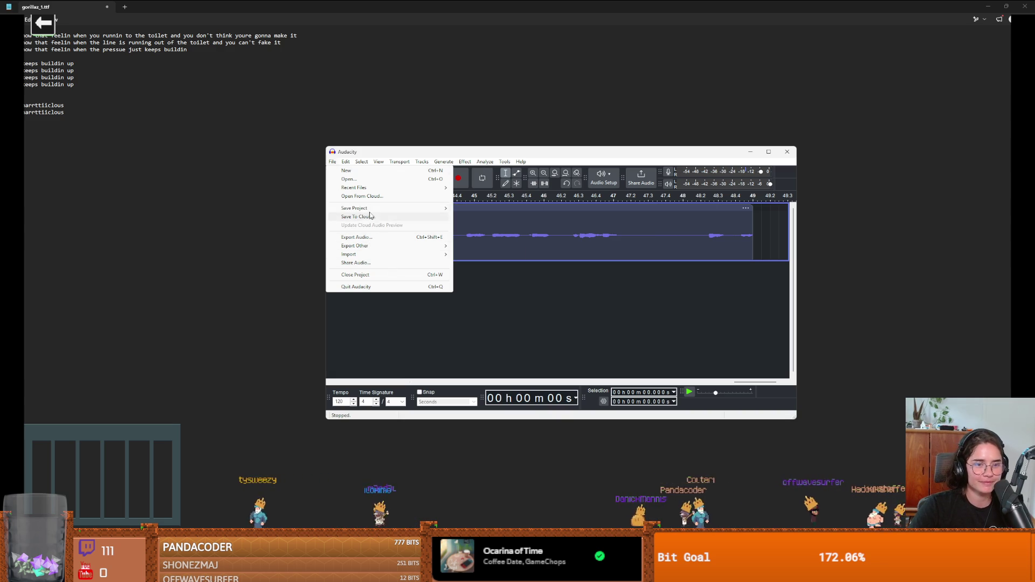
# Export the vocal recording to this computer as an MP3 with default settings.
pyautogui.click(370, 238)
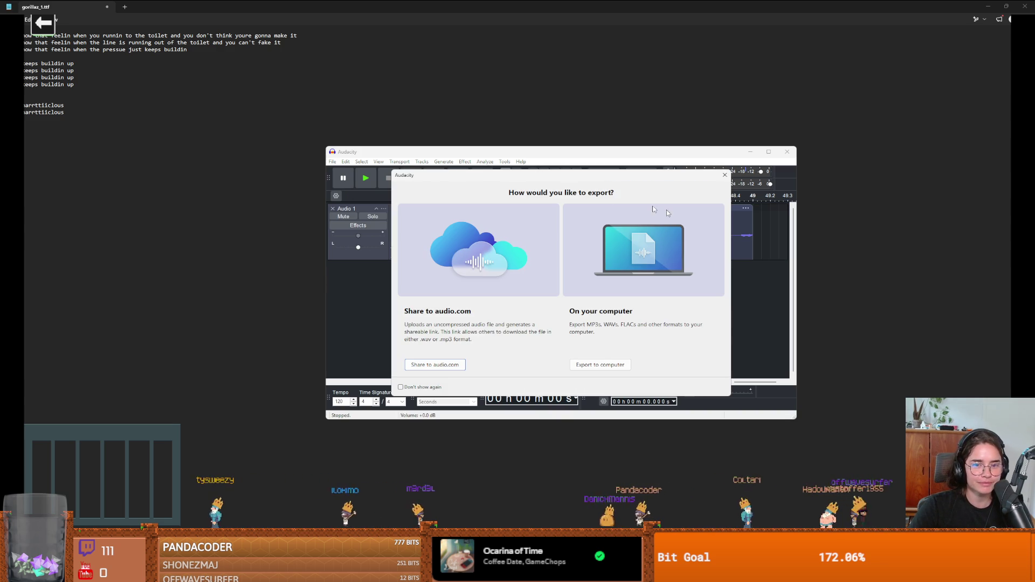
pyautogui.click(599, 364)
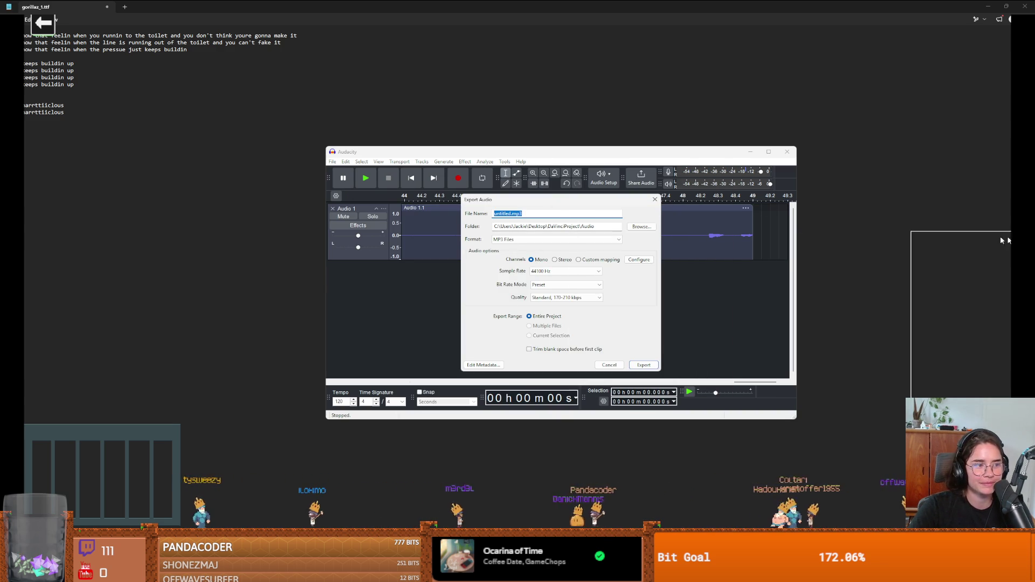
pyautogui.press('Escape')
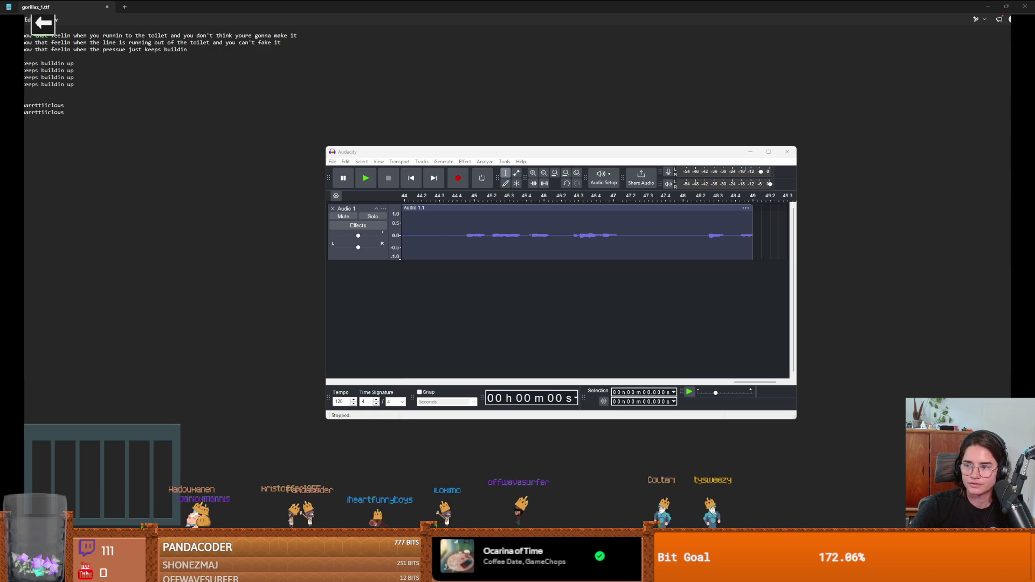
pyautogui.hotkey('alt', 'Tab')
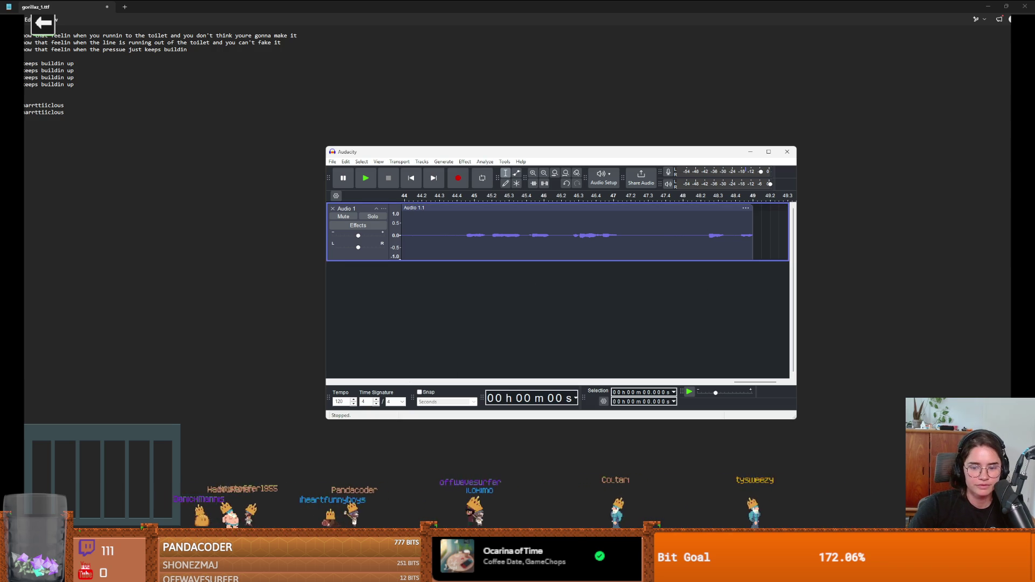
# Drop the shartilicous vocals file onto Track 3 and move the clip to start at bar 1.
pyautogui.click(116, 374)
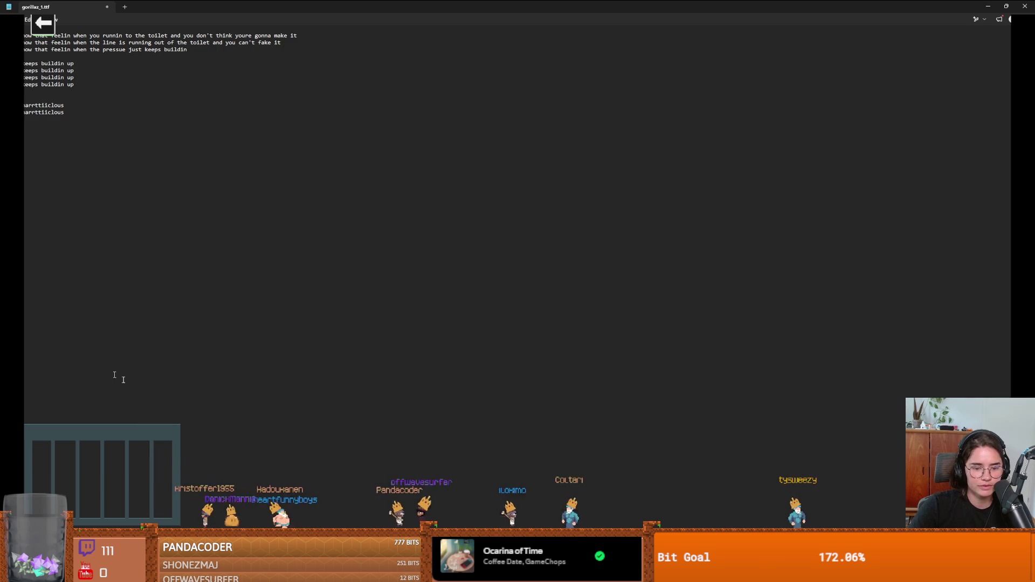
pyautogui.hotkey('alt', 'Tab')
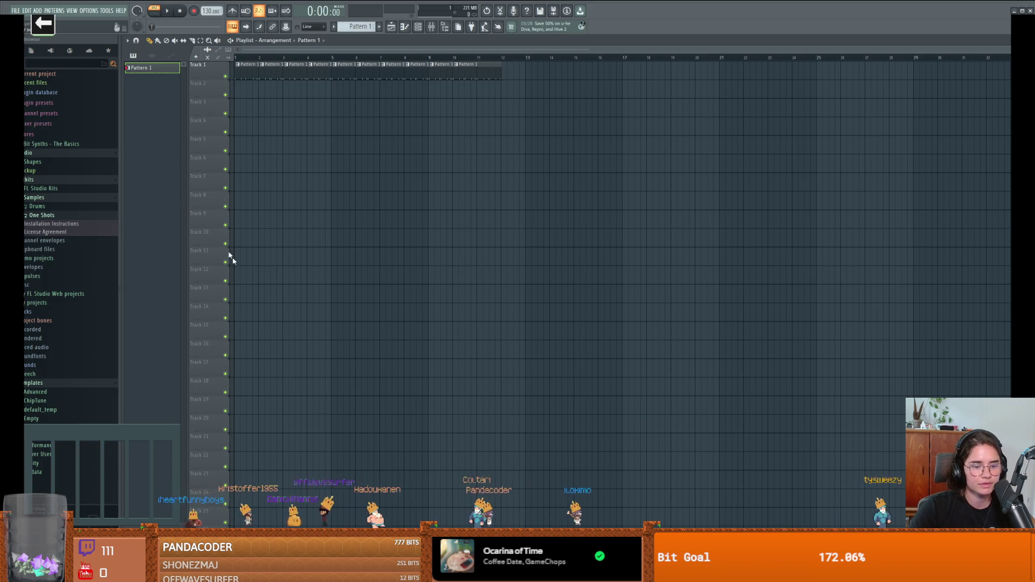
pyautogui.moveTo(291, 573)
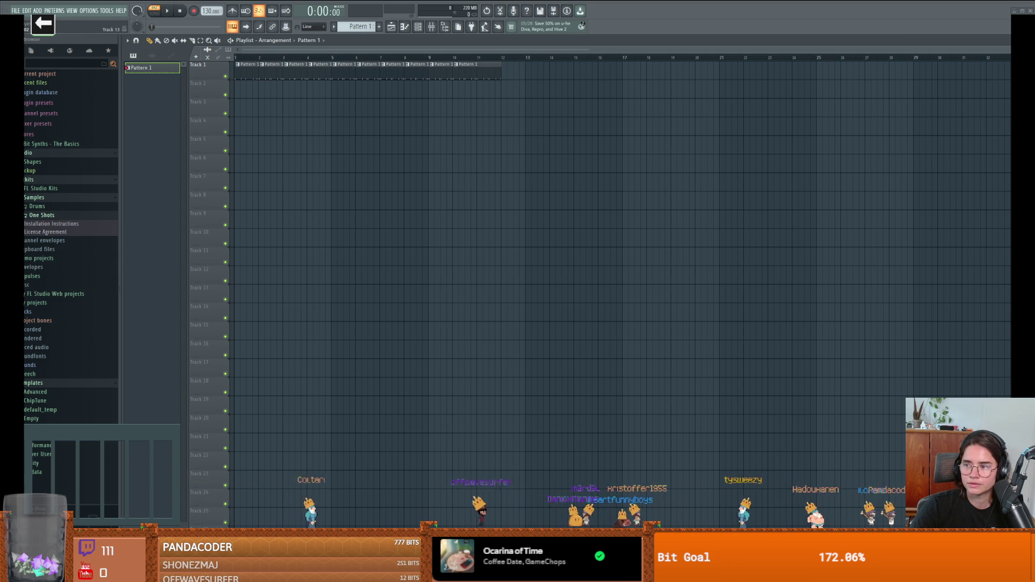
pyautogui.moveTo(287, 108); pyautogui.dragTo(289, 115)
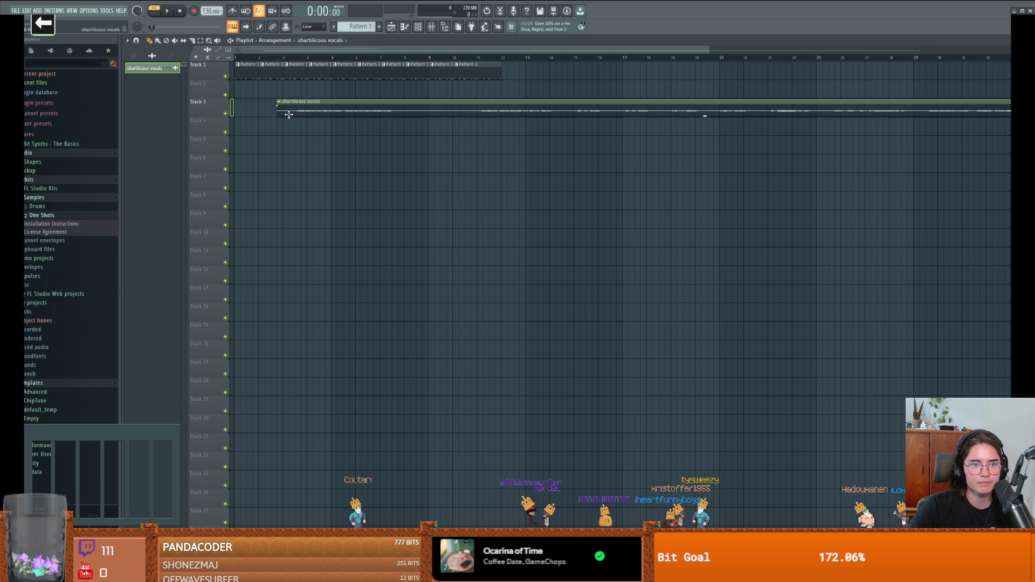
pyautogui.scroll(-2, 446, 176)
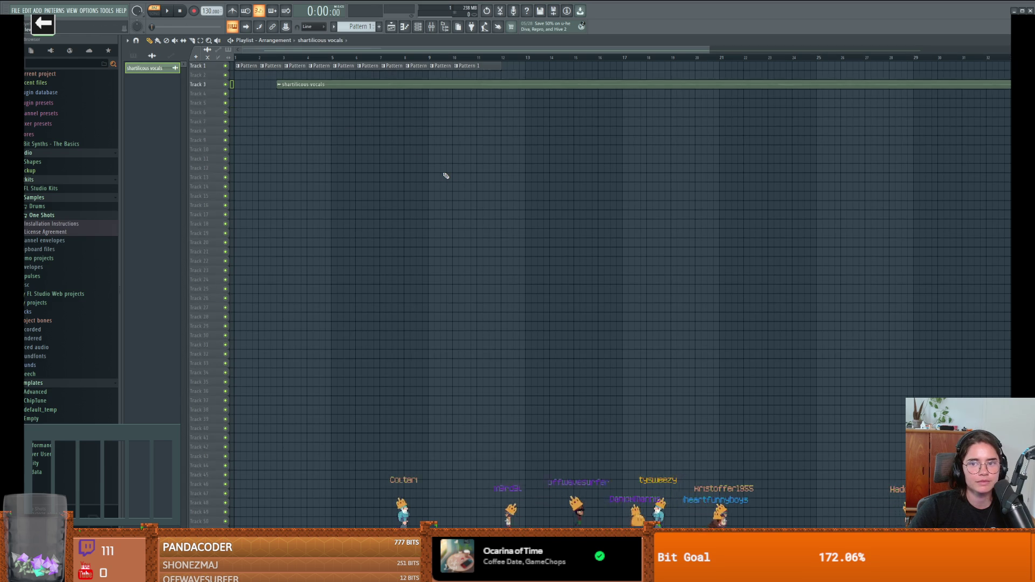
pyautogui.scroll(-1, 446, 175)
pyautogui.scroll(-3, 472, 175)
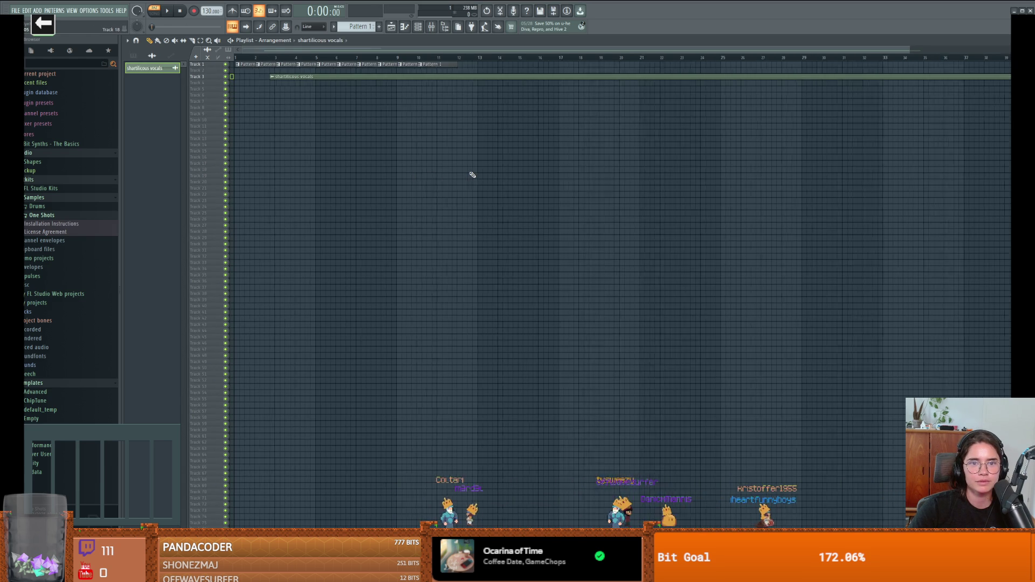
pyautogui.scroll(4, 284, 106)
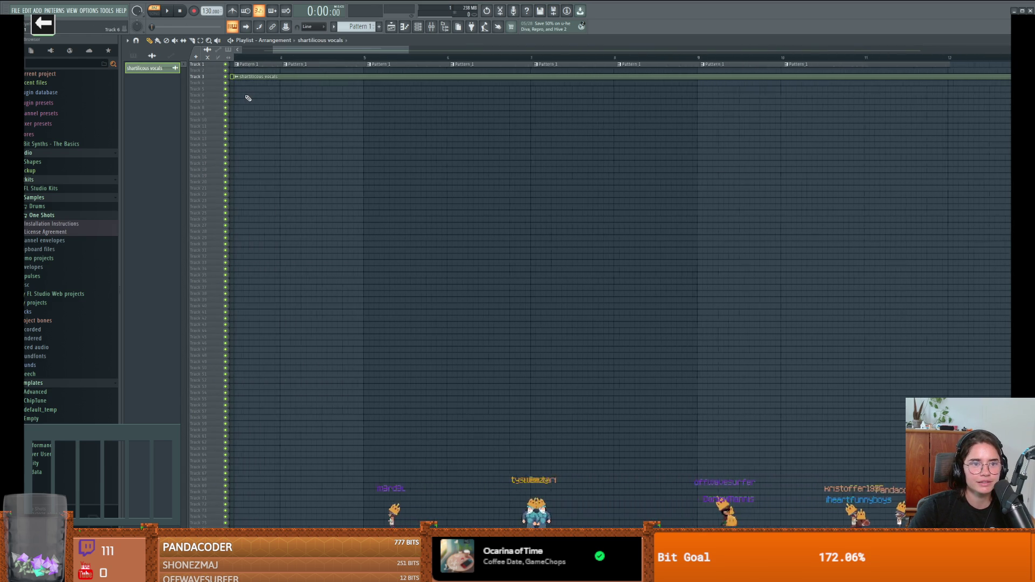
pyautogui.hscroll(-3, 249, 98)
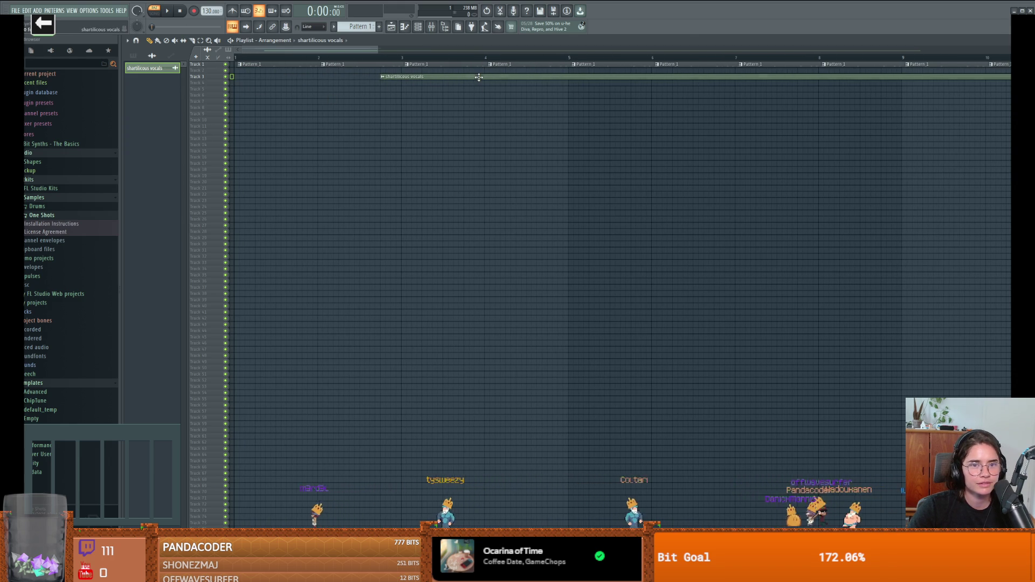
pyautogui.moveTo(478, 78); pyautogui.dragTo(327, 81)
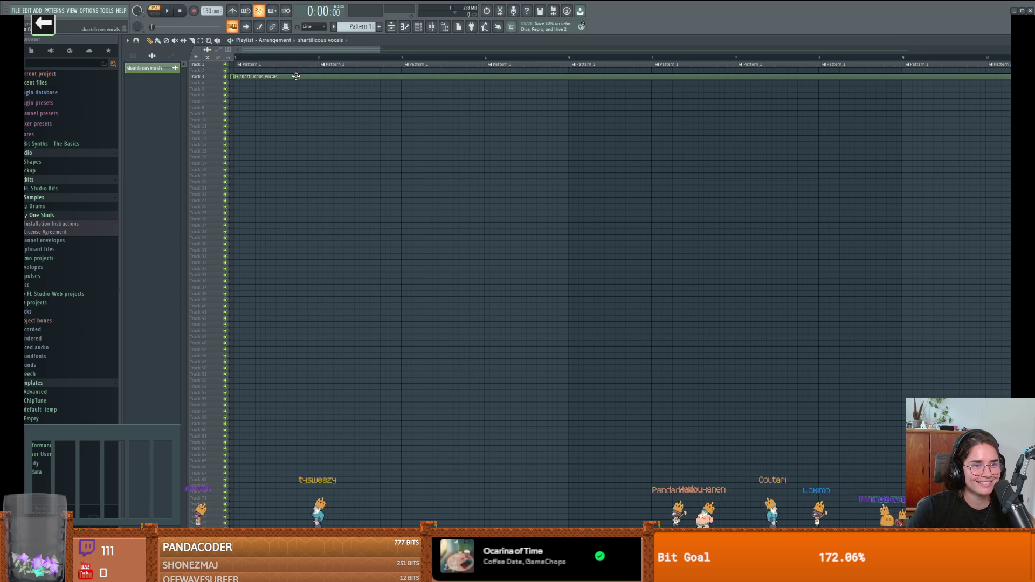
pyautogui.scroll(5, 296, 76)
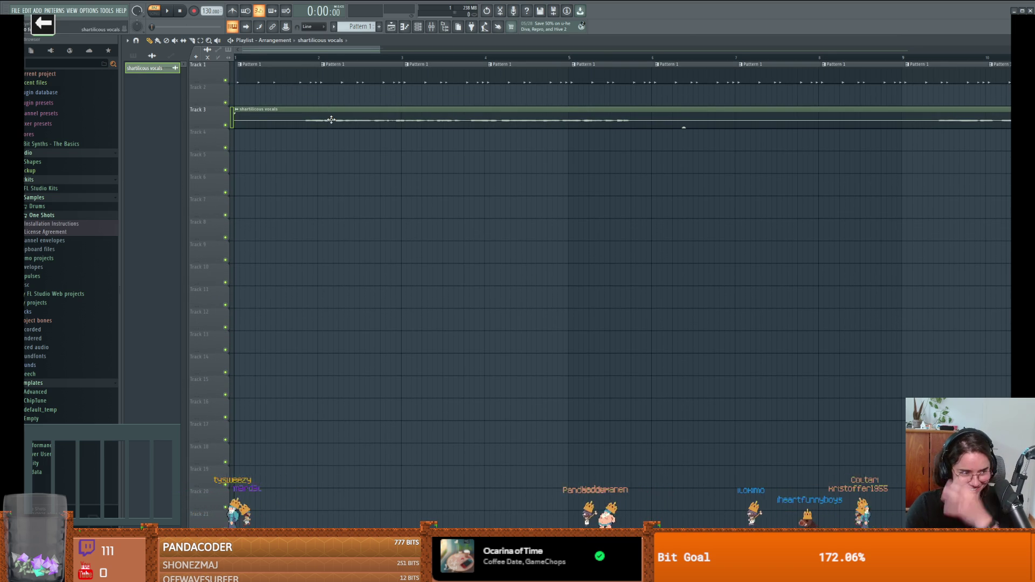
# Play the song in SONG mode and nudge the vocals clip slightly later to match the beat.
pyautogui.doubleClick(236, 43)
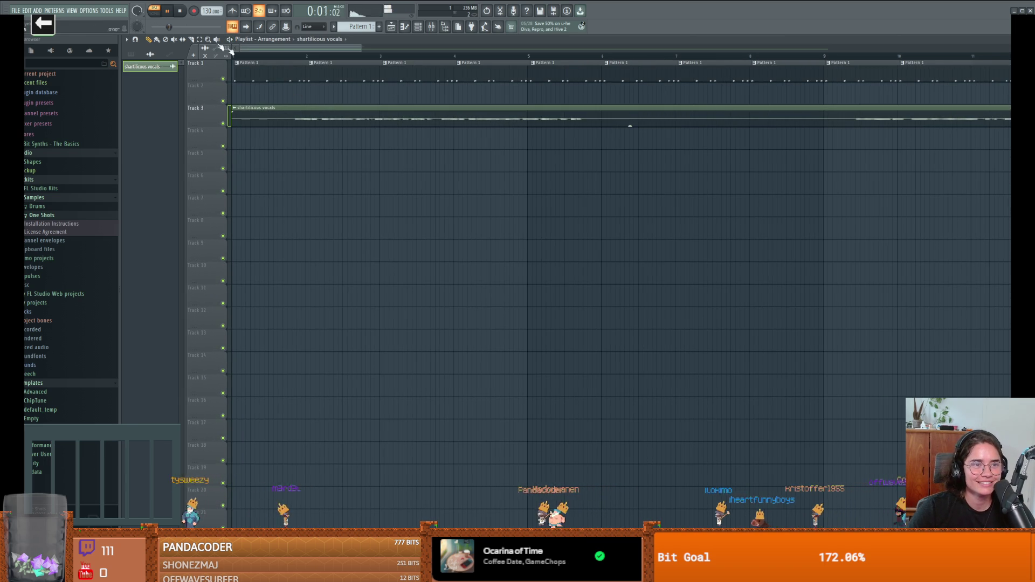
pyautogui.click(153, 11)
pyautogui.press('space')
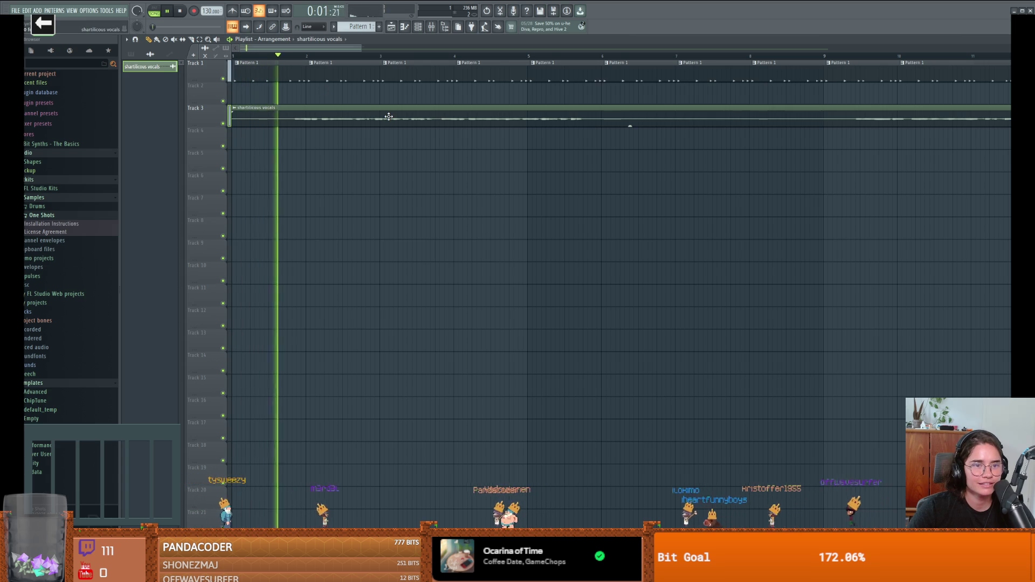
pyautogui.press('space')
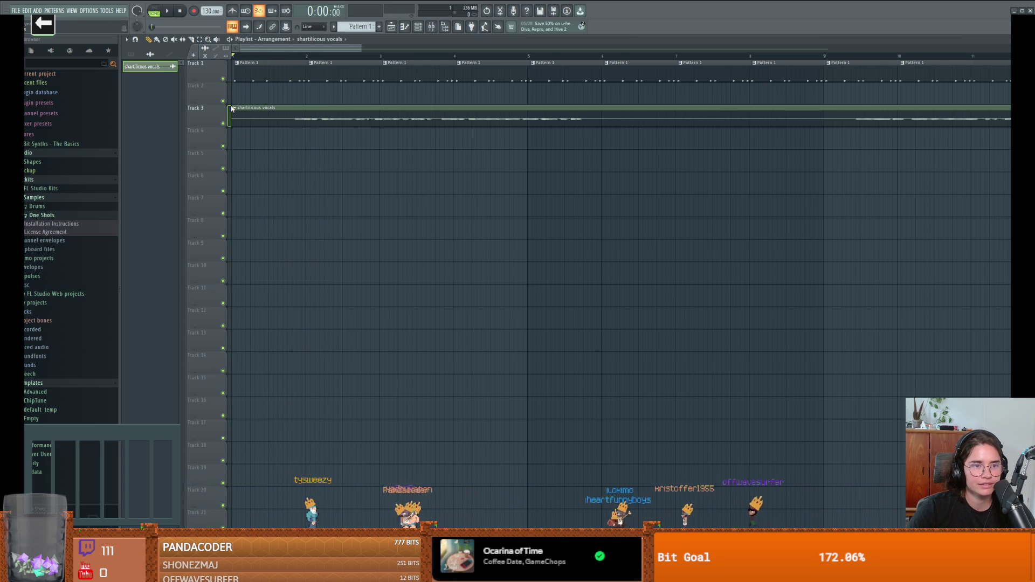
pyautogui.moveTo(232, 108)
pyautogui.mouseDown()
pyautogui.moveTo(308, 113)
pyautogui.moveTo(294, 112)
pyautogui.mouseUp()
pyautogui.hotkey('ctrl', 'z')
pyautogui.press('space')
pyautogui.press('space')
pyautogui.press('space')
pyautogui.press('space')
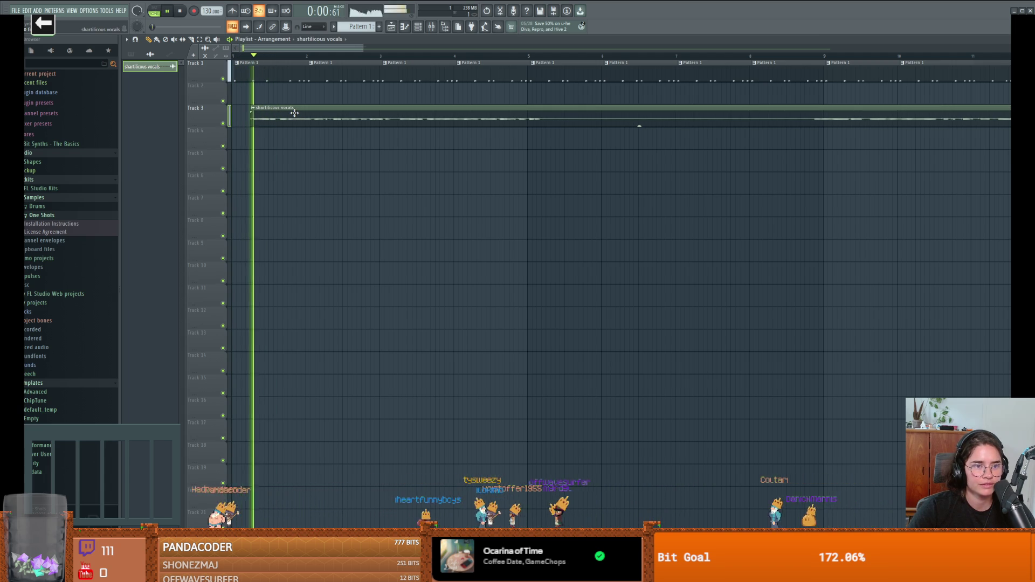
pyautogui.press('space')
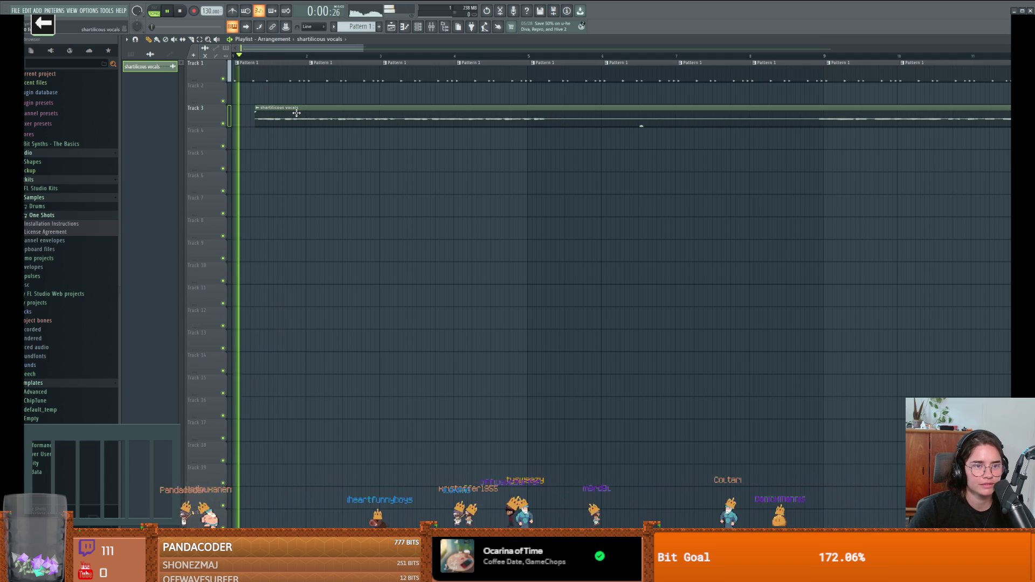
pyautogui.moveTo(297, 113)
pyautogui.mouseDown()
pyautogui.moveTo(436, 118)
pyautogui.moveTo(417, 107)
pyautogui.moveTo(279, 103)
pyautogui.moveTo(292, 103)
pyautogui.mouseUp()
pyautogui.press('space')
pyautogui.press('space')
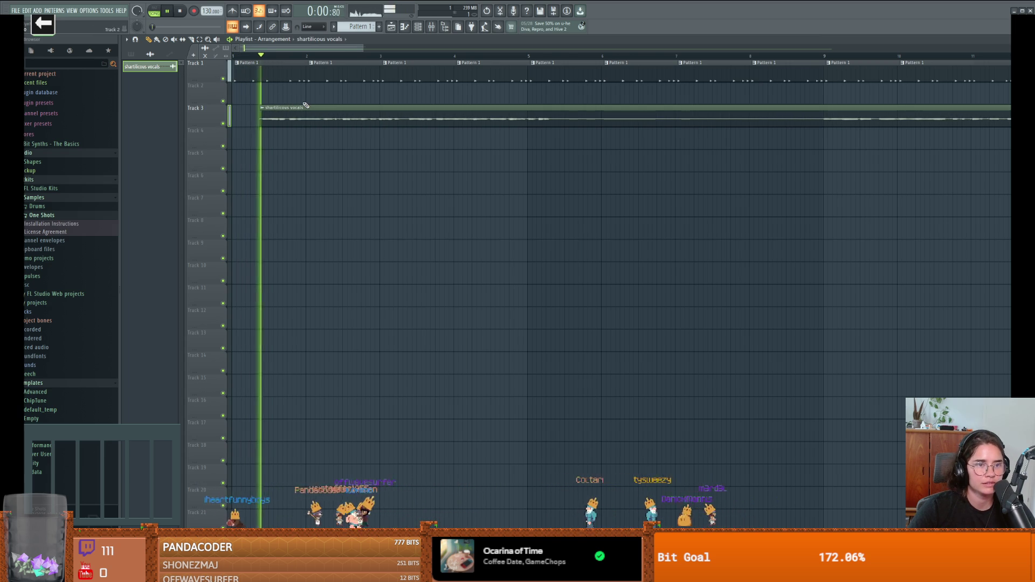
pyautogui.press('space')
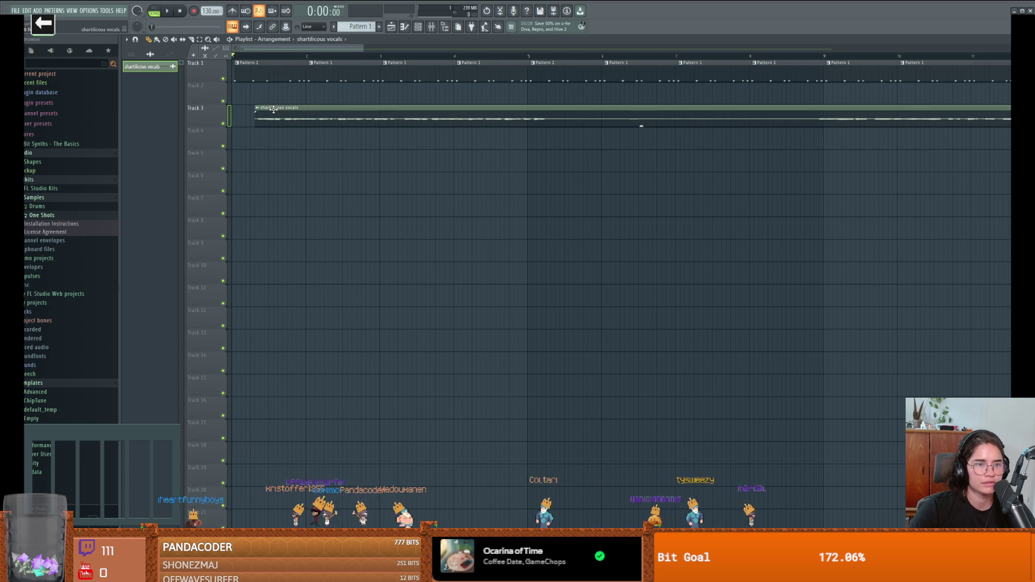
pyautogui.press('space')
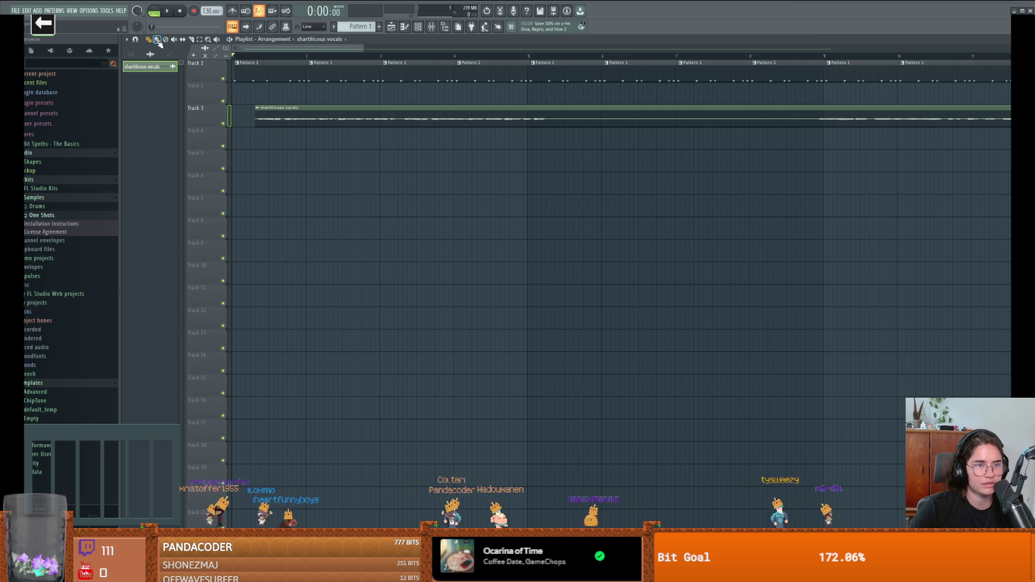
# Cycle the playlist snap setting through Line and Cell, ending with snapping set to (none).
pyautogui.click(135, 43)
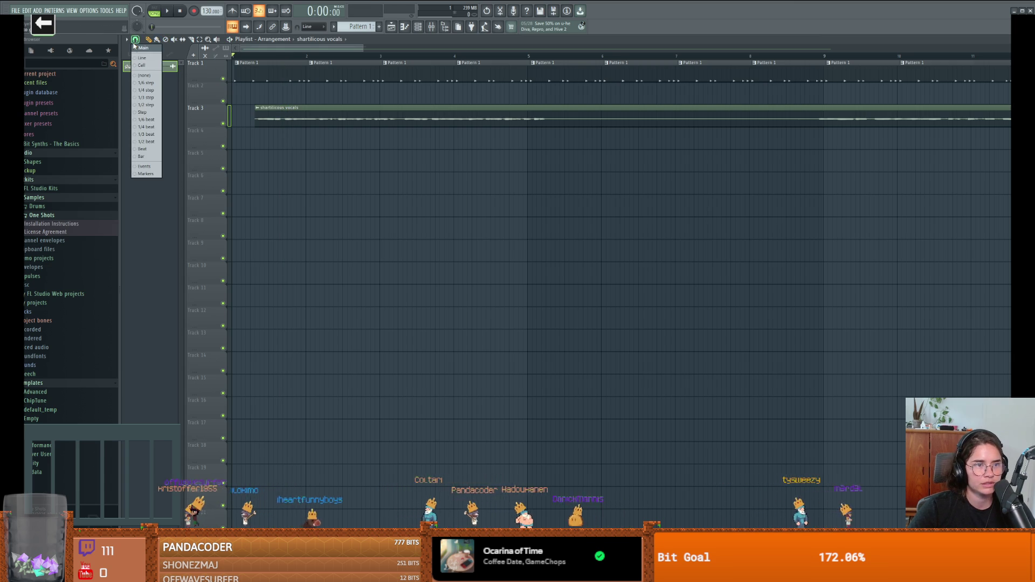
pyautogui.click(144, 58)
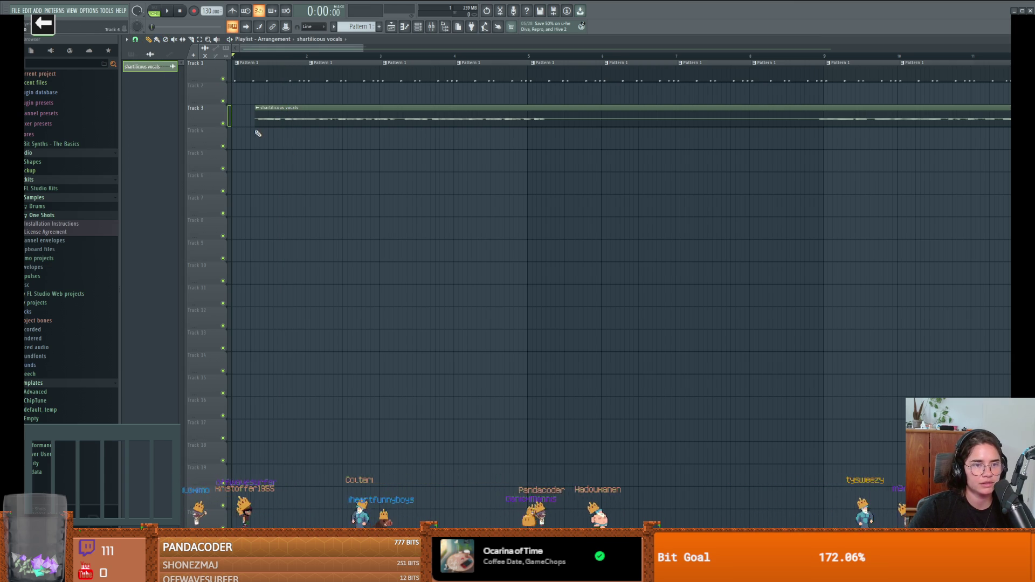
pyautogui.keyDown('ctrl'); pyautogui.scroll(3, 258, 133); pyautogui.keyUp('ctrl')
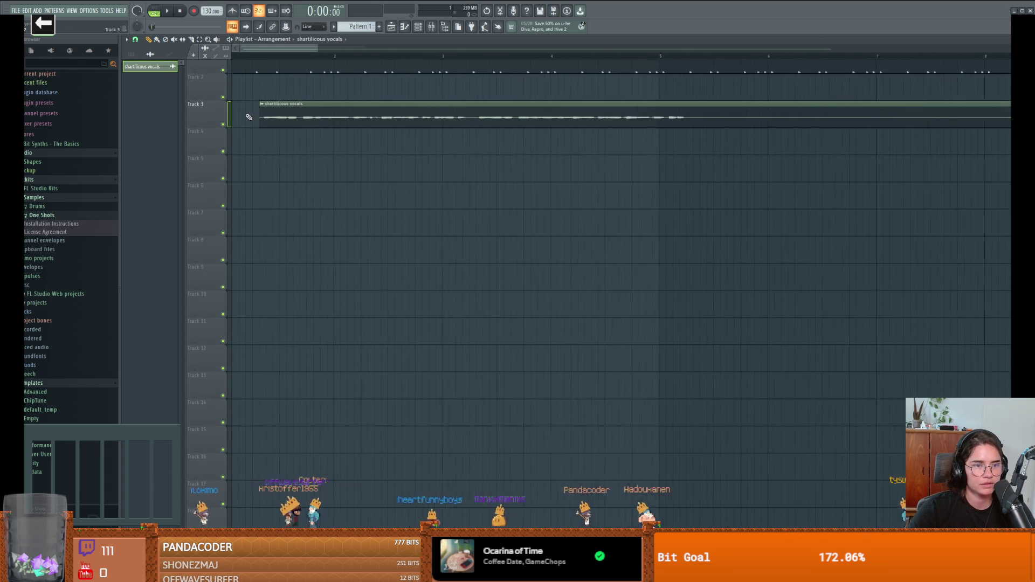
pyautogui.keyDown('ctrl'); pyautogui.scroll(5, 250, 113); pyautogui.keyUp('ctrl')
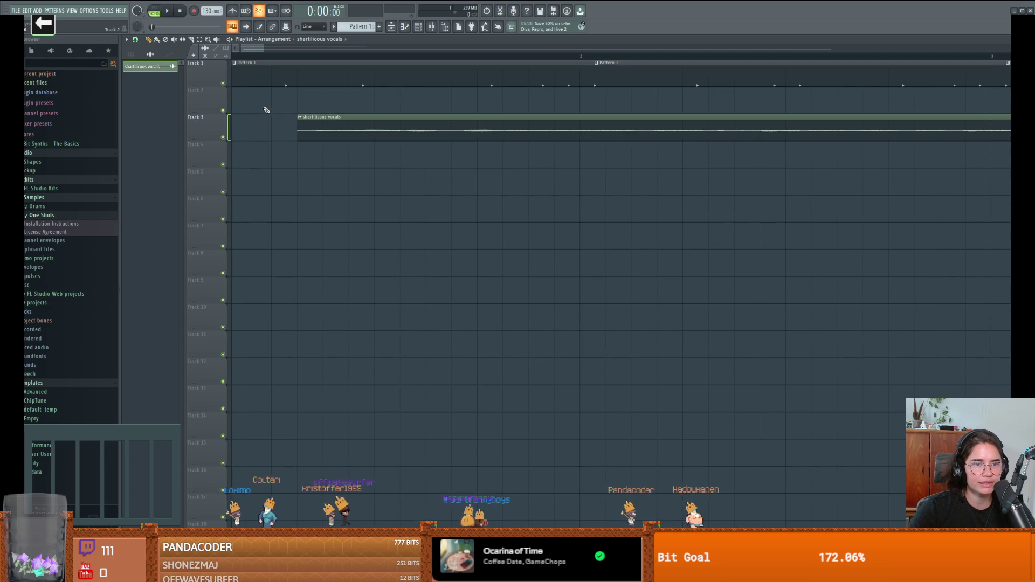
pyautogui.click(135, 40)
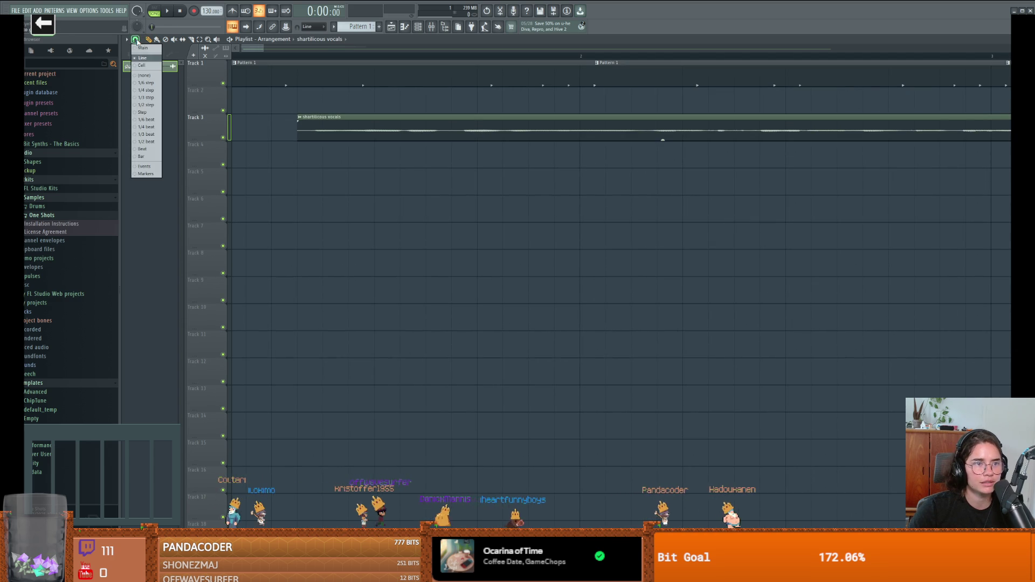
pyautogui.click(152, 66)
pyautogui.click(135, 40)
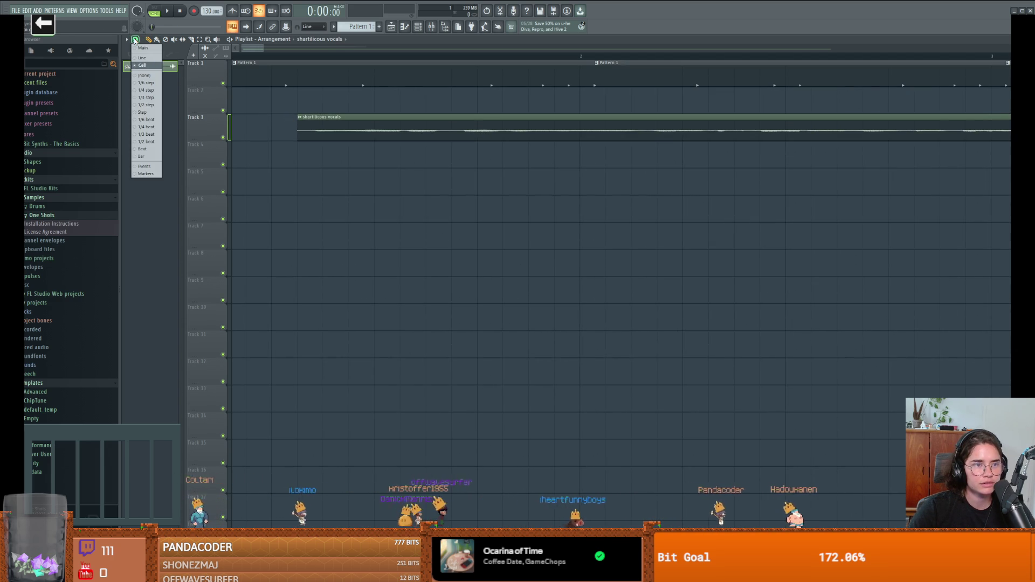
pyautogui.click(145, 76)
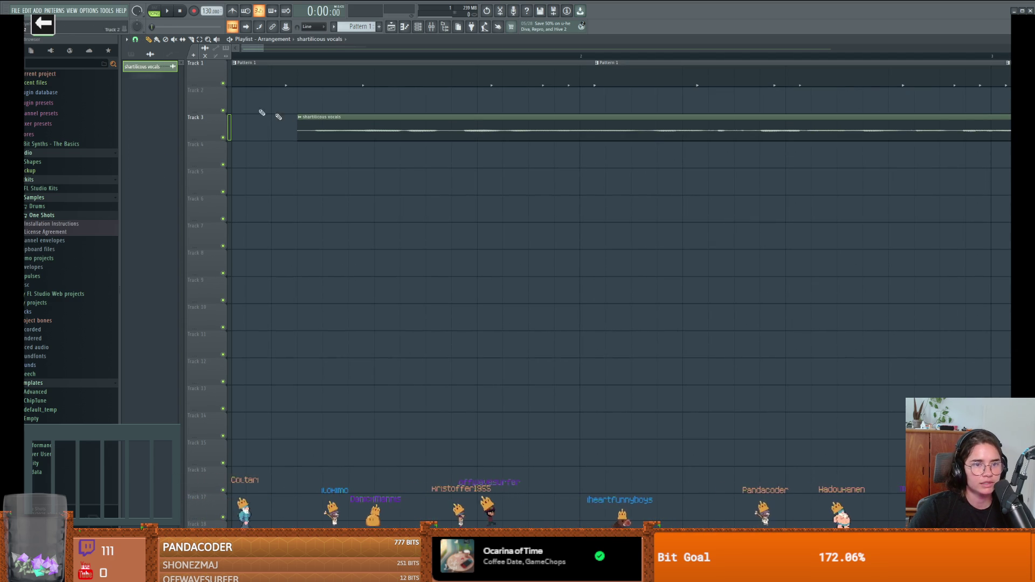
# Nudge the Track 3 vocal clip back and forth, replaying until it starts just after bar 1.
pyautogui.moveTo(324, 128); pyautogui.dragTo(332, 128)
pyautogui.press('space')
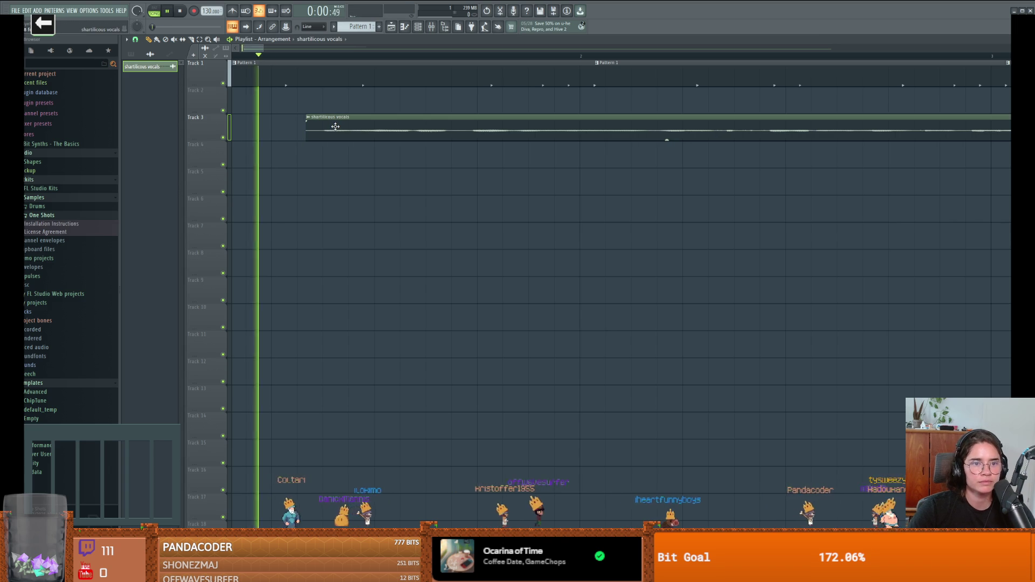
pyautogui.moveTo(344, 126); pyautogui.dragTo(305, 128)
pyautogui.press('space')
pyautogui.press('space')
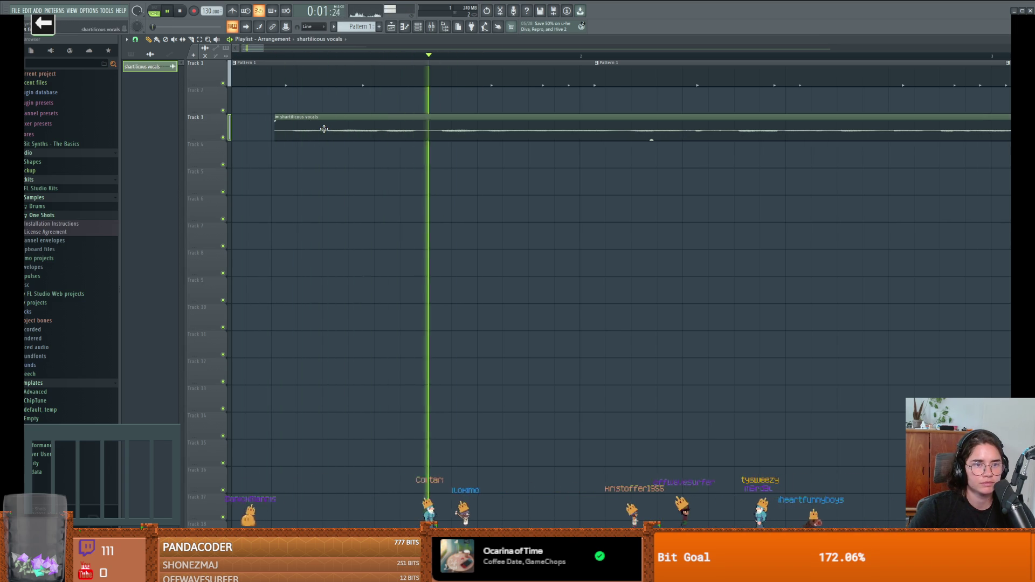
pyautogui.press('space')
pyautogui.press('space')
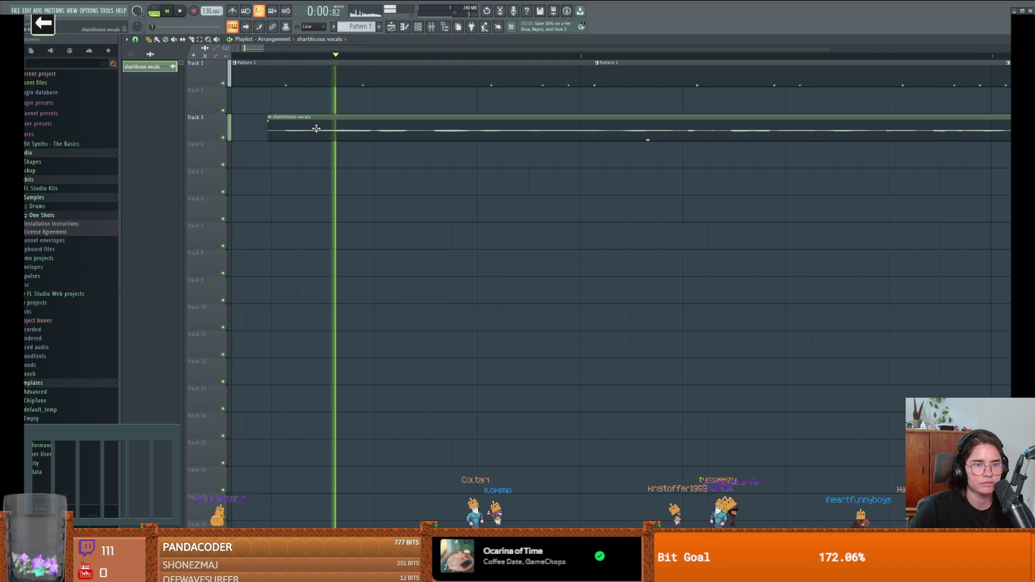
pyautogui.press('space')
pyautogui.press('space')
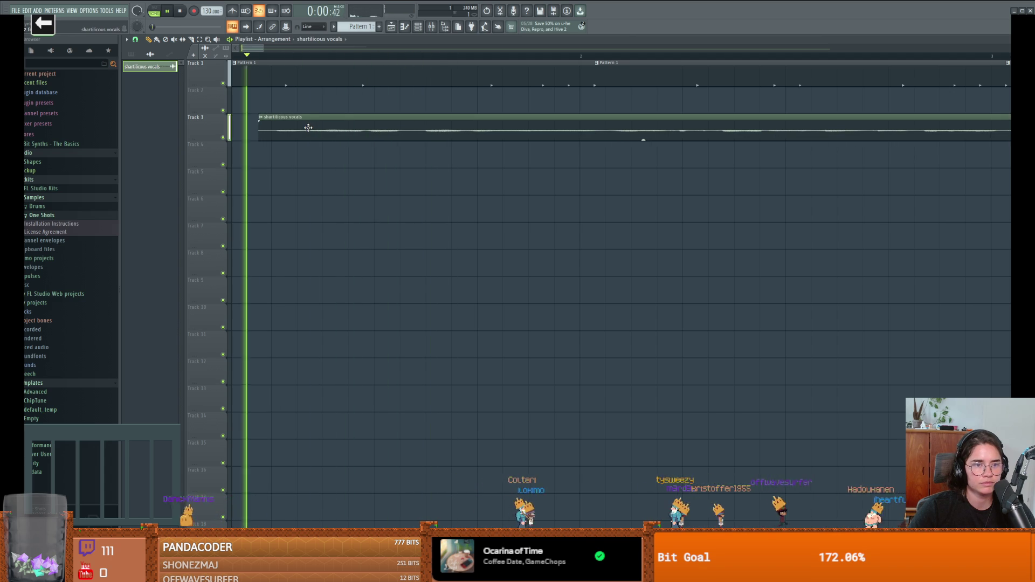
pyautogui.press('space')
pyautogui.moveTo(307, 127); pyautogui.dragTo(281, 125)
pyautogui.press('space')
pyautogui.press('space')
pyautogui.press('space')
pyautogui.press('space')
pyautogui.press('space')
pyautogui.press('space')
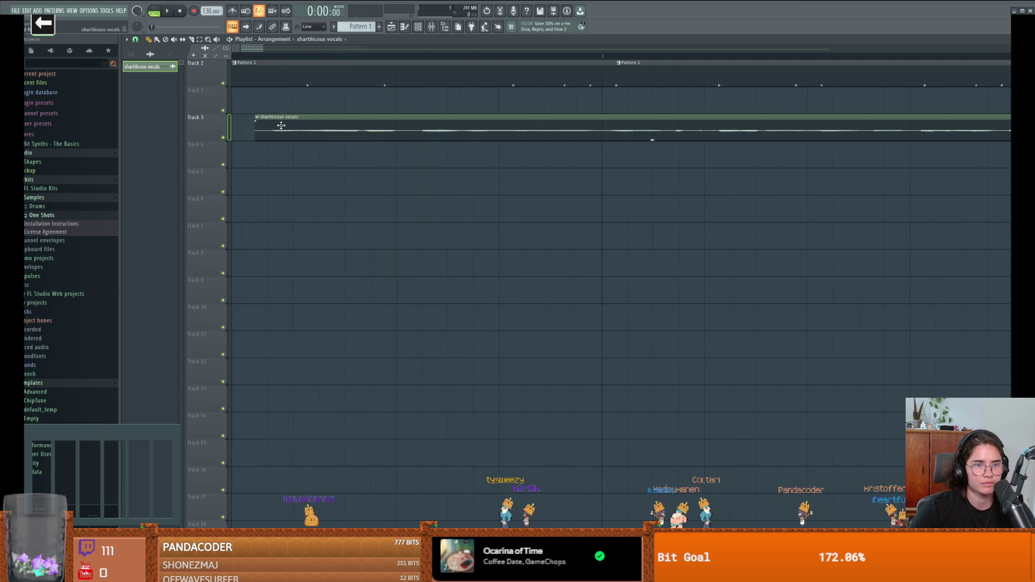
pyautogui.scroll(-2, 322, 166)
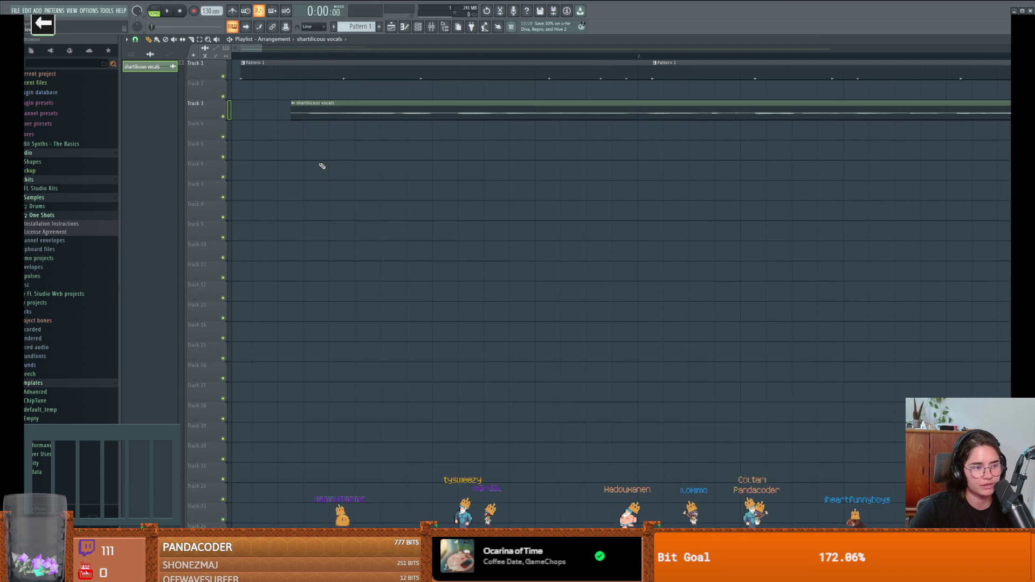
pyautogui.scroll(2, 330, 150)
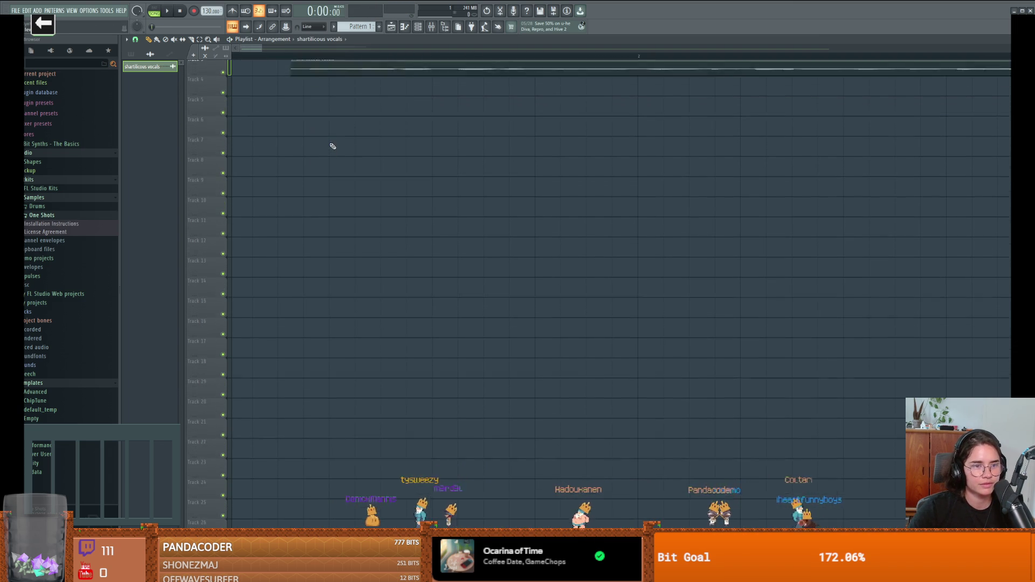
pyautogui.press('space')
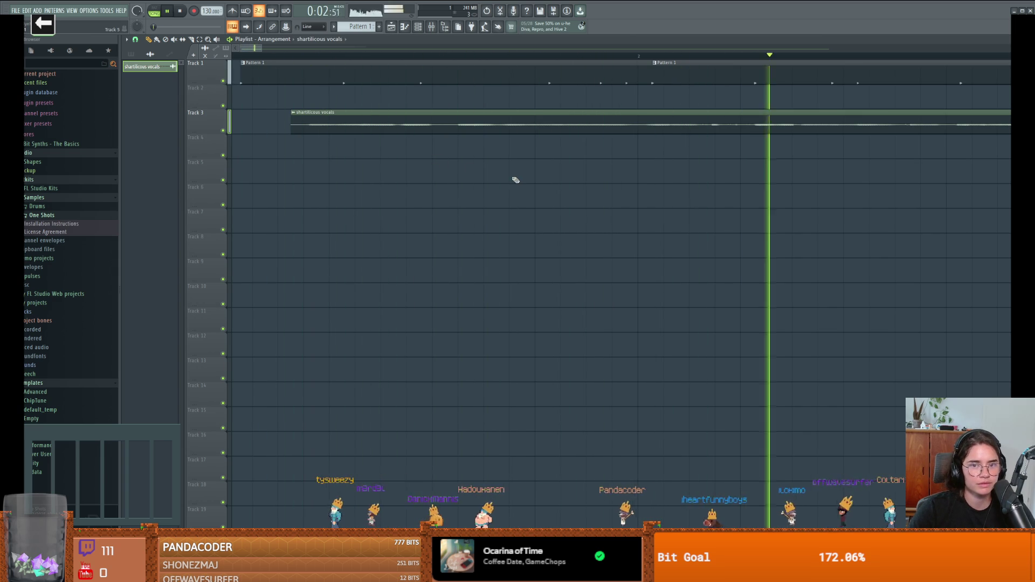
pyautogui.scroll(-2, 566, 195)
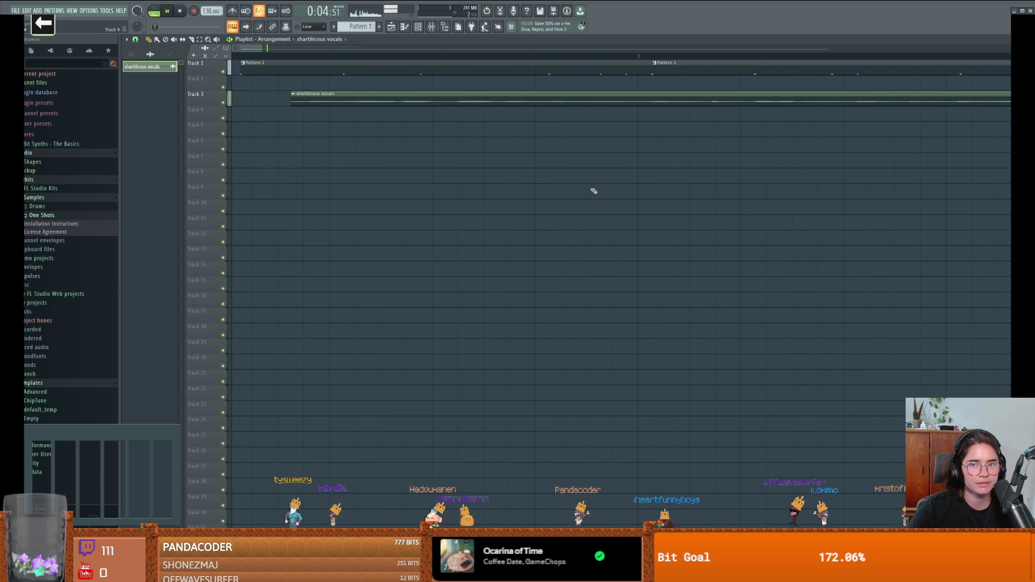
pyautogui.hscroll(2, 593, 190)
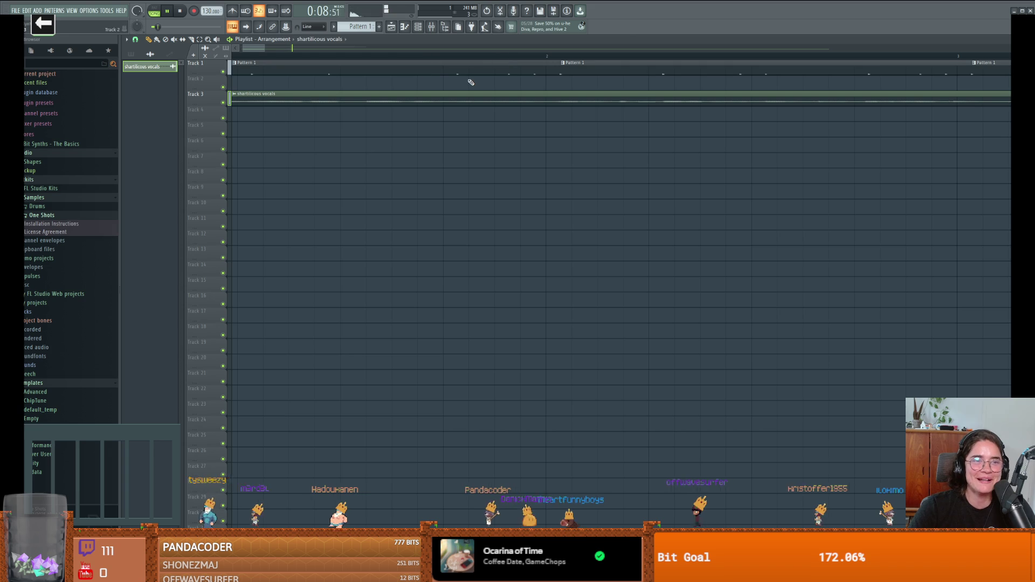
pyautogui.hscroll(1, 739, 141)
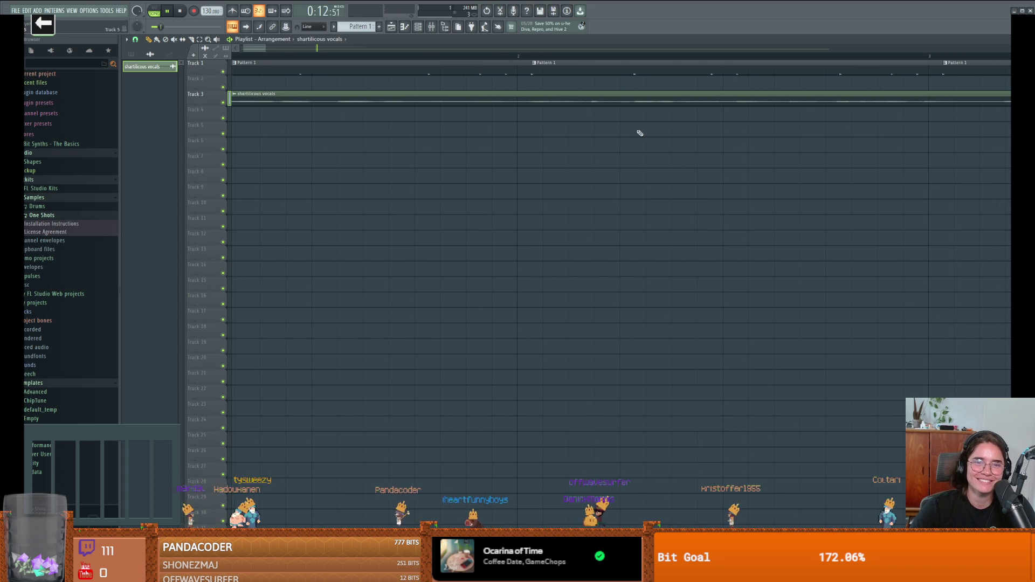
pyautogui.scroll(2, 602, 165)
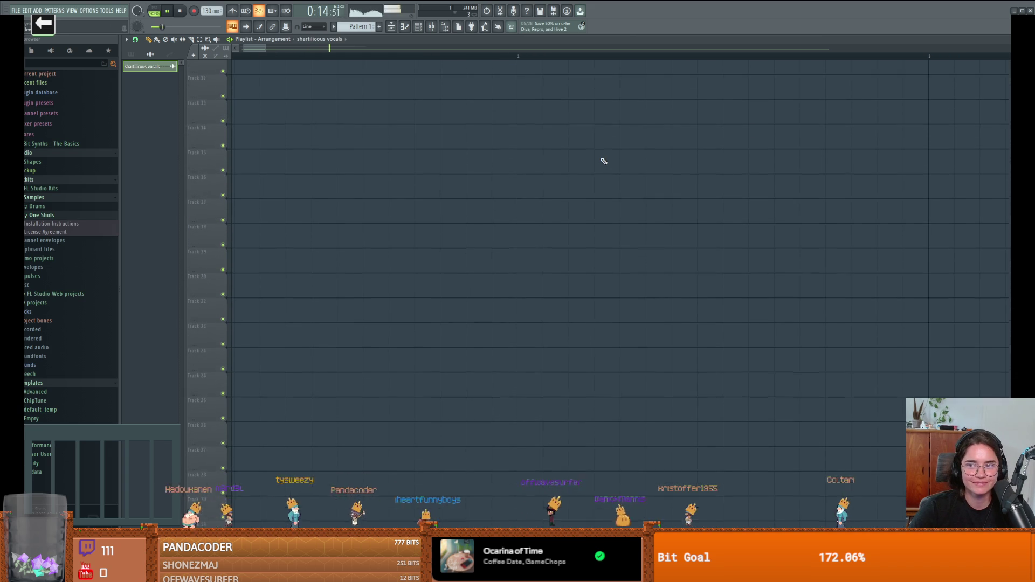
pyautogui.scroll(1, 605, 160)
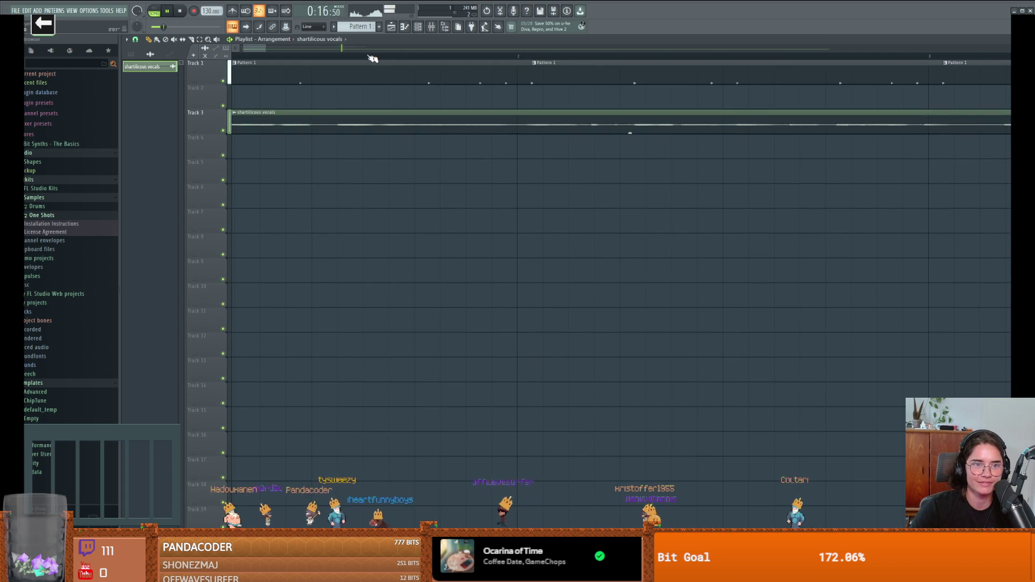
pyautogui.scroll(-4, 261, 47)
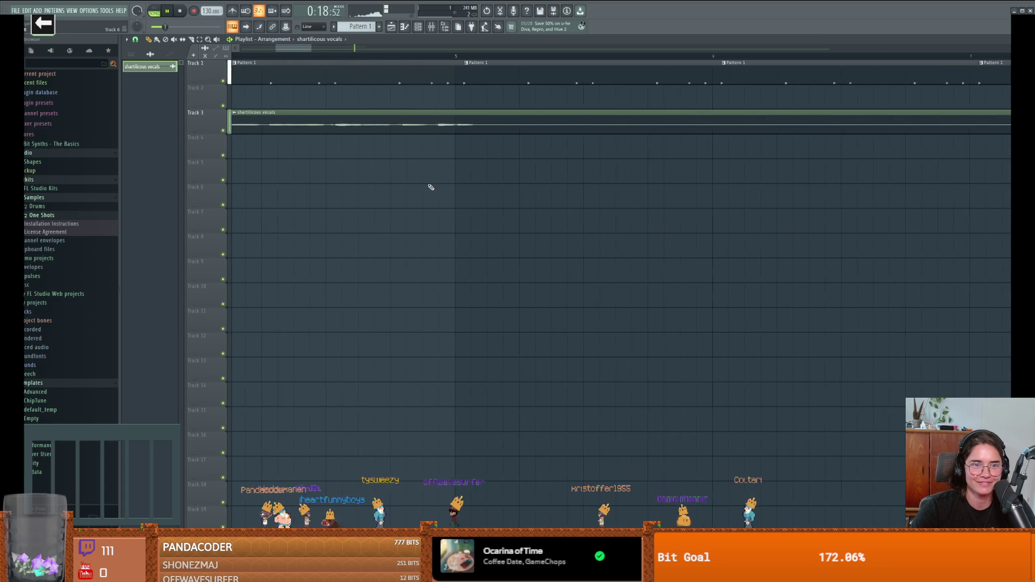
pyautogui.scroll(-4, 443, 198)
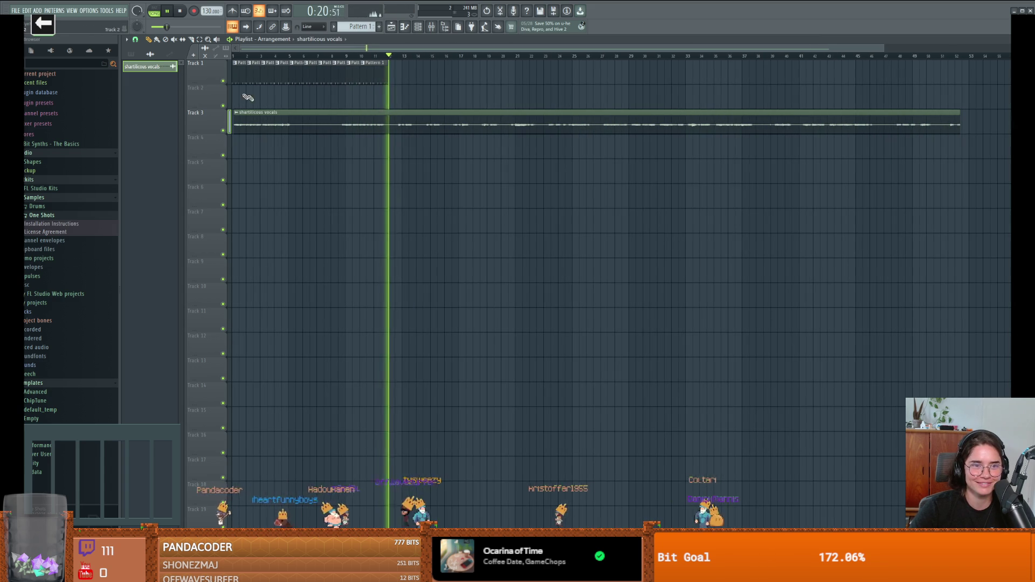
# Try placing and painting Pattern 1 clips on Track 1, undoing the stray attempts.
pyautogui.click(396, 78)
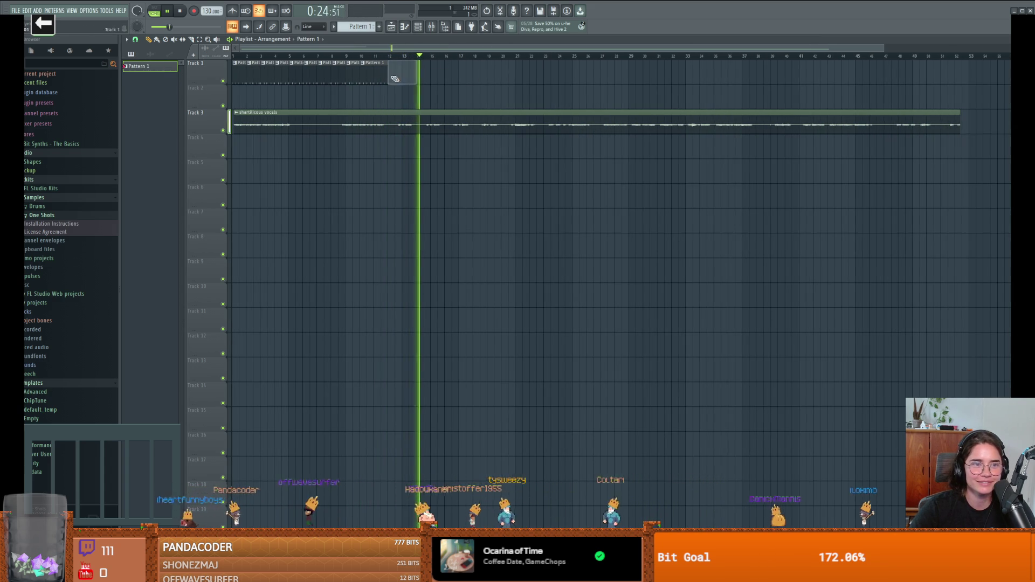
pyautogui.rightClick(395, 76)
pyautogui.click(128, 41)
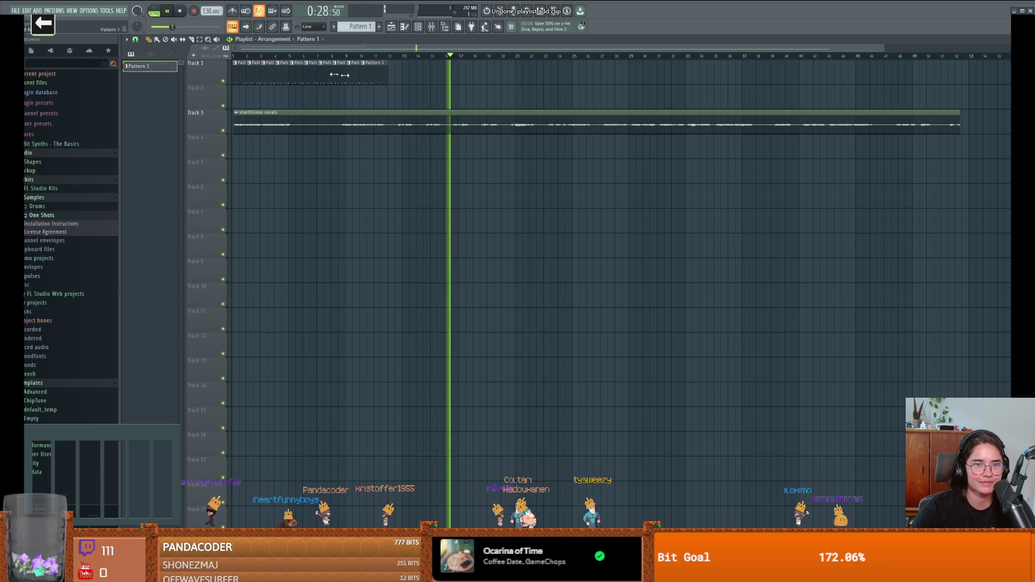
pyautogui.hotkey('ctrl', 'z')
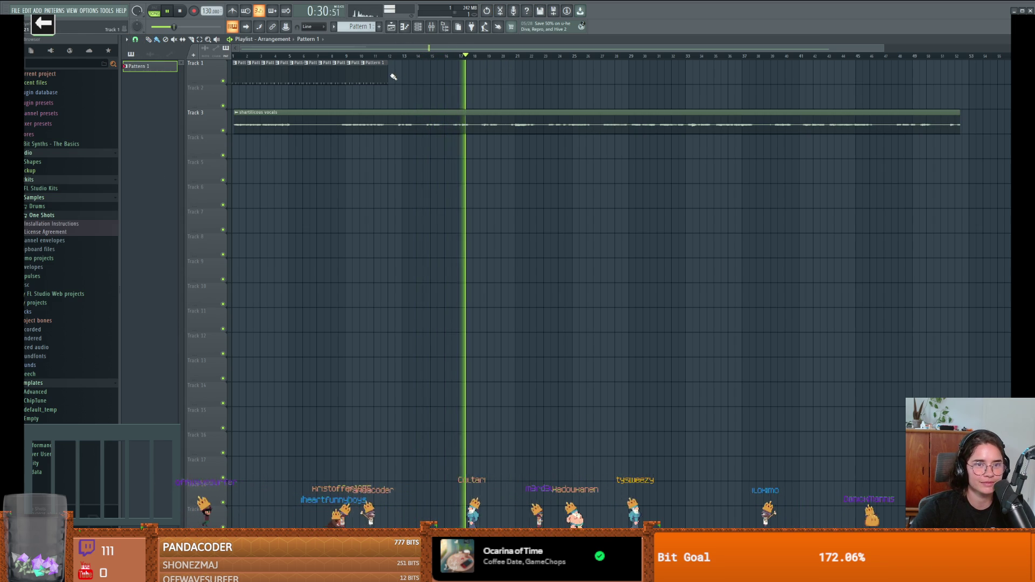
pyautogui.click(395, 76)
pyautogui.rightClick(409, 76)
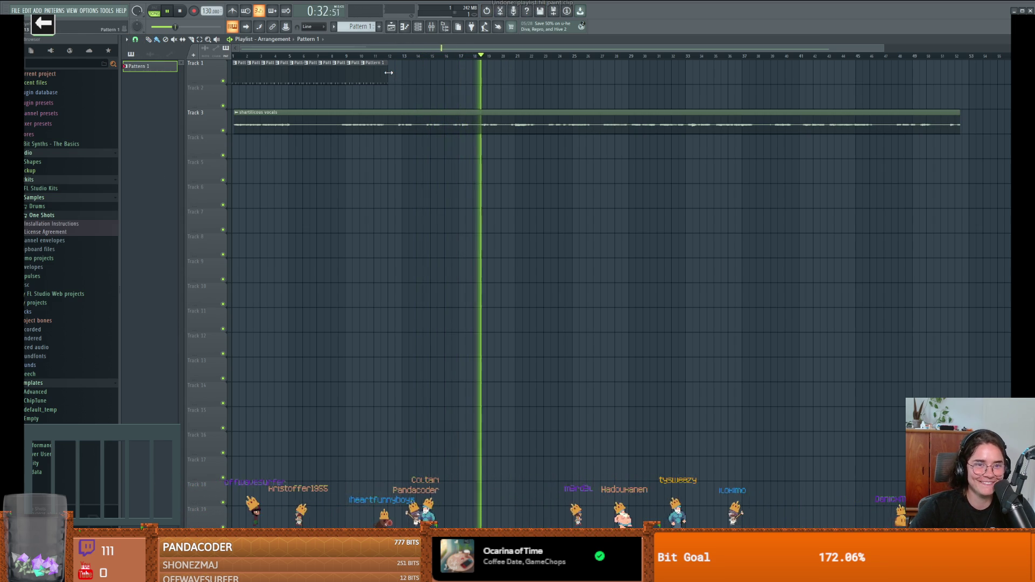
pyautogui.moveTo(390, 72); pyautogui.dragTo(416, 78)
pyautogui.hotkey('ctrl', 'z')
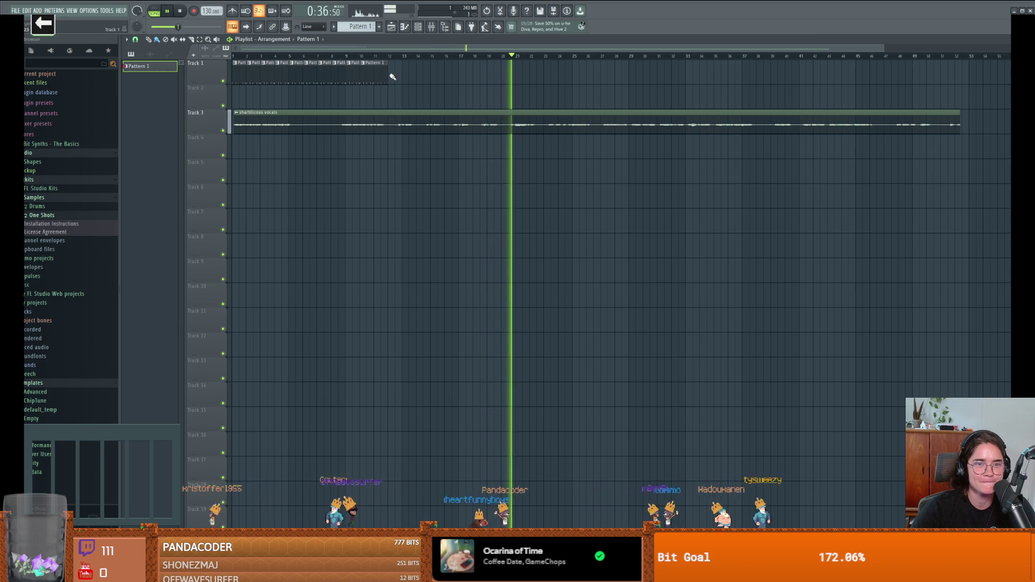
# Re-enable grid snap, fill Track 1 with Pattern 1 clips to about bar 53, and open the vocals piano roll.
pyautogui.click(136, 39)
pyautogui.click(138, 46)
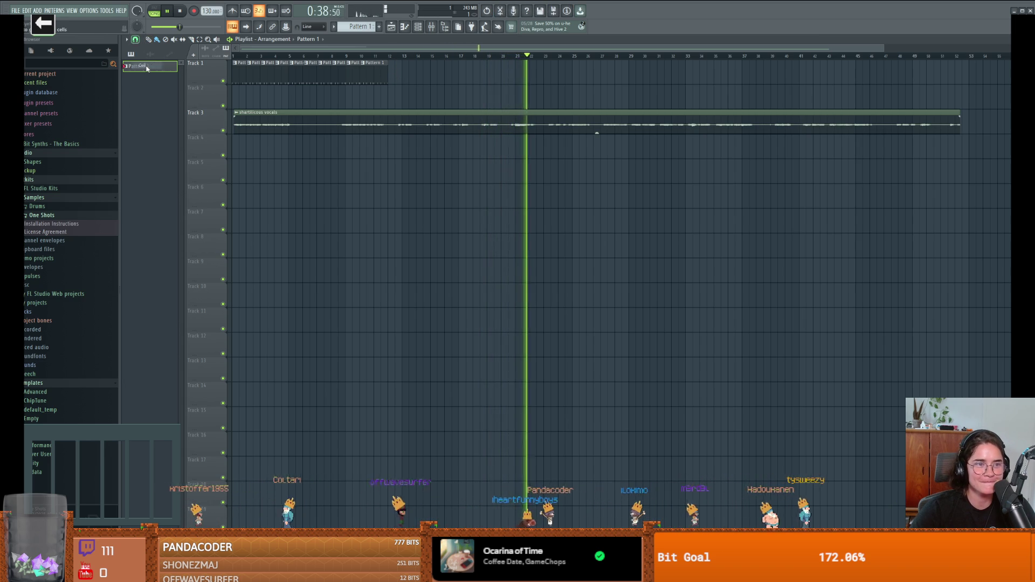
pyautogui.click(400, 77)
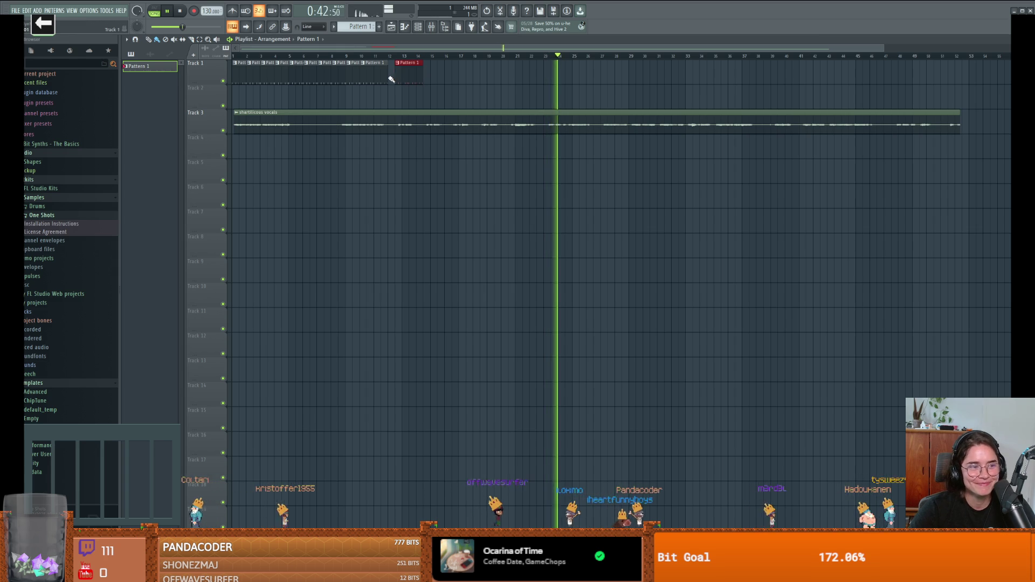
pyautogui.moveTo(423, 72)
pyautogui.mouseDown()
pyautogui.moveTo(873, 88)
pyautogui.moveTo(964, 76)
pyautogui.mouseUp()
pyautogui.click(969, 76)
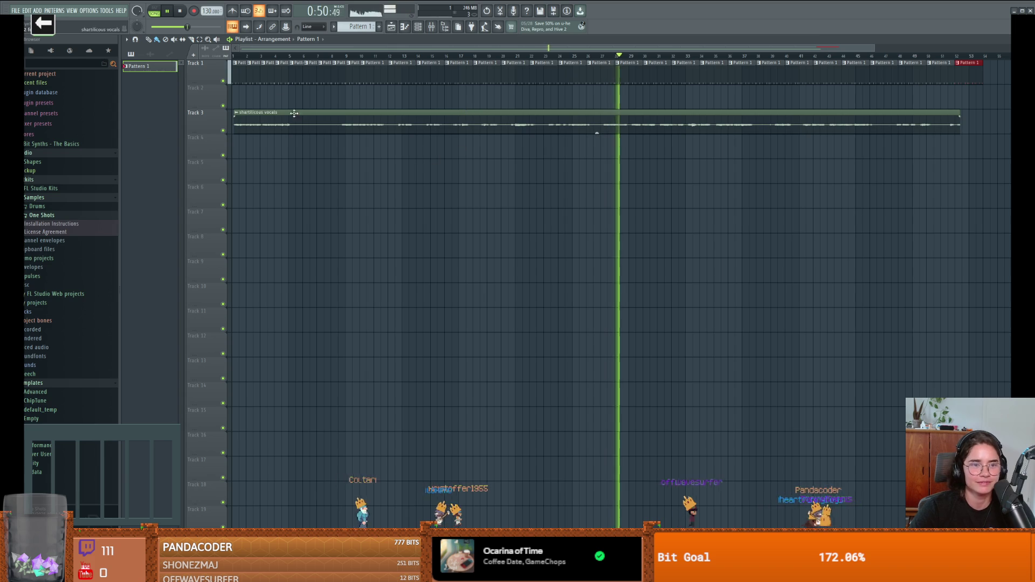
pyautogui.press('space')
pyautogui.doubleClick(334, 67)
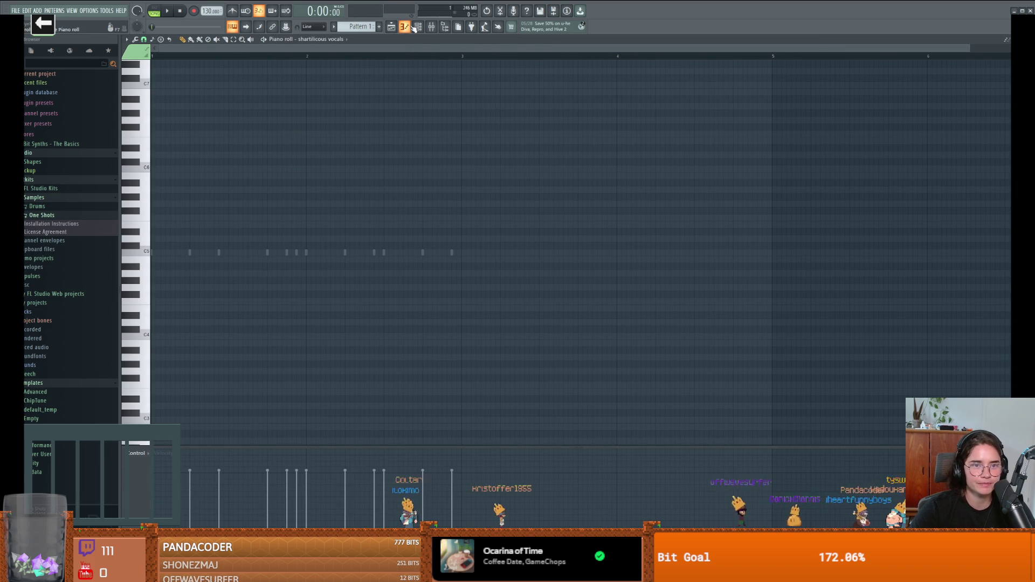
# Assign the shartilicous vocals channel to insert 7 and bring up the effect list for its first mixer slot.
pyautogui.click(413, 27)
pyautogui.click(418, 28)
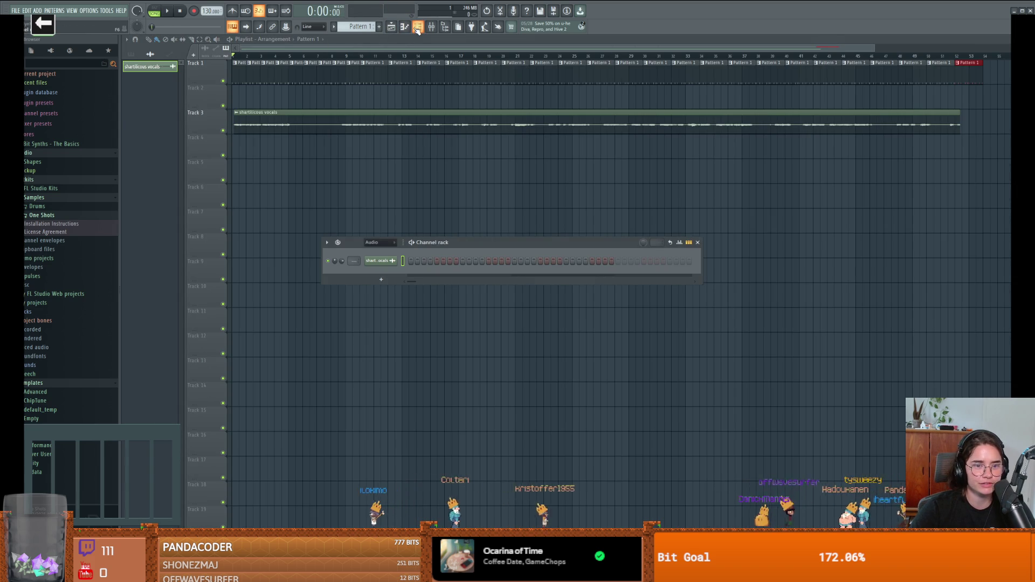
pyautogui.moveTo(354, 260); pyautogui.dragTo(405, 216)
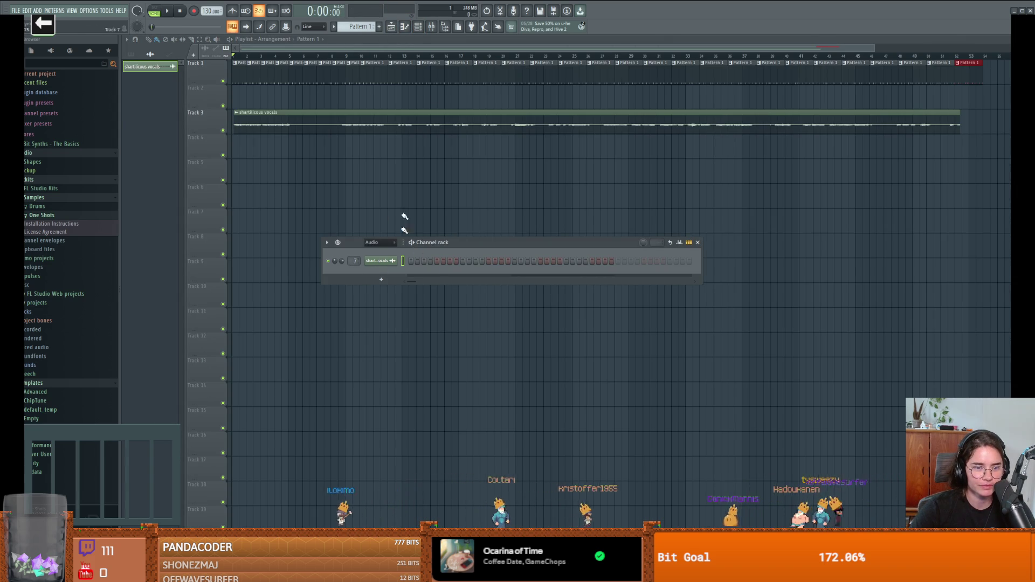
pyautogui.click(431, 27)
pyautogui.click(841, 180)
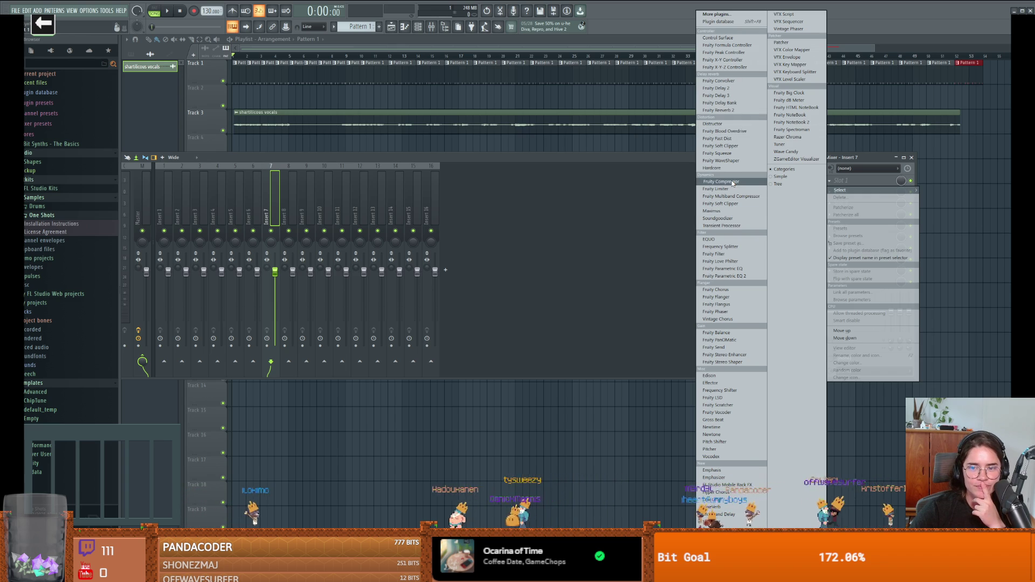
# Put Fruity Reeverb 2 in Insert 7's first slot and Fruity Compressor in the second.
pyautogui.click(731, 110)
pyautogui.press('space')
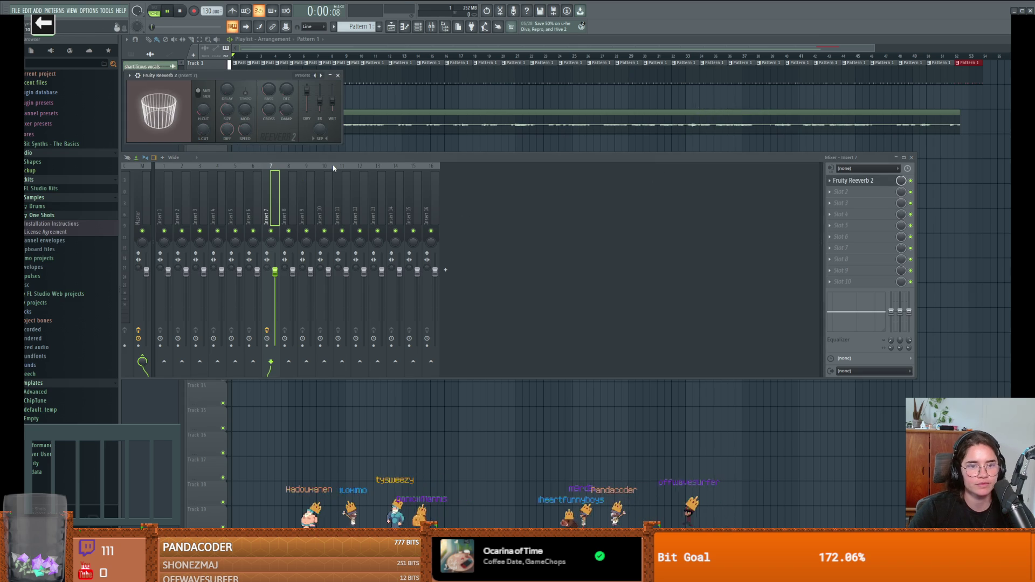
pyautogui.press('space')
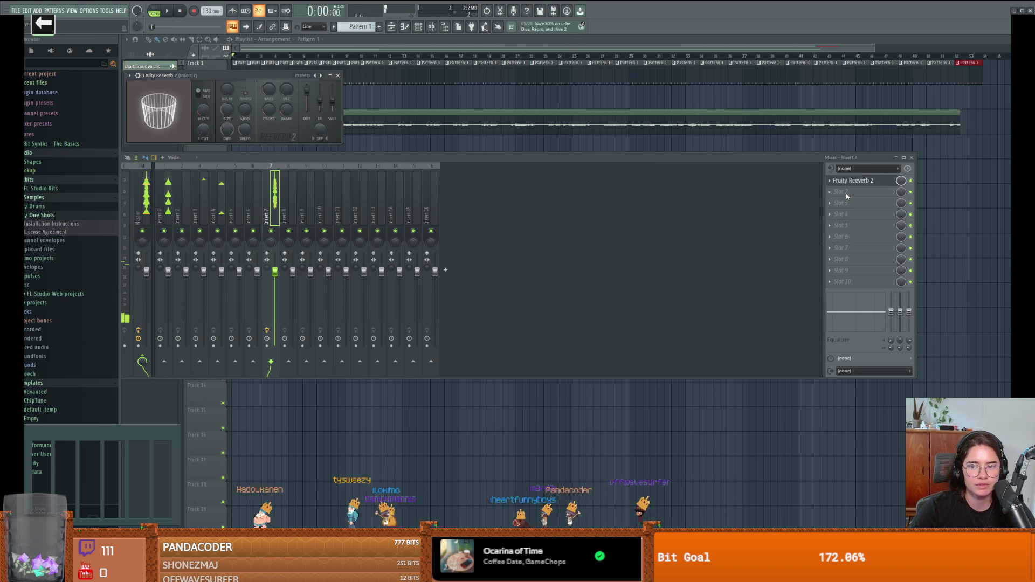
pyautogui.click(841, 192)
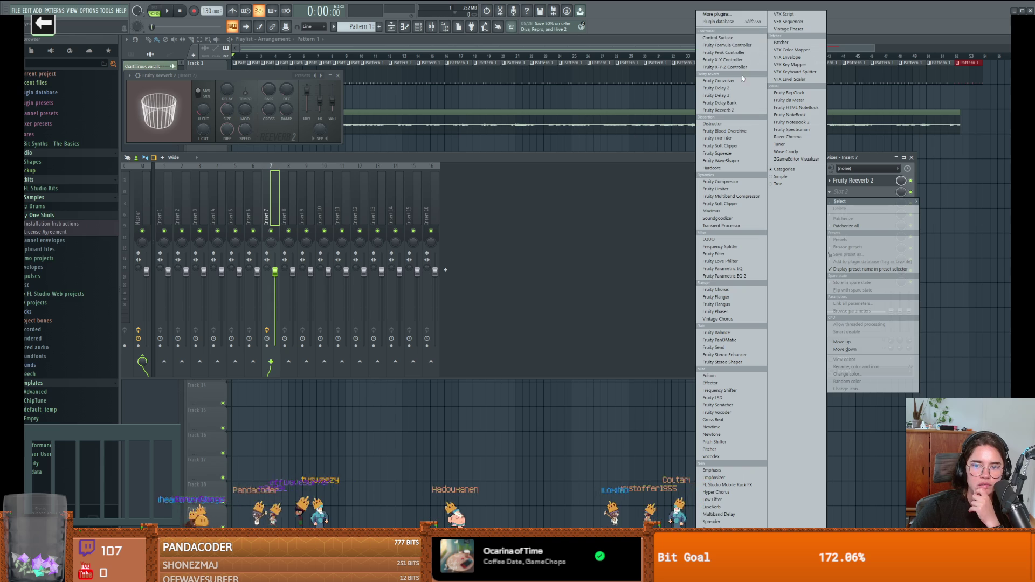
pyautogui.click(734, 183)
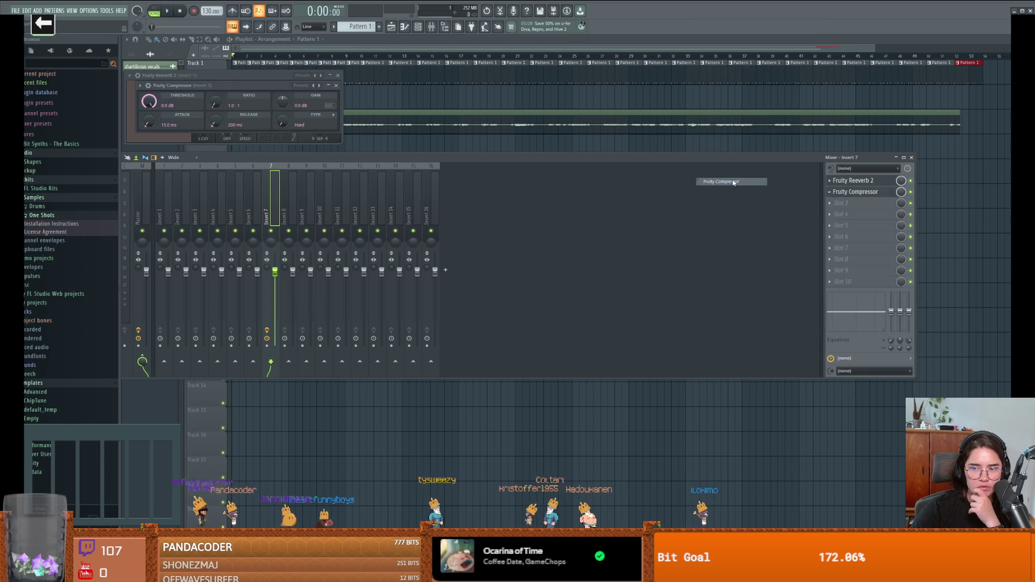
pyautogui.click(853, 196)
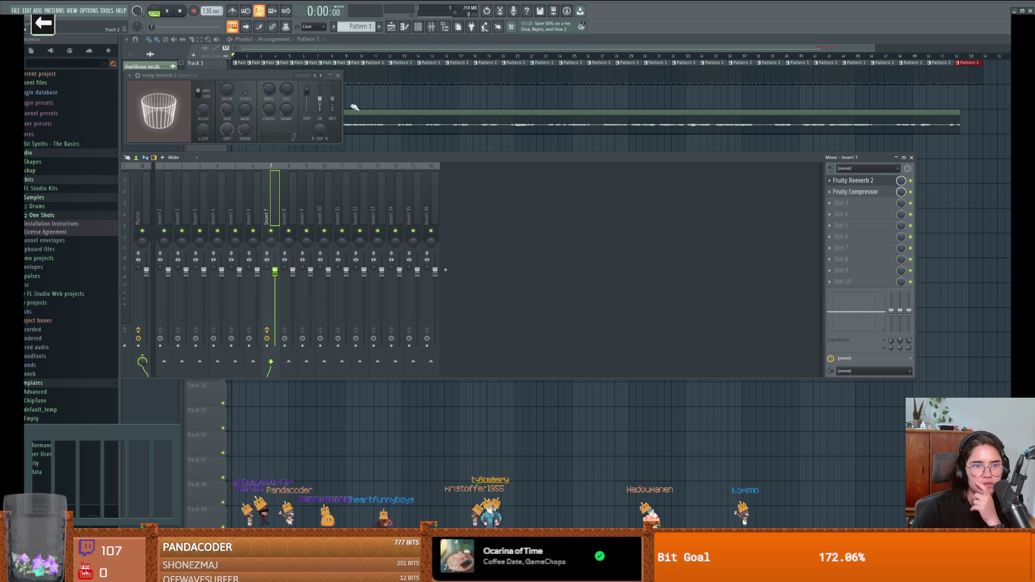
# Play back the vocals with reverb and compressor, closing the mixer, plugin, channel settings and Channel rack.
pyautogui.click(911, 158)
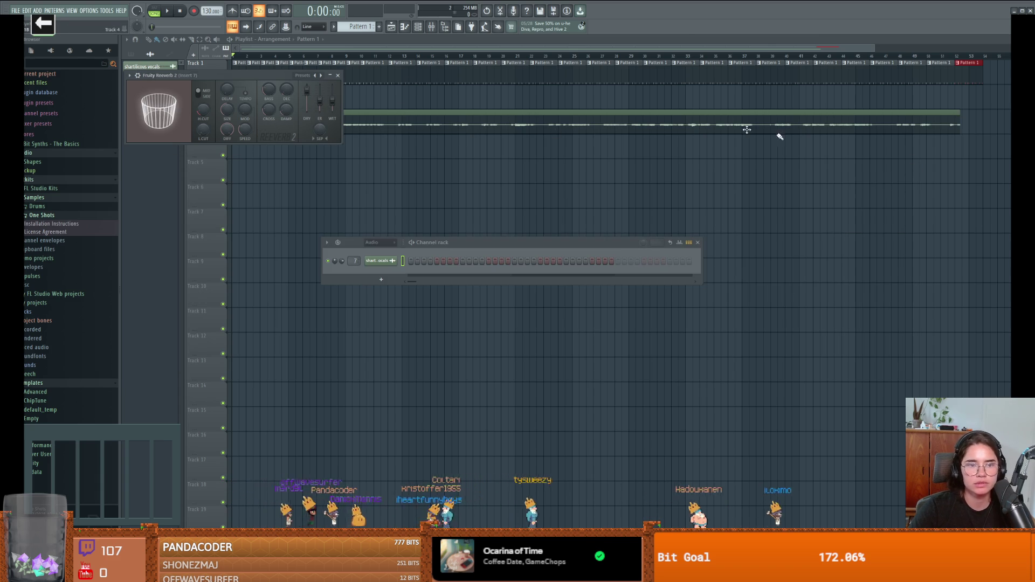
pyautogui.click(338, 75)
pyautogui.click(381, 262)
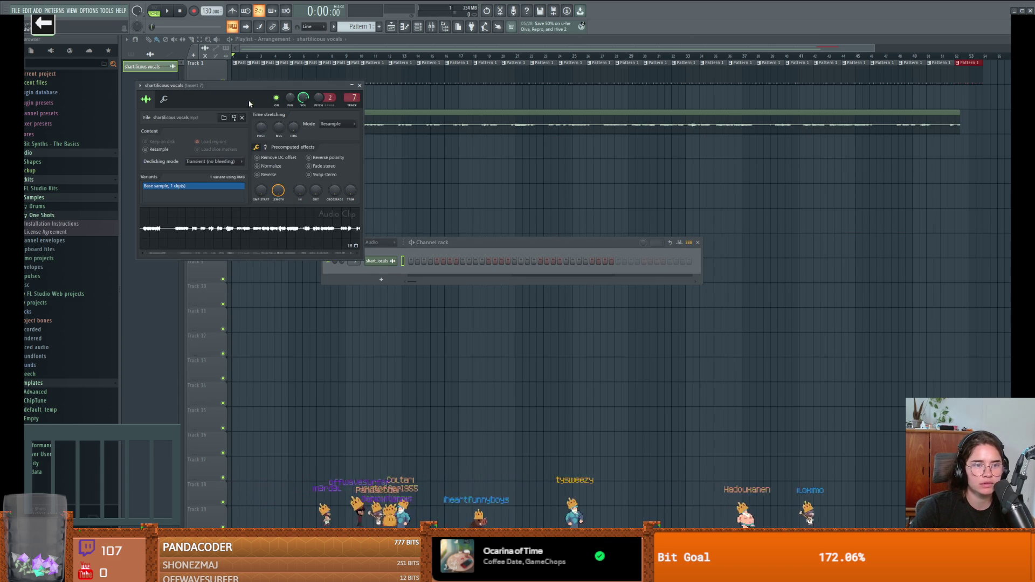
pyautogui.click(164, 100)
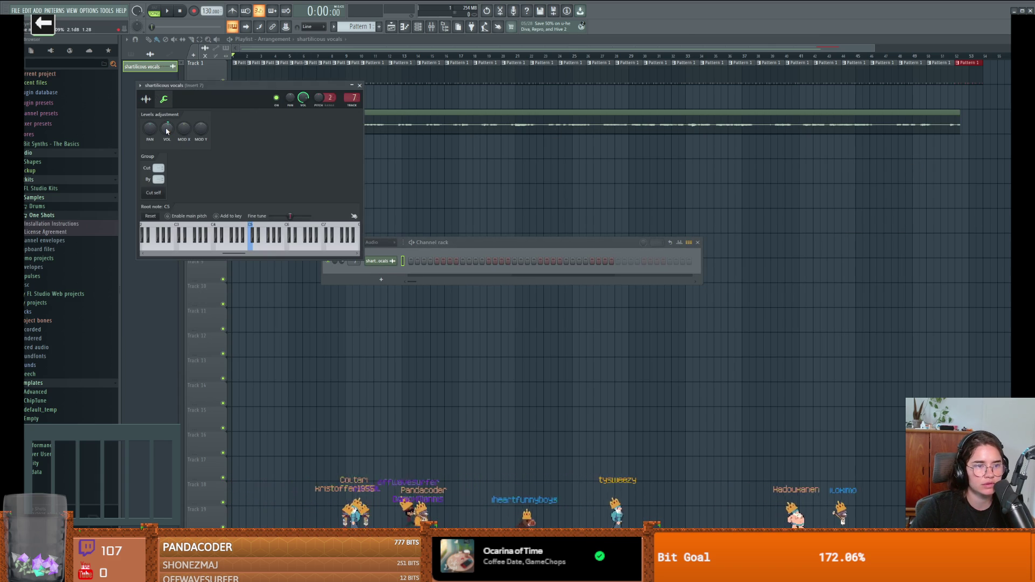
pyautogui.press('space')
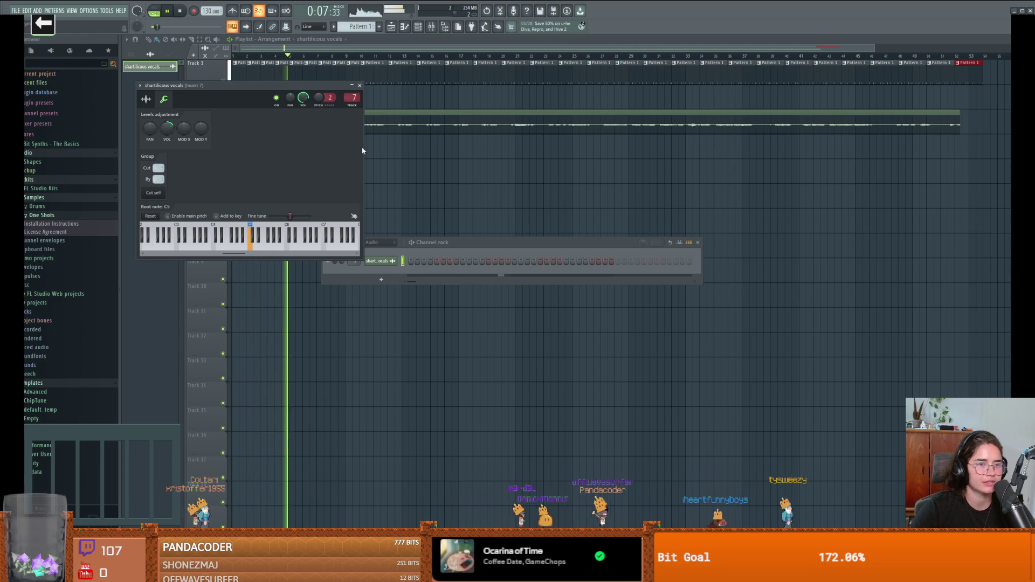
pyautogui.click(360, 85)
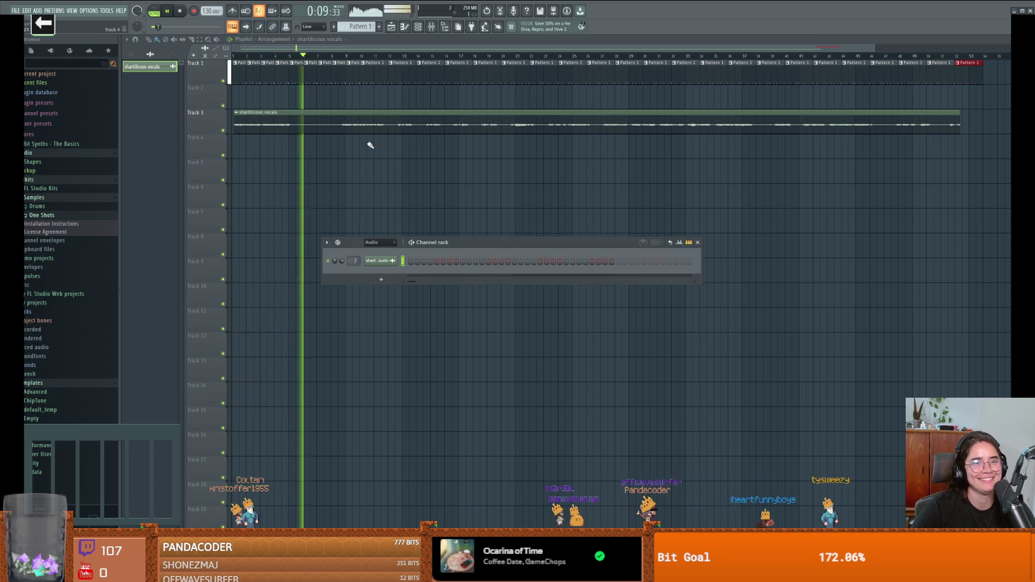
pyautogui.click(697, 242)
pyautogui.press('space')
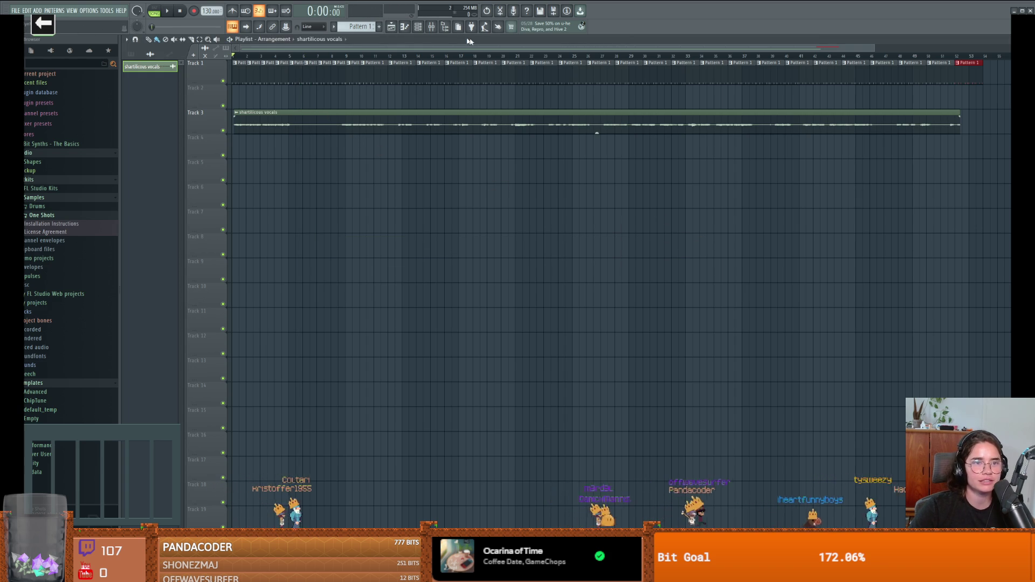
# Open the vocals in the piano roll and set the Channel rack filter to show All channels.
pyautogui.press('F7')
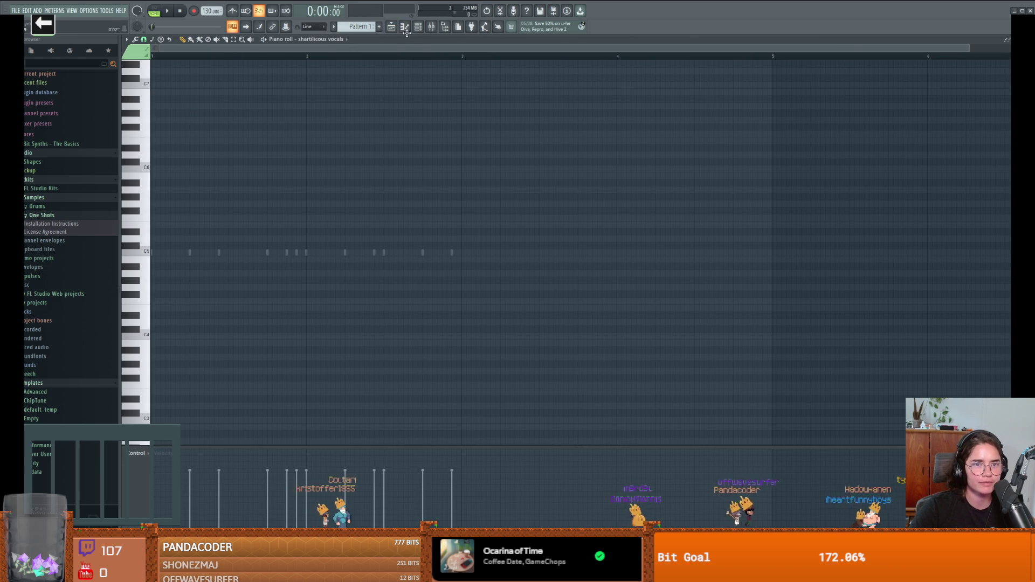
pyautogui.click(419, 28)
pyautogui.click(419, 28)
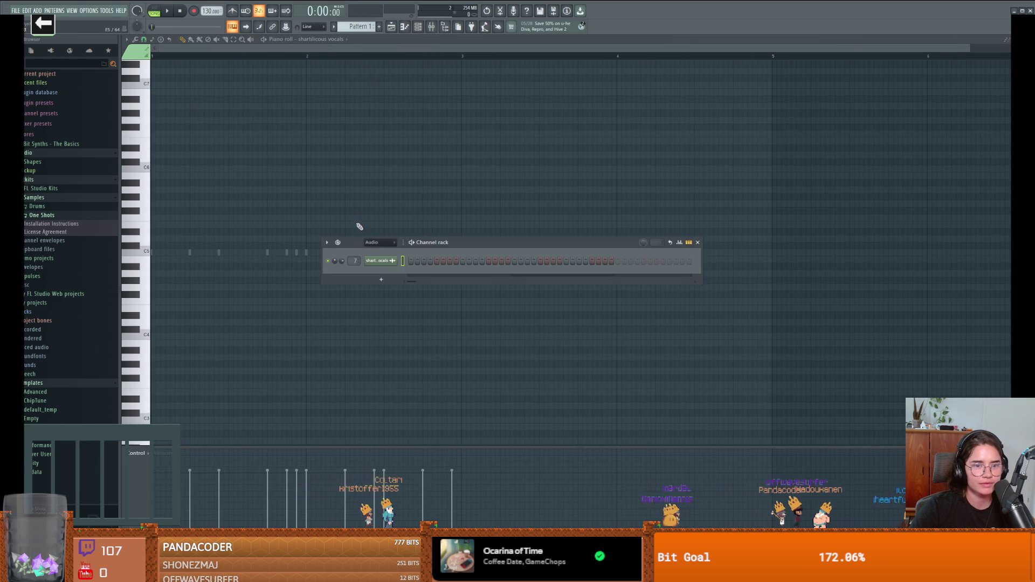
pyautogui.click(378, 248)
pyautogui.click(368, 251)
pyautogui.write('piano')
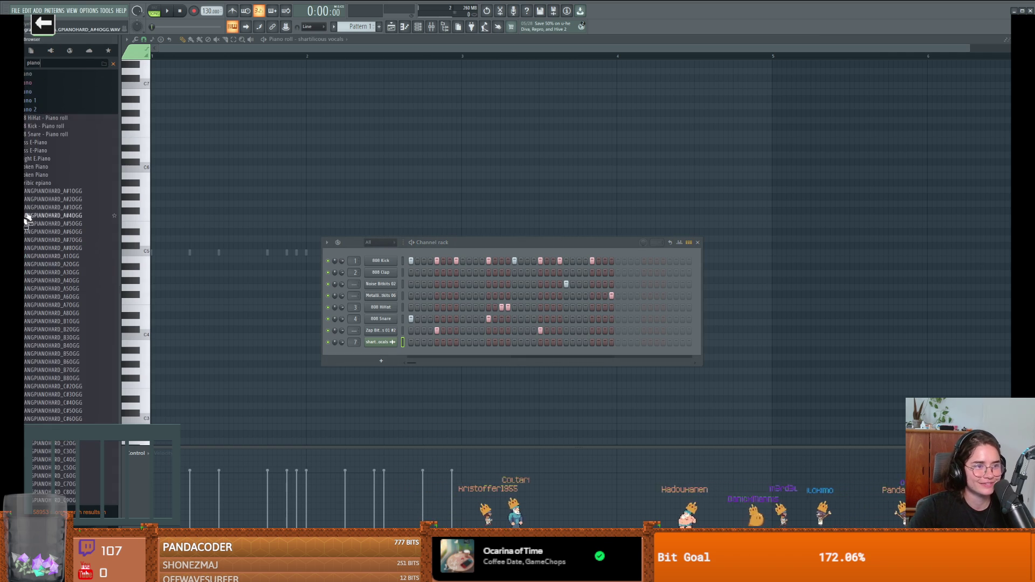
pyautogui.scroll(-10, 50, 216)
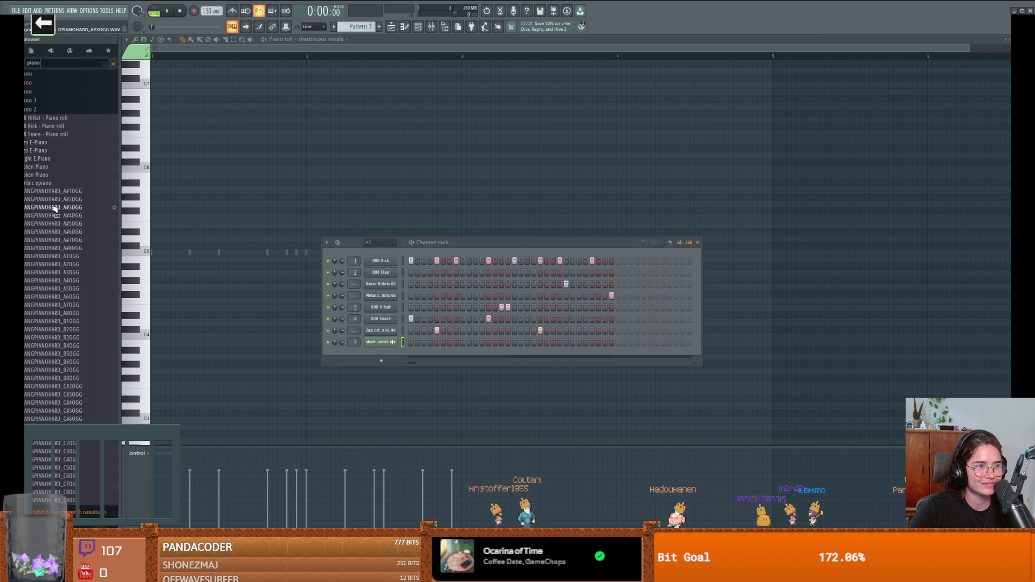
pyautogui.scroll(-15, 59, 259)
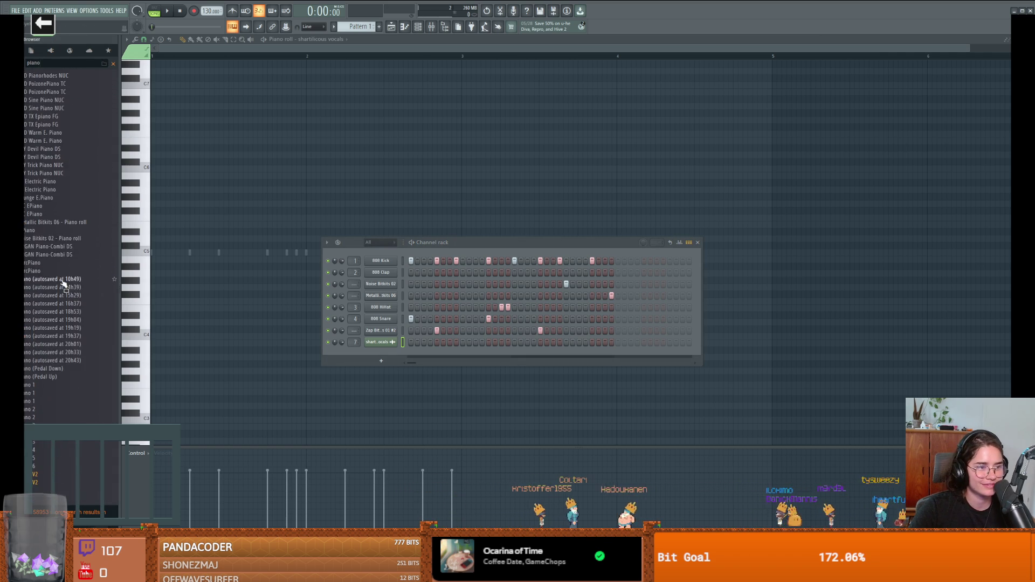
pyautogui.scroll(-20, 54, 274)
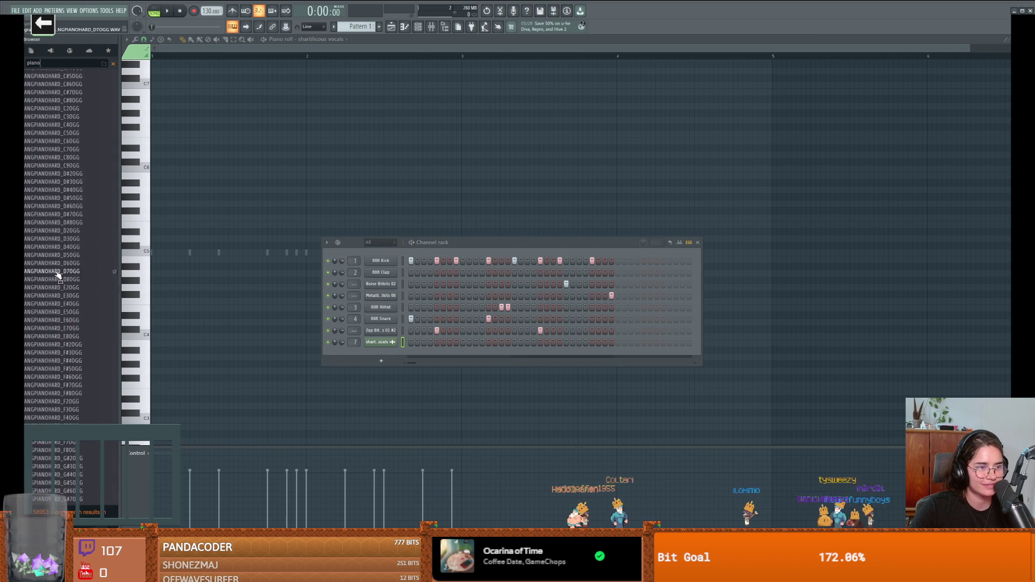
pyautogui.scroll(5, 58, 275)
pyautogui.write('trumpet')
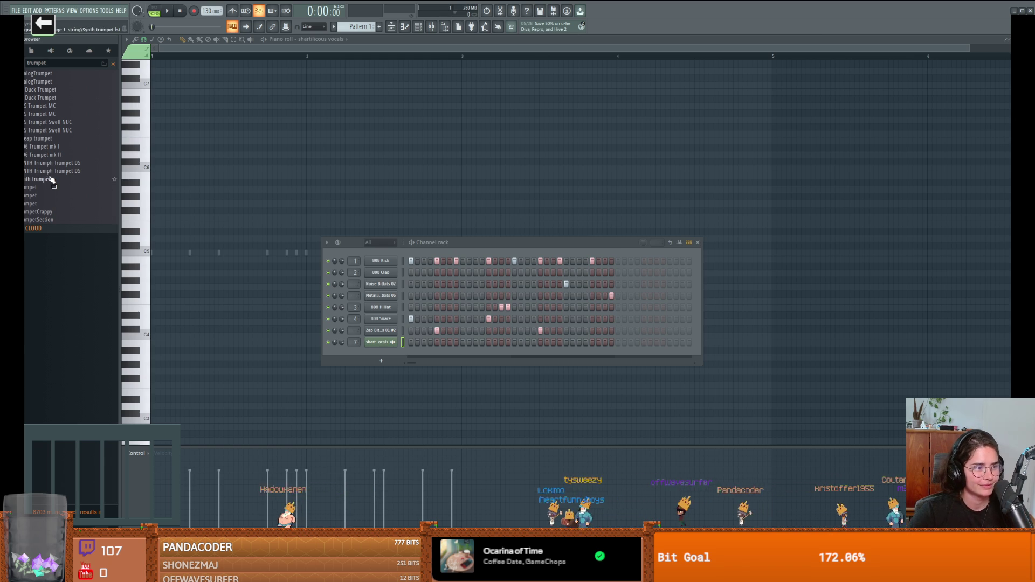
# Load AnalogTrumpet, BL Duck Trumpet, BRS Trumpet MC and Cheap trumpet in turn, ending on 106 Trumpet mk I.
pyautogui.moveTo(37, 74)
pyautogui.mouseDown()
pyautogui.moveTo(290, 217)
pyautogui.moveTo(397, 352)
pyautogui.moveTo(457, 362)
pyautogui.mouseUp()
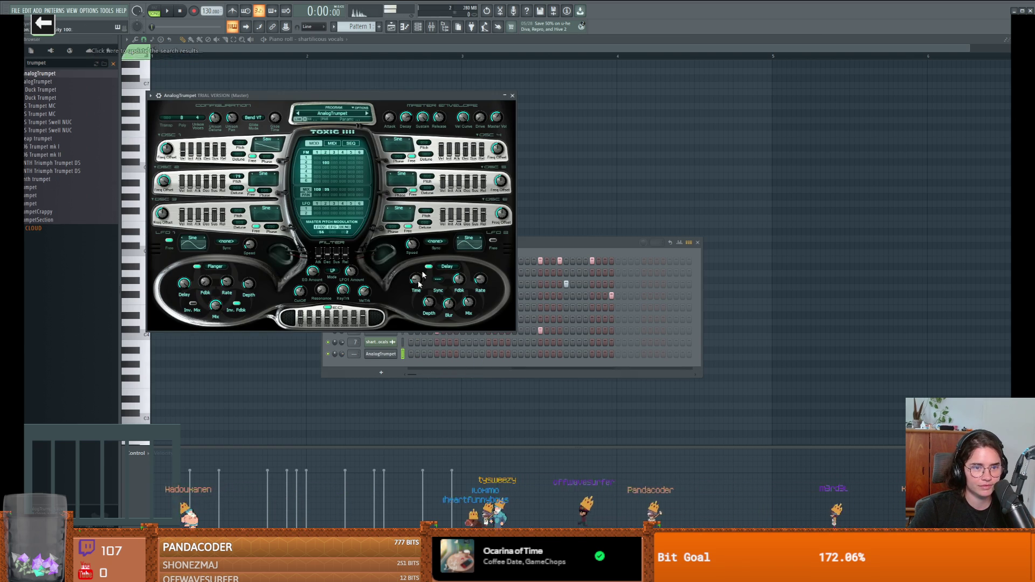
pyautogui.press('Escape')
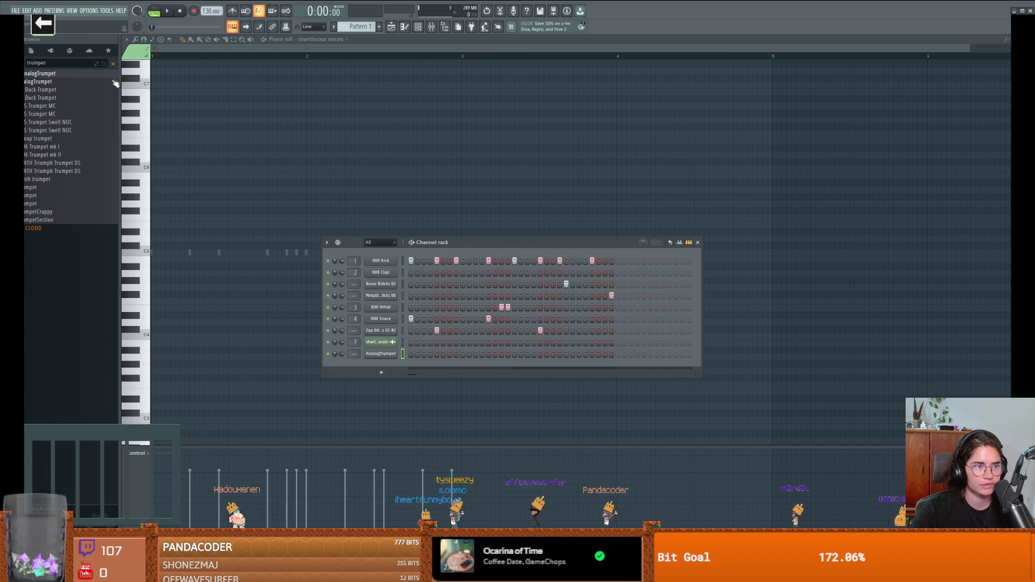
pyautogui.moveTo(115, 82)
pyautogui.mouseDown()
pyautogui.moveTo(80, 85)
pyautogui.moveTo(387, 356)
pyautogui.mouseUp()
pyautogui.click(384, 355)
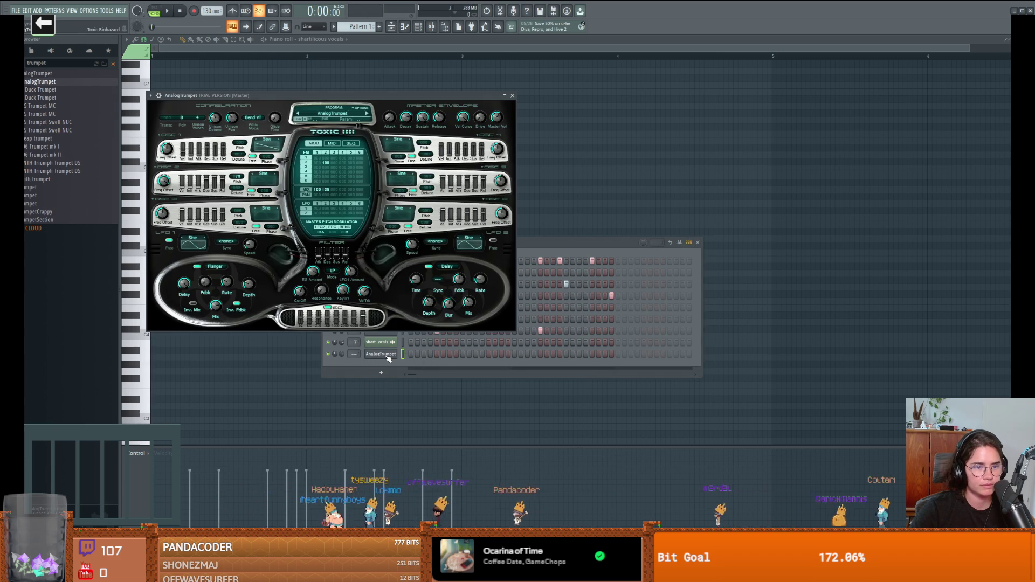
pyautogui.click(512, 96)
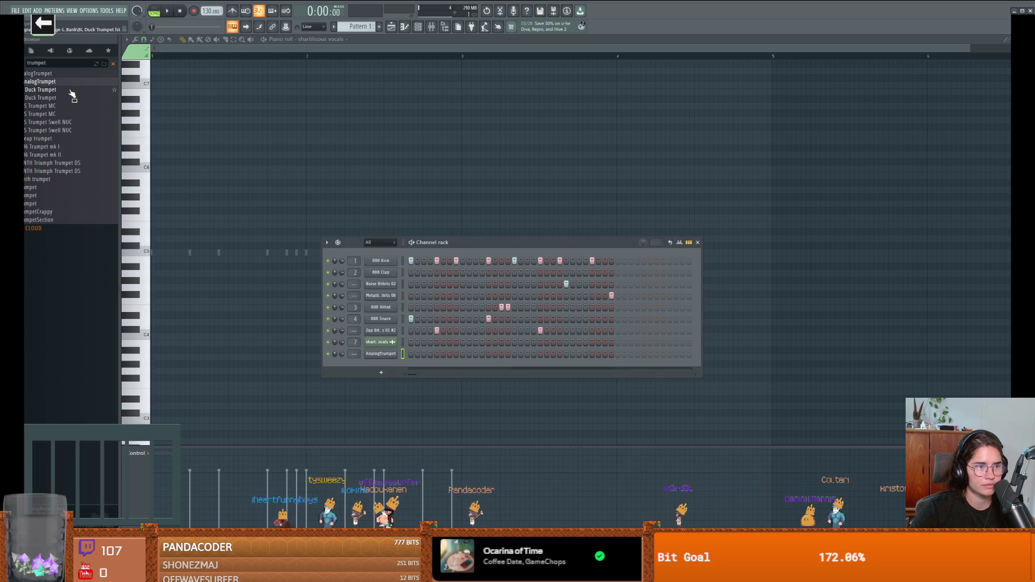
pyautogui.moveTo(48, 90)
pyautogui.mouseDown()
pyautogui.moveTo(432, 361)
pyautogui.moveTo(390, 356)
pyautogui.mouseUp()
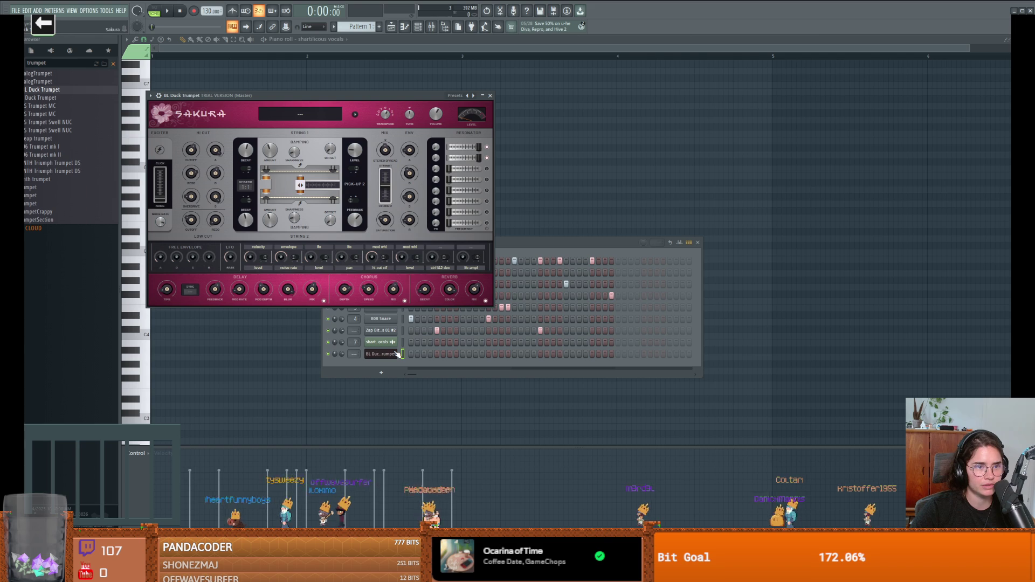
pyautogui.moveTo(45, 107); pyautogui.dragTo(378, 355)
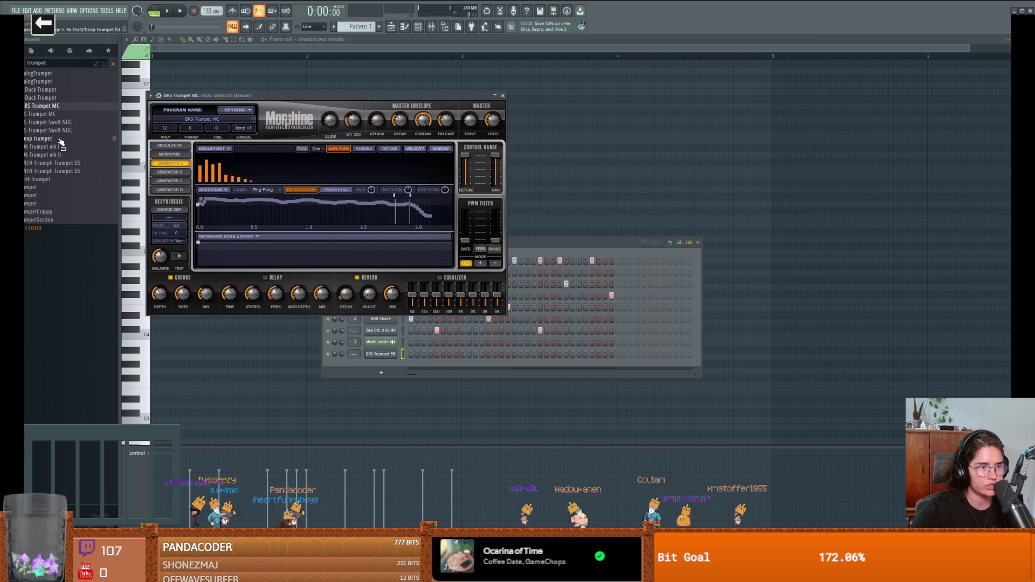
pyautogui.moveTo(39, 141)
pyautogui.mouseDown()
pyautogui.moveTo(380, 232)
pyautogui.moveTo(380, 354)
pyautogui.mouseUp()
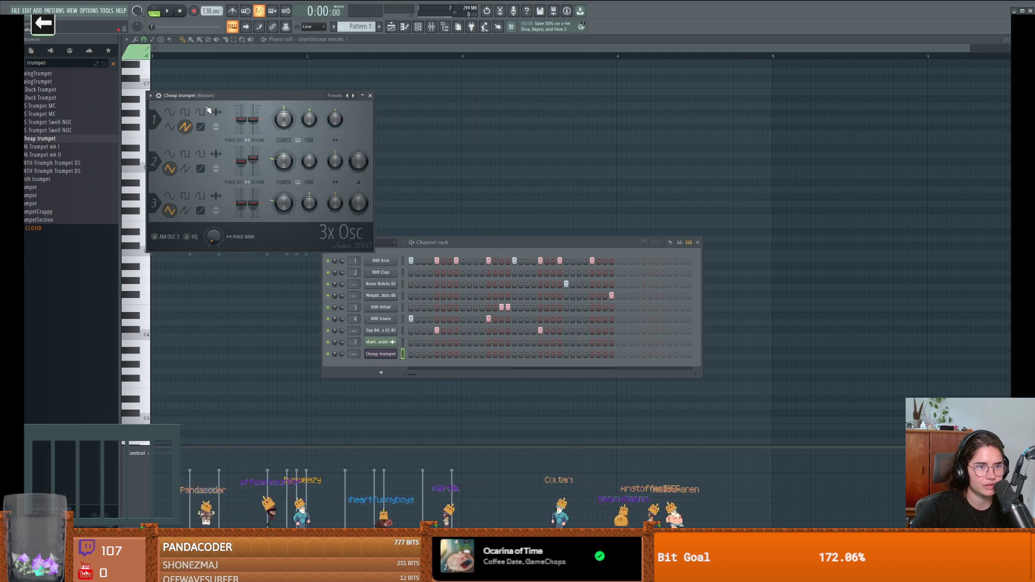
pyautogui.moveTo(86, 147)
pyautogui.mouseDown()
pyautogui.moveTo(397, 362)
pyautogui.moveTo(393, 355)
pyautogui.mouseUp()
pyautogui.write('double')
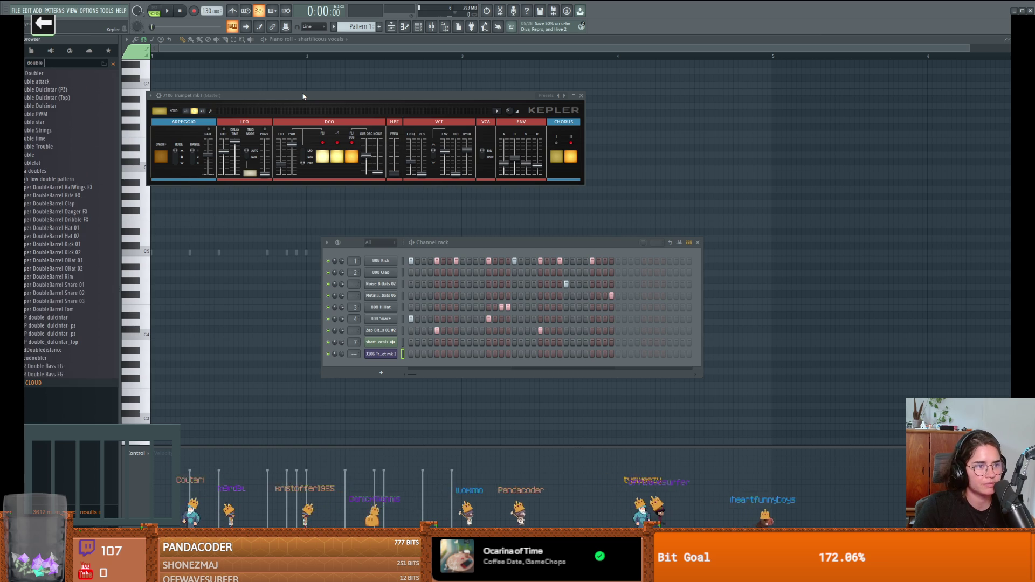
# Search the browser for 'bass', add STR Double Bass FG as a new channel, and adjust the search term.
pyautogui.write('bass')
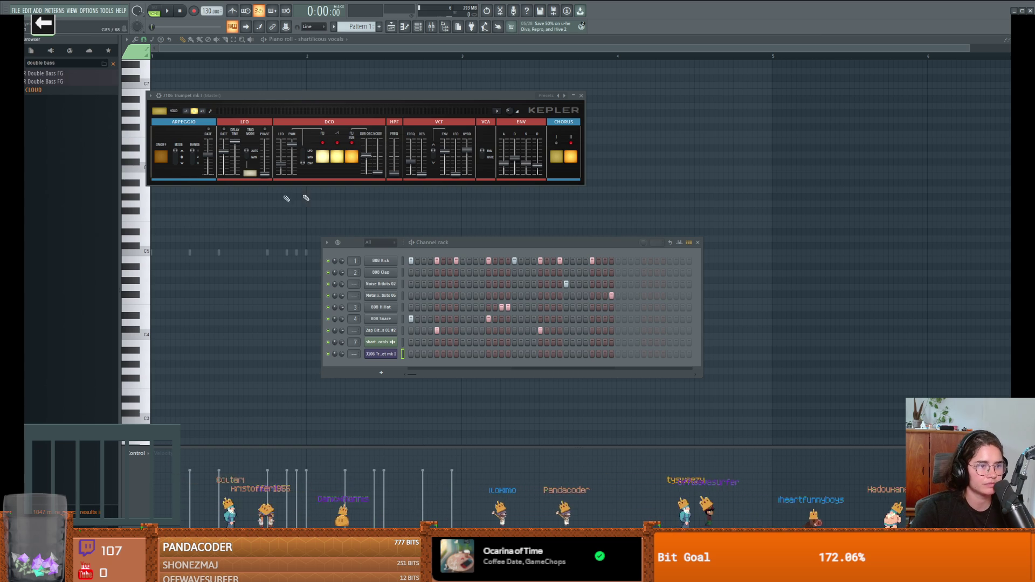
pyautogui.moveTo(46, 74)
pyautogui.mouseDown()
pyautogui.moveTo(324, 280)
pyautogui.moveTo(381, 366)
pyautogui.mouseUp()
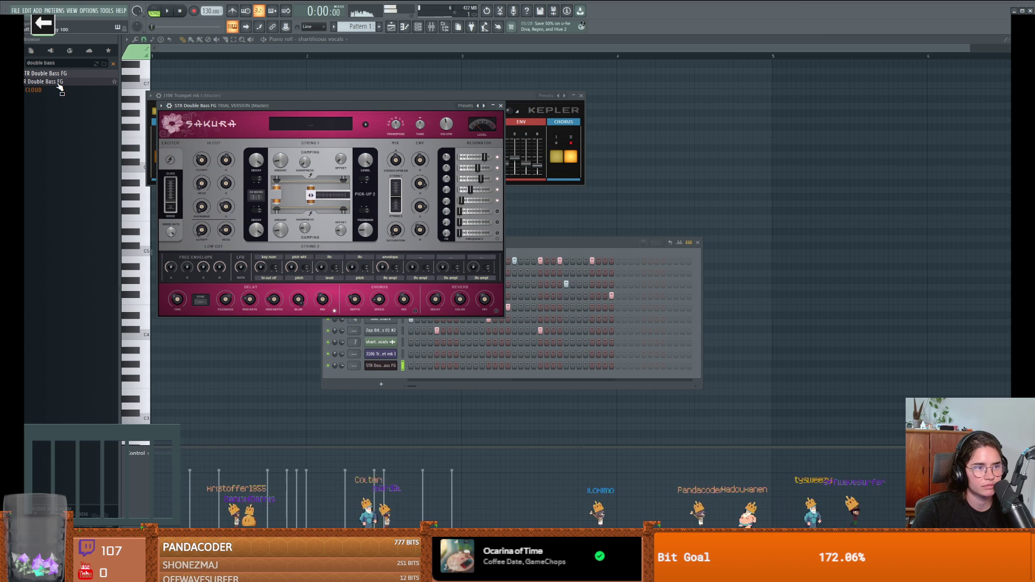
pyautogui.click(395, 369)
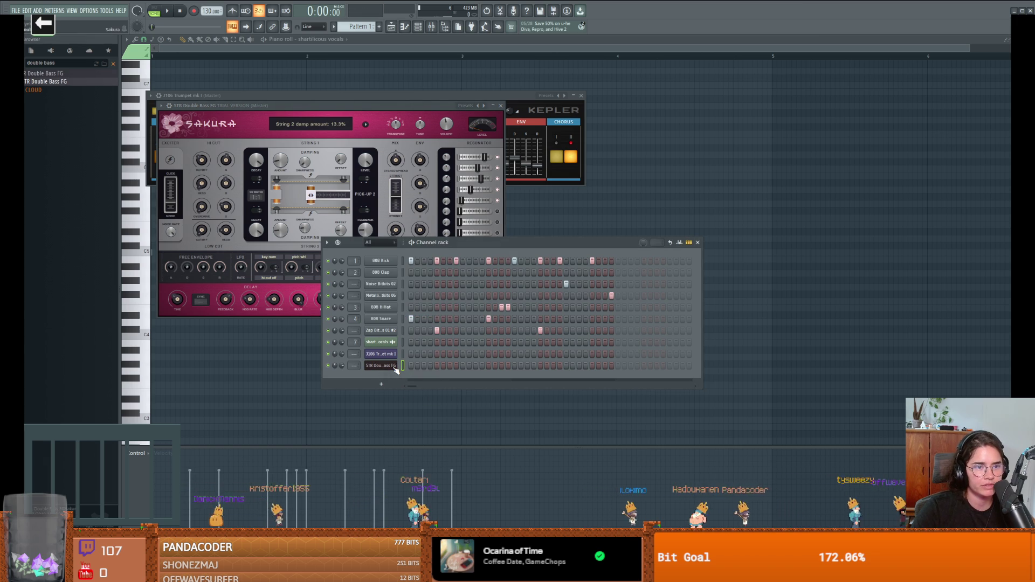
pyautogui.click(90, 63)
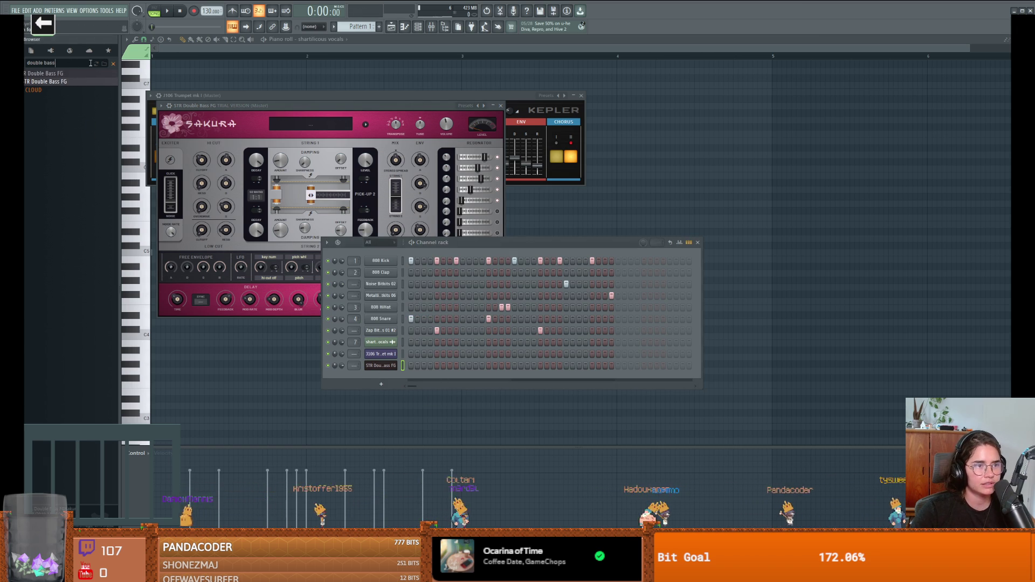
pyautogui.press('BackSpace')
pyautogui.press('BackSpace')
pyautogui.press('BackSpace')
pyautogui.write('b')
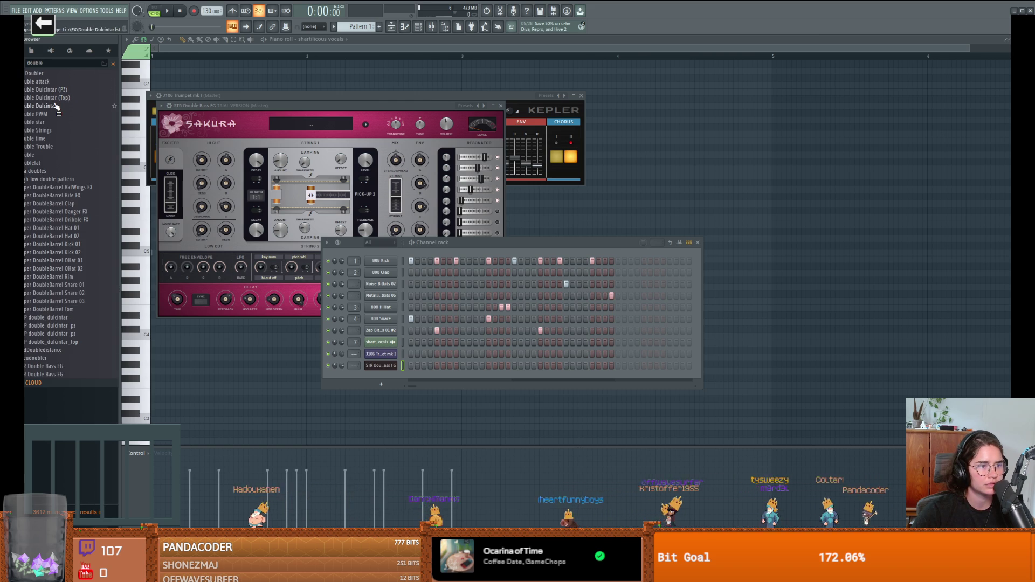
# Try Double Dulcintar, Doublefat, Hyper DoubleBarrel Clap and PadDoubledistance on that channel, then clear the search.
pyautogui.moveTo(46, 90)
pyautogui.mouseDown()
pyautogui.moveTo(377, 335)
pyautogui.moveTo(386, 370)
pyautogui.mouseUp()
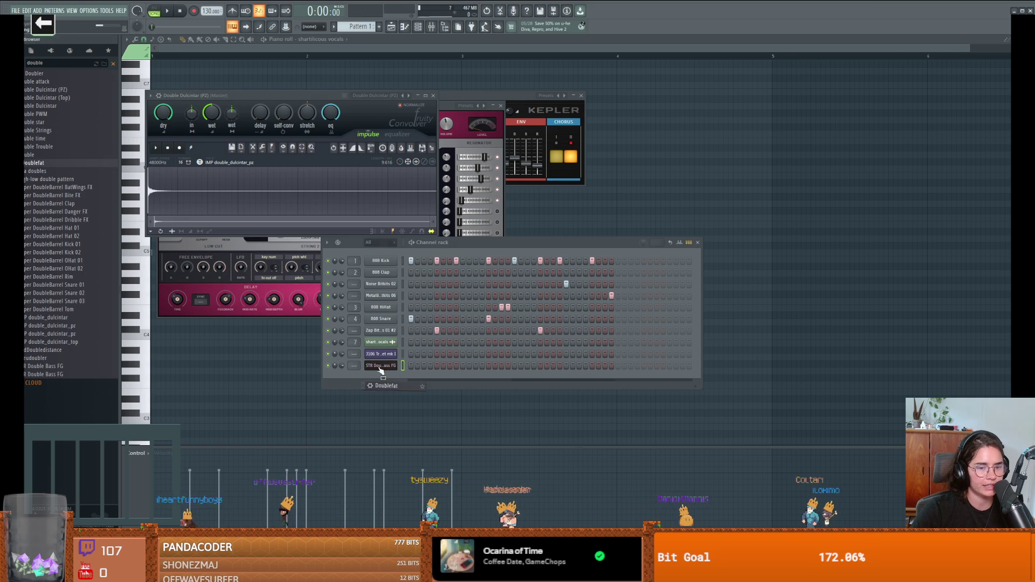
pyautogui.moveTo(381, 371); pyautogui.dragTo(381, 367)
pyautogui.click(299, 106)
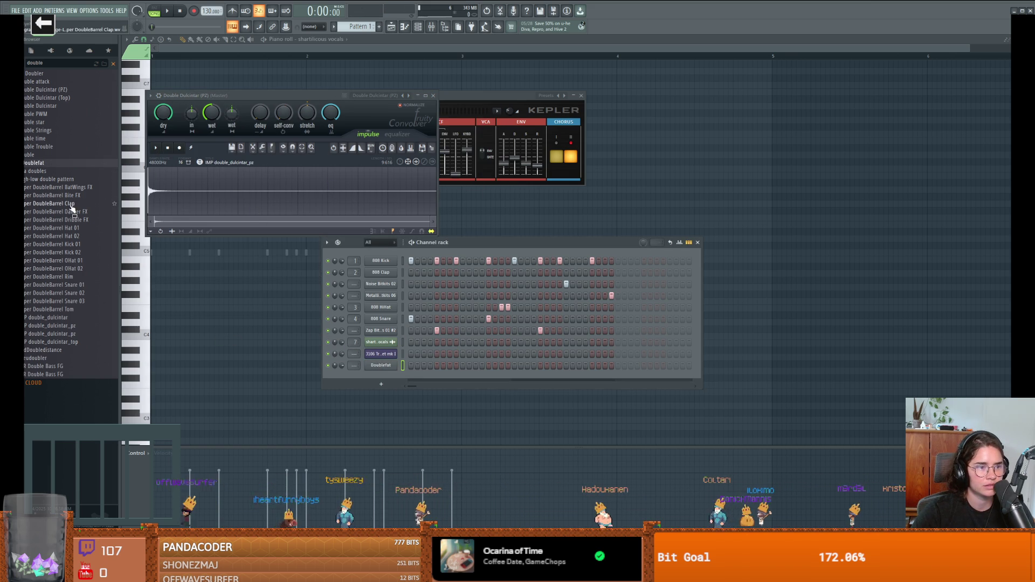
pyautogui.moveTo(71, 207)
pyautogui.mouseDown()
pyautogui.moveTo(212, 270)
pyautogui.moveTo(397, 388)
pyautogui.moveTo(383, 367)
pyautogui.mouseUp()
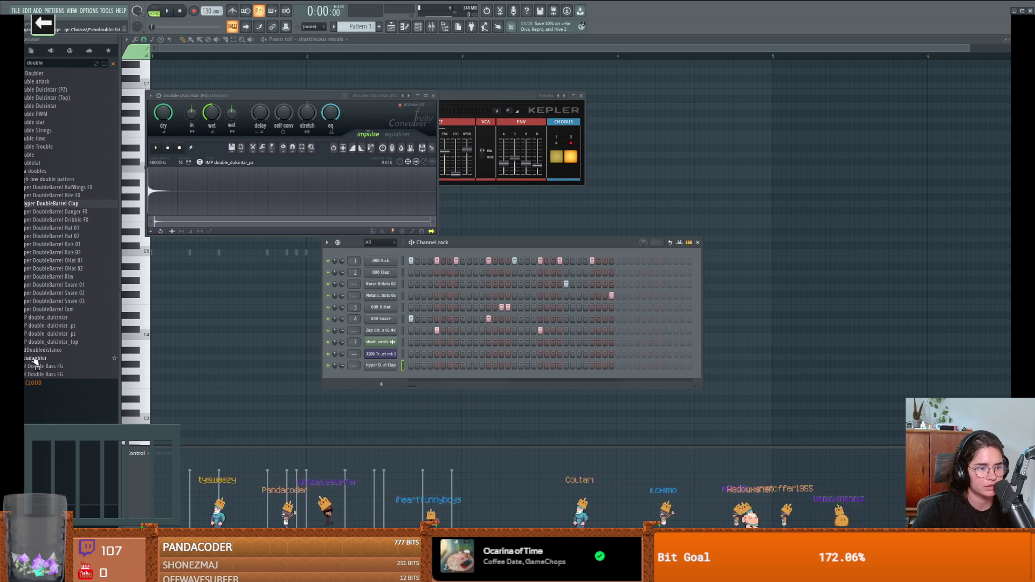
pyautogui.moveTo(34, 354)
pyautogui.mouseDown()
pyautogui.moveTo(346, 381)
pyautogui.moveTo(380, 367)
pyautogui.mouseUp()
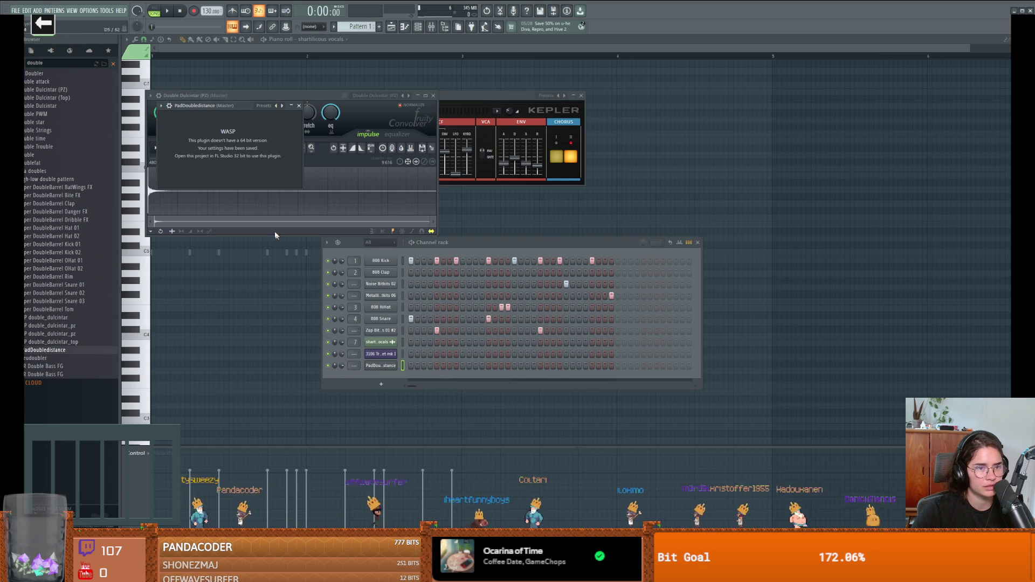
pyautogui.click(298, 105)
pyautogui.moveTo(38, 358); pyautogui.dragTo(393, 367)
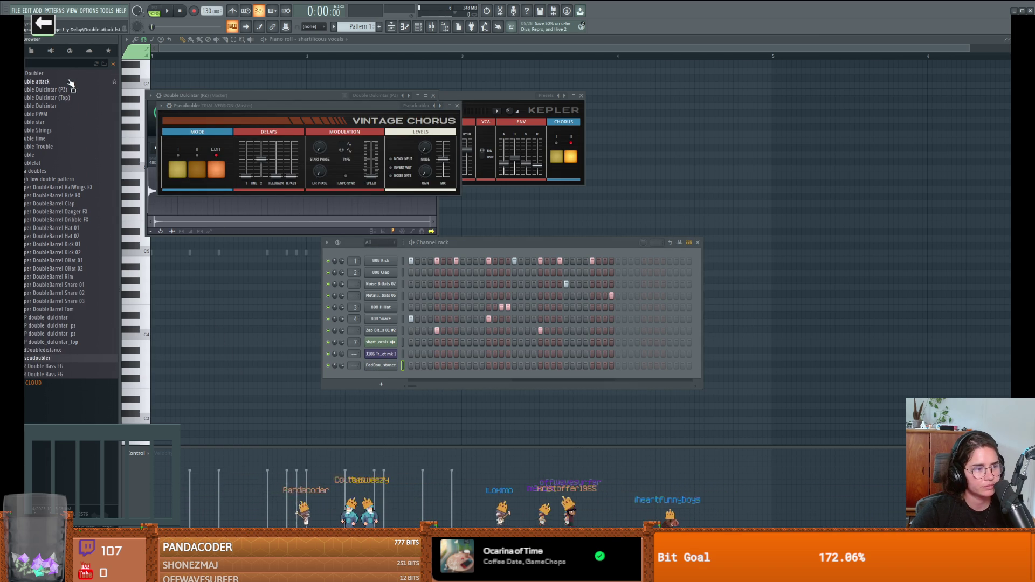
pyautogui.press('BackSpace')
pyautogui.press('BackSpace')
pyautogui.press('BackSpace')
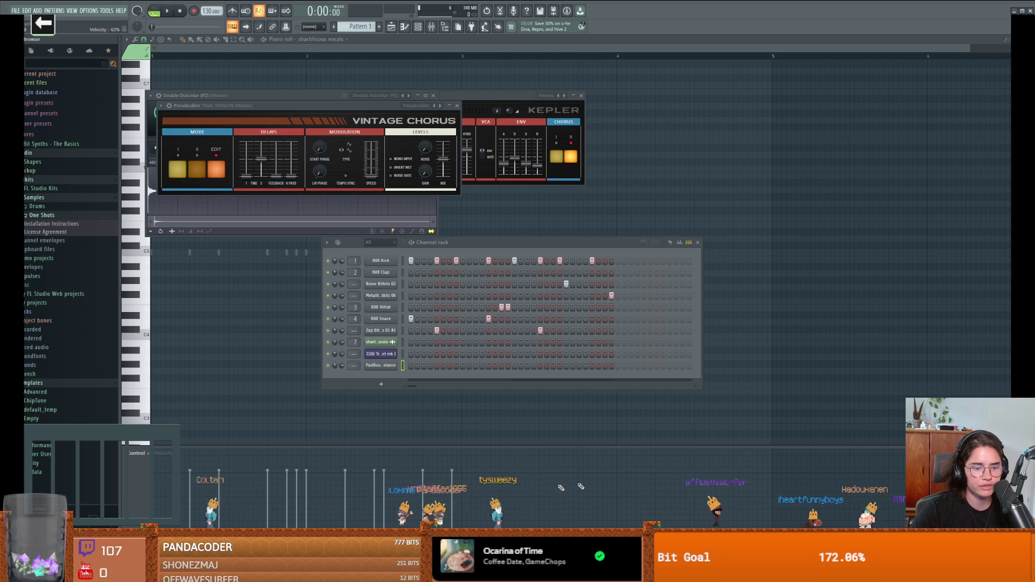
pyautogui.moveTo(290, 571)
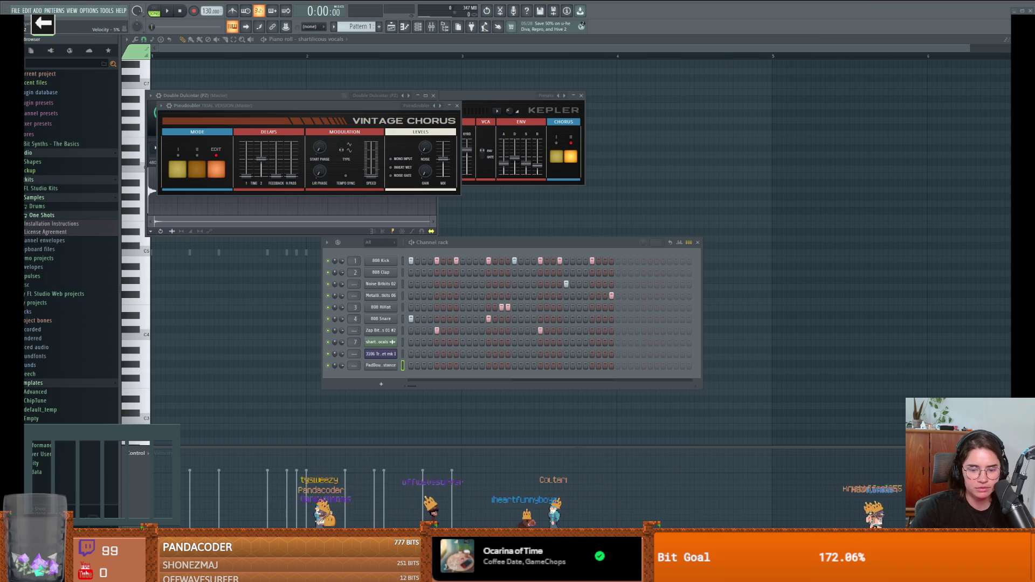
pyautogui.hotkey('alt', 'Tab')
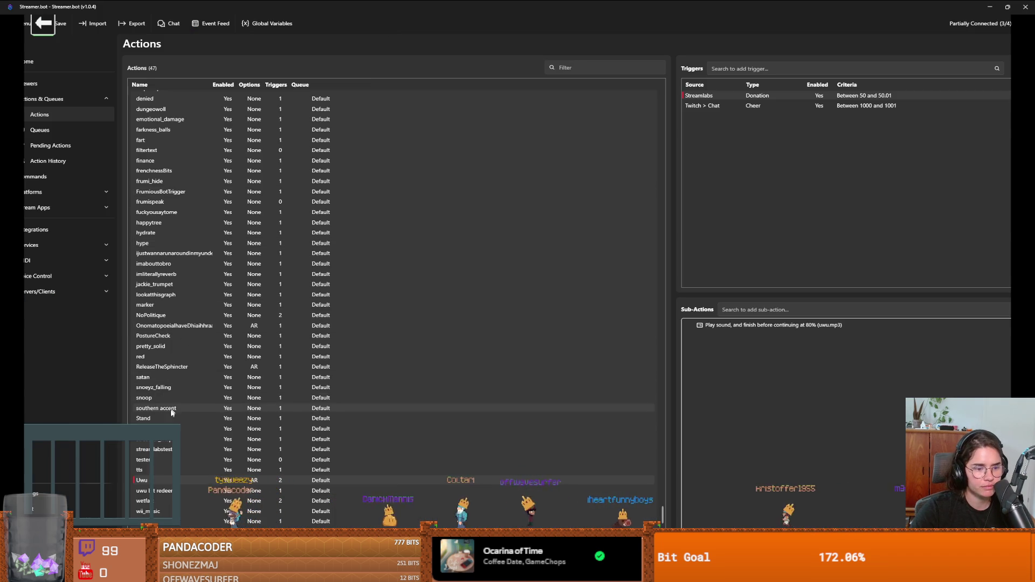
# Check the 'fart' action's Play Sound sub-action file path (echoFart.mp3) in Streamer.bot, then return to FL Studio.
pyautogui.scroll(3, 166, 468)
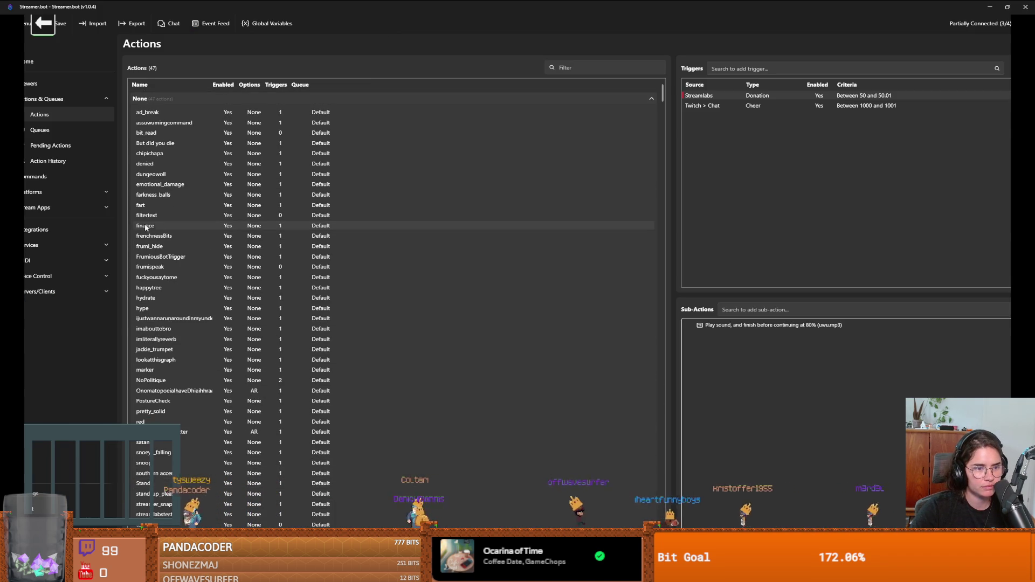
pyautogui.click(235, 204)
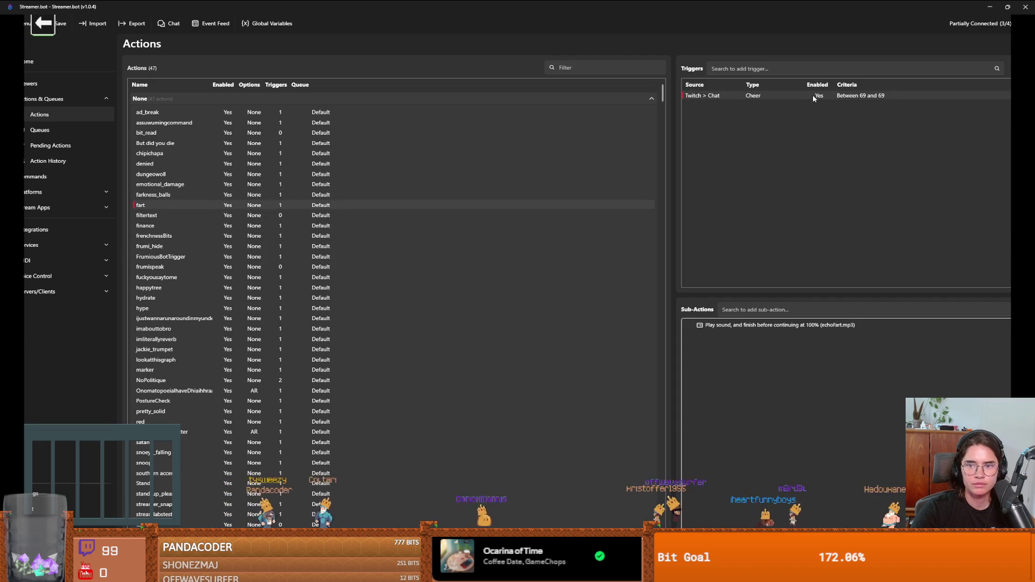
pyautogui.rightClick(778, 326)
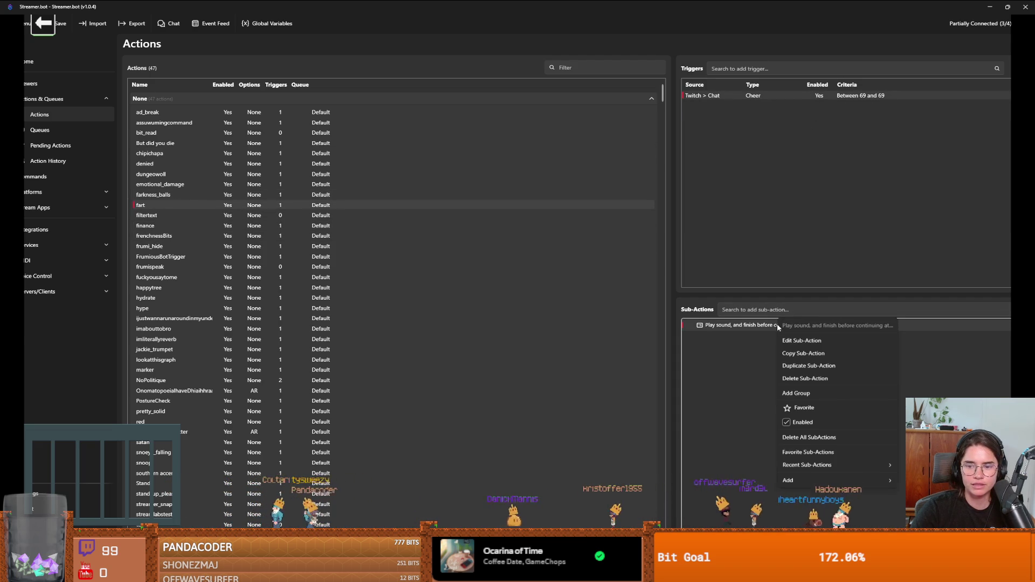
pyautogui.click(801, 347)
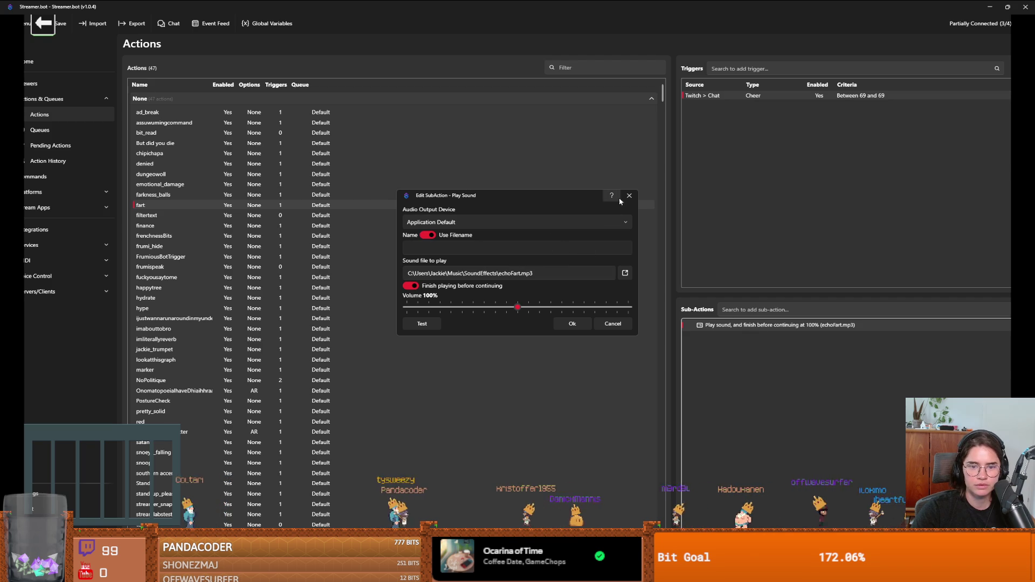
pyautogui.click(629, 196)
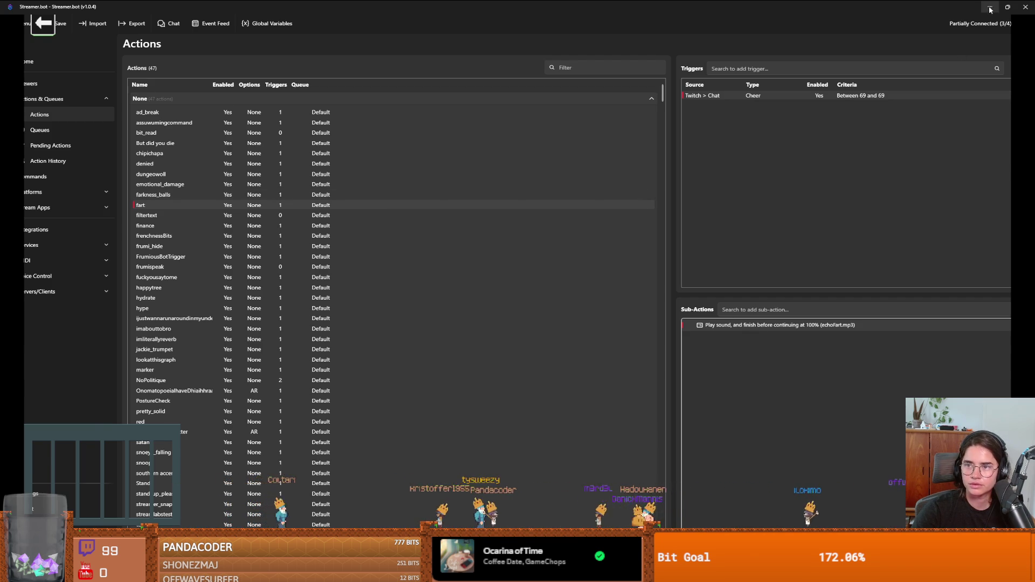
pyautogui.hotkey('alt', 'Tab')
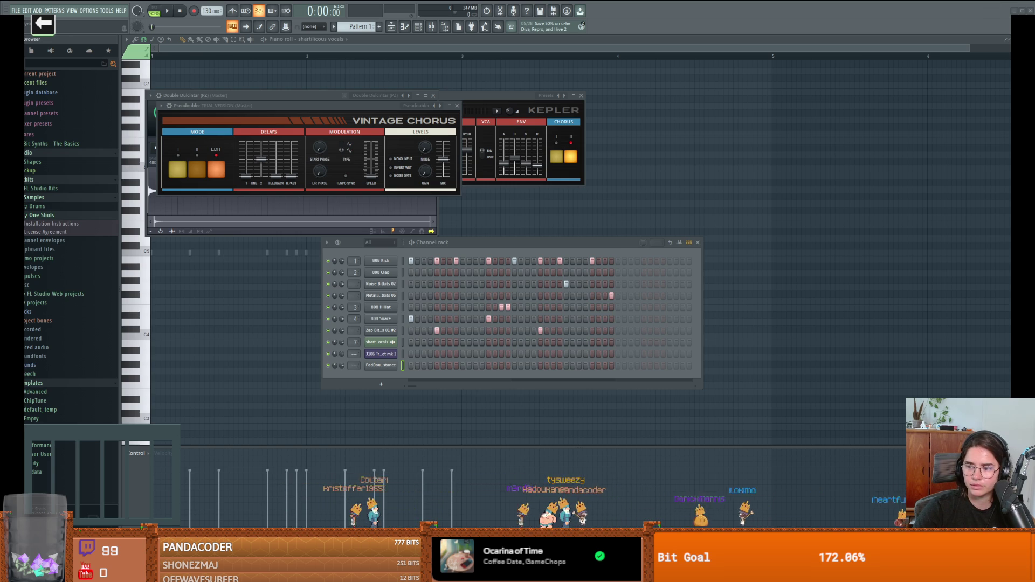
# Undo the inserted effect plugin and add echoFart.mp3 as a new channel in the Channel rack.
pyautogui.click(232, 279)
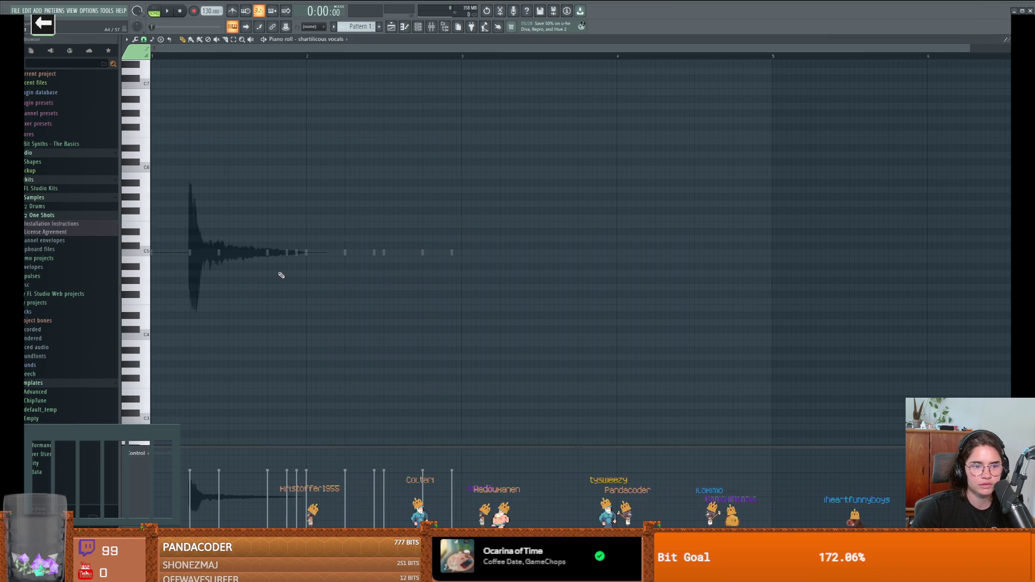
pyautogui.hotkey('ctrl', 'z')
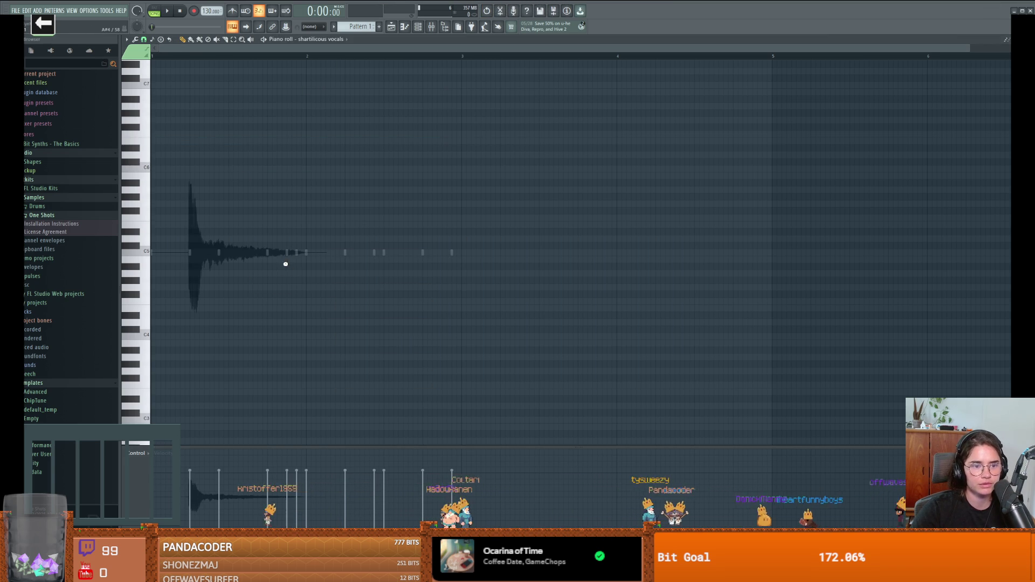
pyautogui.press('space')
pyautogui.press('space')
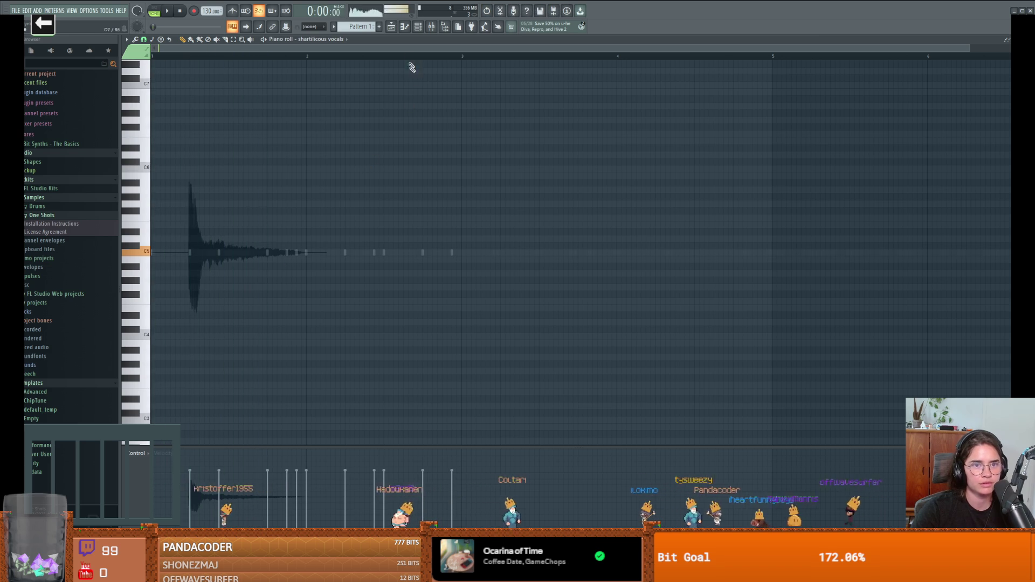
pyautogui.click(392, 27)
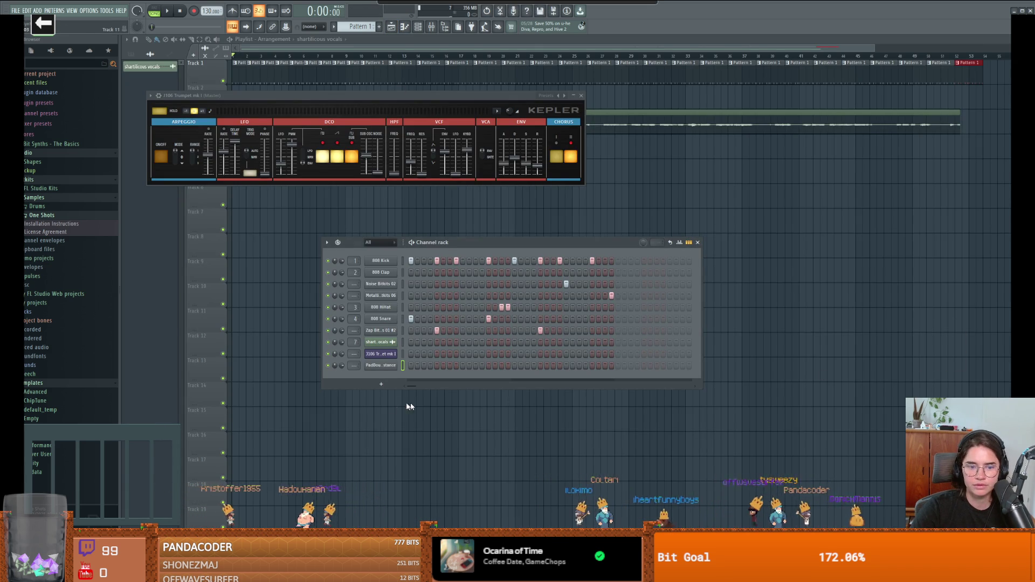
pyautogui.moveTo(375, 377); pyautogui.dragTo(393, 381)
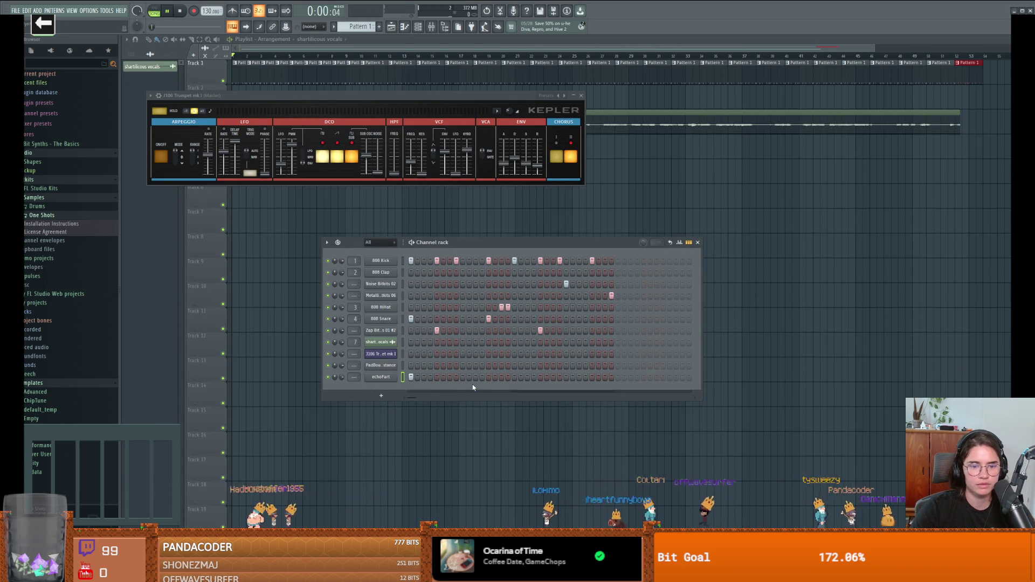
pyautogui.press('space')
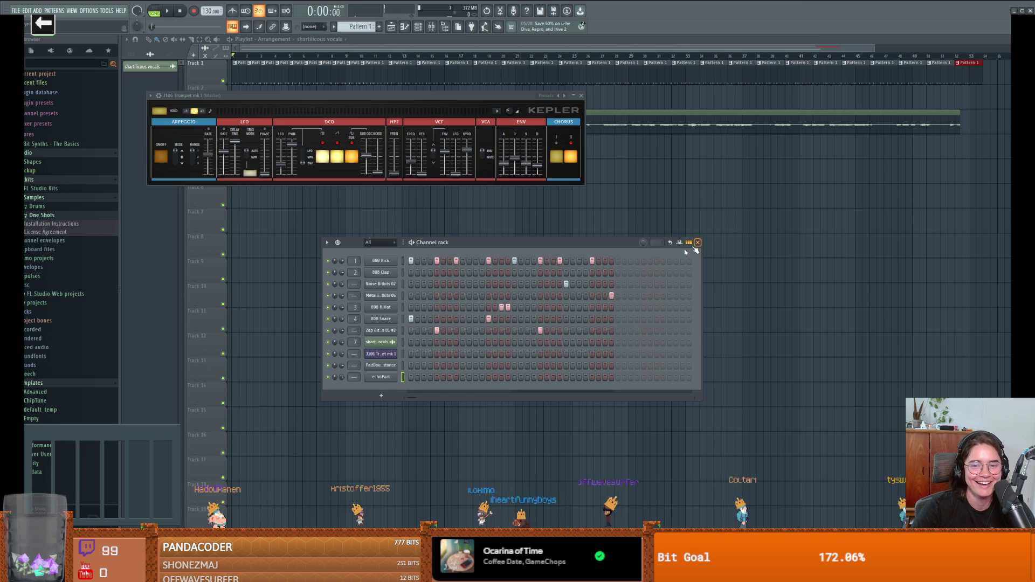
pyautogui.click(697, 242)
# Close the Kepler synth window and add a new pattern named echo_fart.
pyautogui.click(581, 96)
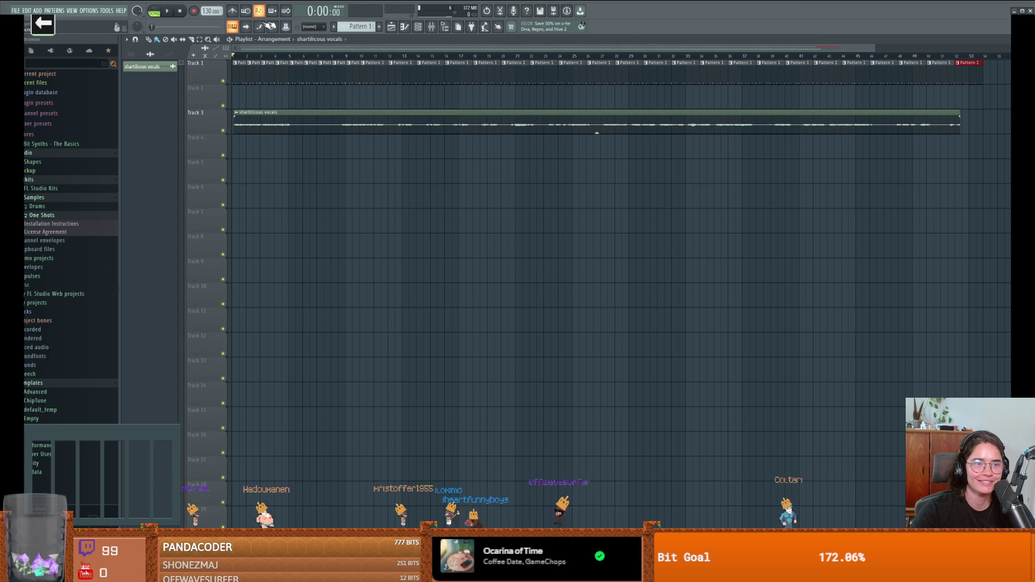
pyautogui.click(379, 27)
pyautogui.write('echo_fart')
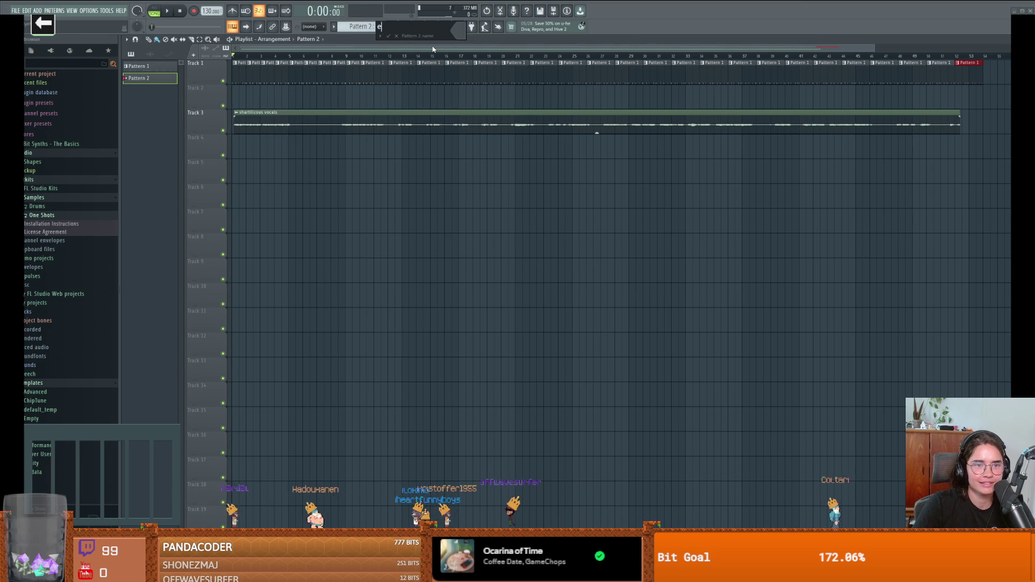
pyautogui.press('Return')
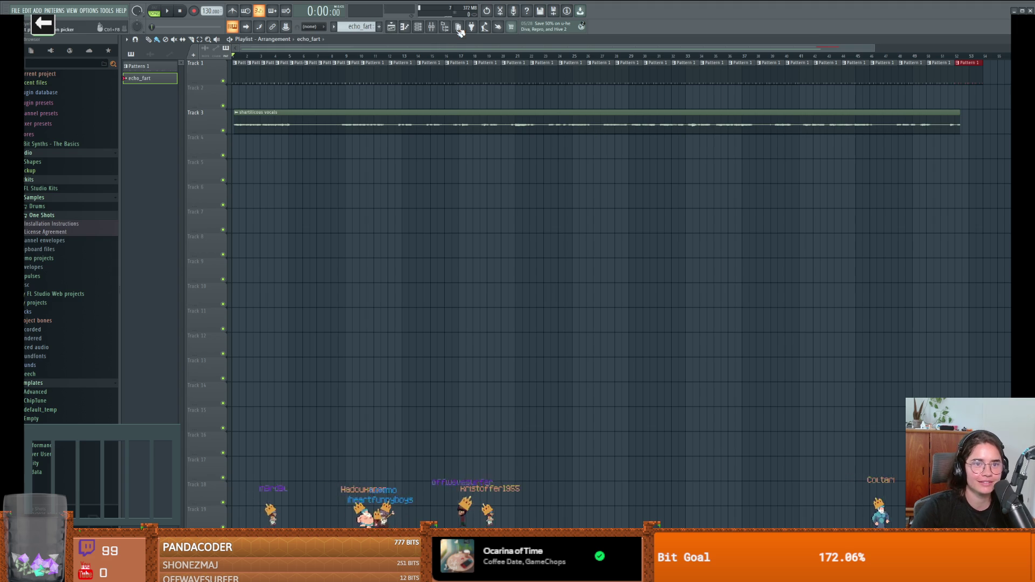
# Open echo_fart in the piano roll on the 106 Trumpet mk I channel.
pyautogui.click(412, 27)
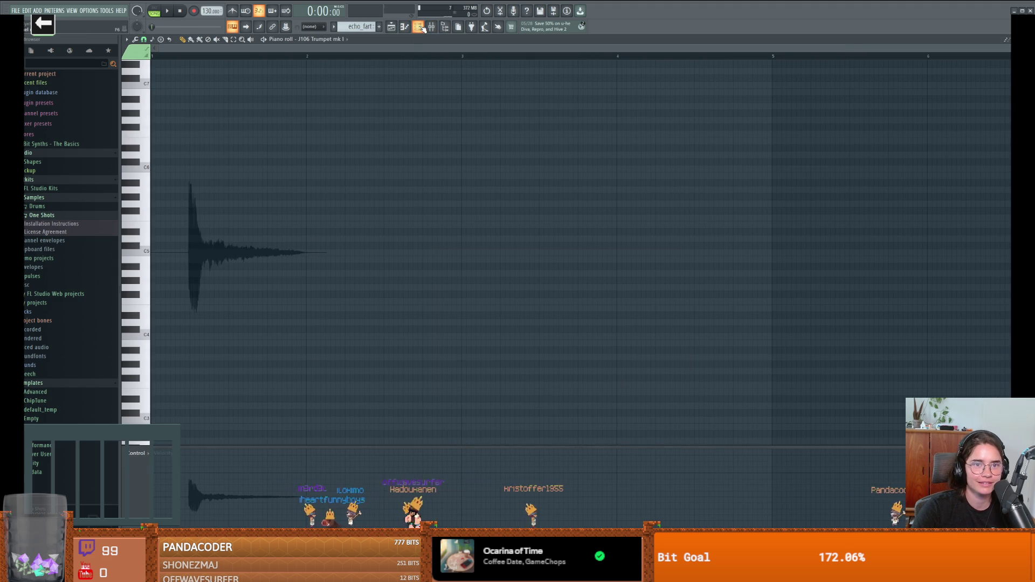
pyautogui.click(420, 27)
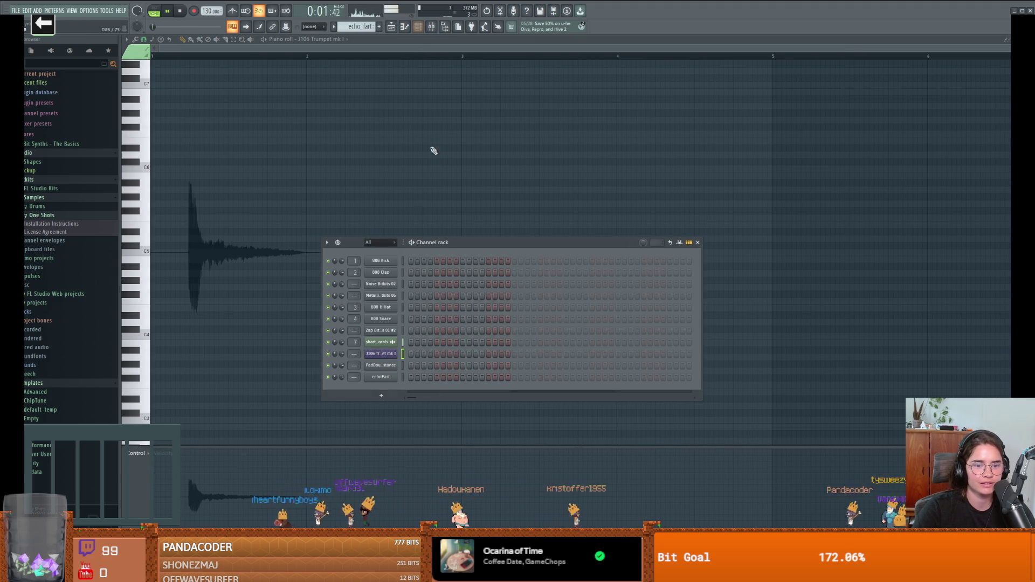
pyautogui.click(697, 242)
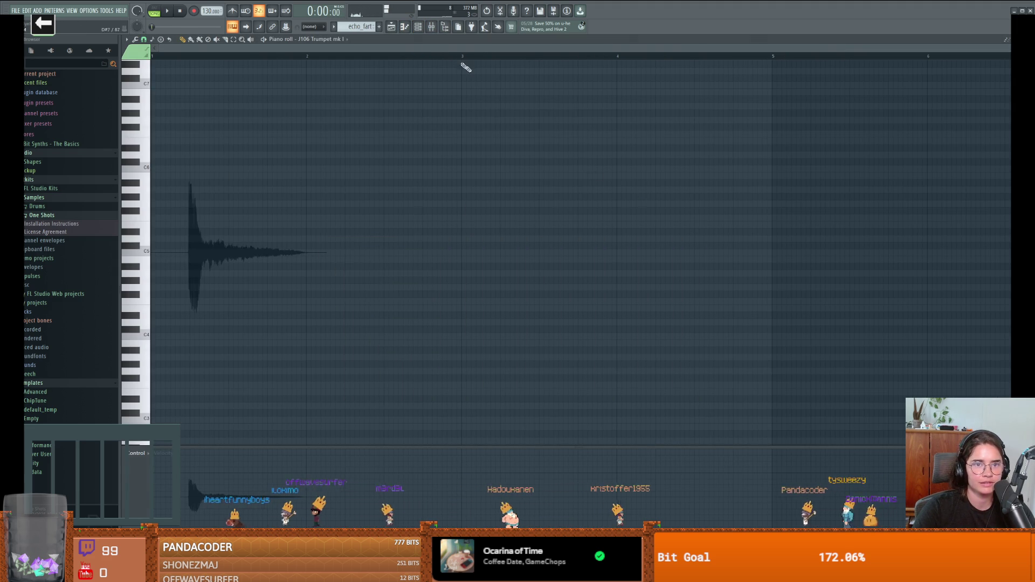
pyautogui.click(405, 28)
pyautogui.hotkey('ctrl', 'z')
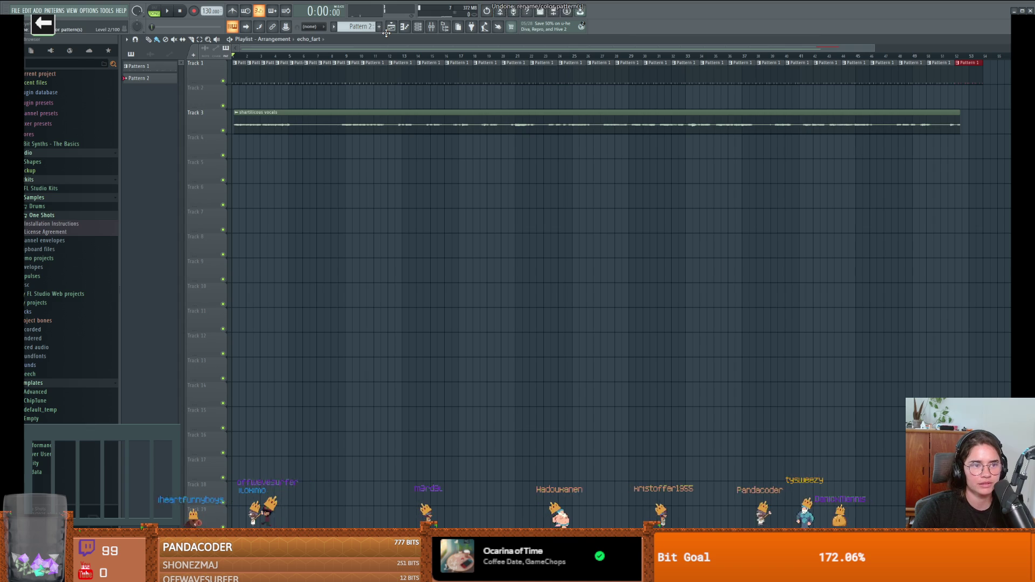
pyautogui.click(388, 29)
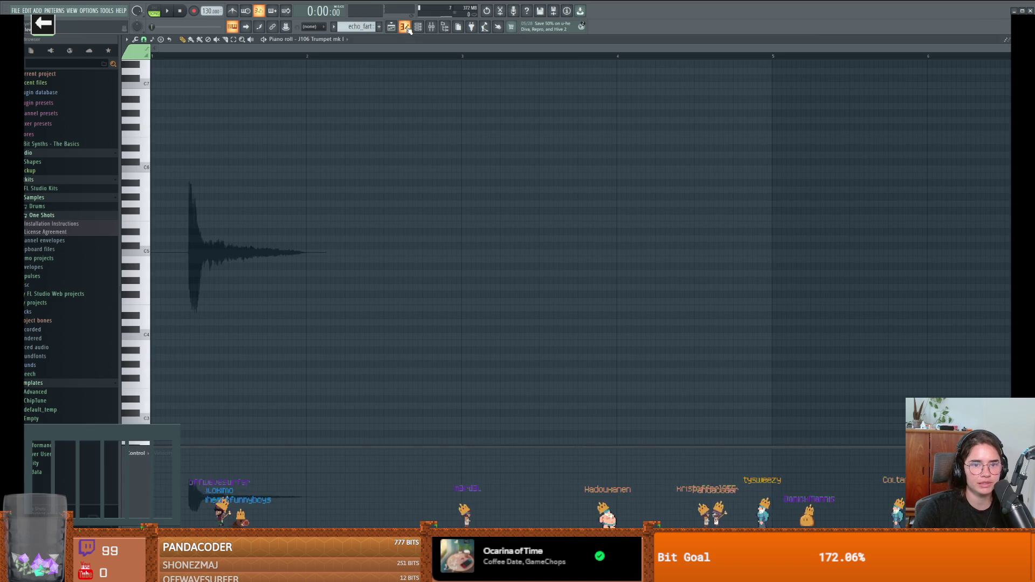
# Add and remove a test note at C5, leaving the echo_fart piano roll empty.
pyautogui.rightClick(200, 259)
pyautogui.click(200, 260)
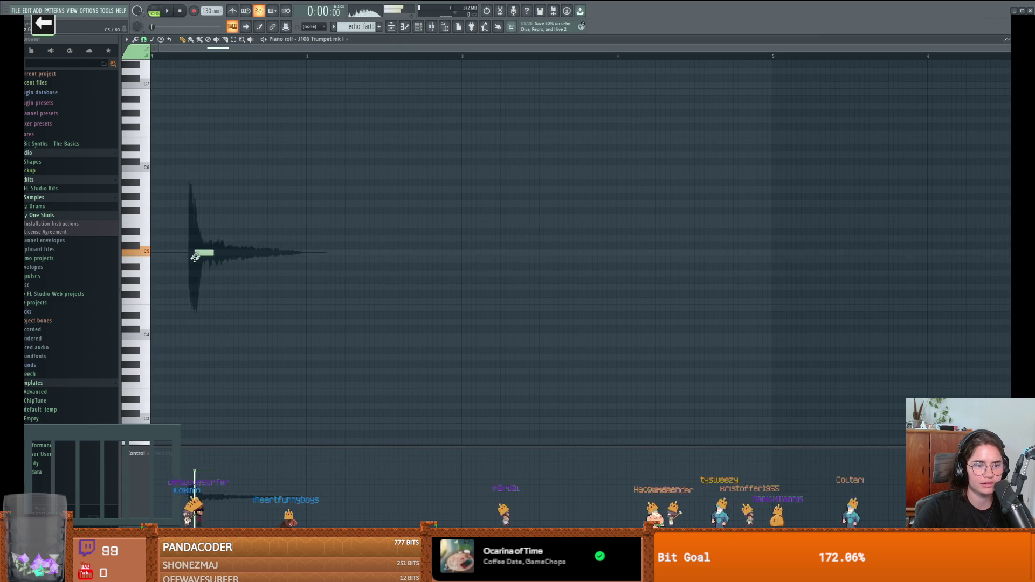
pyautogui.rightClick(199, 262)
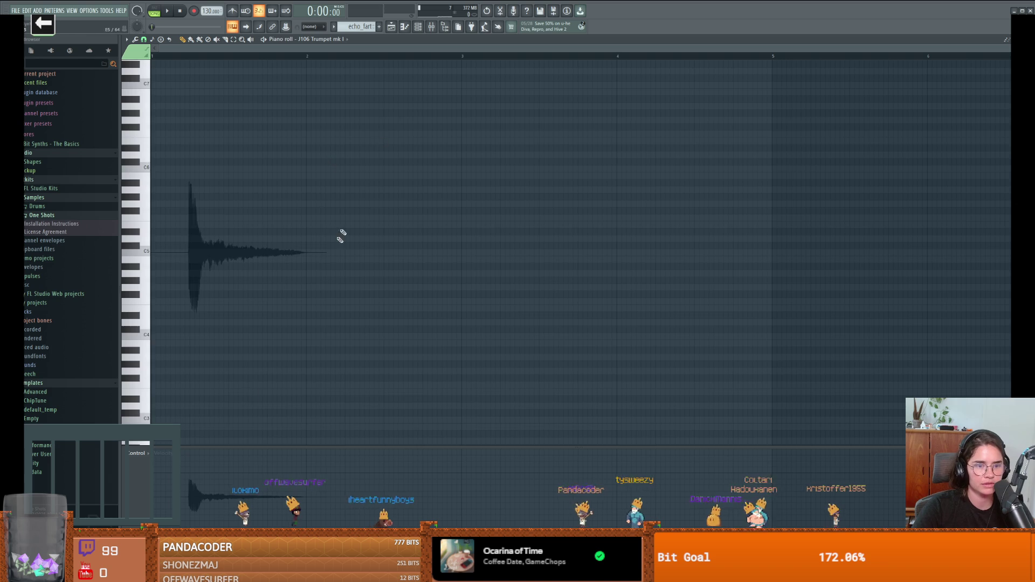
pyautogui.scroll(-5, 340, 238)
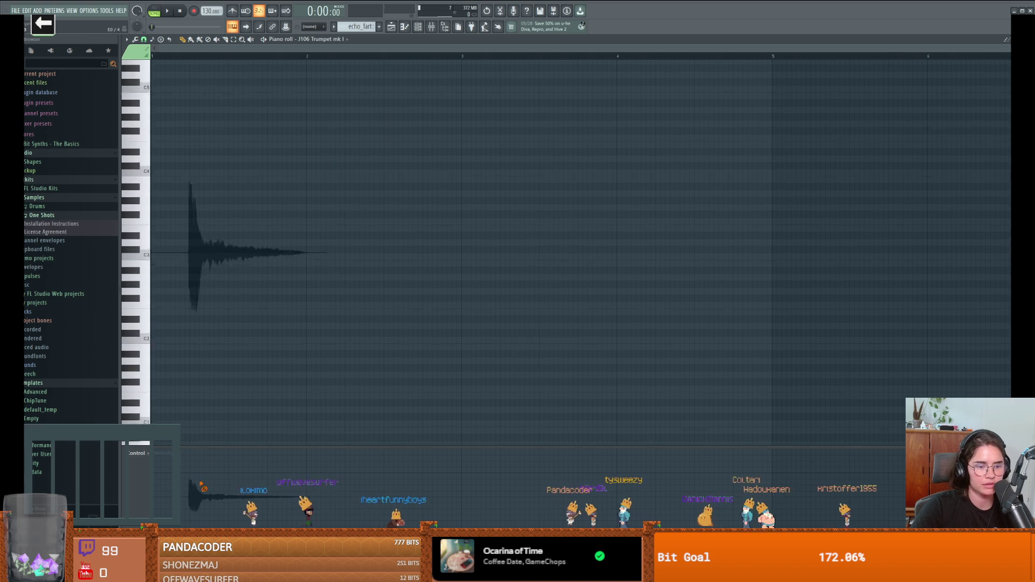
# Toggle the Channel rack and Mixer, stop playback, and return to the playlist arrangement.
pyautogui.click(419, 27)
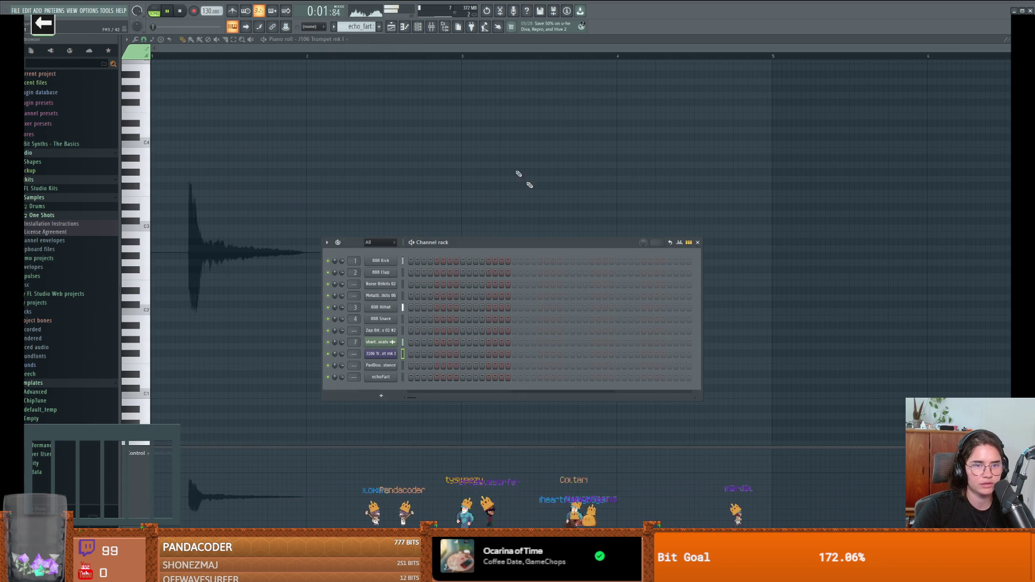
pyautogui.click(406, 27)
pyautogui.click(418, 27)
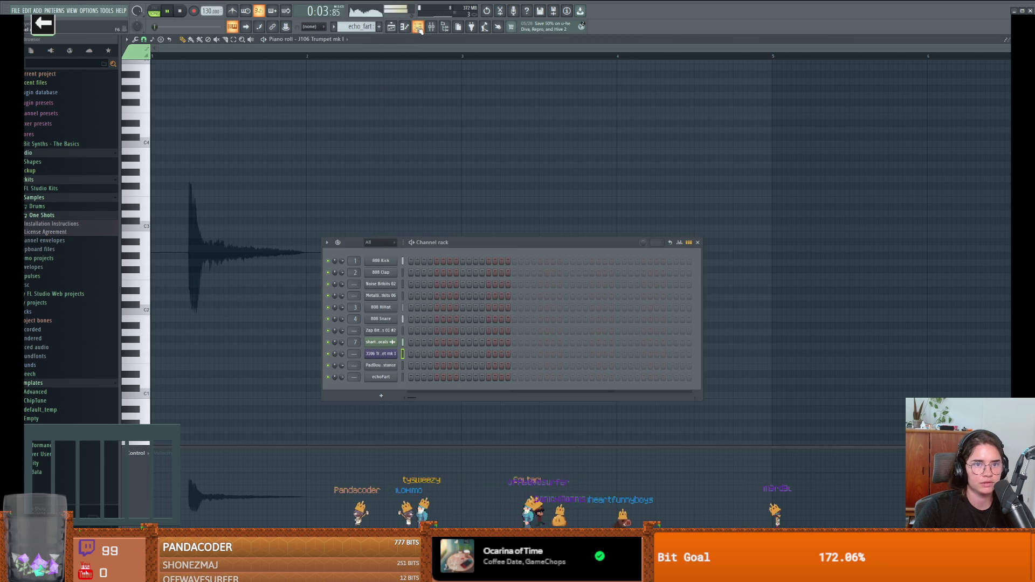
pyautogui.click(406, 28)
pyautogui.click(405, 28)
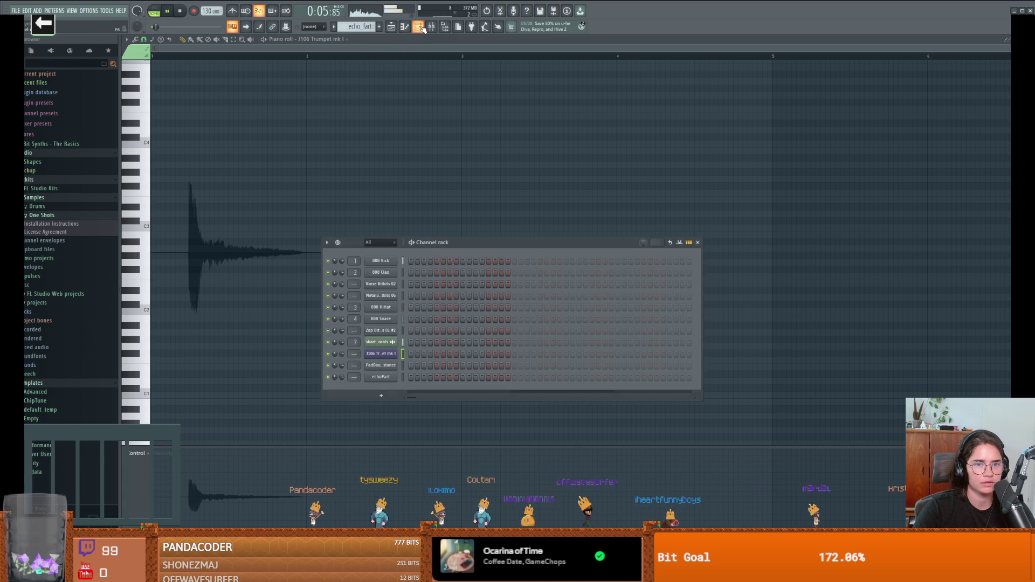
pyautogui.click(432, 28)
pyautogui.press('space')
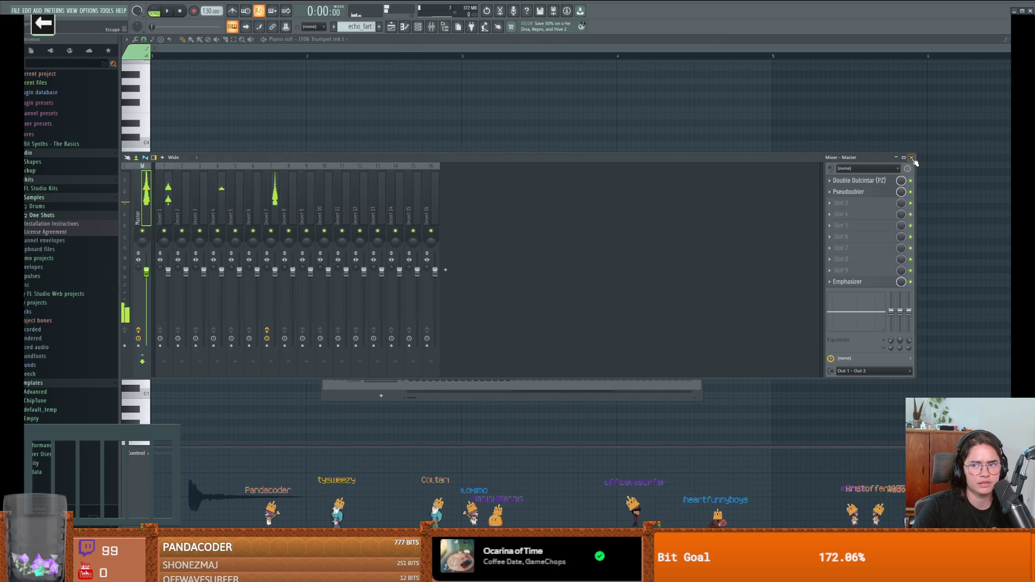
pyautogui.click(911, 157)
pyautogui.click(405, 27)
pyautogui.click(393, 27)
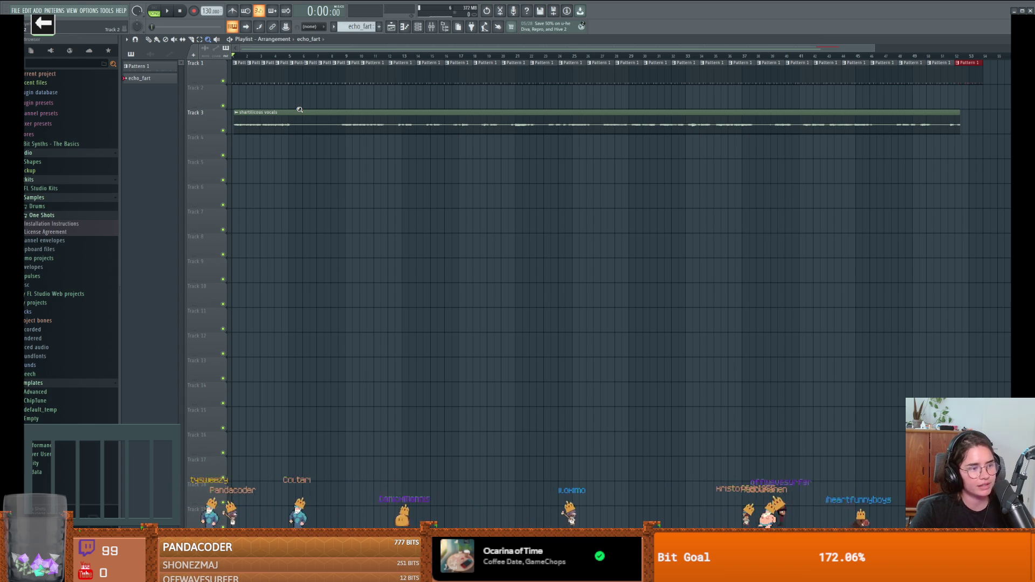
# Close the Channel rack and zoom the Playlist to Track 4 under the vocal clip.
pyautogui.click(405, 29)
pyautogui.click(405, 28)
pyautogui.click(419, 27)
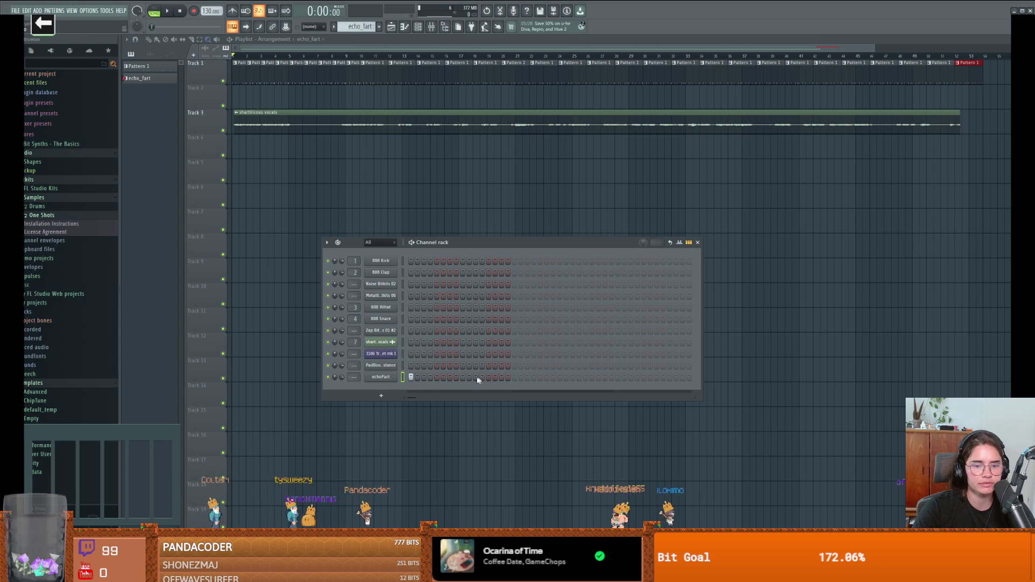
pyautogui.click(698, 243)
pyautogui.scroll(5, 298, 159)
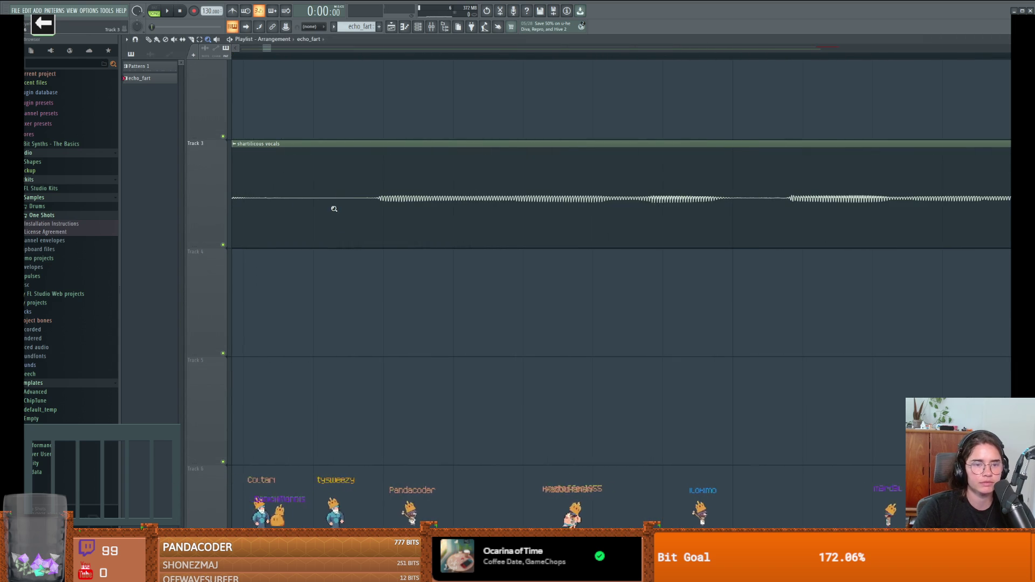
pyautogui.scroll(5, 309, 199)
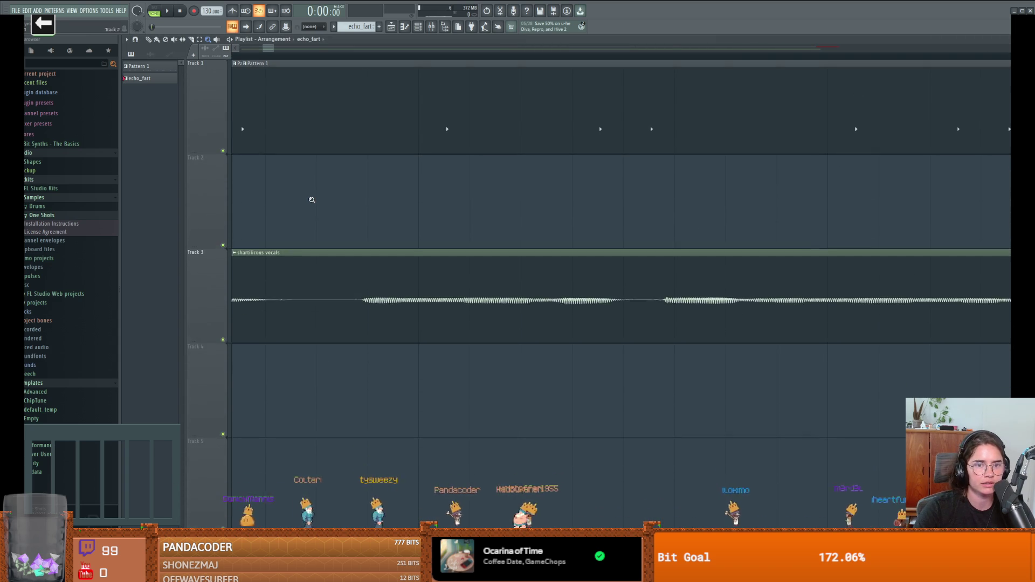
pyautogui.scroll(-5, 312, 199)
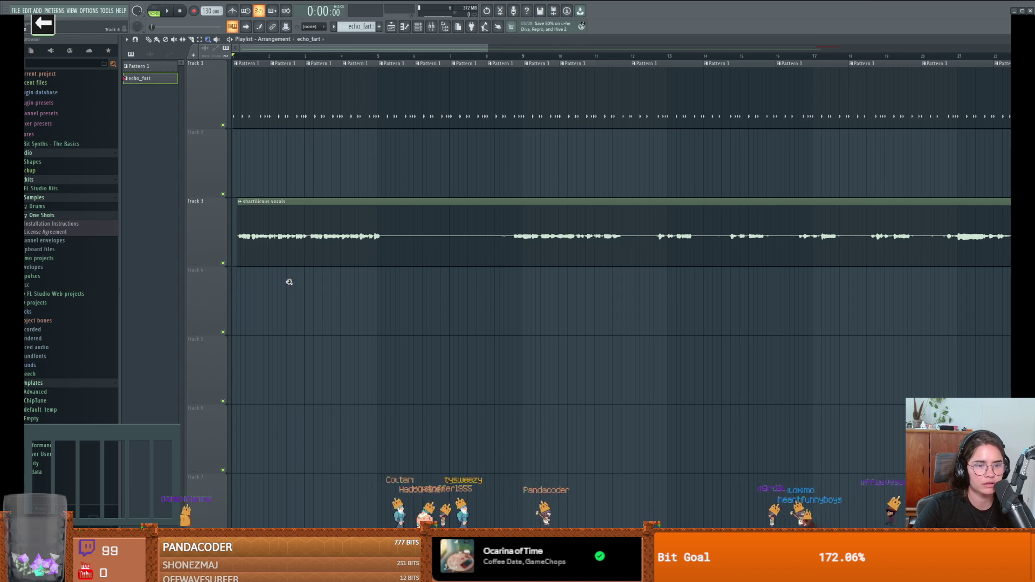
pyautogui.scroll(-3, 289, 282)
pyautogui.scroll(-2, 272, 169)
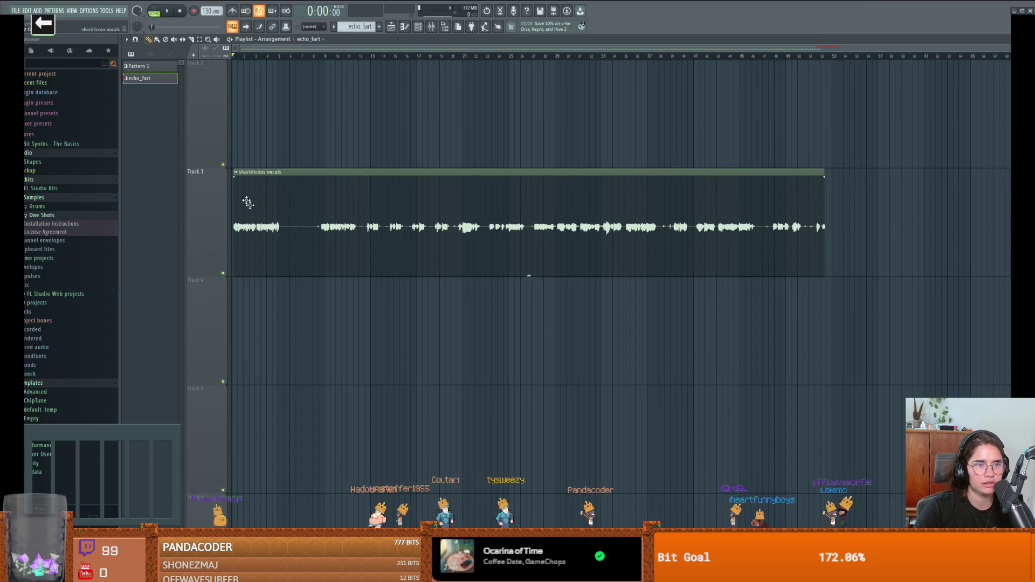
pyautogui.scroll(2, 247, 202)
# Place an echo_fart clip on Track 4 beneath the vocals and open its piano roll.
pyautogui.click(261, 404)
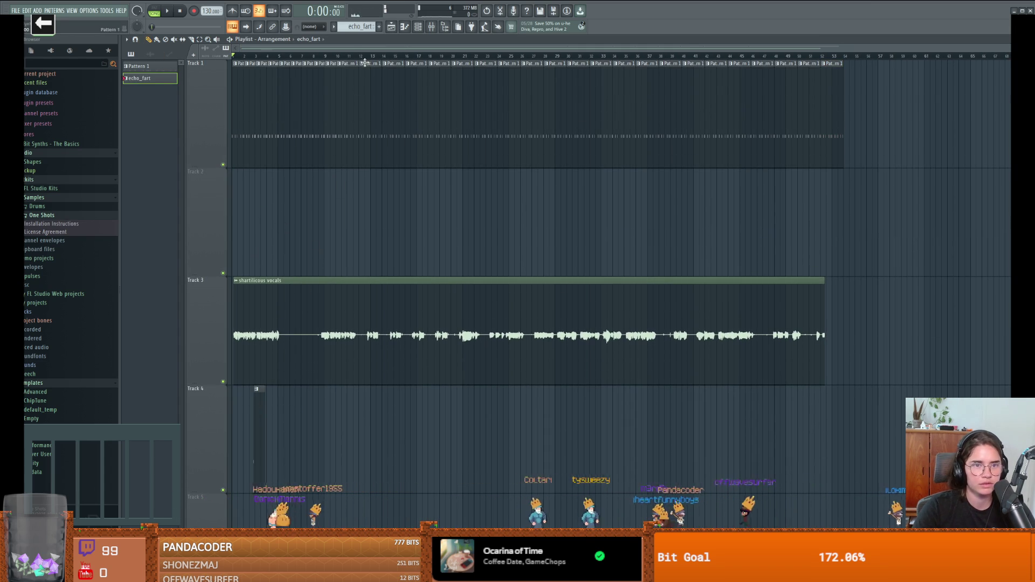
pyautogui.scroll(3, 281, 275)
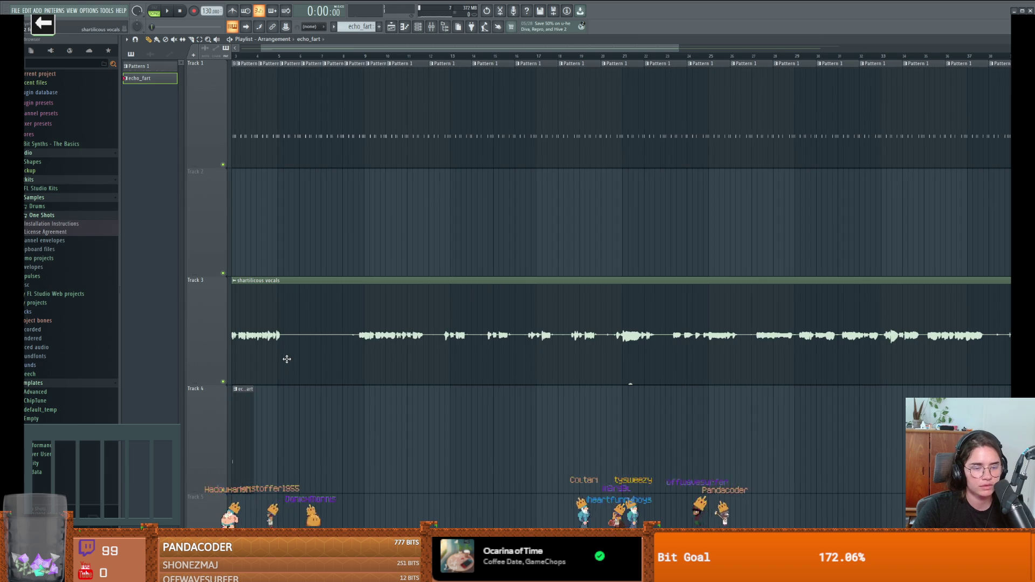
pyautogui.scroll(-3, 286, 358)
pyautogui.scroll(2, 290, 360)
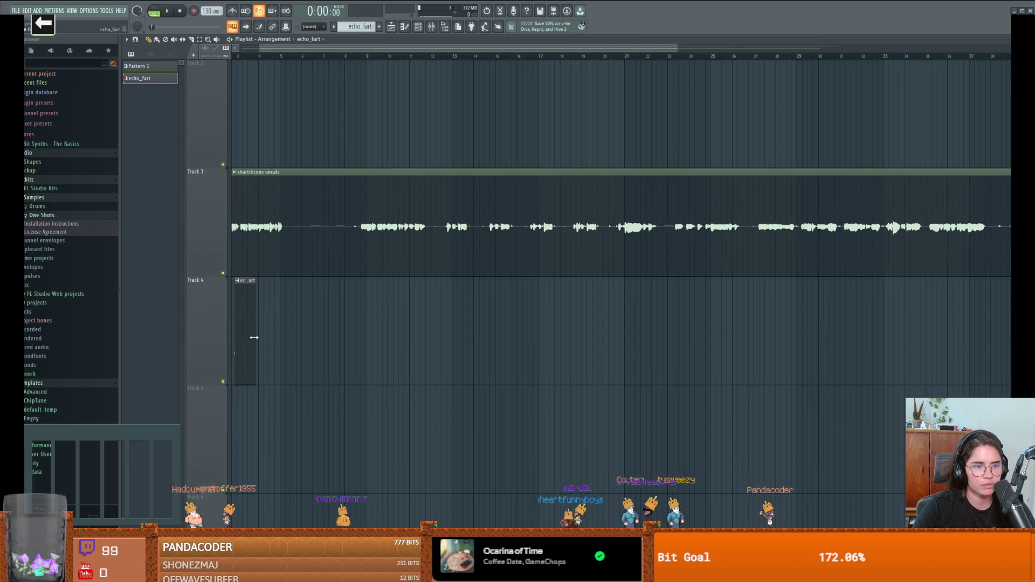
pyautogui.moveTo(242, 322); pyautogui.dragTo(296, 318)
pyautogui.hotkey('ctrl', 'z')
pyautogui.hotkey('ctrl', 'z')
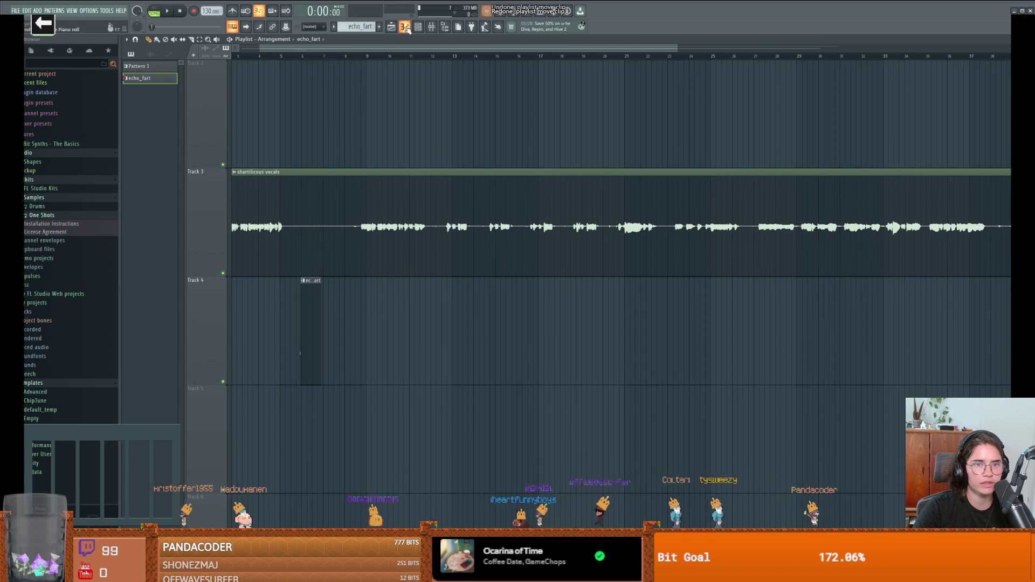
pyautogui.press('F7')
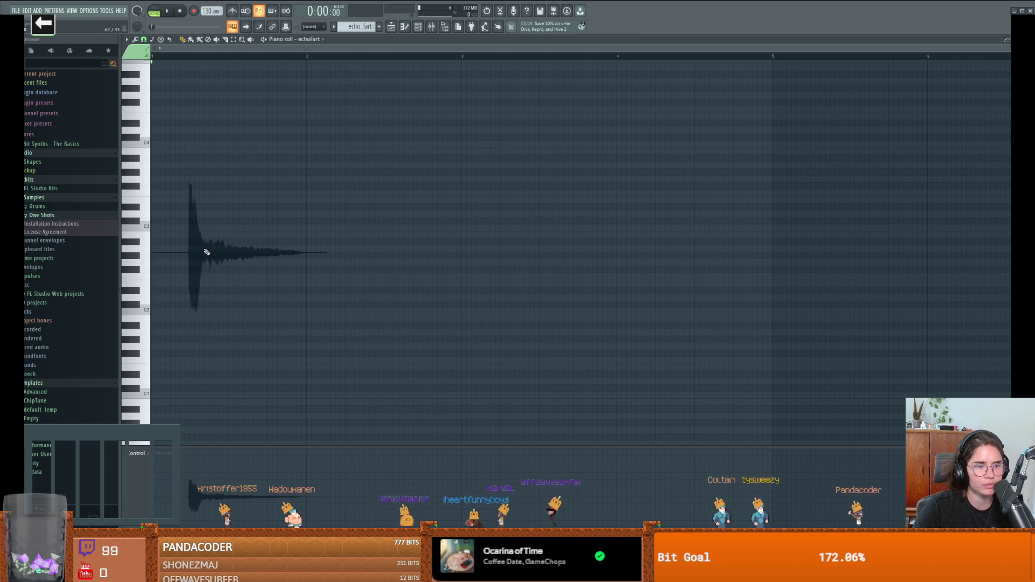
# Add a note to the echoFart pattern, then undo it so the pattern stays empty.
pyautogui.click(210, 250)
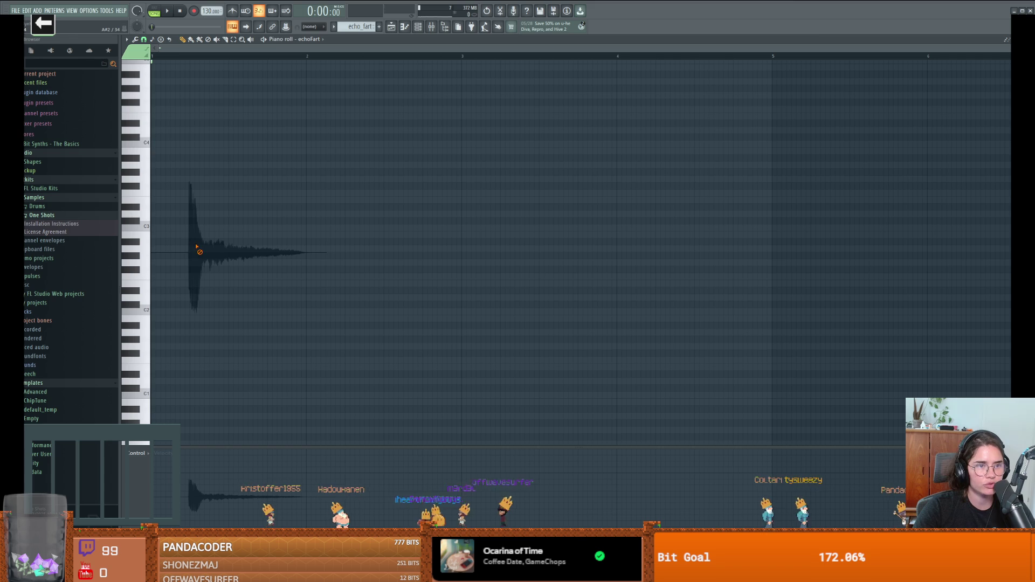
pyautogui.scroll(4, 193, 140)
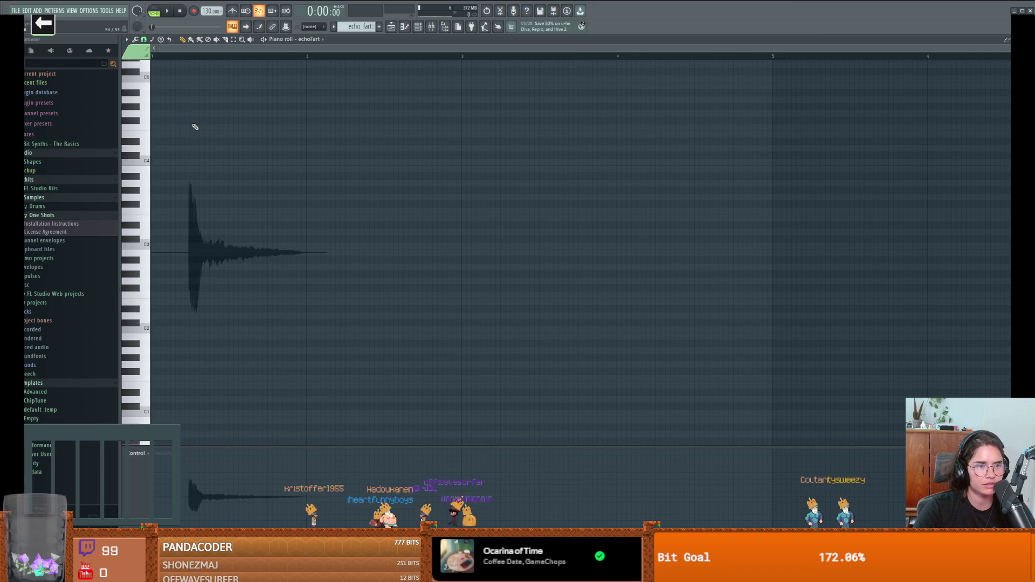
pyautogui.hotkey('ctrl', 'z')
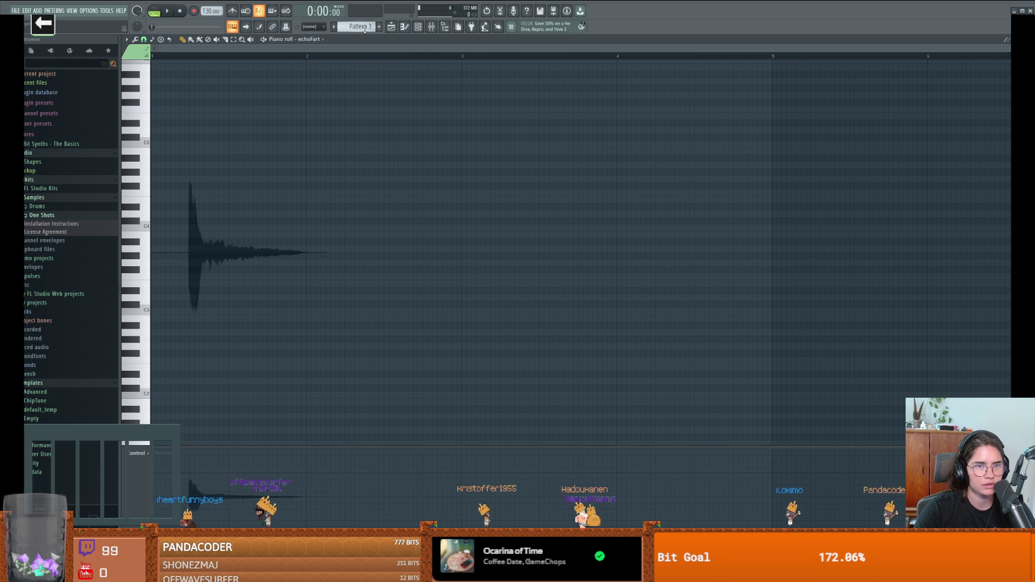
pyautogui.scroll(2, 365, 28)
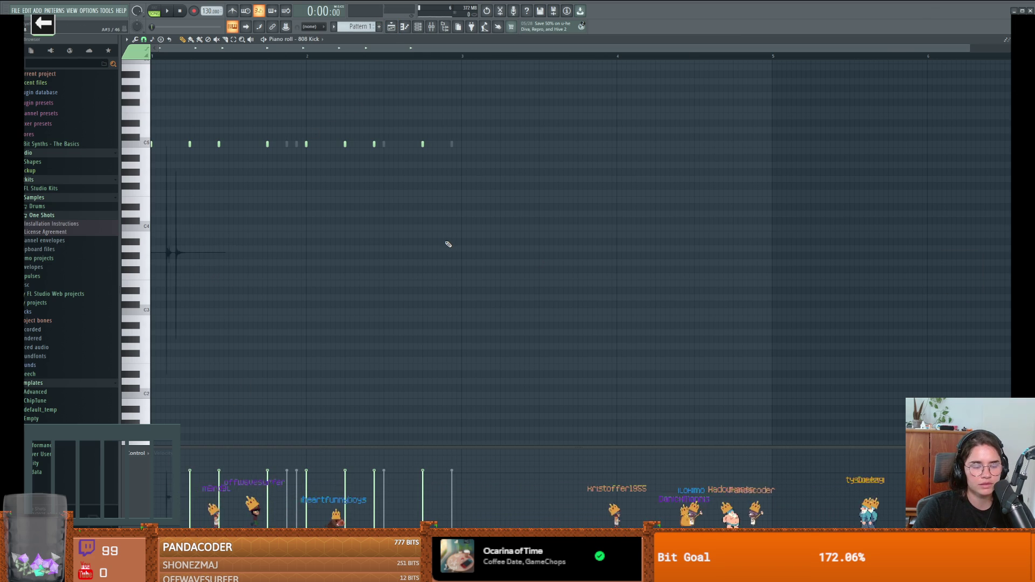
pyautogui.hotkey('ctrl', 'z')
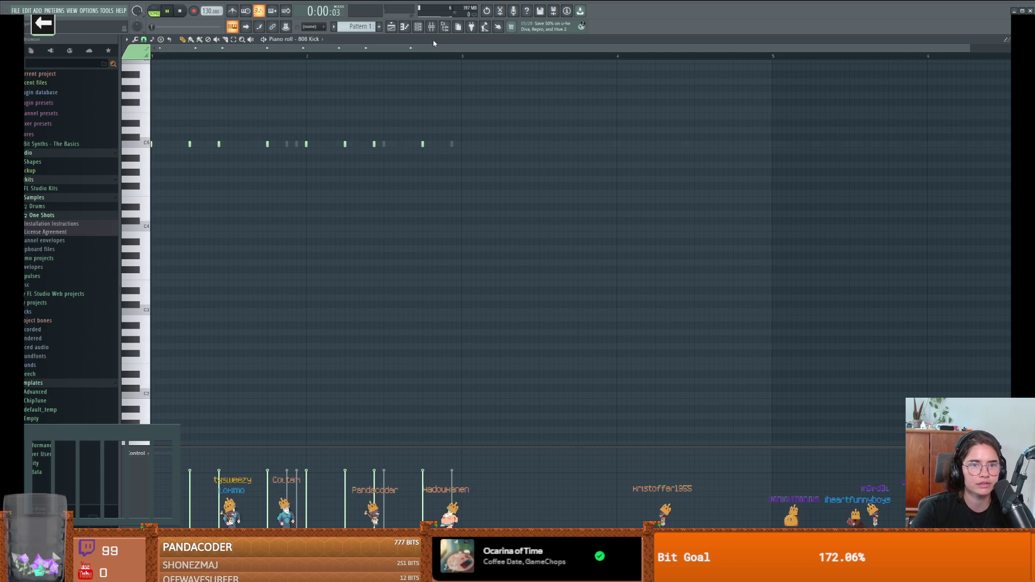
# Stop playback, toggle the Channel rack, and return to the arrangement playlist.
pyautogui.press('space')
pyautogui.click(418, 27)
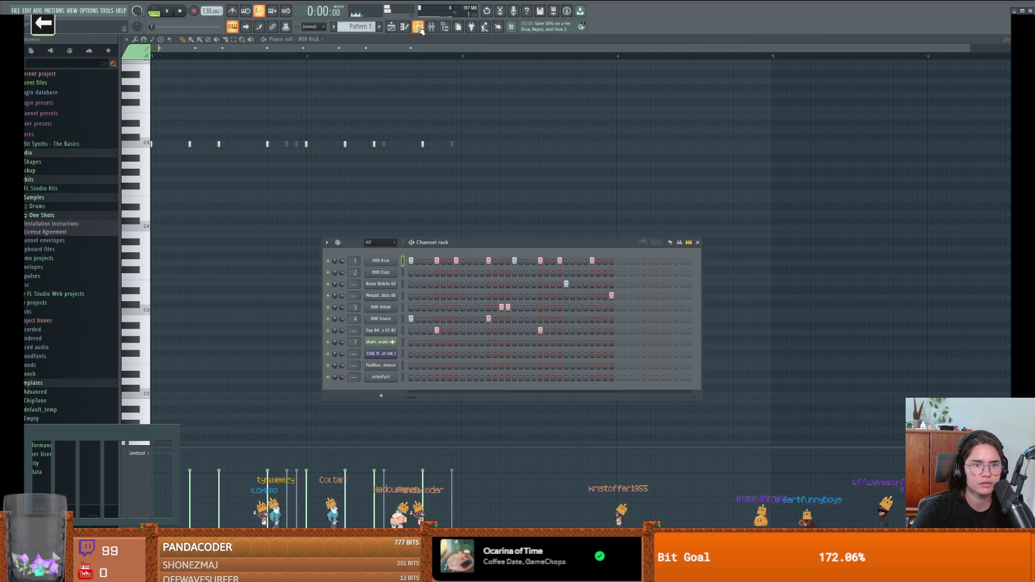
pyautogui.click(697, 242)
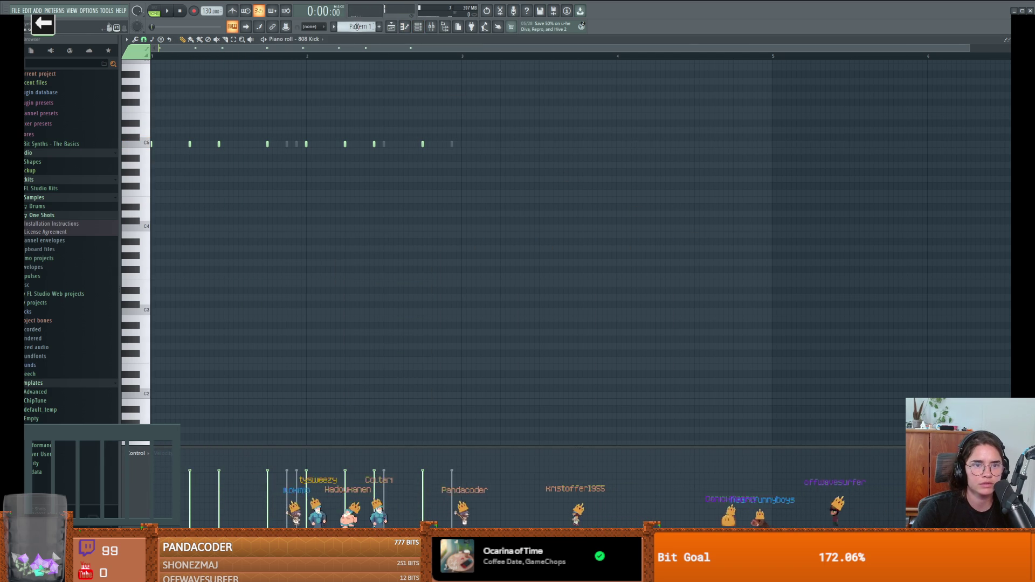
pyautogui.scroll(2, 317, 117)
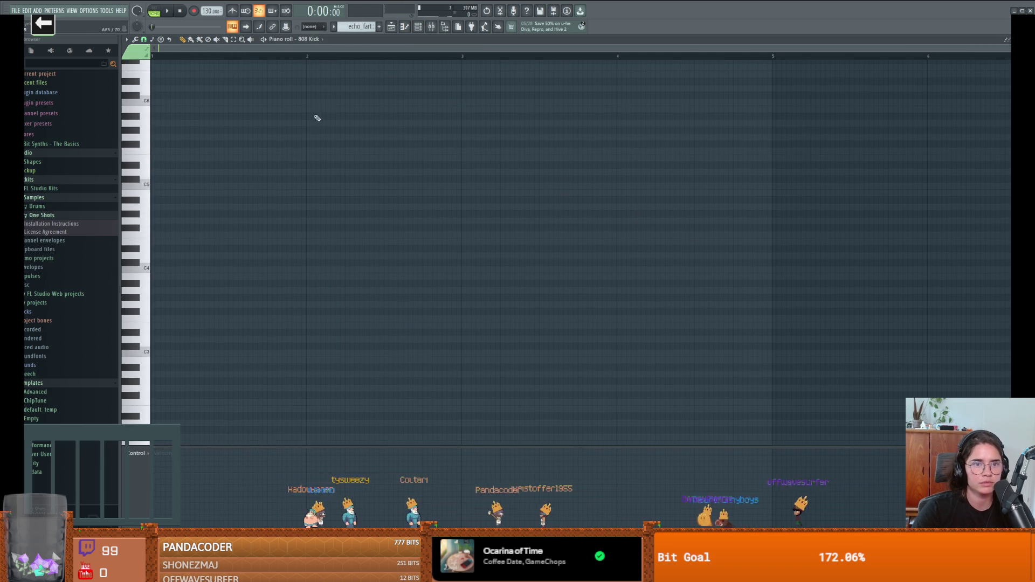
pyautogui.click(405, 28)
# Open the Channel rack over the playlist showing Pattern 1's drum steps.
pyautogui.scroll(1, 287, 232)
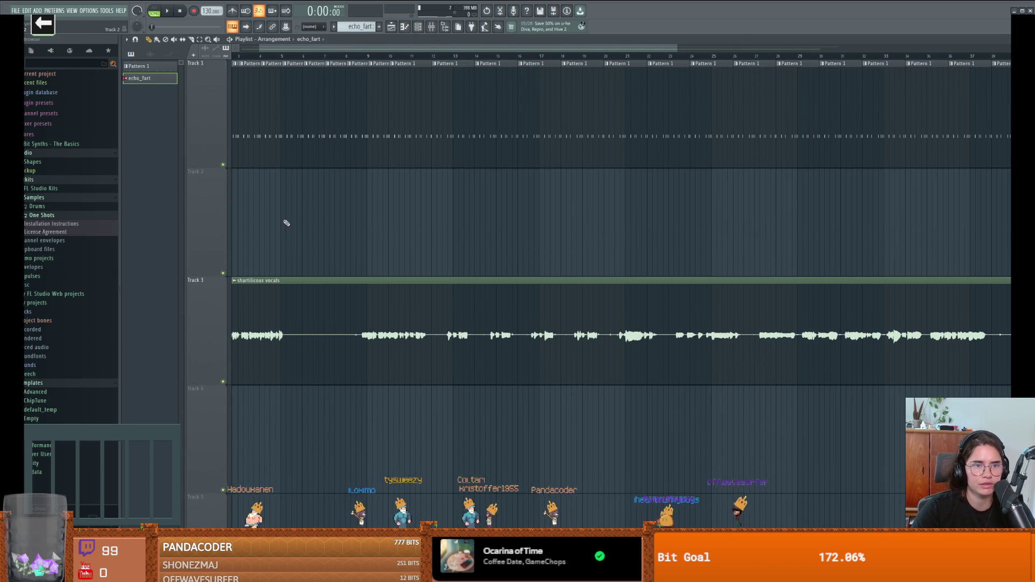
pyautogui.press('space')
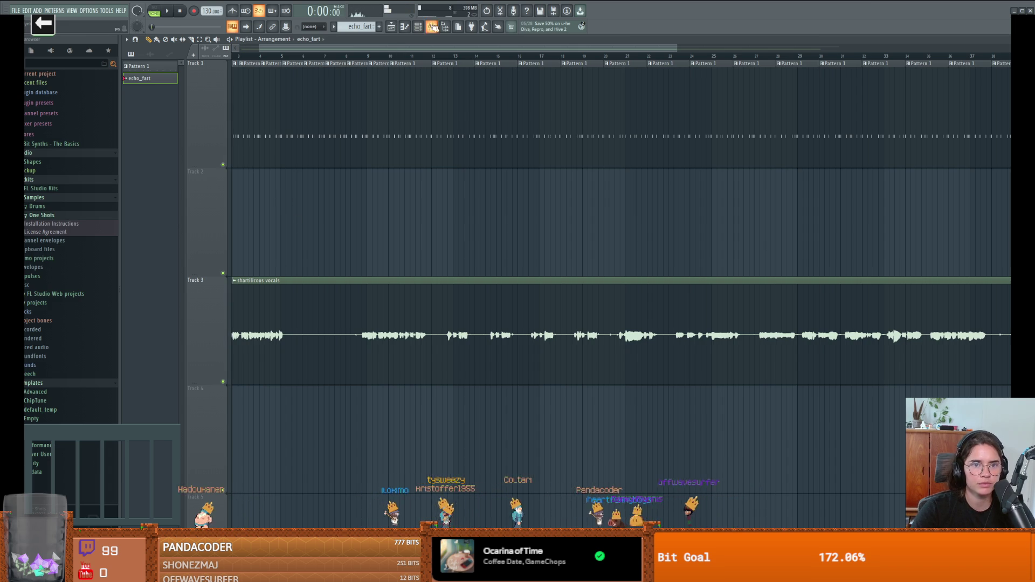
pyautogui.click(408, 28)
pyautogui.click(410, 29)
pyautogui.click(418, 27)
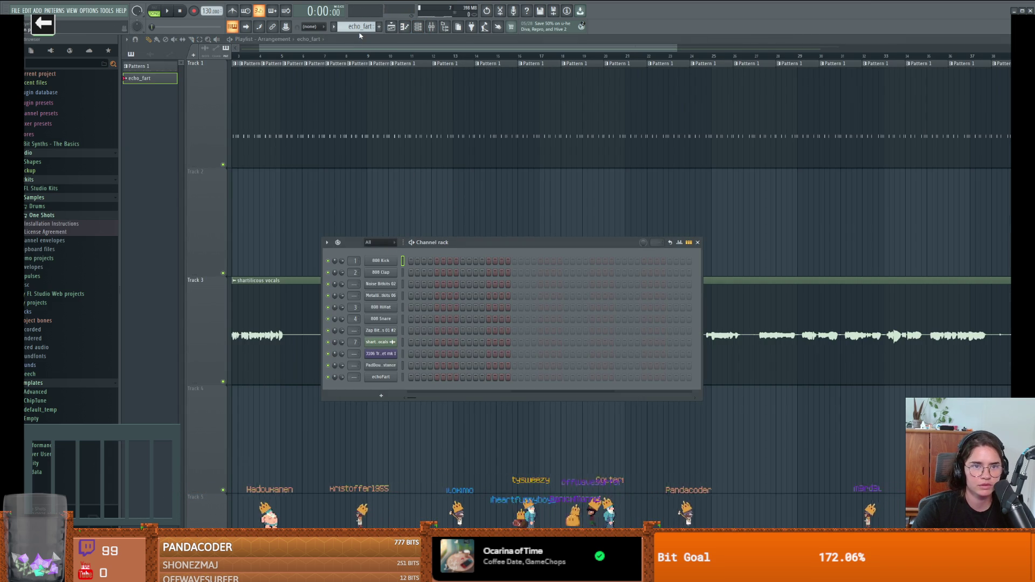
pyautogui.press('Up')
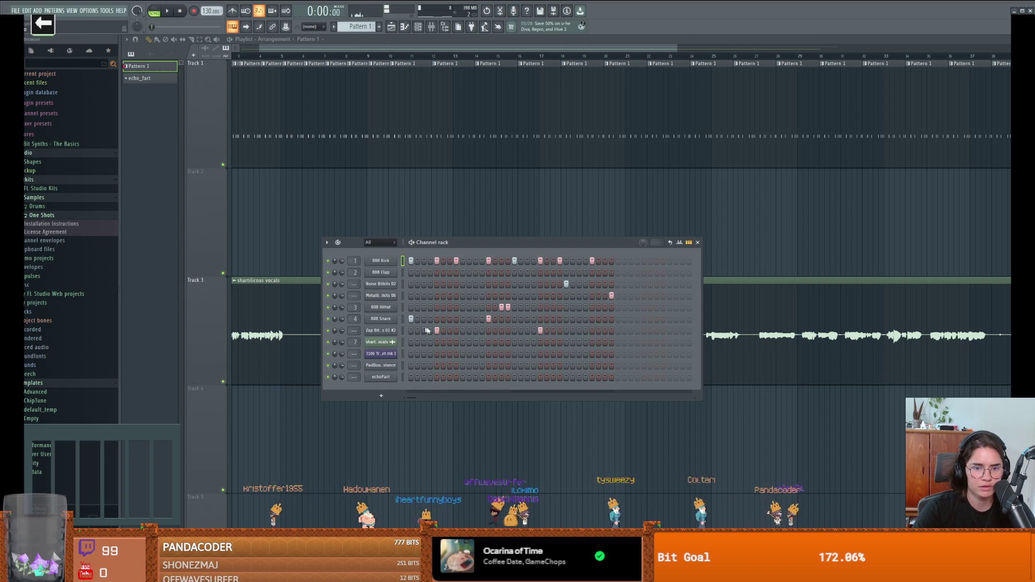
# Play the Pattern 1 beat against the vocals twice, then stop playback.
pyautogui.press('space')
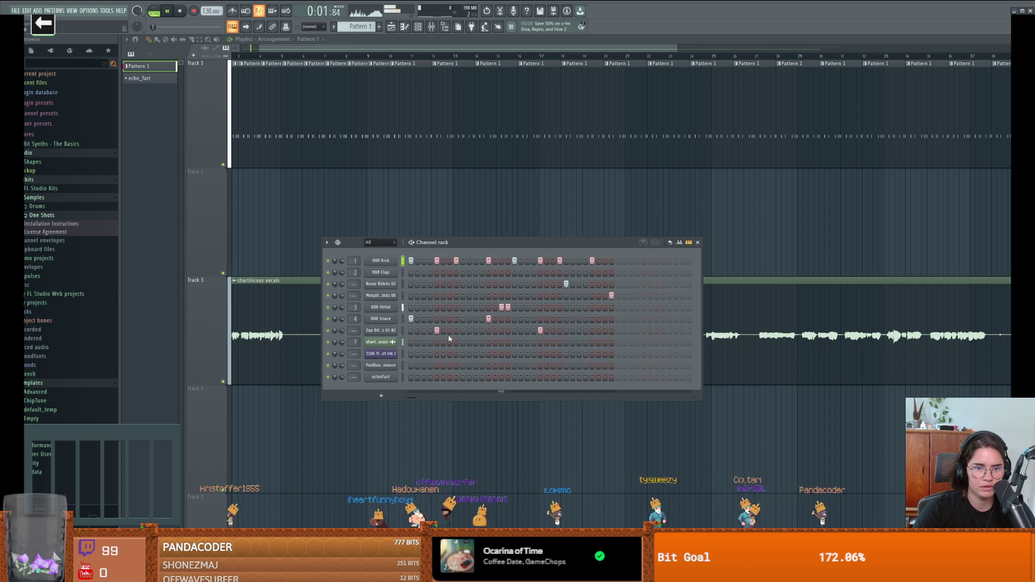
pyautogui.press('space')
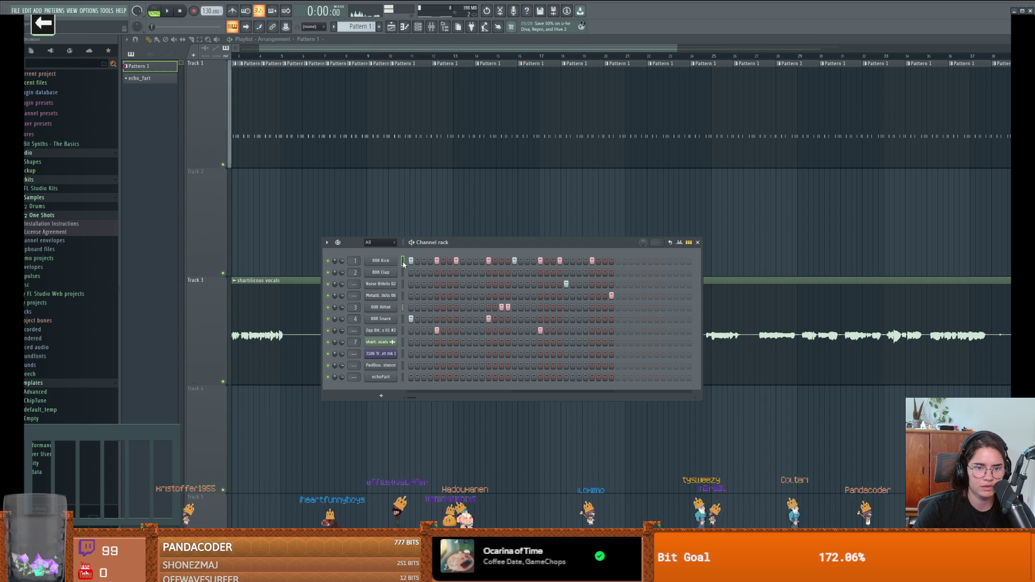
pyautogui.press('space')
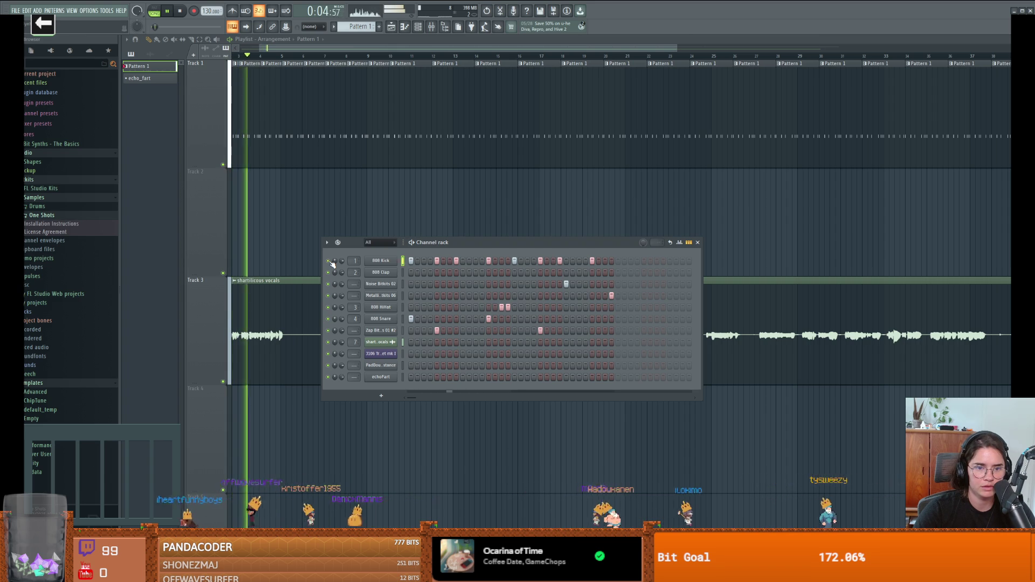
pyautogui.press('space')
pyautogui.click(53, 62)
# Search the browser for 'kick' and replace the 808 Kick channel's sample with 22in Kick.
pyautogui.write('kick')
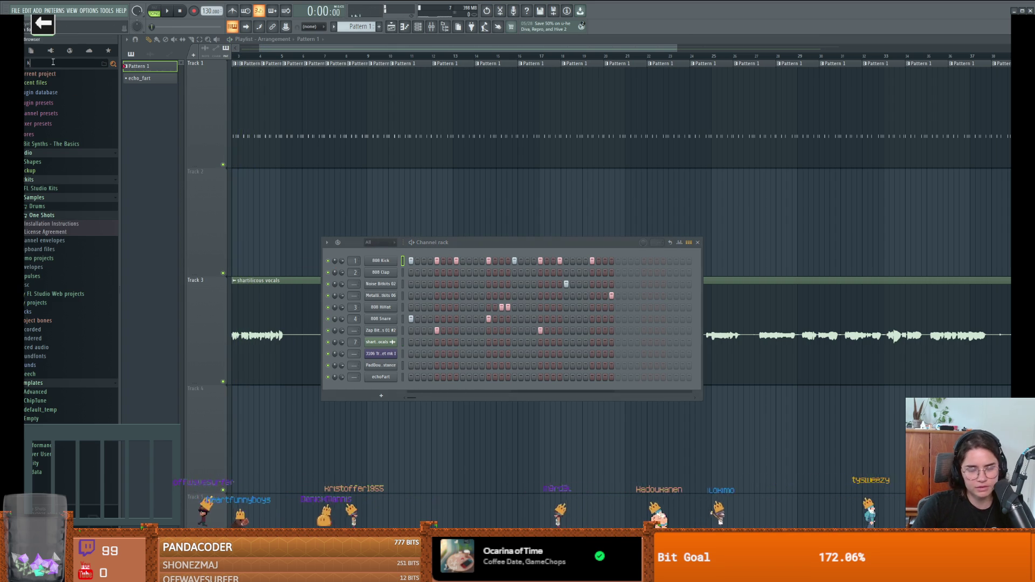
pyautogui.press('Return')
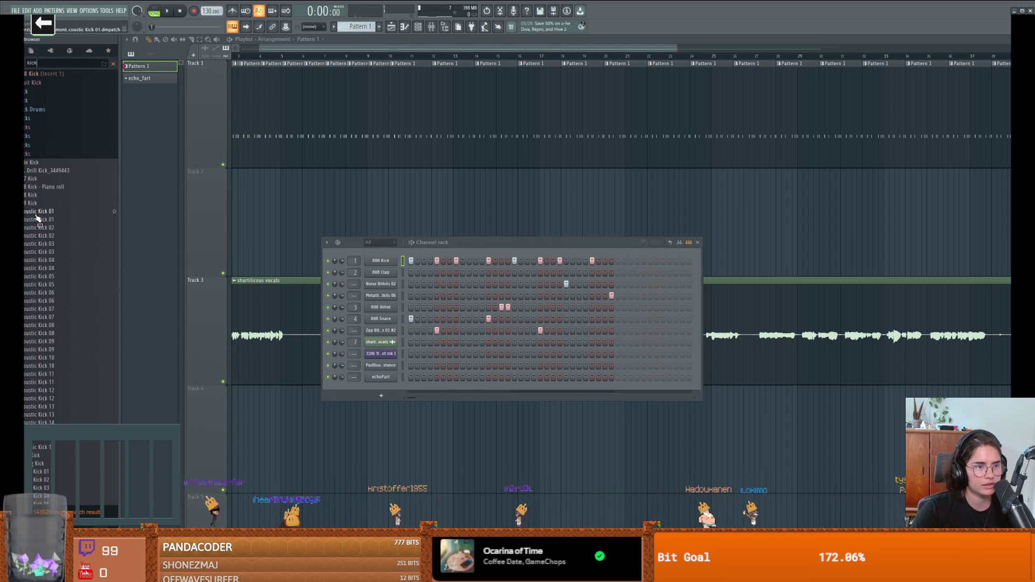
pyautogui.click(27, 195)
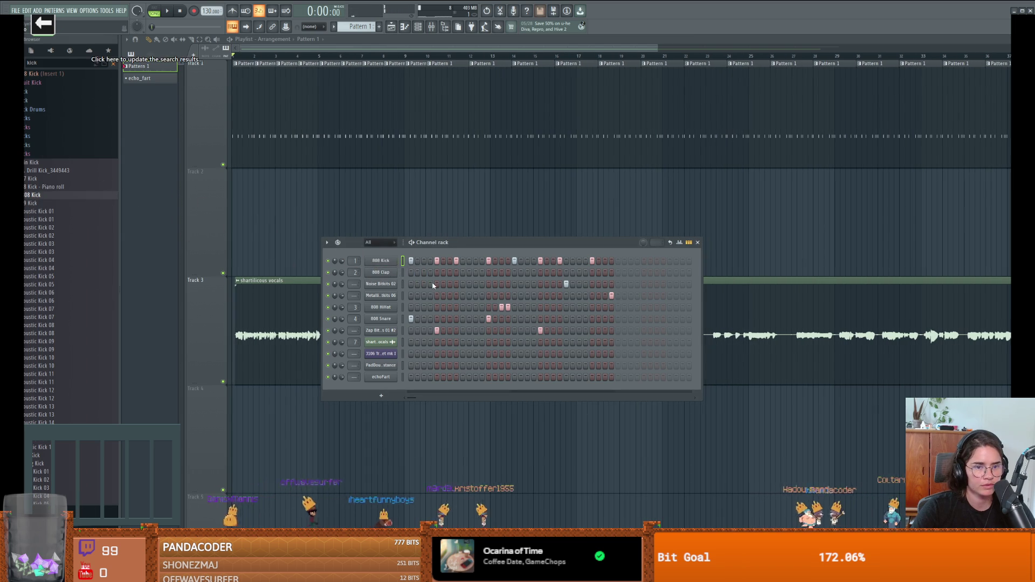
pyautogui.press('space')
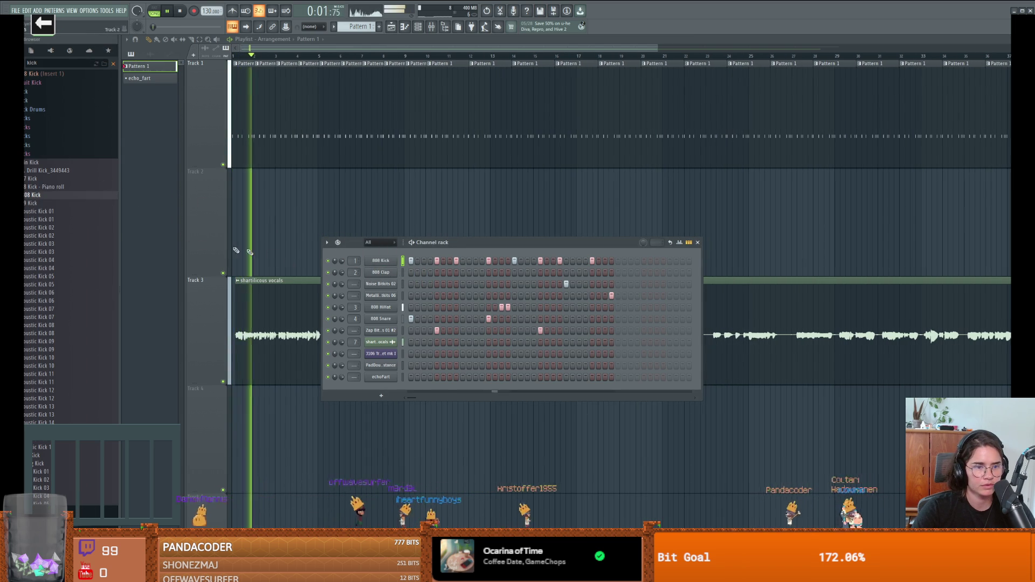
pyautogui.moveTo(34, 162); pyautogui.dragTo(381, 260)
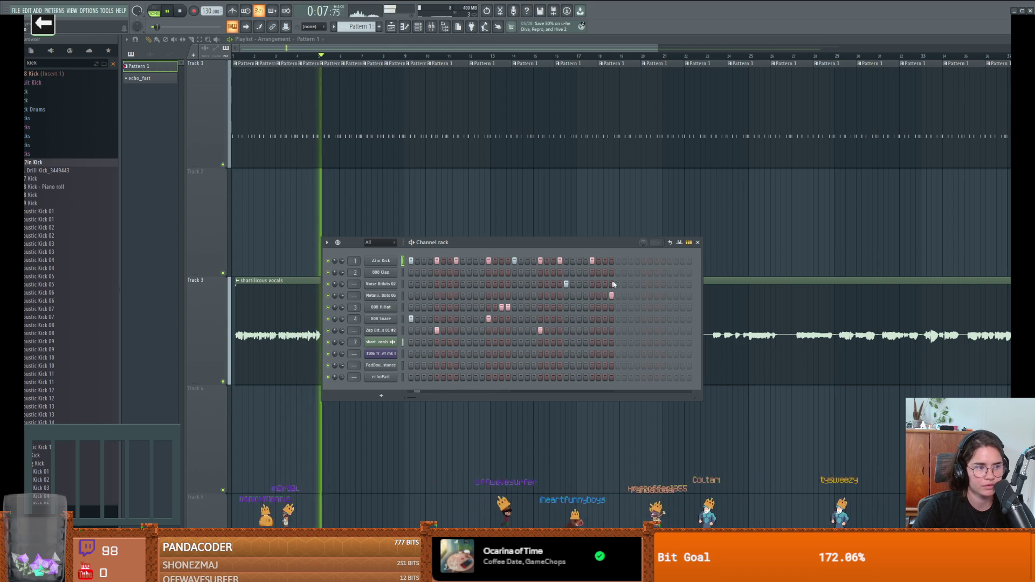
pyautogui.click(697, 242)
pyautogui.press('space')
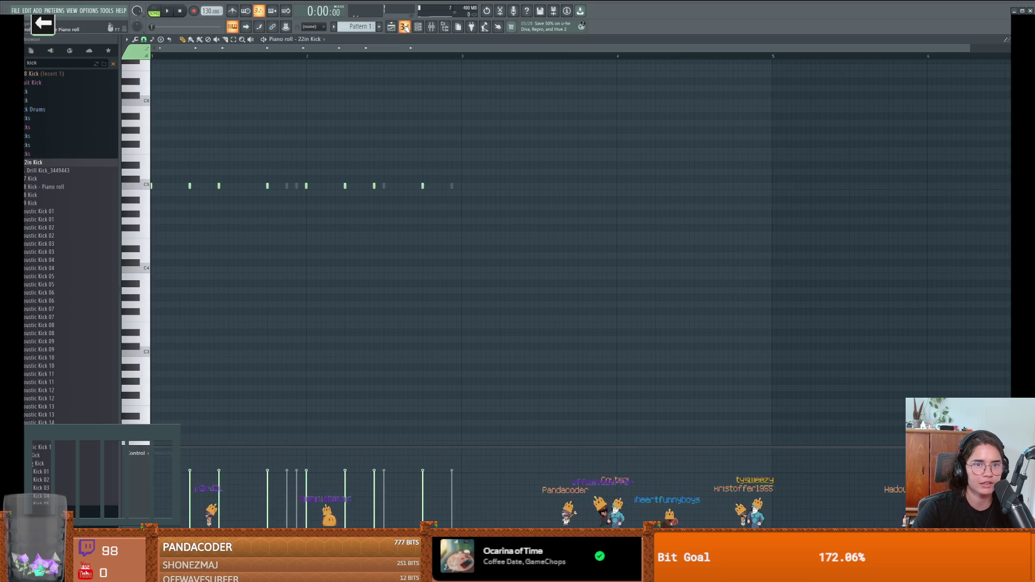